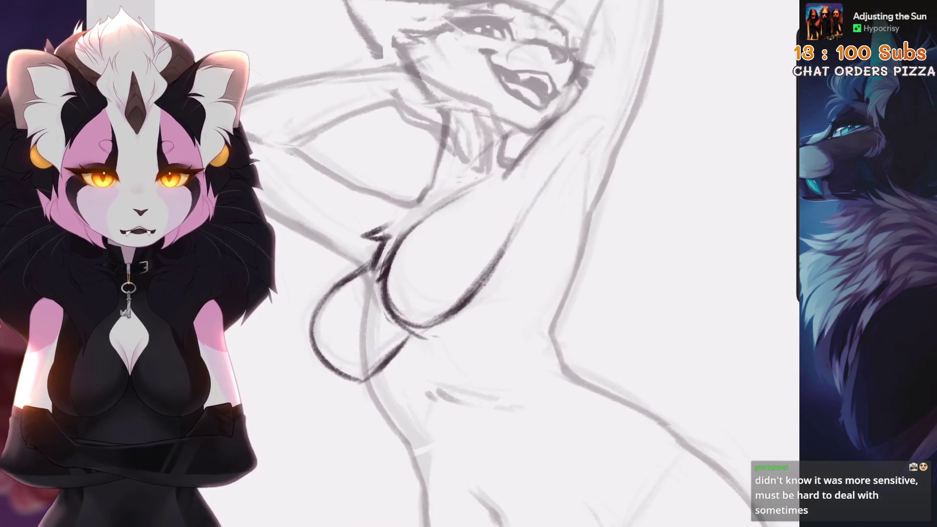
# Step: Lasso the chest outline and reposition it with a uniform transform
pyautogui.scroll(-5, 488, 264)
pyautogui.scroll(5, 488, 263)
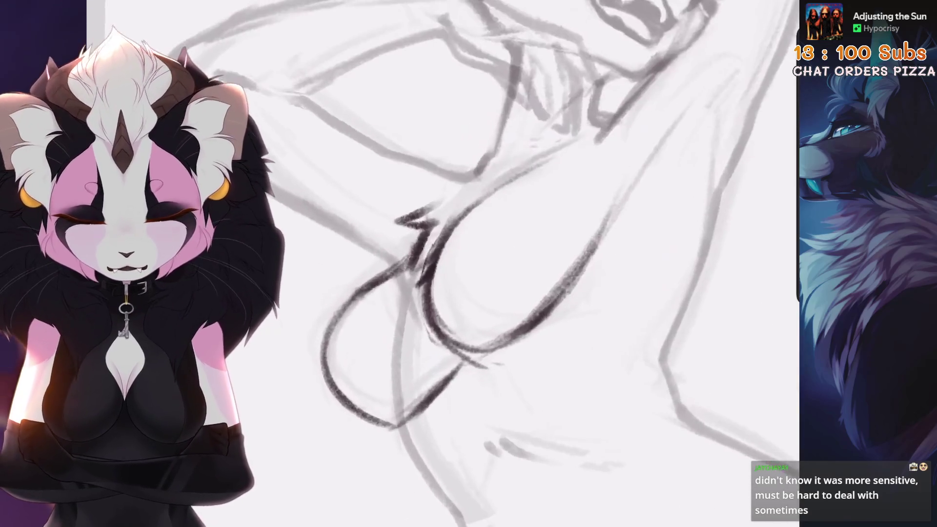
pyautogui.scroll(5, 487, 263)
pyautogui.press('s')
pyautogui.moveTo(478, 150)
pyautogui.mouseDown()
pyautogui.moveTo(390, 249)
pyautogui.moveTo(492, 312)
pyautogui.moveTo(483, 154)
pyautogui.mouseUp()
pyautogui.press('v')
pyautogui.scroll(-3, 488, 263)
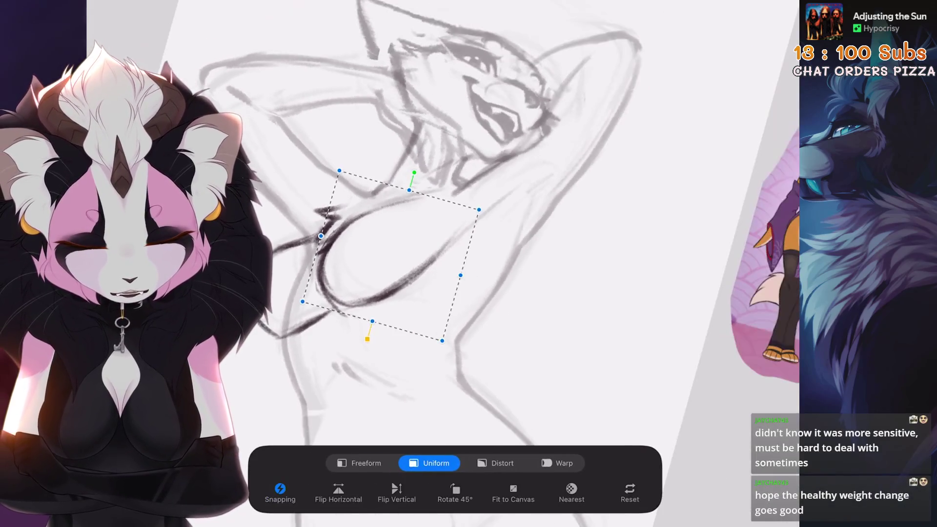
pyautogui.press('Return')
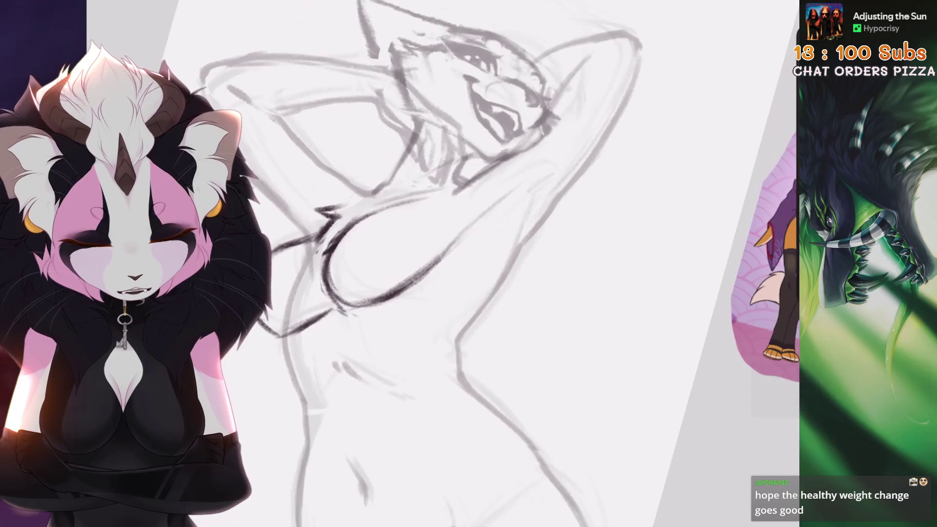
# Step: Pan and zoom around the chest area to check its new placement
pyautogui.scroll(-3, 439, 292)
pyautogui.scroll(5, 405, 317)
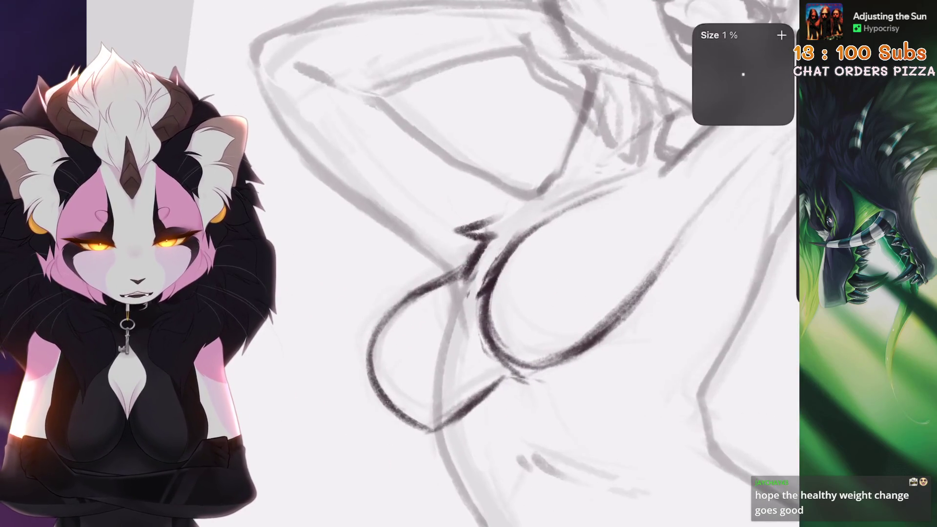
pyautogui.moveTo(439, 293); pyautogui.dragTo(469, 256)
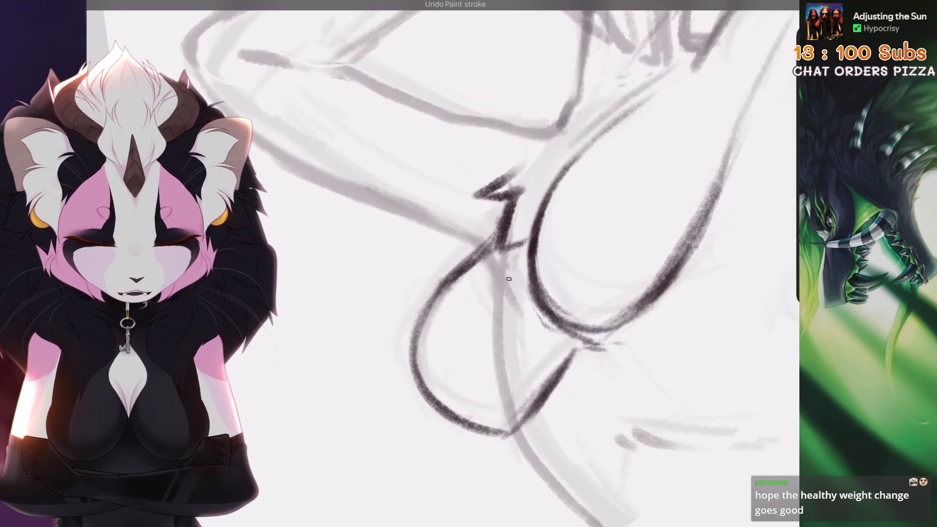
pyautogui.scroll(-5, 507, 258)
pyautogui.scroll(5, 439, 293)
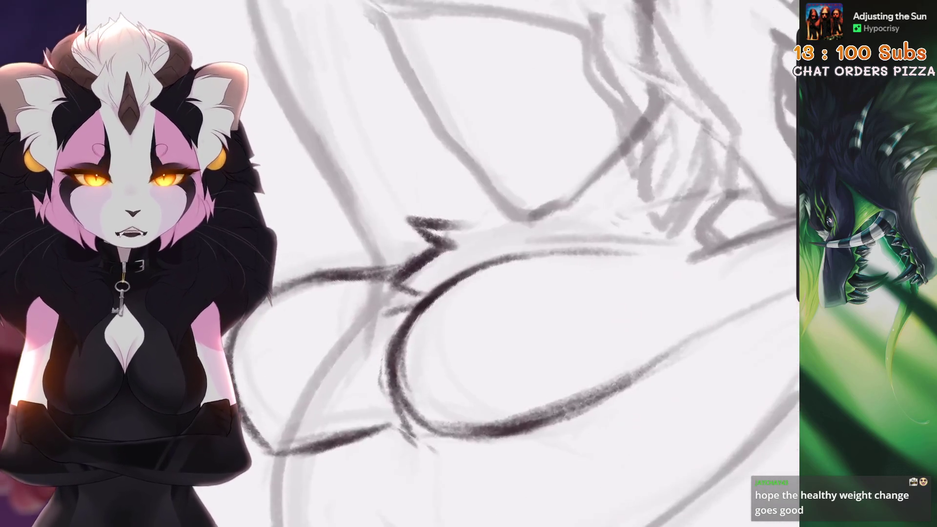
pyautogui.scroll(-3, 522, 264)
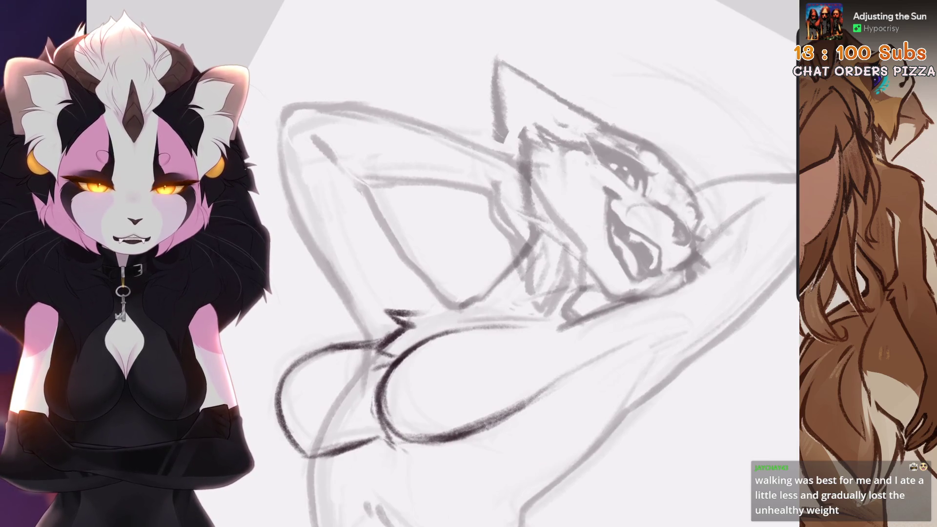
# Step: Redraw the dark chest arc from upper right to lower left, undoing failed attempts
pyautogui.hotkey('ctrl', '0')
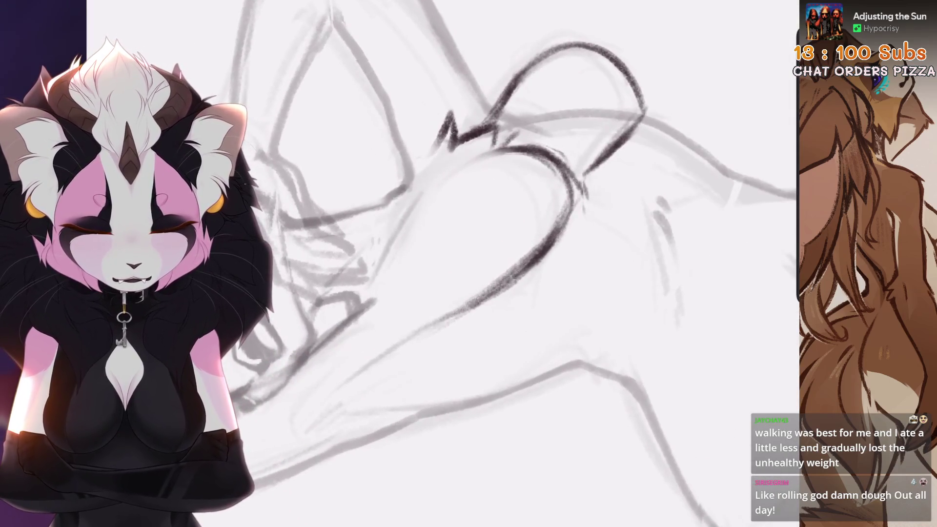
pyautogui.hotkey('ctrl', 'z')
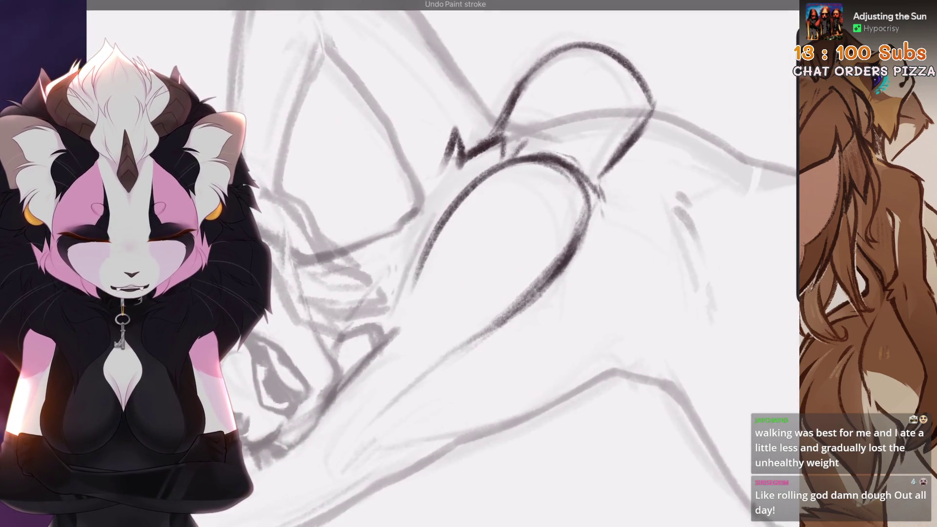
pyautogui.hotkey('ctrl', 'z')
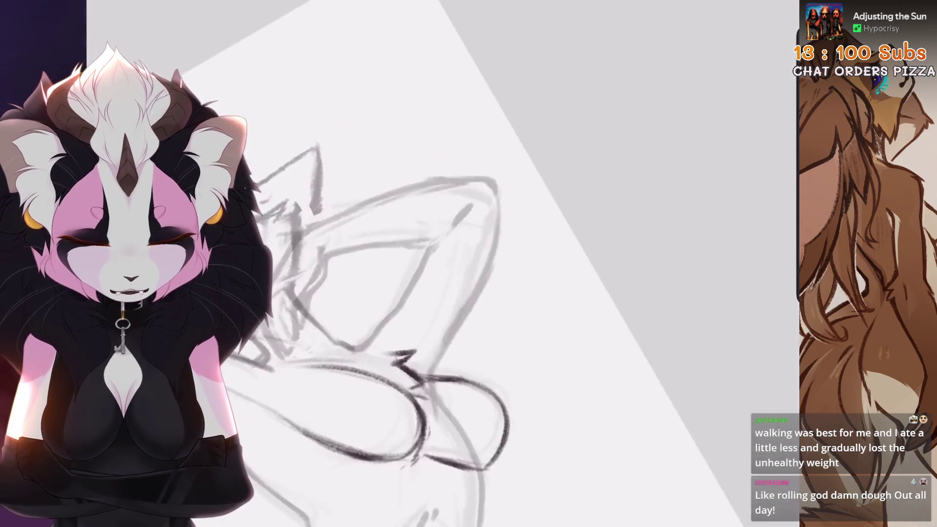
pyautogui.hotkey('ctrl', 'shift', 'z')
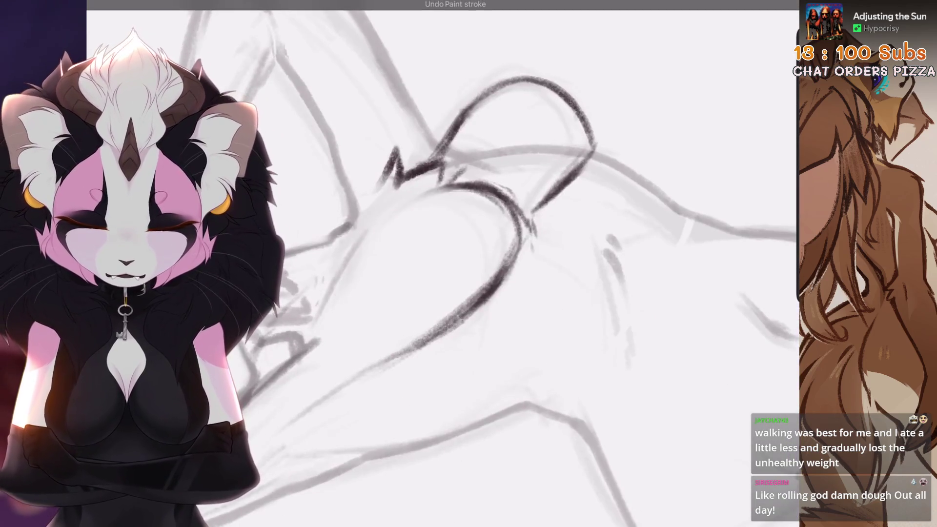
pyautogui.hotkey('ctrl', 'z')
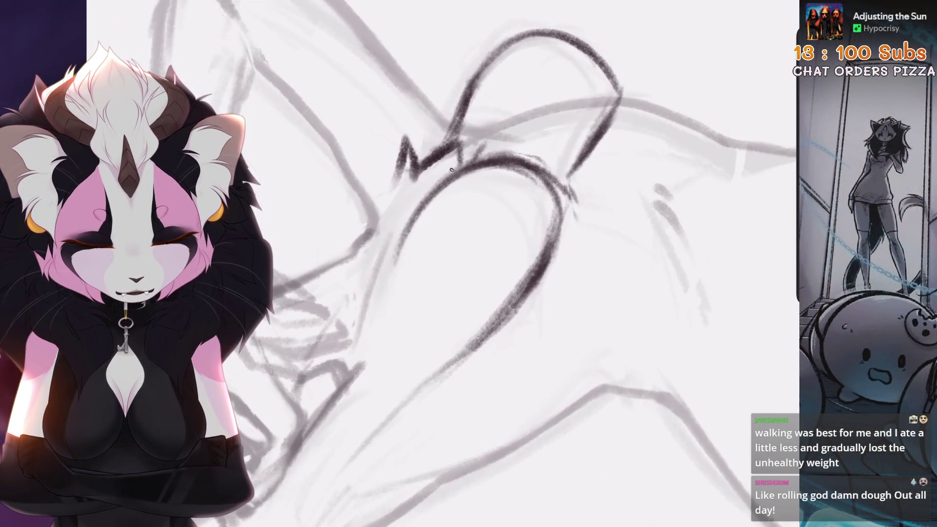
pyautogui.scroll(5, 468, 263)
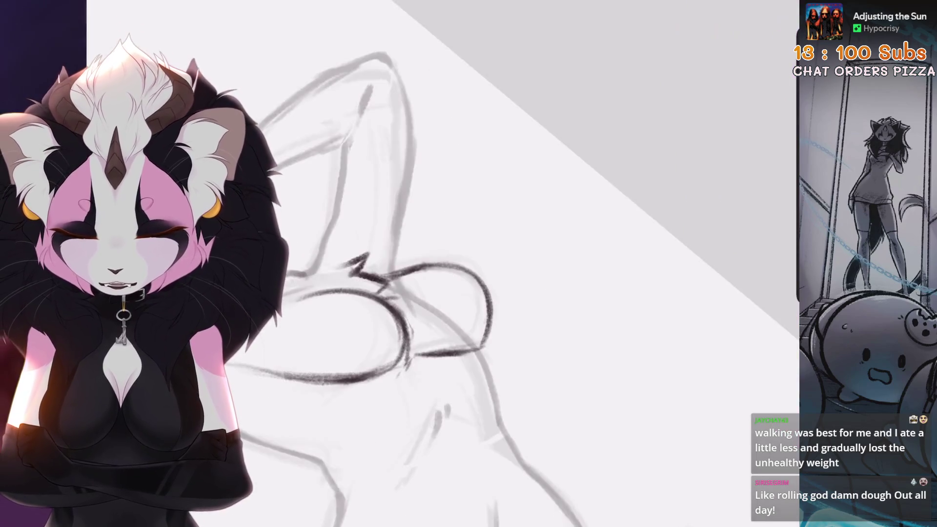
pyautogui.scroll(1, 537, 263)
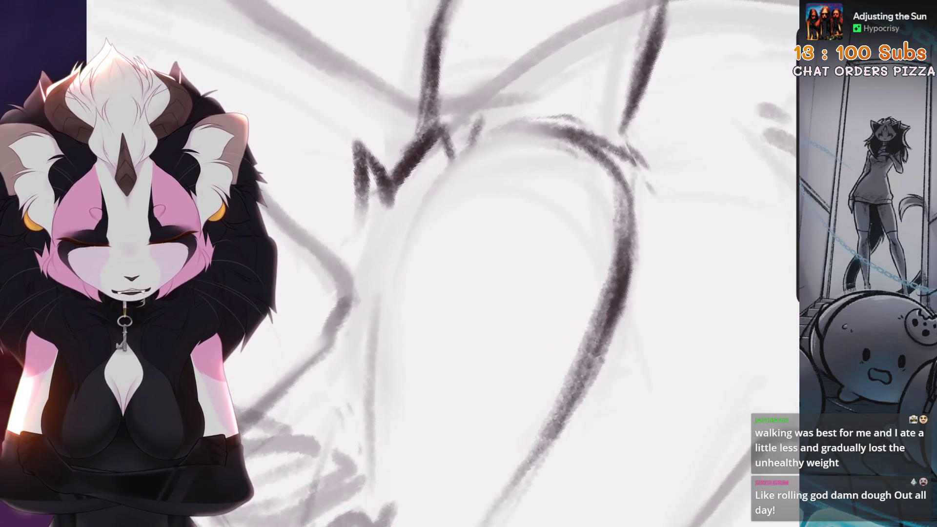
pyautogui.hotkey('ctrl', 'z')
pyautogui.moveTo(540, 124)
pyautogui.mouseDown()
pyautogui.moveTo(388, 337)
pyautogui.moveTo(390, 242)
pyautogui.moveTo(390, 371)
pyautogui.moveTo(390, 345)
pyautogui.mouseUp()
pyautogui.hotkey('ctrl', 'z')
pyautogui.hotkey('ctrl', 'z')
pyautogui.moveTo(556, 120)
pyautogui.mouseDown()
pyautogui.moveTo(405, 229)
pyautogui.moveTo(390, 334)
pyautogui.mouseUp()
pyautogui.scroll(-2, 537, 263)
# Step: Lasso the new chest arc, shrink it slightly and shift it left
pyautogui.press('s')
pyautogui.moveTo(501, 238)
pyautogui.mouseDown()
pyautogui.moveTo(458, 227)
pyautogui.moveTo(535, 325)
pyautogui.moveTo(500, 238)
pyautogui.mouseUp()
pyautogui.press('v')
pyautogui.moveTo(405, 303)
pyautogui.mouseDown()
pyautogui.moveTo(390, 308)
pyautogui.moveTo(383, 295)
pyautogui.mouseUp()
pyautogui.moveTo(418, 242); pyautogui.dragTo(414, 244)
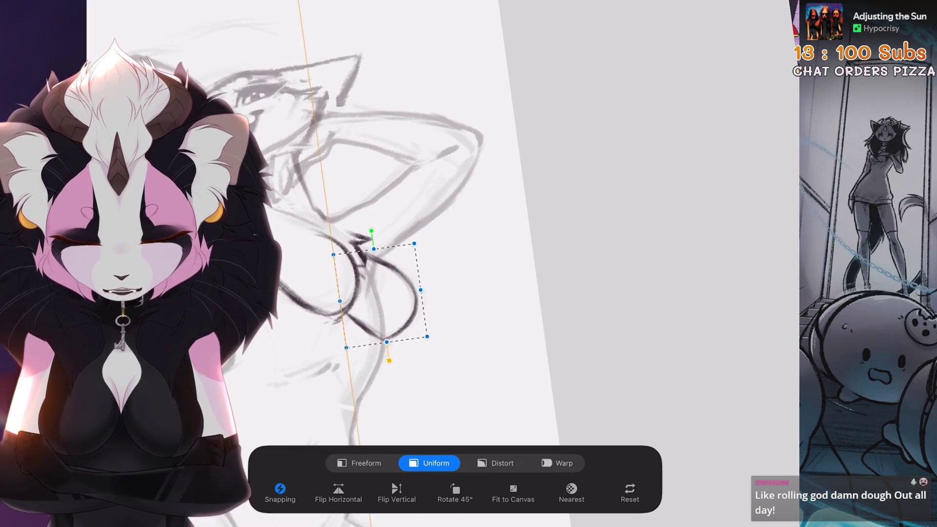
pyautogui.press('b')
# Step: Rotate and zoom the canvas to stand the figure upright, then tilt it about 45 degrees
pyautogui.scroll(-3, 509, 191)
pyautogui.scroll(6, 509, 191)
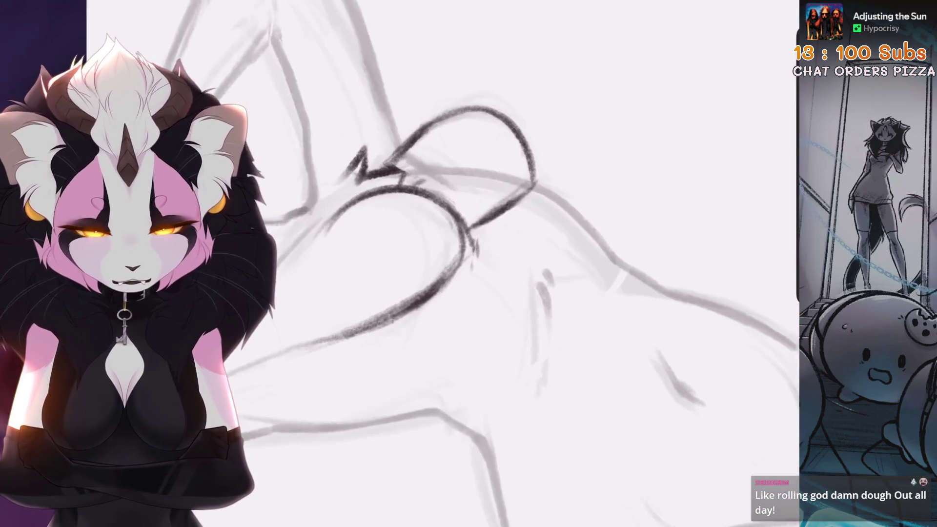
pyautogui.scroll(2, 509, 191)
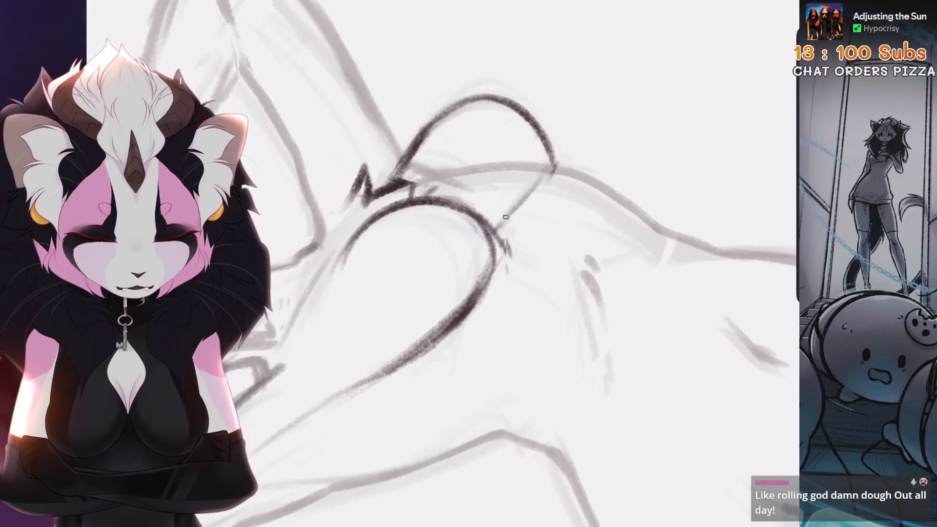
pyautogui.moveTo(439, 273); pyautogui.dragTo(439, 190)
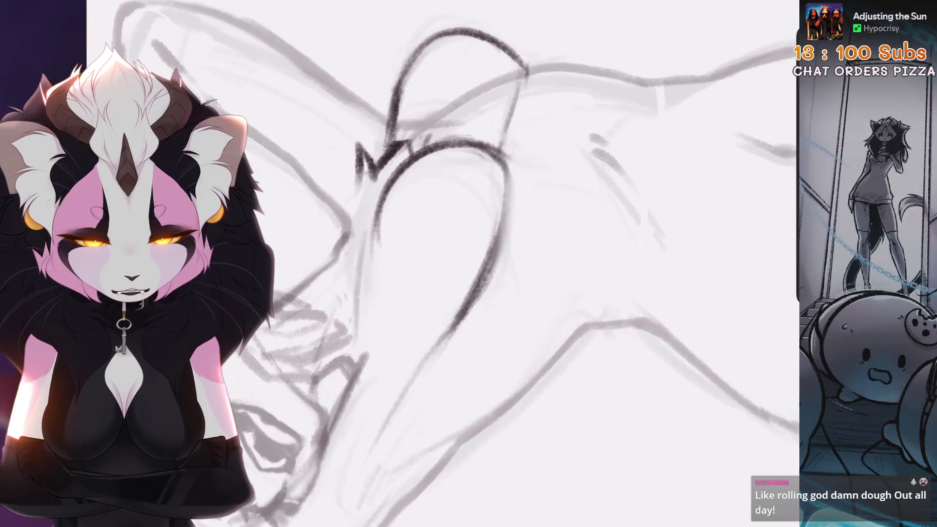
pyautogui.moveTo(439, 263); pyautogui.dragTo(439, 215)
pyautogui.moveTo(439, 263); pyautogui.dragTo(439, 195)
pyautogui.moveTo(439, 263); pyautogui.dragTo(439, 225)
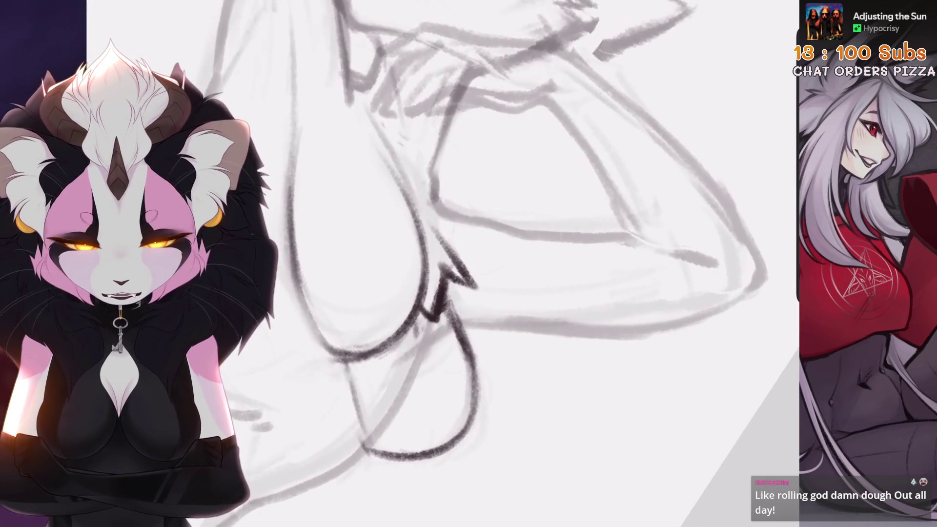
# Step: Select the notch in the chest outline and rotate it slightly
pyautogui.moveTo(475, 217); pyautogui.dragTo(429, 276)
pyautogui.press('v')
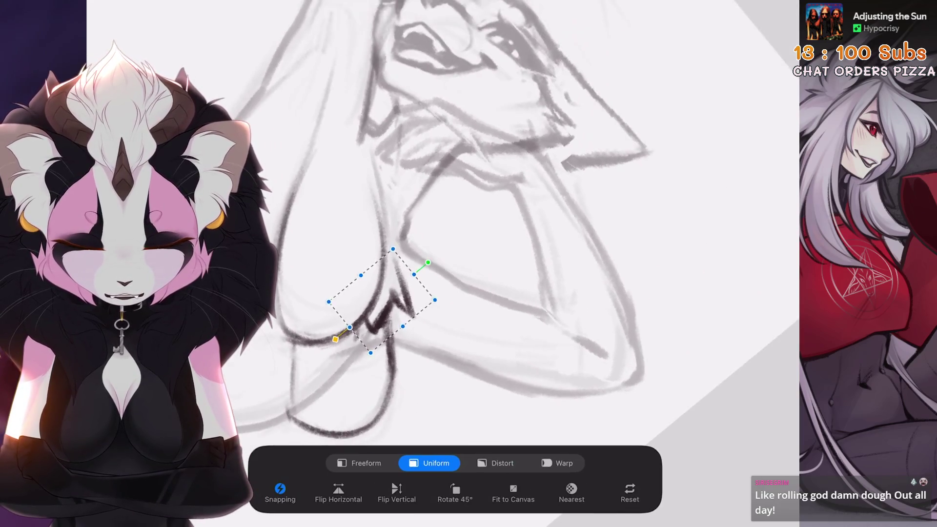
pyautogui.press('v')
pyautogui.scroll(3, 508, 264)
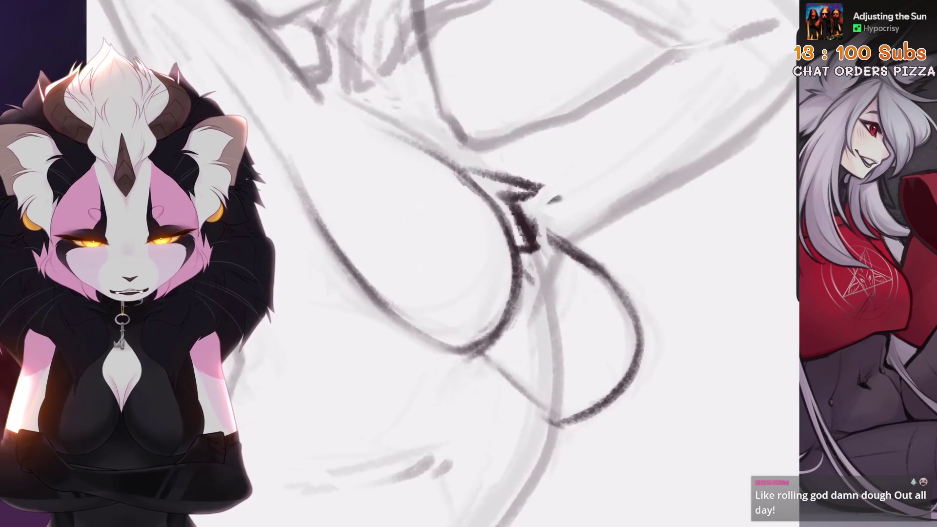
pyautogui.scroll(1, 507, 263)
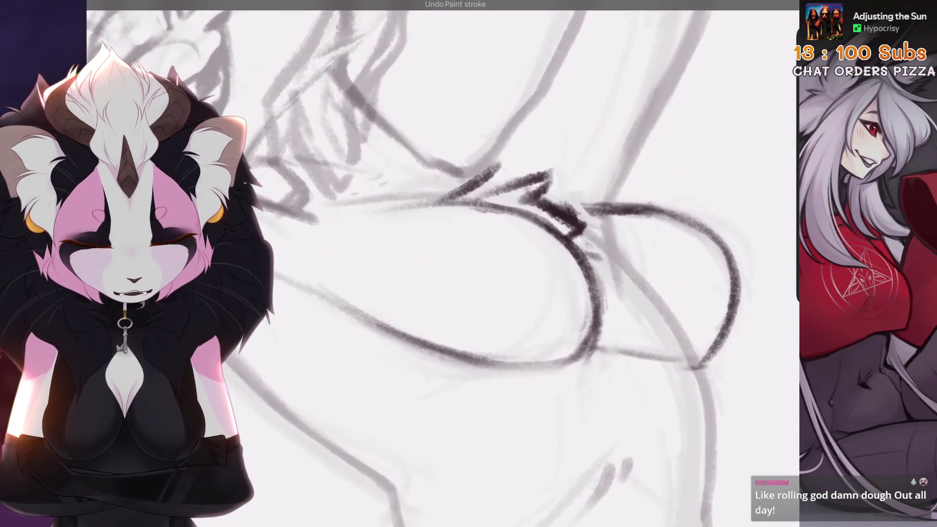
pyautogui.scroll(-3, 439, 264)
pyautogui.scroll(-2, 425, 349)
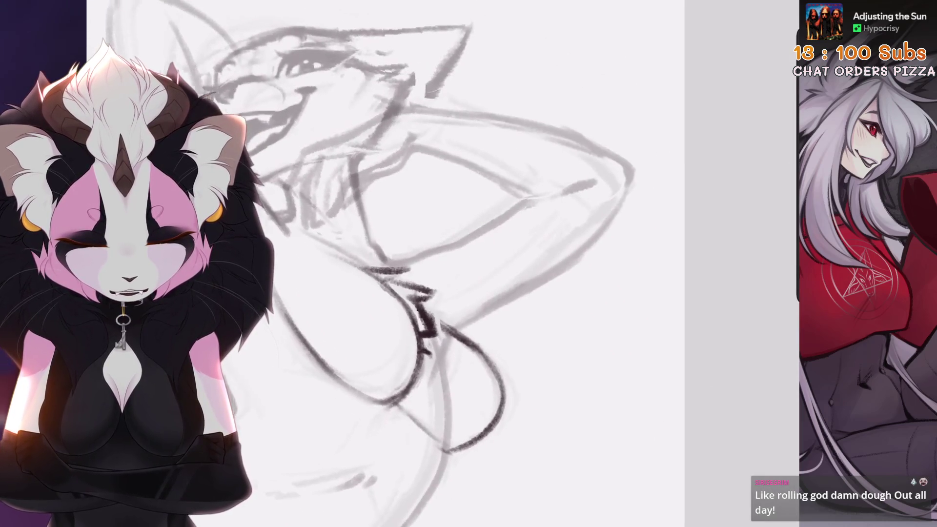
pyautogui.scroll(2, 448, 371)
pyautogui.scroll(-4, 448, 371)
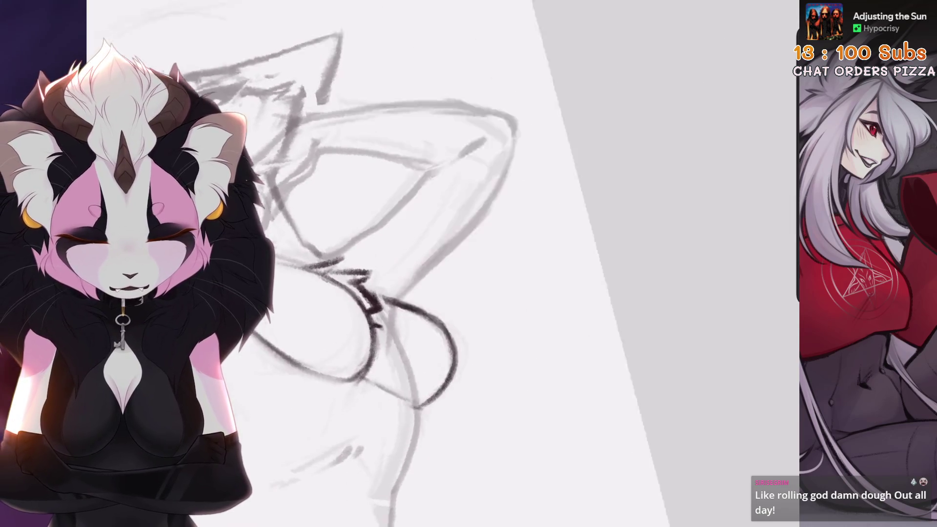
pyautogui.scroll(2, 439, 264)
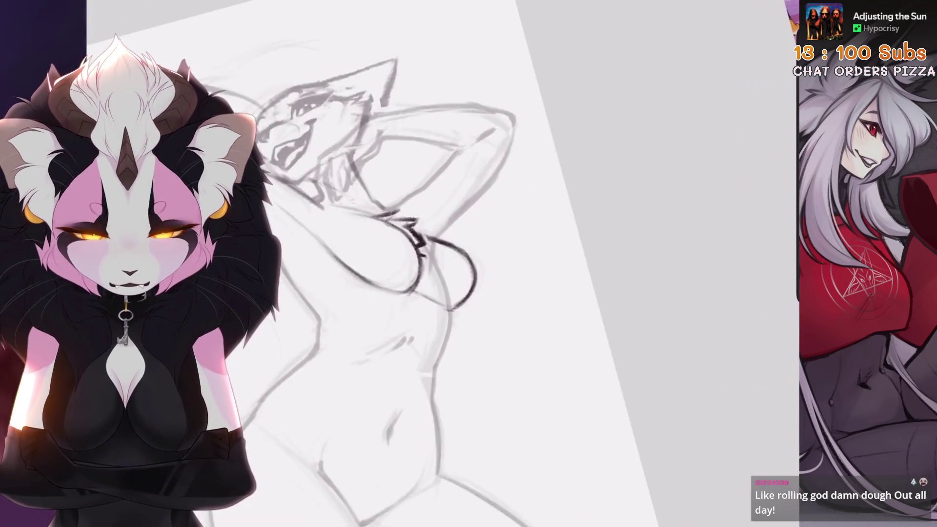
pyautogui.scroll(5, 439, 263)
pyautogui.scroll(2, 477, 236)
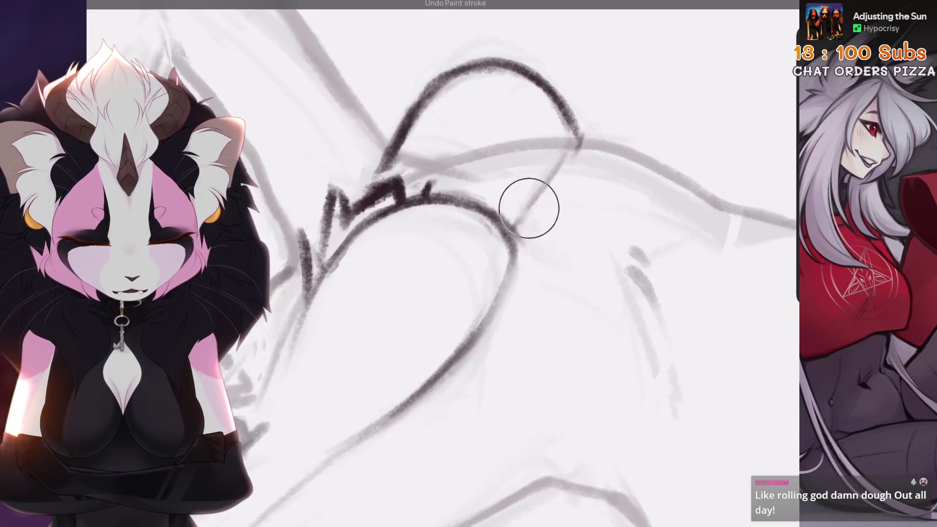
pyautogui.scroll(2, 529, 205)
# Step: Erase the rough hip strokes and redraw the dark hip line downward
pyautogui.hotkey('ctrl', 'z')
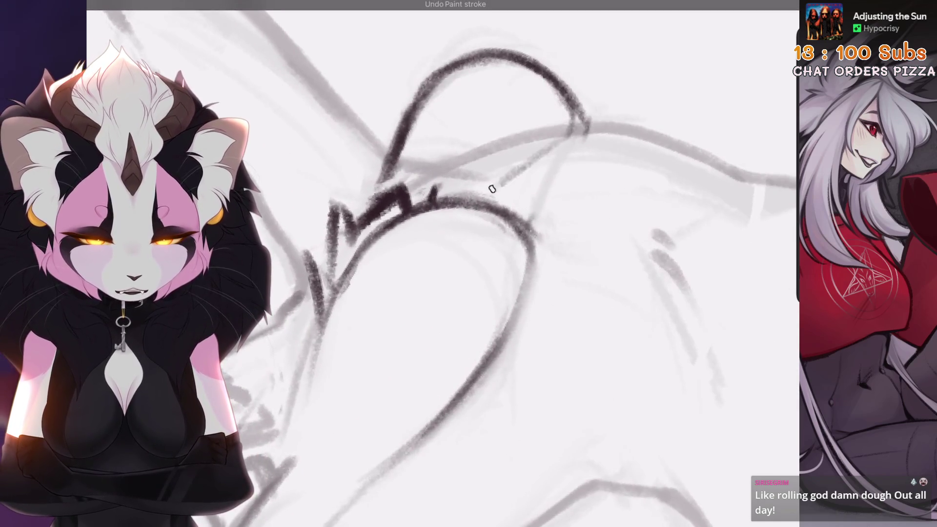
pyautogui.scroll(-5, 481, 197)
pyautogui.scroll(3, 481, 197)
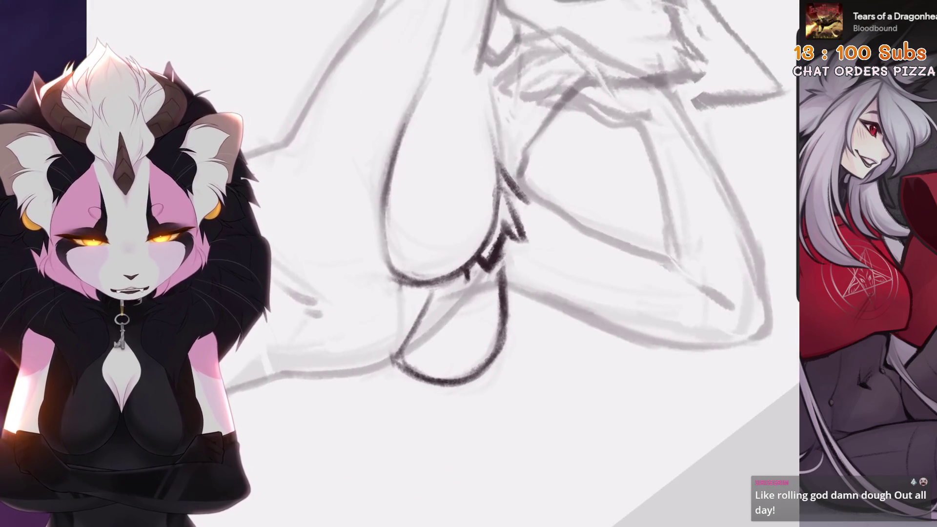
pyautogui.scroll(2, 405, 310)
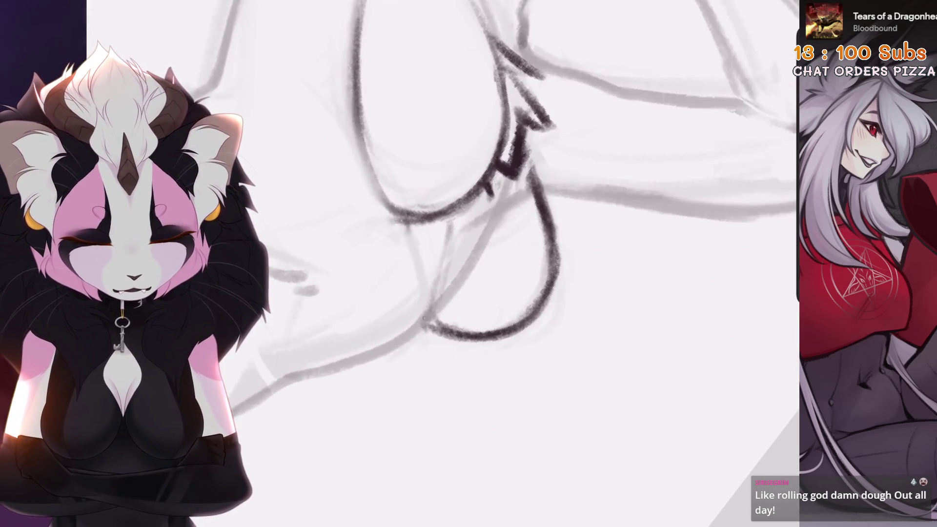
pyautogui.moveTo(459, 334); pyautogui.dragTo(405, 293)
pyautogui.scroll(-3, 442, 264)
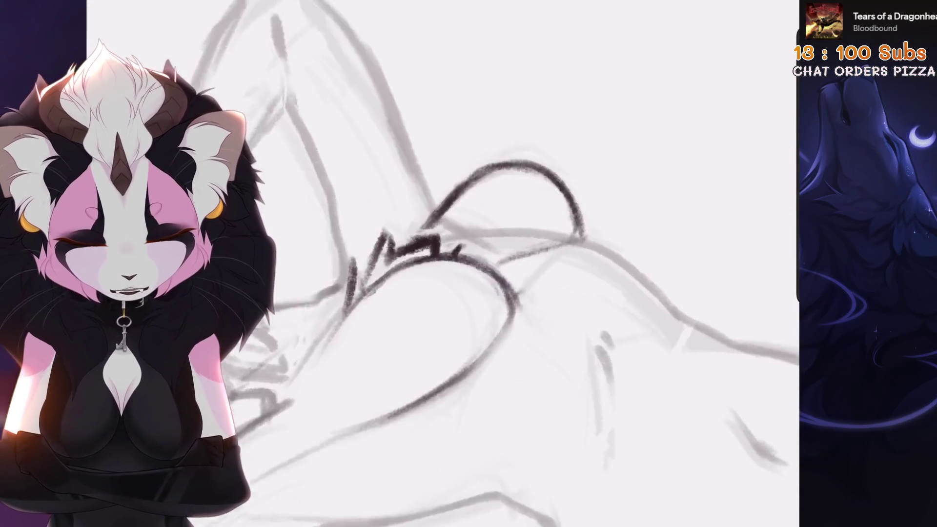
pyautogui.scroll(5, 487, 264)
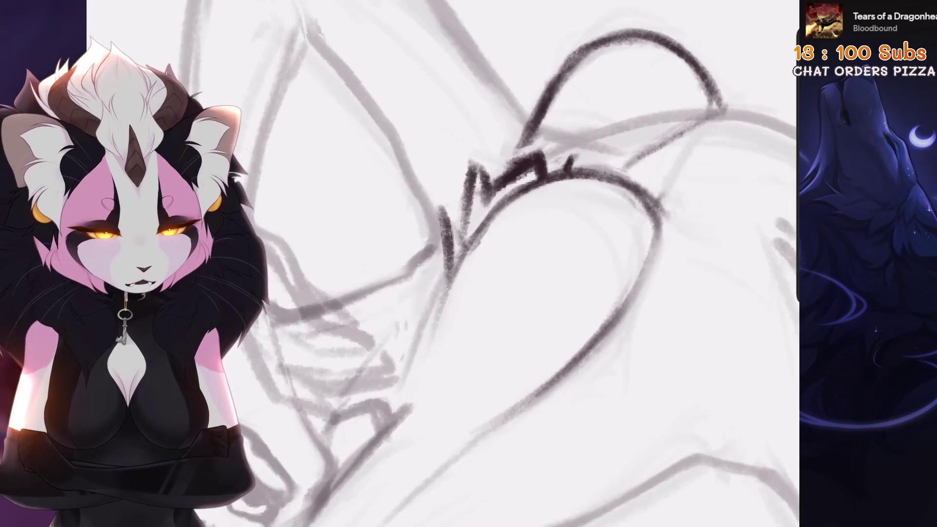
pyautogui.moveTo(444, 244); pyautogui.dragTo(483, 193)
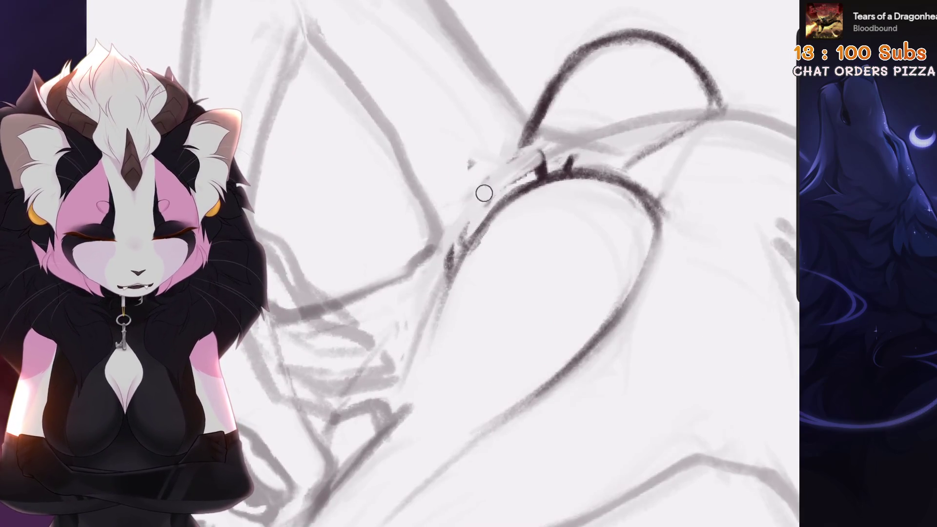
pyautogui.scroll(-3, 439, 260)
pyautogui.hotkey('ctrl', 'z')
pyautogui.hotkey('ctrl', 'shift', 'z')
pyautogui.scroll(2, 443, 263)
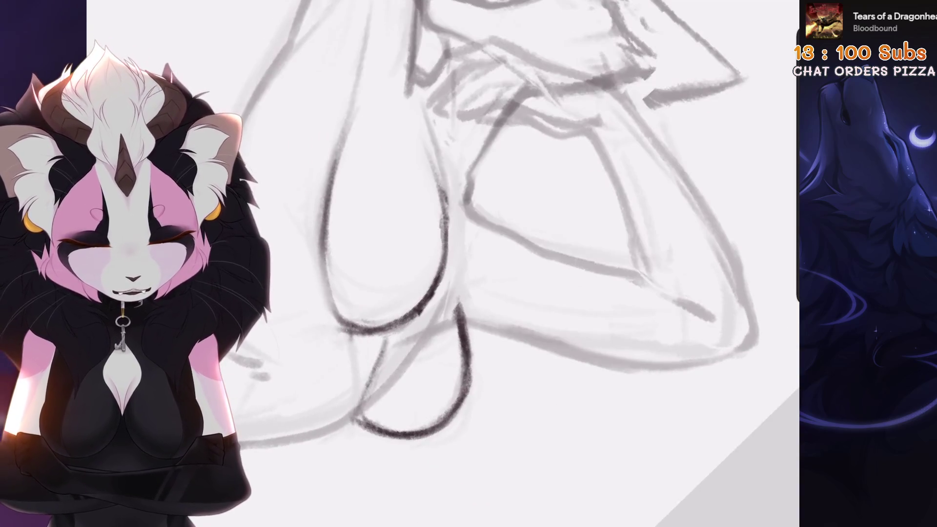
pyautogui.hotkey('ctrl', 'z')
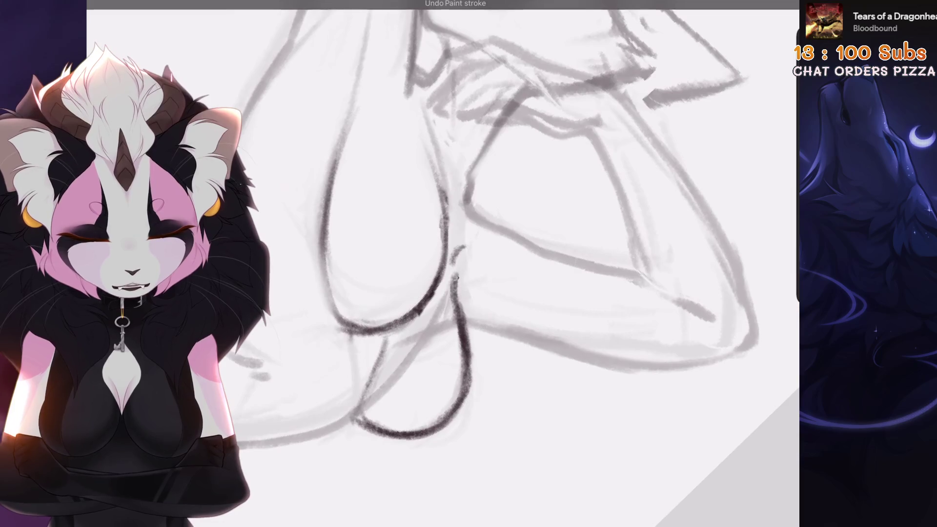
pyautogui.moveTo(463, 276)
pyautogui.mouseDown()
pyautogui.moveTo(455, 315)
pyautogui.moveTo(468, 378)
pyautogui.mouseUp()
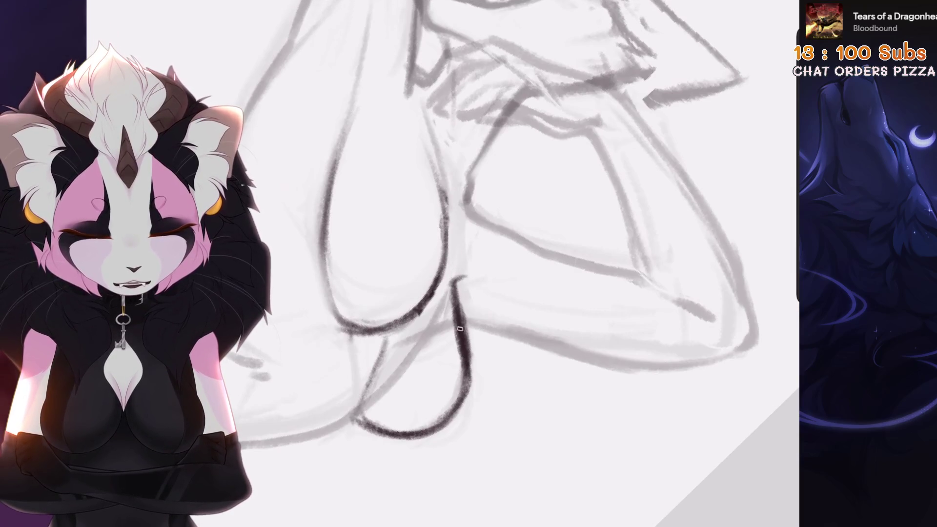
# Step: Lasso the dark chest curve, resize it and rotate it slightly clockwise
pyautogui.scroll(3, 442, 264)
pyautogui.press('s')
pyautogui.moveTo(503, 128); pyautogui.dragTo(536, 112)
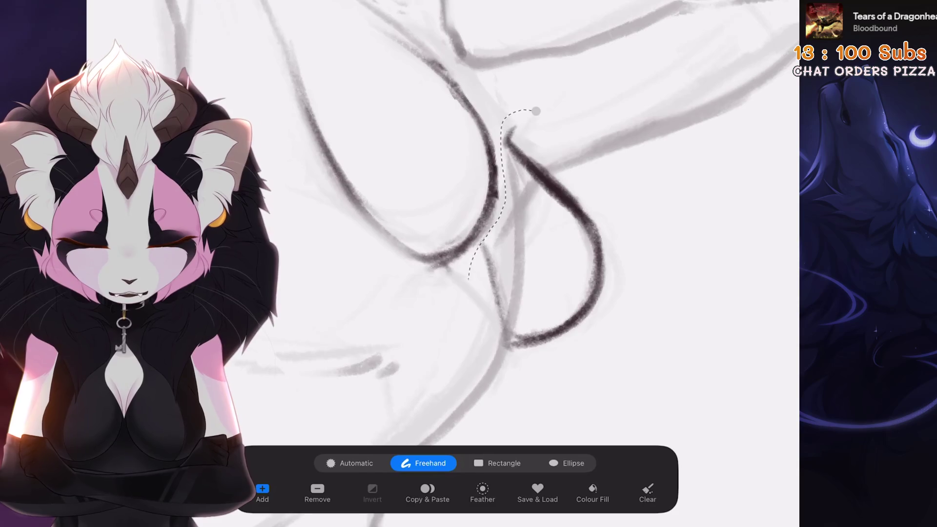
pyautogui.press('v')
pyautogui.moveTo(419, 243)
pyautogui.mouseDown()
pyautogui.moveTo(468, 254)
pyautogui.moveTo(420, 243)
pyautogui.mouseUp()
pyautogui.moveTo(514, 155); pyautogui.dragTo(518, 160)
pyautogui.scroll(-5, 468, 263)
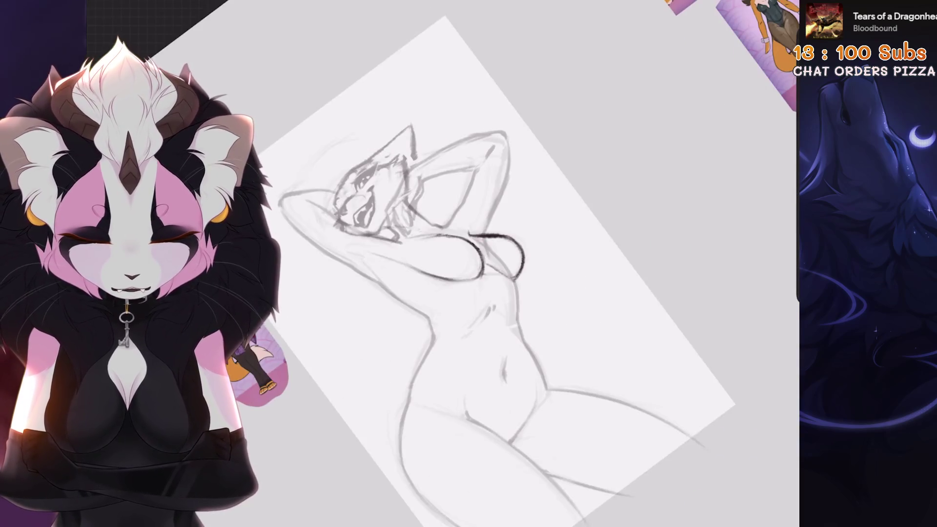
# Step: Lasso the whole chest outline and nudge it right and down, then undo a stray stroke
pyautogui.hotkey('ctrl', '0')
pyautogui.scroll(5, 439, 161)
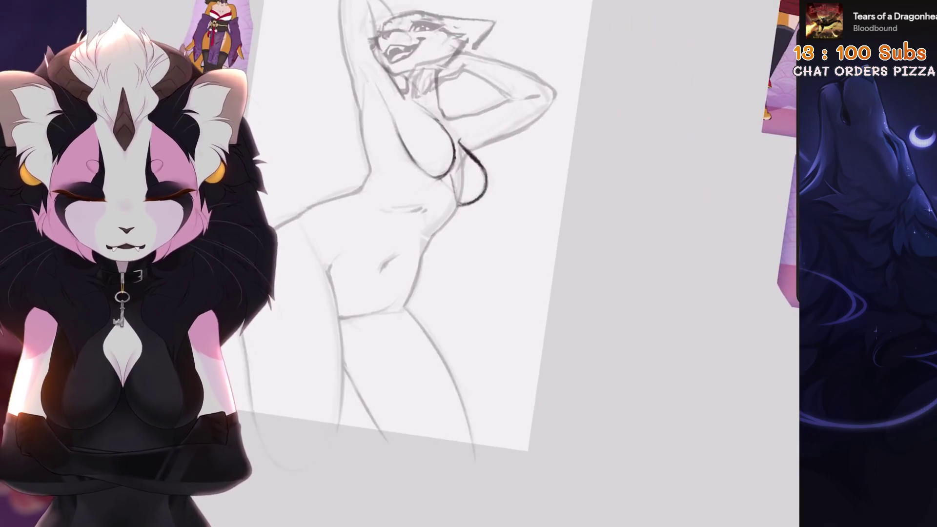
pyautogui.press('s')
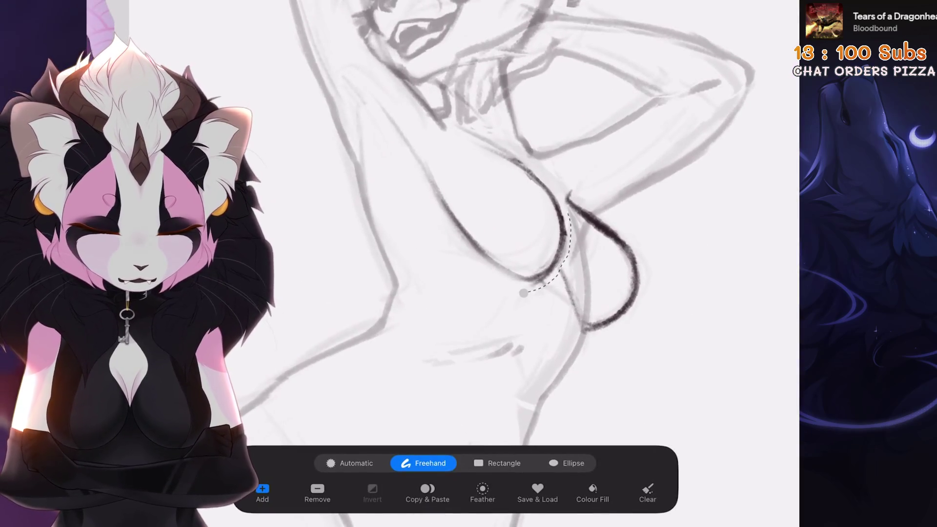
pyautogui.moveTo(392, 187); pyautogui.dragTo(523, 292)
pyautogui.press('v')
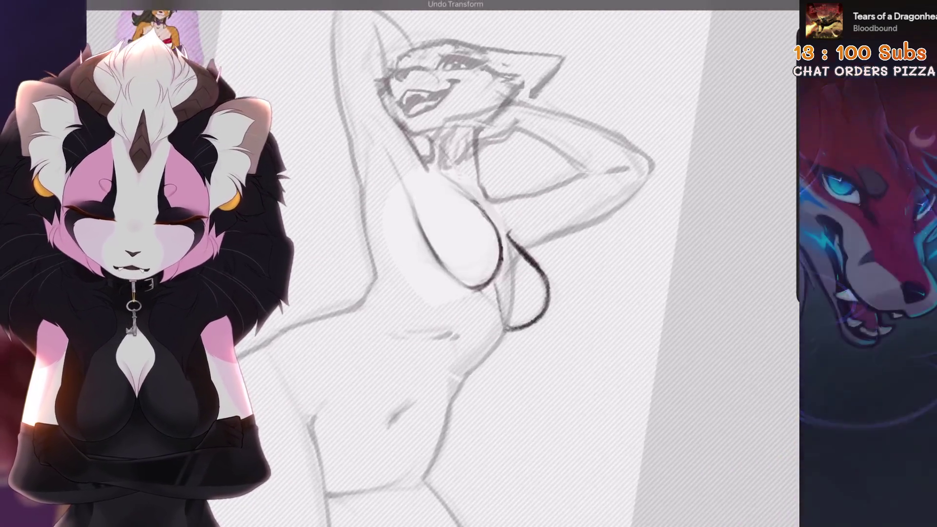
pyautogui.moveTo(458, 236); pyautogui.dragTo(462, 239)
pyautogui.press('Return')
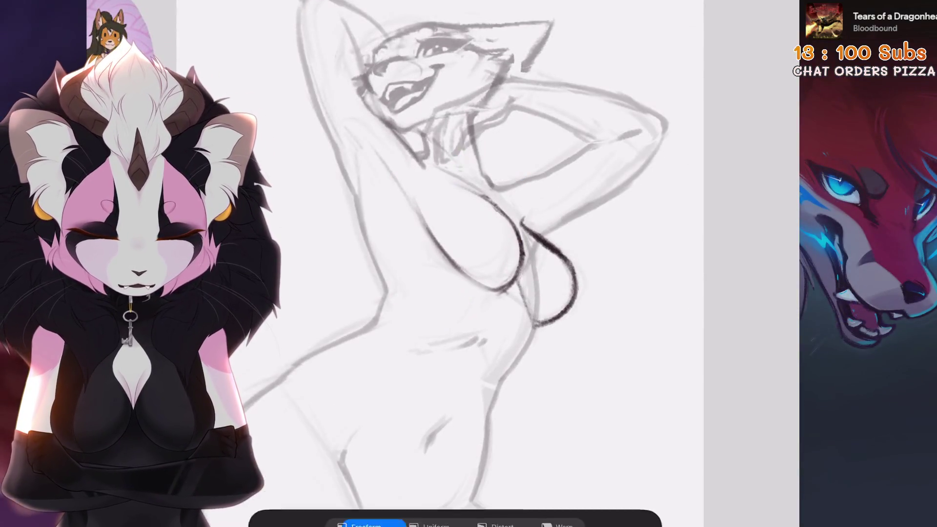
pyautogui.scroll(5, 488, 263)
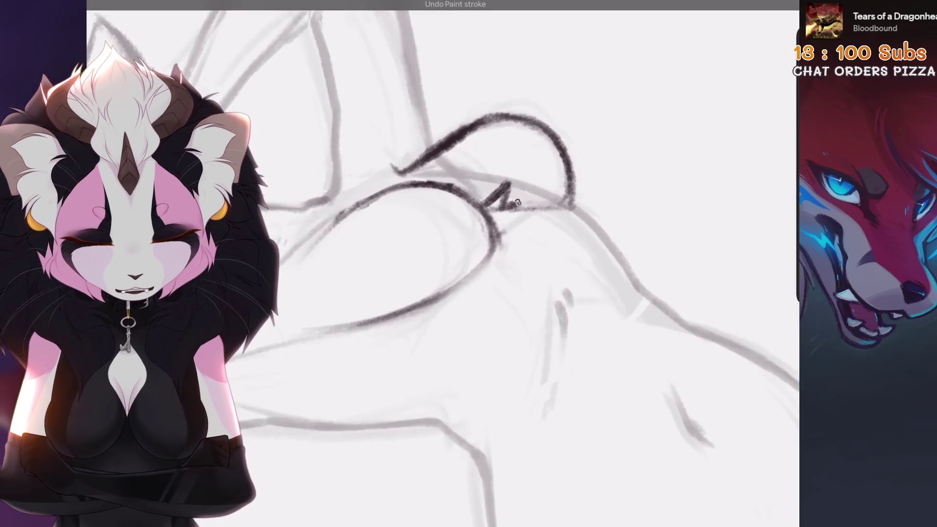
pyautogui.scroll(-5, 488, 263)
pyautogui.scroll(-5, 487, 264)
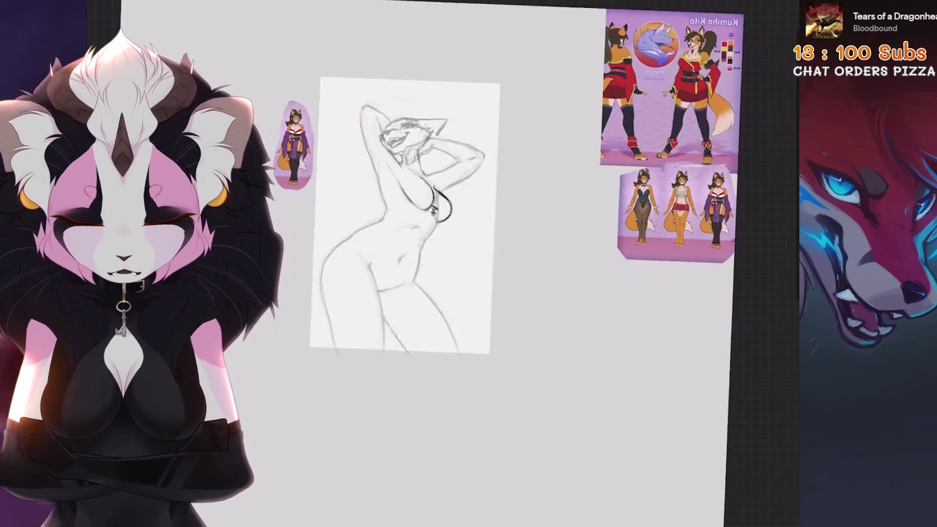
pyautogui.hotkey('ctrl', 'z')
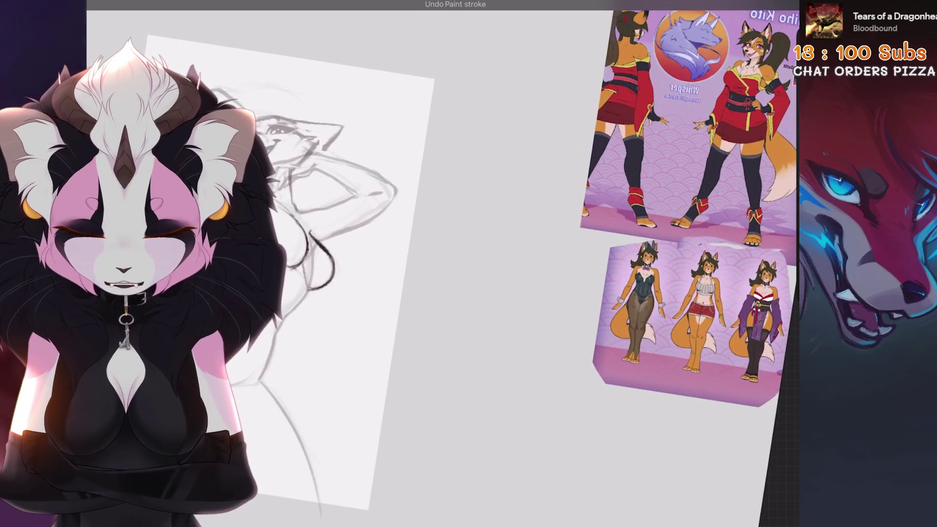
pyautogui.hotkey('ctrl', '0')
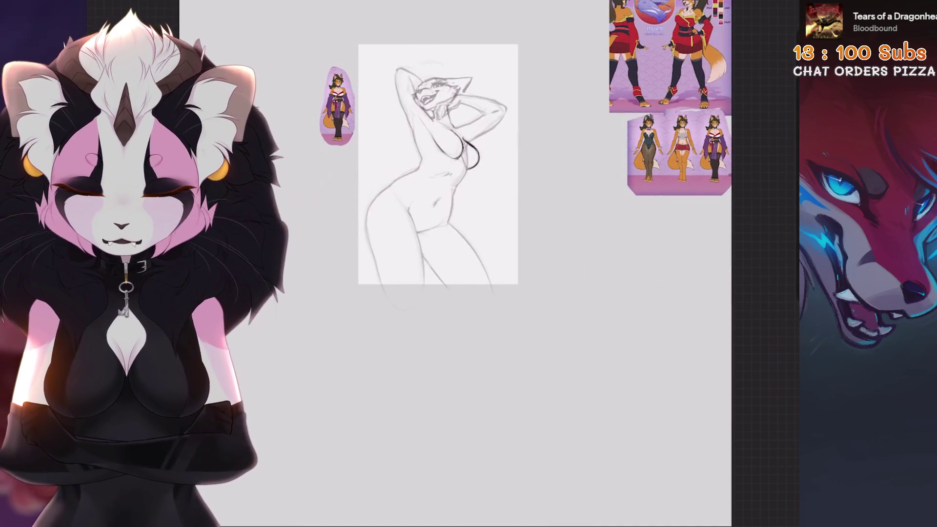
pyautogui.scroll(5, 439, 264)
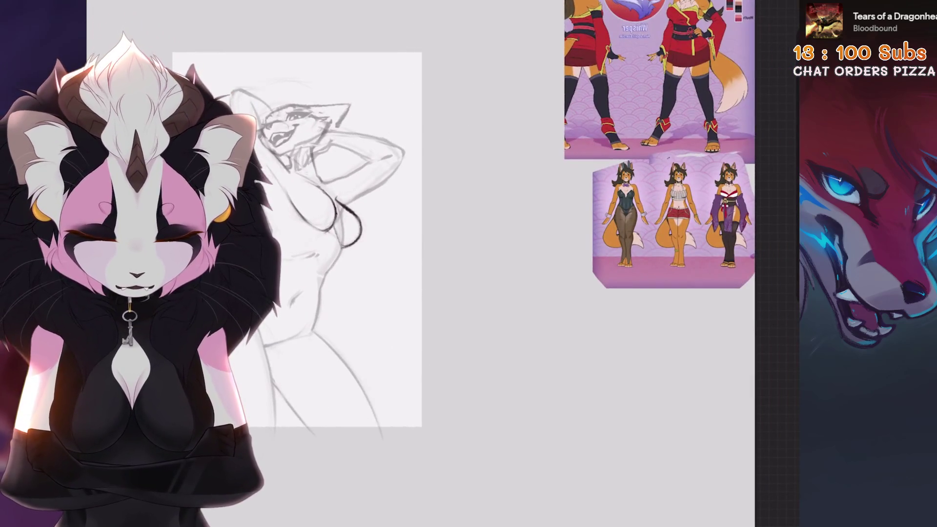
pyautogui.scroll(3, 468, 264)
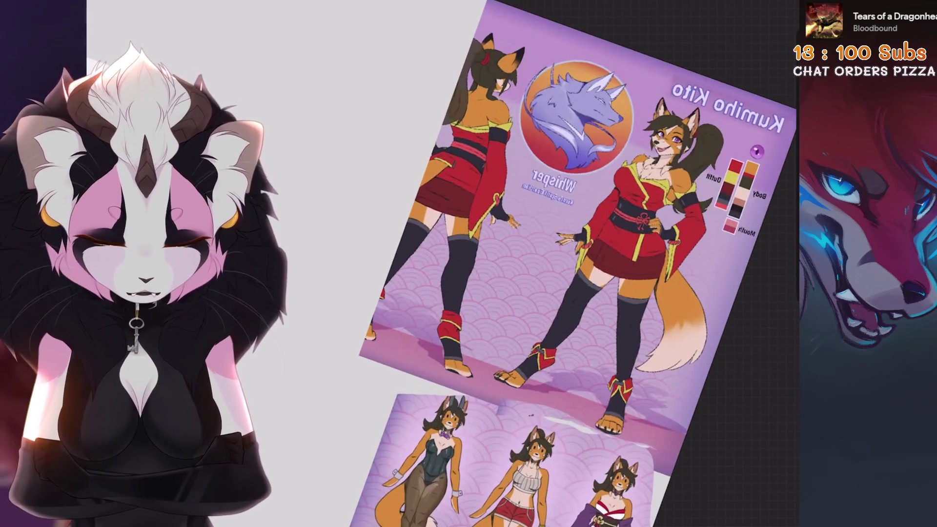
pyautogui.scroll(3, 419, 263)
pyautogui.press('s')
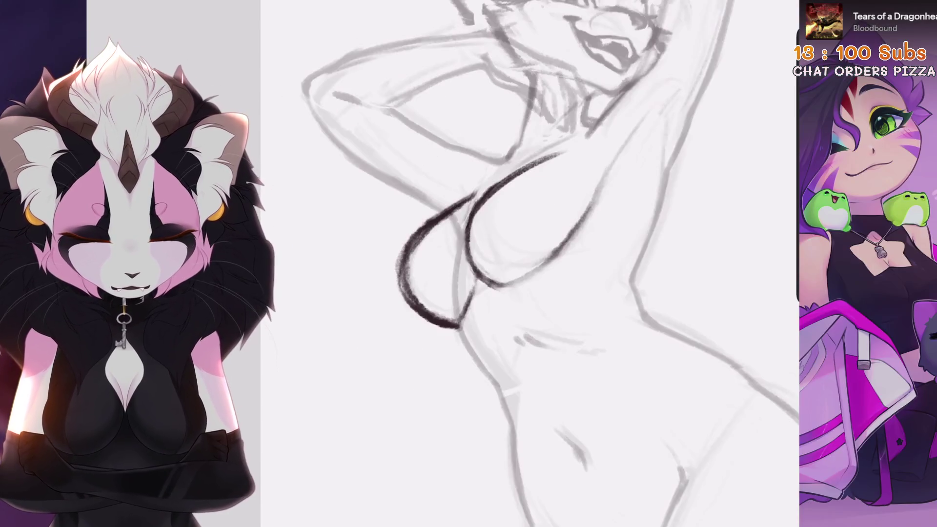
# Step: Remove rejected chest strokes and redraw the upper chest outline darker
pyautogui.hotkey('ctrl', 'z')
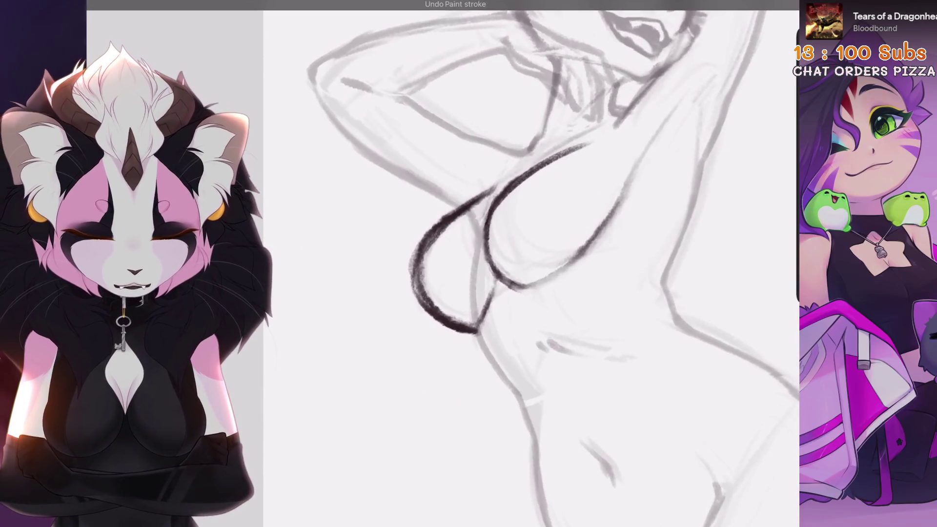
pyautogui.moveTo(518, 166); pyautogui.dragTo(526, 181)
pyautogui.hotkey('ctrl', 'z')
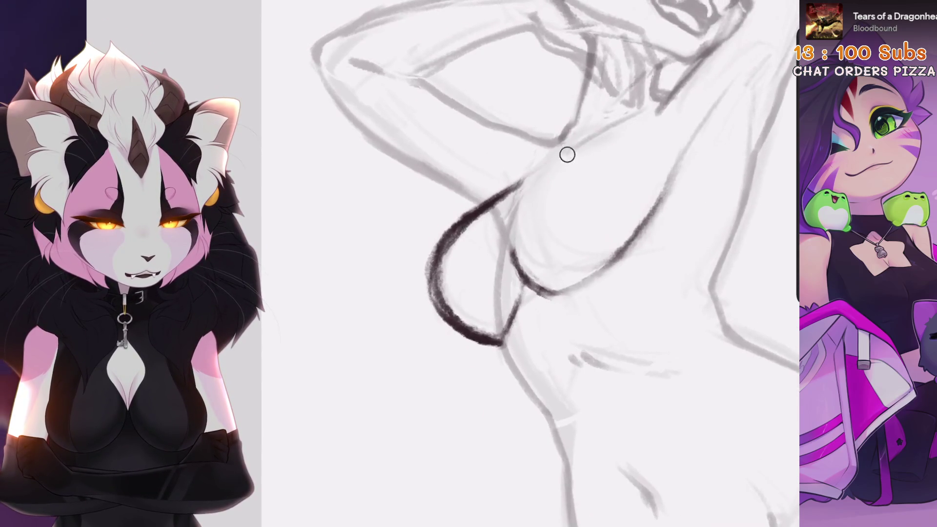
pyautogui.moveTo(503, 224); pyautogui.dragTo(565, 183)
pyautogui.hotkey('ctrl', 'z')
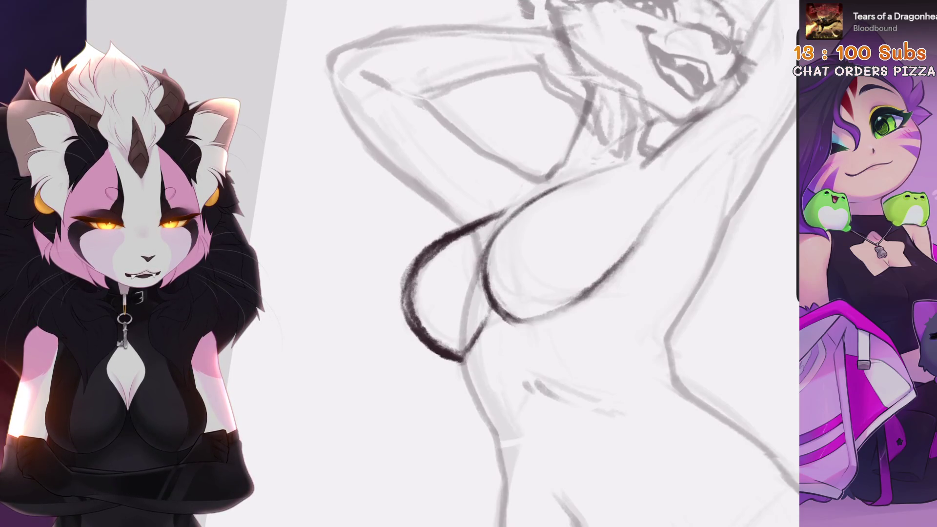
pyautogui.hotkey('ctrl', 'z')
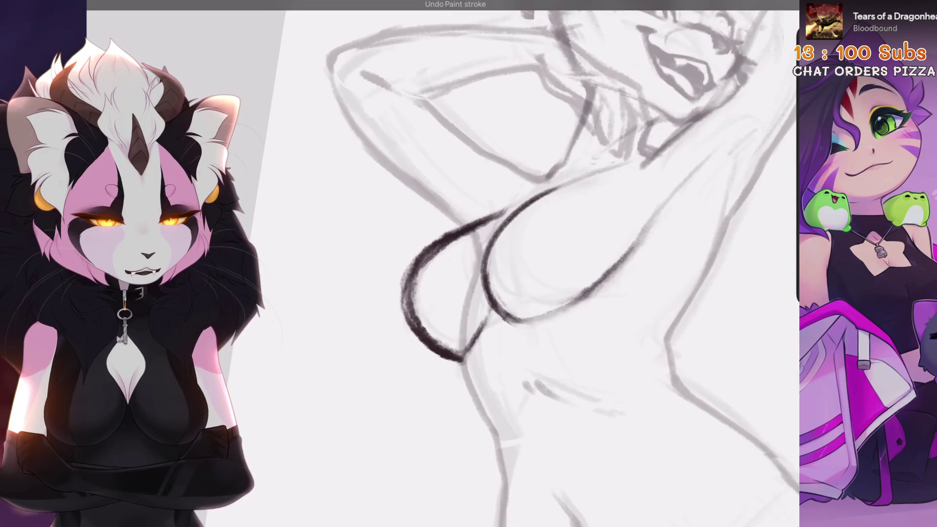
pyautogui.hotkey('ctrl', 'z')
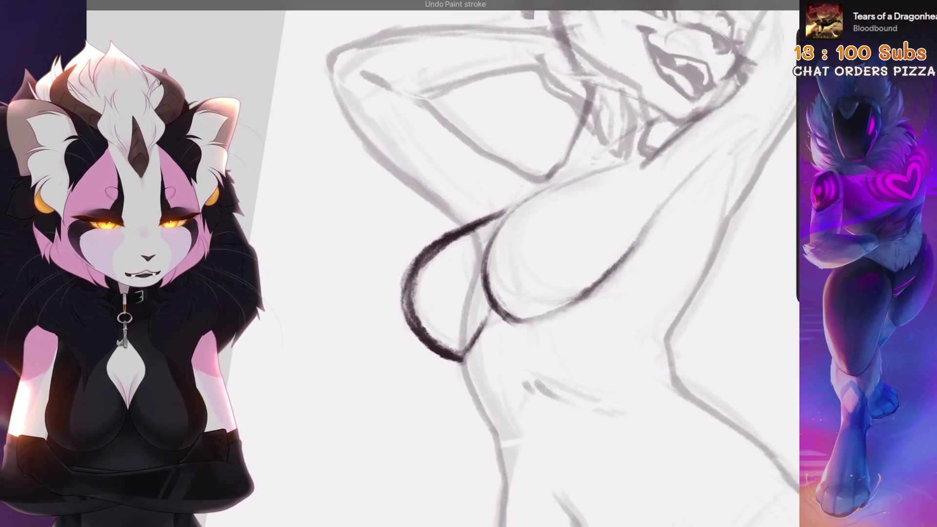
pyautogui.moveTo(439, 293); pyautogui.dragTo(414, 370)
# Step: Undo the last stroke and start a freehand lasso around the left chest curve
pyautogui.moveTo(406, 295); pyautogui.dragTo(439, 234)
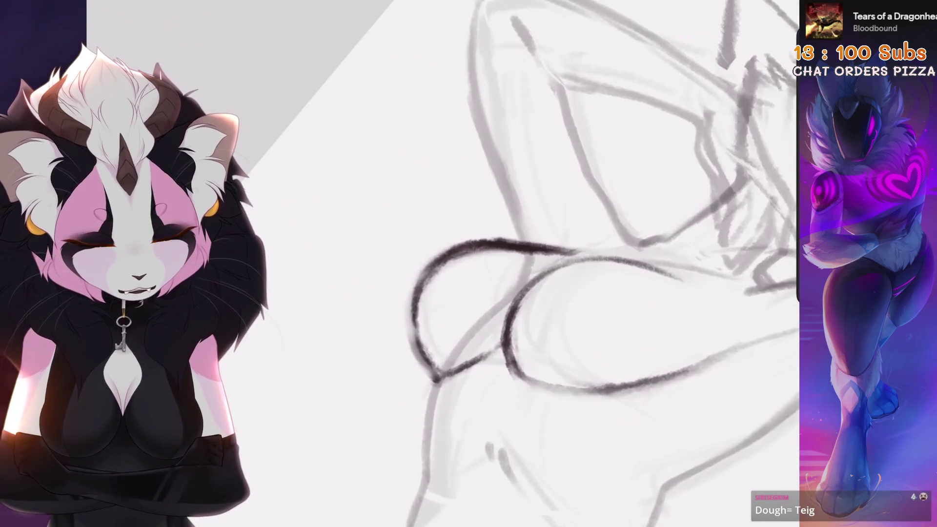
pyautogui.hotkey('ctrl', 'z')
pyautogui.moveTo(439, 292)
pyautogui.mouseDown()
pyautogui.moveTo(381, 234)
pyautogui.moveTo(410, 215)
pyautogui.mouseUp()
pyautogui.moveTo(466, 312)
pyautogui.mouseDown()
pyautogui.moveTo(453, 298)
pyautogui.moveTo(468, 317)
pyautogui.mouseUp()
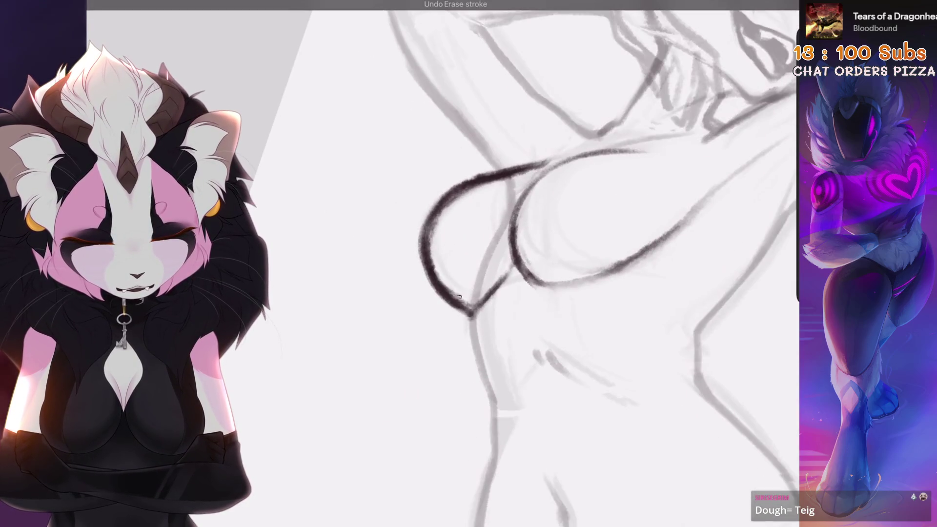
pyautogui.press('s')
pyautogui.moveTo(520, 297); pyautogui.dragTo(505, 251)
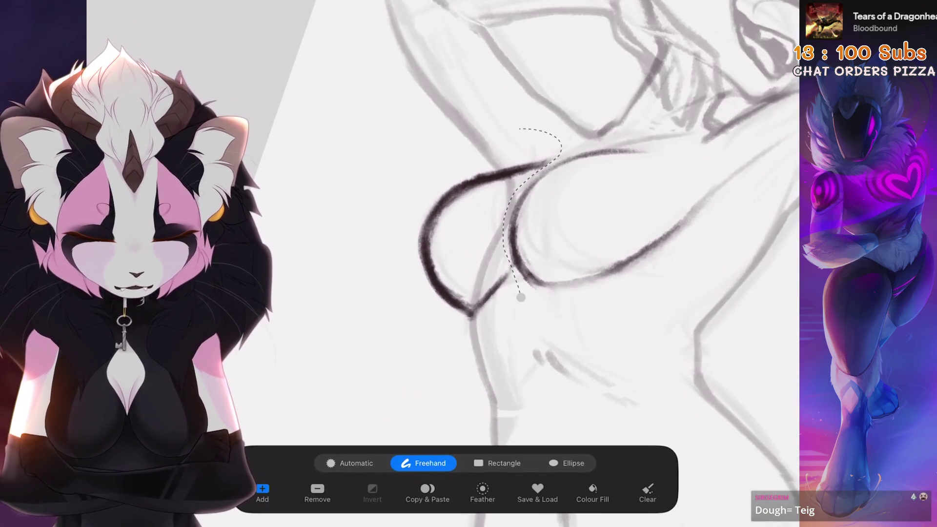
# Step: Close the lasso on the left chest curve, rotate it to a better tilt, and undo two stray strokes
pyautogui.click(520, 297)
pyautogui.moveTo(473, 100); pyautogui.dragTo(458, 109)
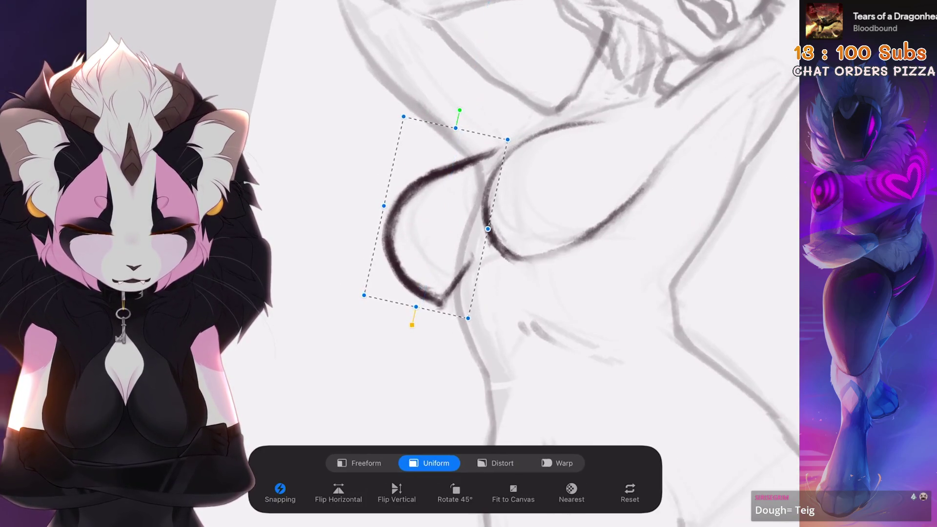
pyautogui.moveTo(487, 244); pyautogui.dragTo(439, 220)
pyautogui.scroll(3, 512, 263)
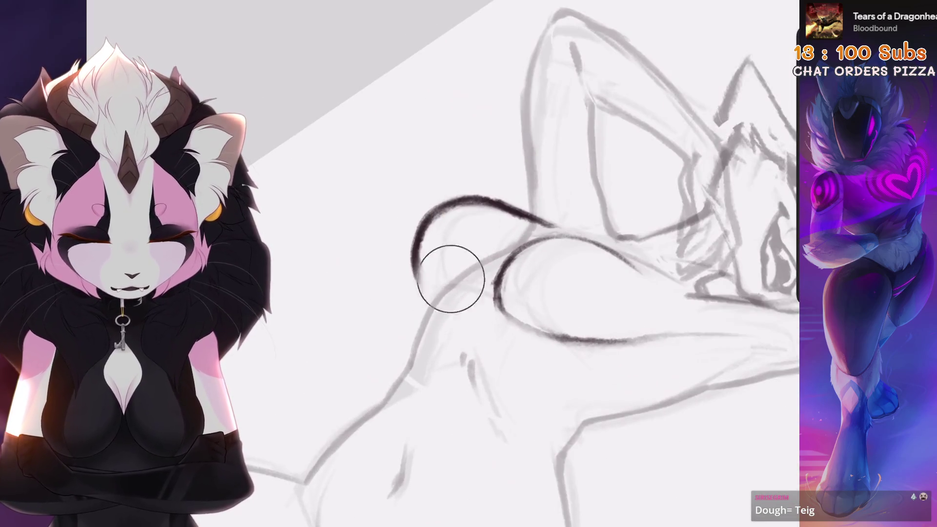
pyautogui.scroll(3, 450, 279)
pyautogui.hotkey('ctrl', 'z')
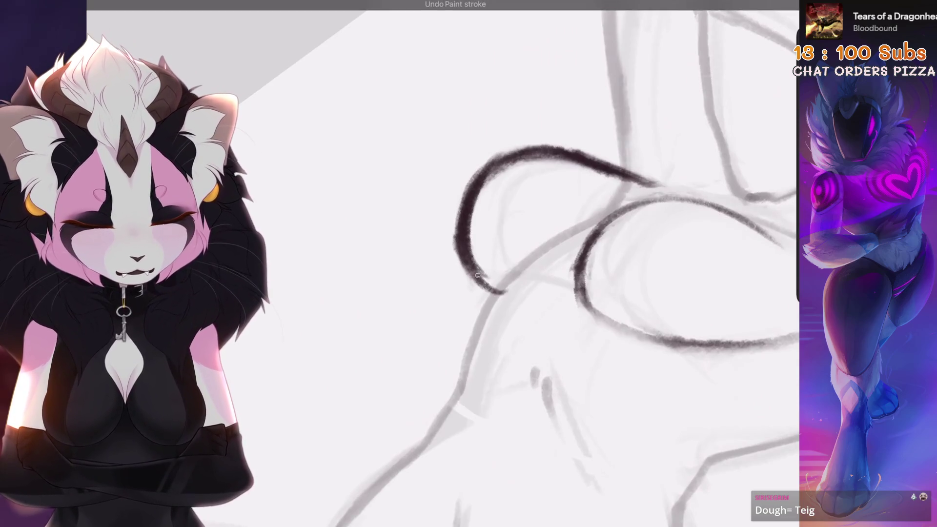
pyautogui.scroll(-3, 477, 275)
pyautogui.hotkey('ctrl', 'z')
pyautogui.scroll(-3, 477, 276)
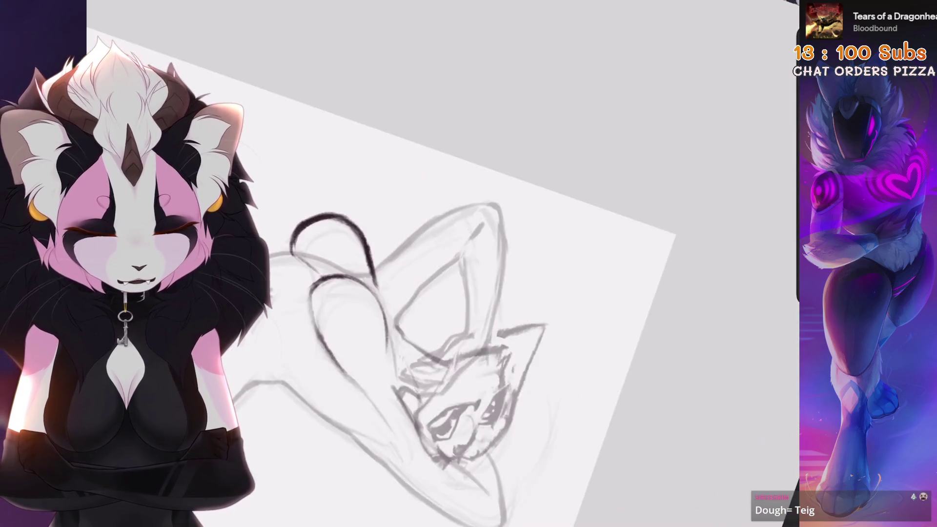
# Step: Undo the two most recent chest strokes
pyautogui.scroll(-5, 439, 274)
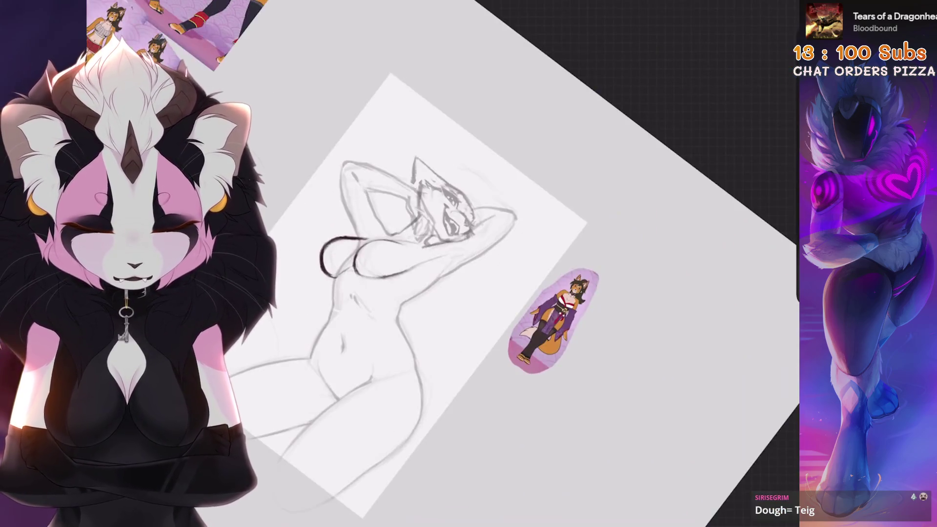
pyautogui.scroll(5, 342, 258)
pyautogui.hotkey('ctrl', 'z')
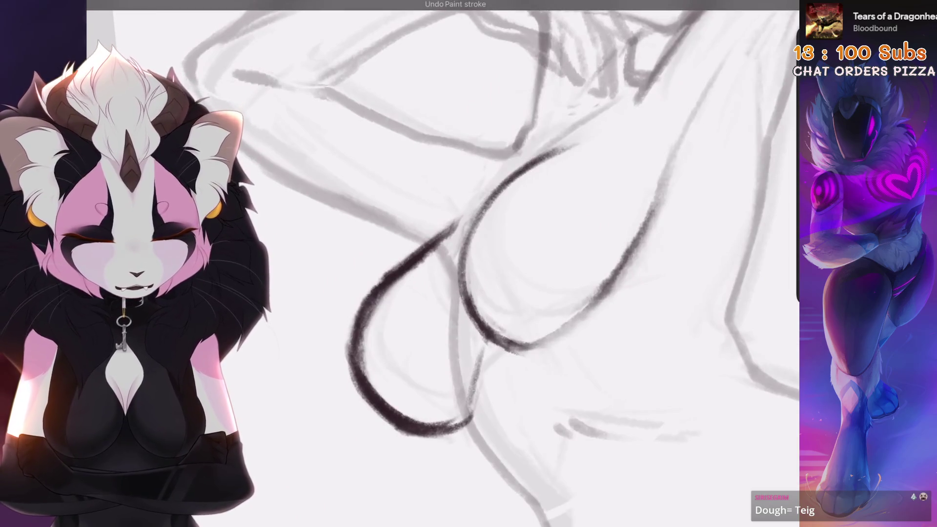
pyautogui.scroll(-5, 477, 218)
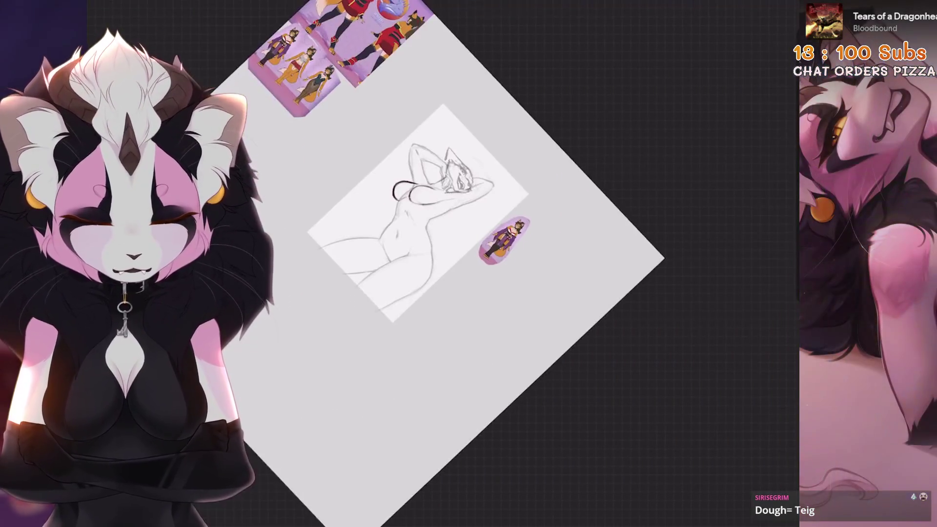
pyautogui.scroll(5, 454, 195)
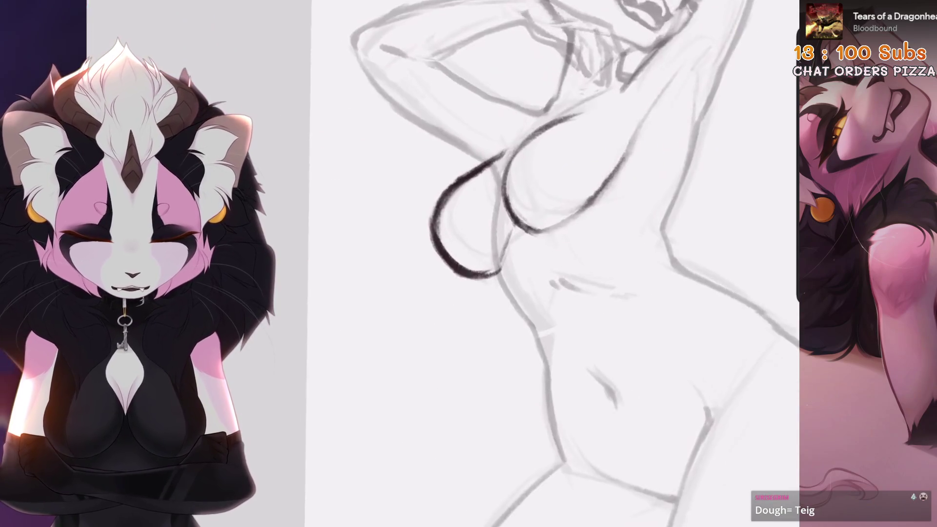
pyautogui.hotkey('ctrl', 'z')
# Step: Compare the sketch against the reference sheets, then show the Layers panel
pyautogui.scroll(-5, 537, 263)
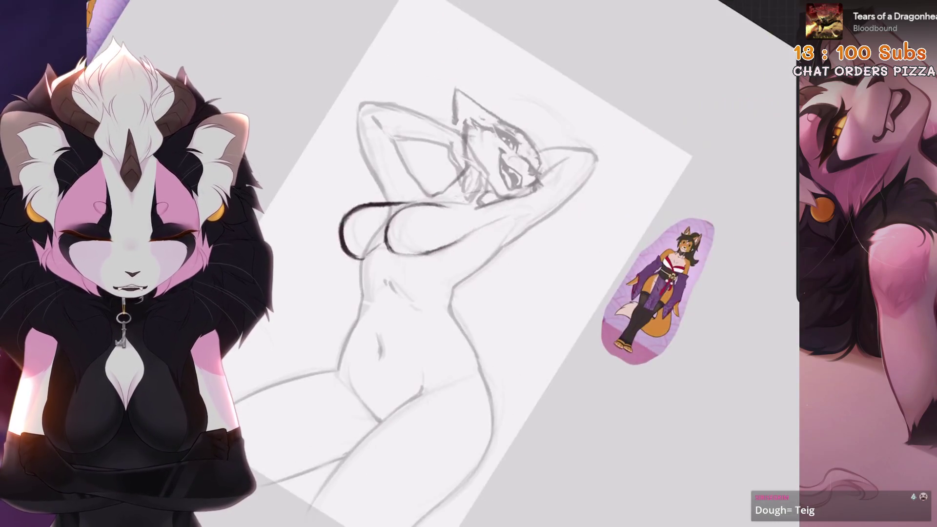
pyautogui.scroll(5, 537, 264)
pyautogui.scroll(2, 537, 264)
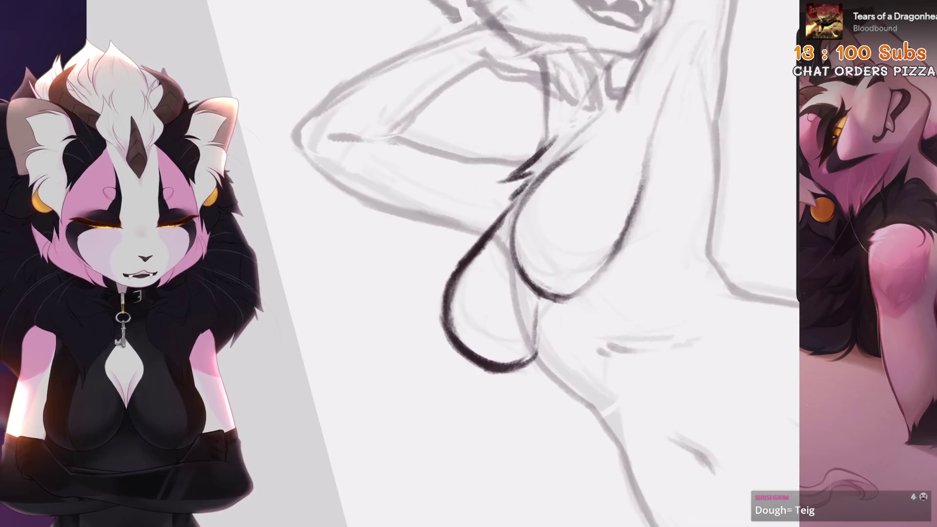
pyautogui.scroll(-5, 536, 263)
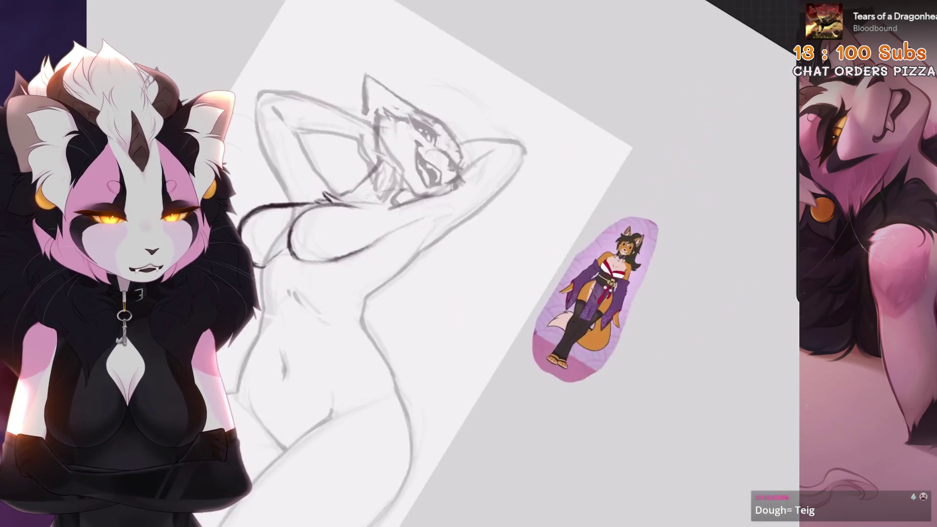
pyautogui.scroll(5, 292, 109)
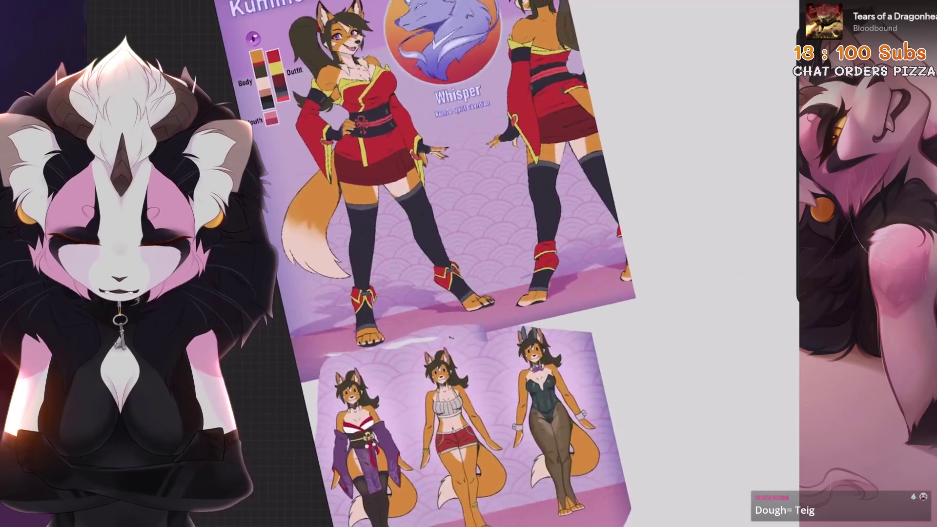
pyautogui.scroll(-5, 488, 264)
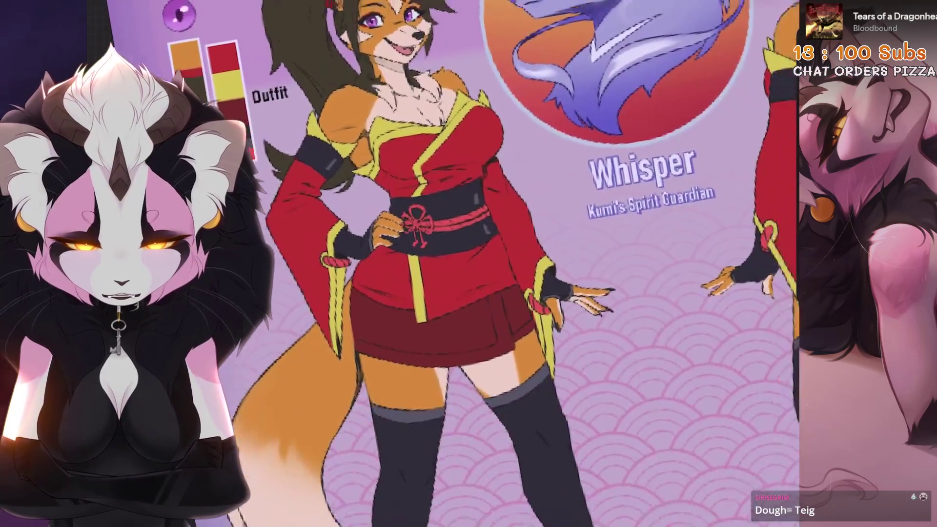
pyautogui.scroll(6, 487, 263)
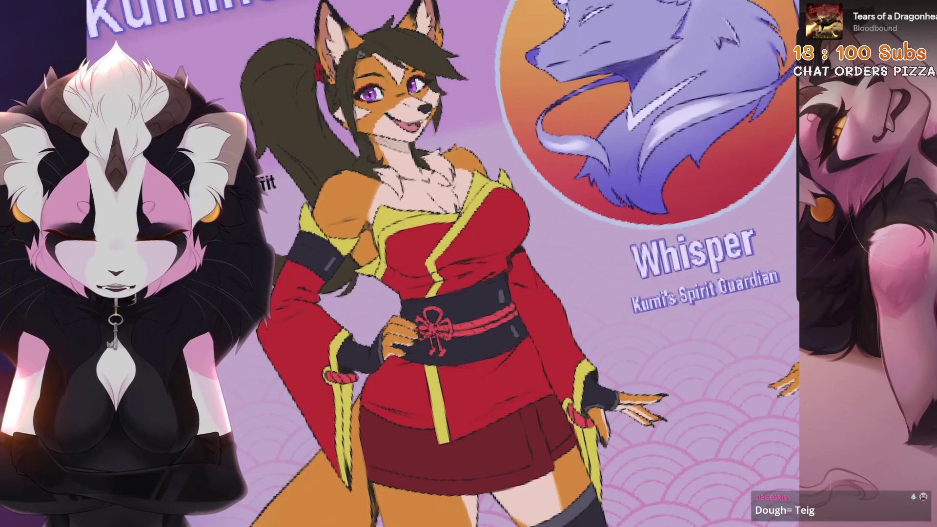
pyautogui.scroll(-4, 488, 264)
pyautogui.scroll(4, 488, 264)
pyautogui.scroll(-3, 488, 263)
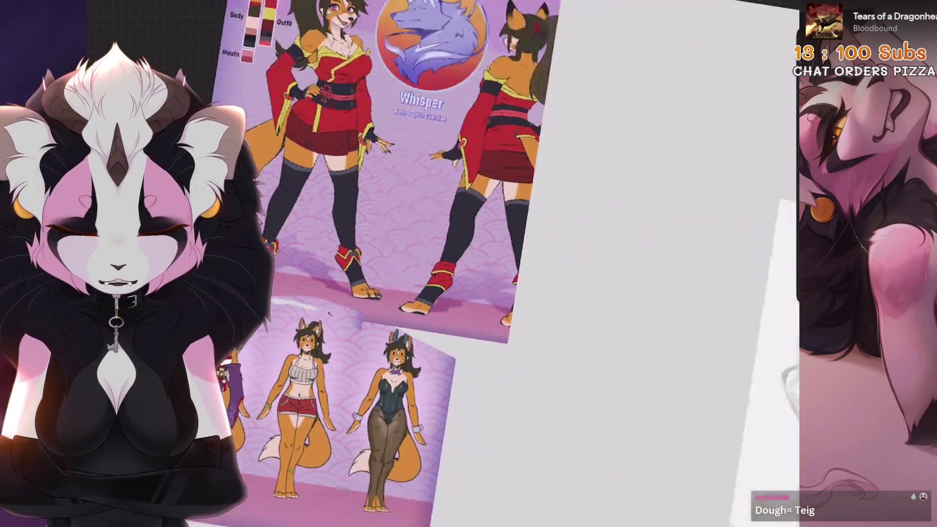
pyautogui.scroll(-4, 487, 264)
pyautogui.scroll(4, 488, 264)
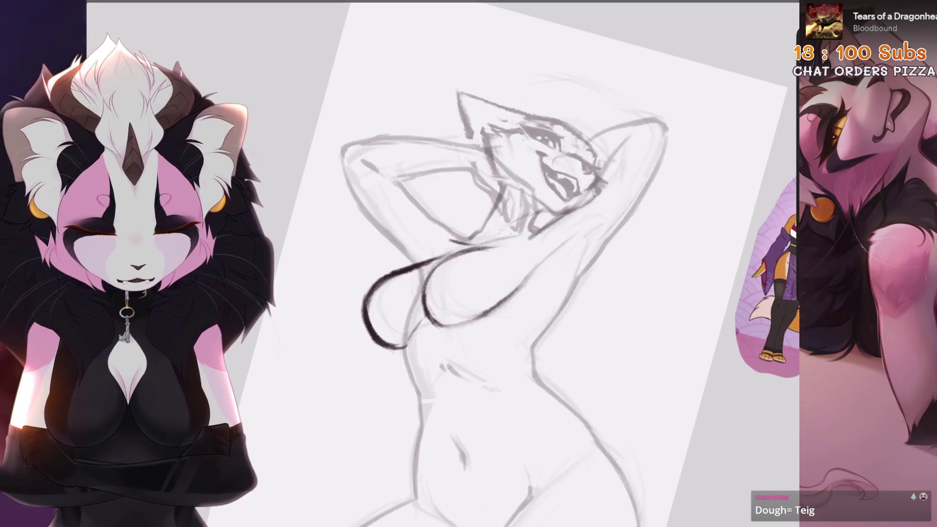
pyautogui.scroll(3, 488, 263)
pyautogui.scroll(-2, 487, 263)
pyautogui.click(763, 5)
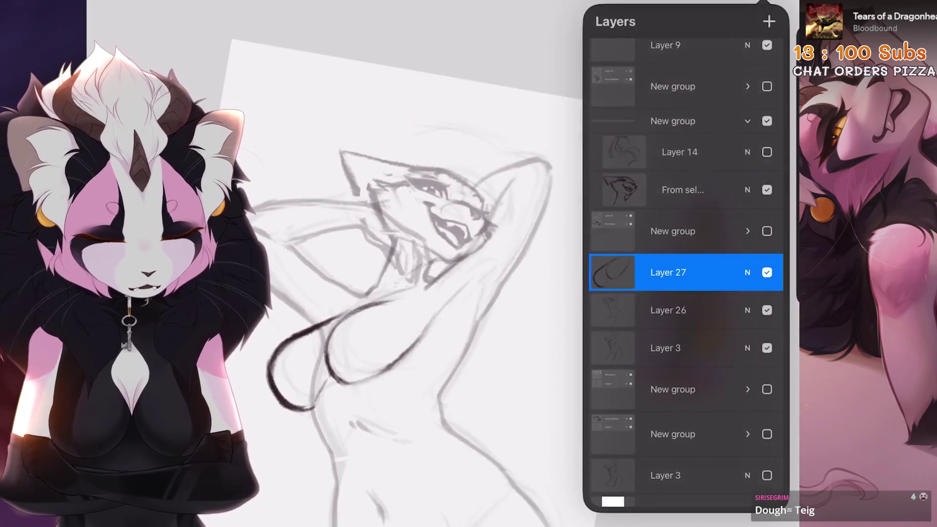
# Step: Duplicate Layer 14 as a backup and hide the copy
pyautogui.click(679, 152)
pyautogui.scroll(3, 488, 264)
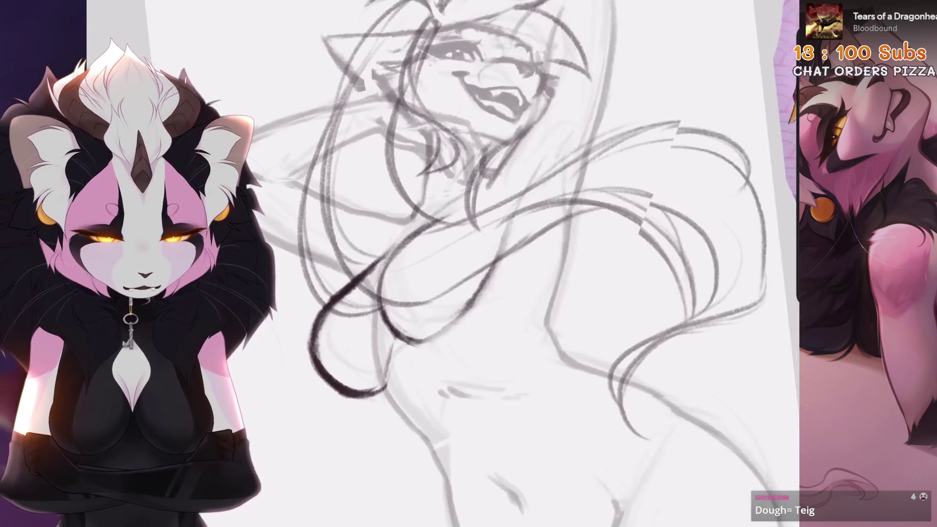
pyautogui.scroll(-2, 487, 264)
pyautogui.click(764, 5)
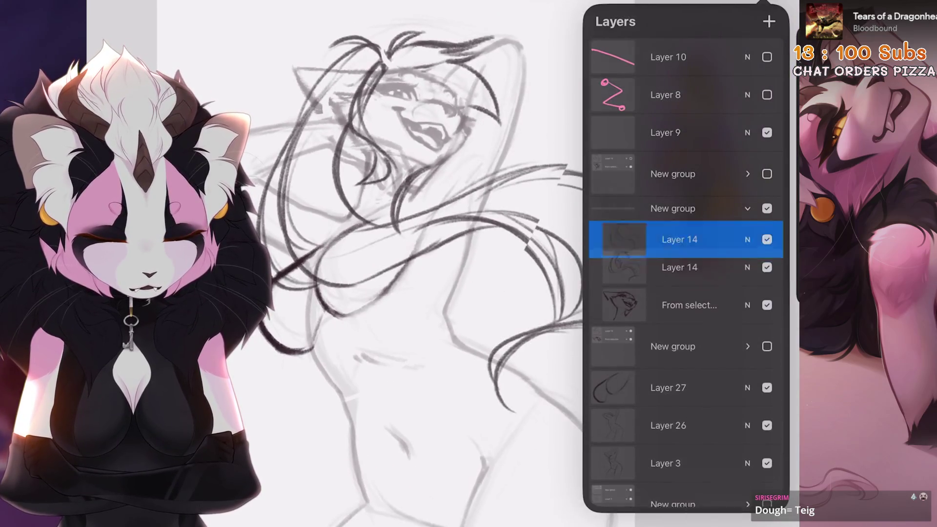
pyautogui.click(766, 277)
# Step: Lasso the long hair strands on the upper Layer 14 with Freehand Selection and shift them slightly
pyautogui.click(679, 277)
pyautogui.scroll(-2, 390, 244)
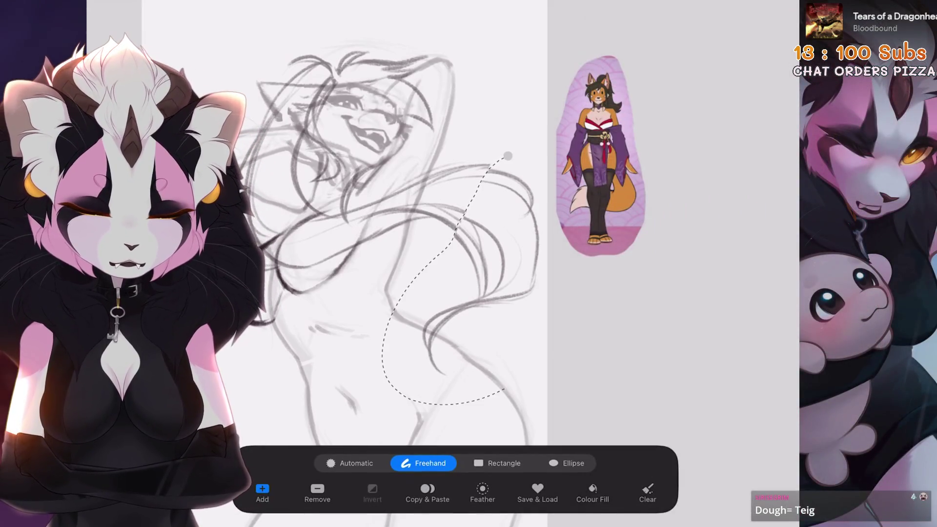
pyautogui.press('v')
pyautogui.scroll(2, 246, 266)
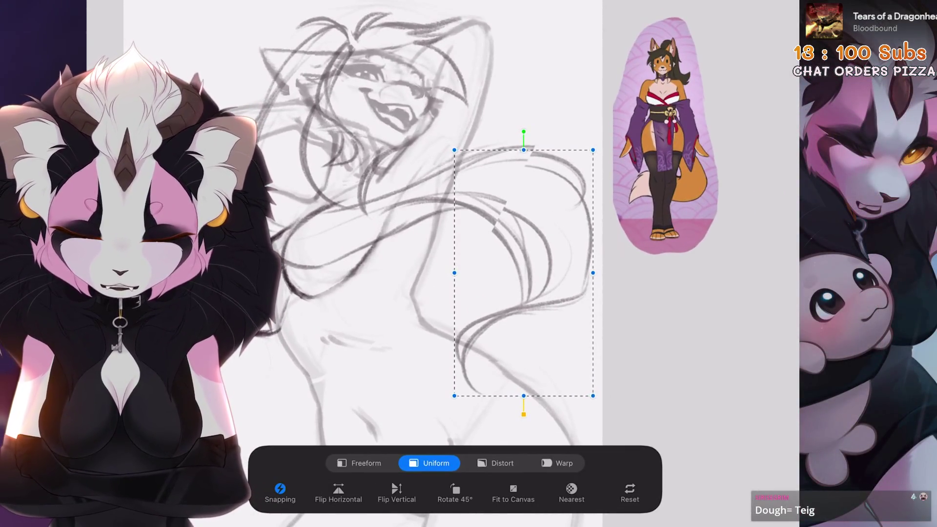
pyautogui.hotkey('ctrl', 'z')
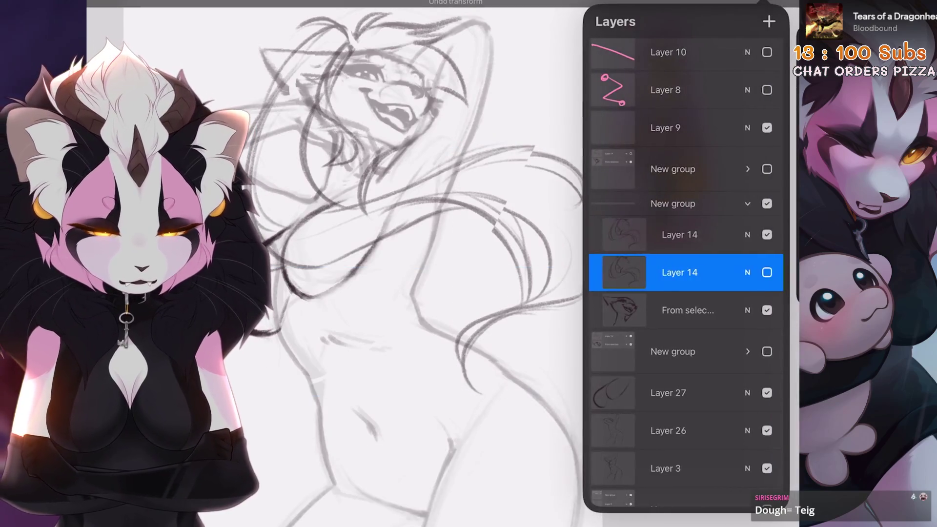
pyautogui.click(679, 234)
pyautogui.press('s')
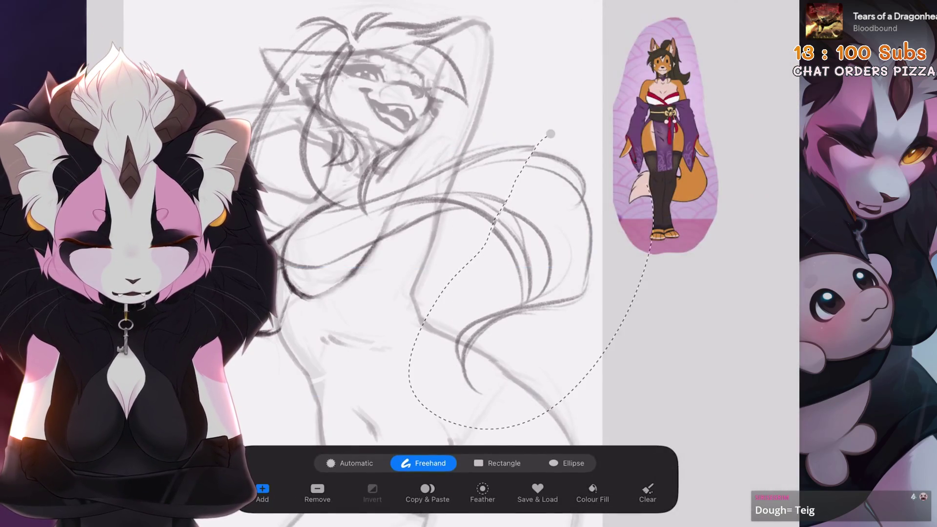
pyautogui.press('v')
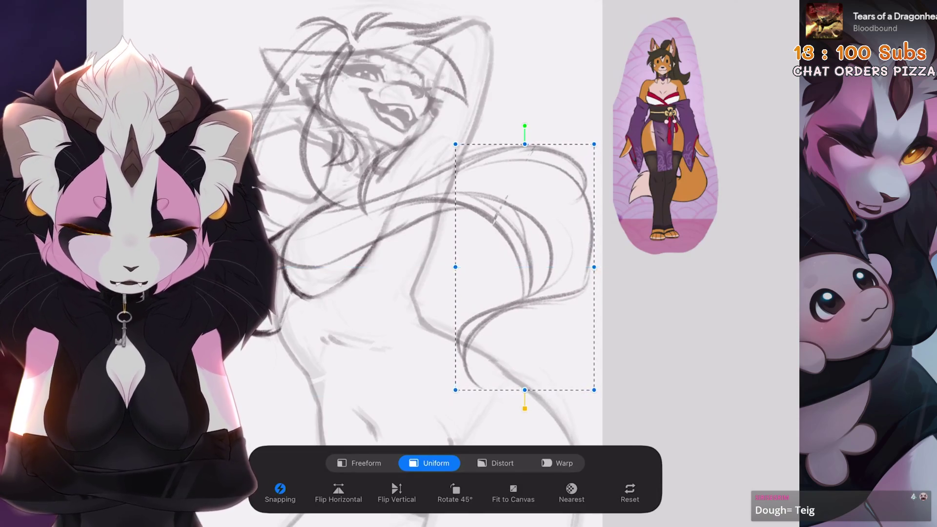
pyautogui.press('v')
# Step: Set the brush to 5% size and tilt the canvas counter-clockwise
pyautogui.press('l')
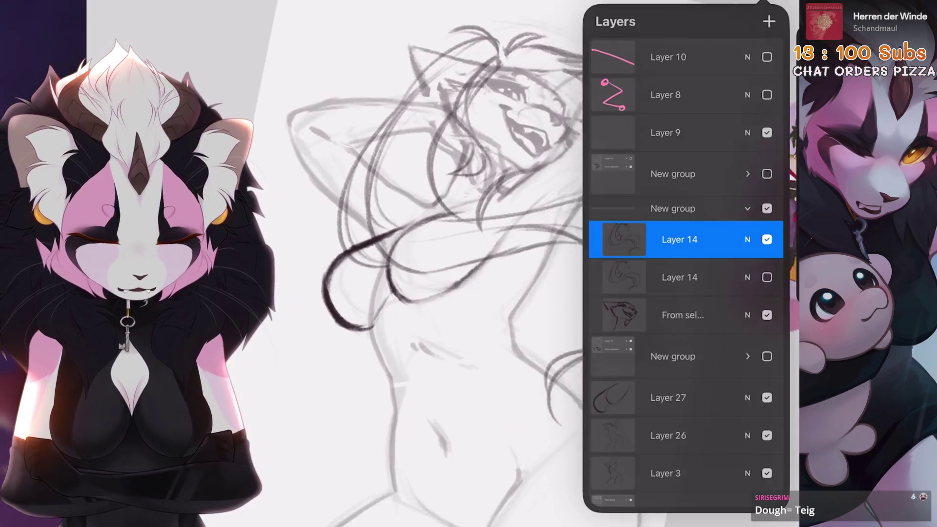
pyautogui.press('l')
pyautogui.press('[')
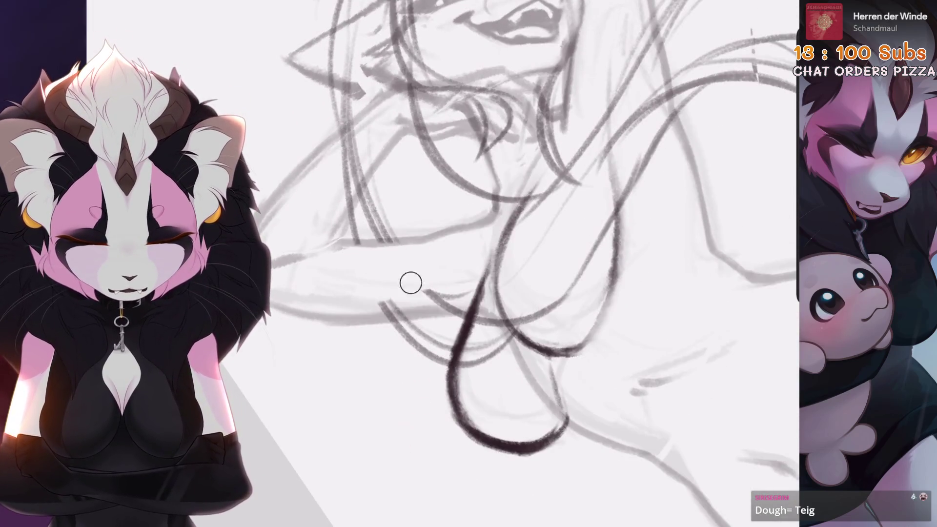
pyautogui.moveTo(399, 307)
pyautogui.mouseDown()
pyautogui.moveTo(405, 341)
pyautogui.moveTo(429, 371)
pyautogui.moveTo(487, 400)
pyautogui.mouseUp()
# Step: Rotate, straighten and zoom the view in on the fox's head and upper body
pyautogui.moveTo(439, 221)
pyautogui.mouseDown()
pyautogui.moveTo(470, 268)
pyautogui.moveTo(439, 229)
pyautogui.moveTo(419, 254)
pyautogui.moveTo(459, 254)
pyautogui.moveTo(478, 234)
pyautogui.mouseUp()
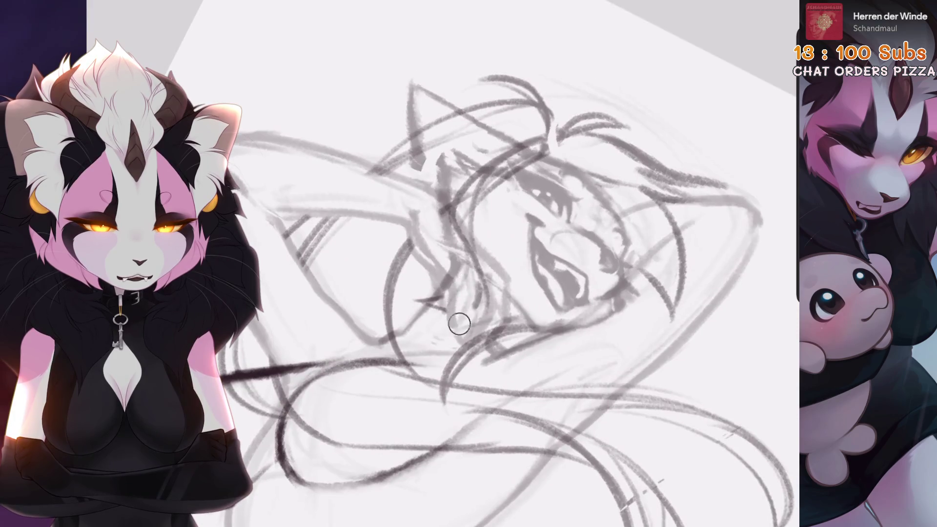
pyautogui.moveTo(446, 299)
pyautogui.mouseDown()
pyautogui.moveTo(429, 273)
pyautogui.moveTo(439, 293)
pyautogui.mouseUp()
pyautogui.moveTo(469, 264); pyautogui.dragTo(488, 244)
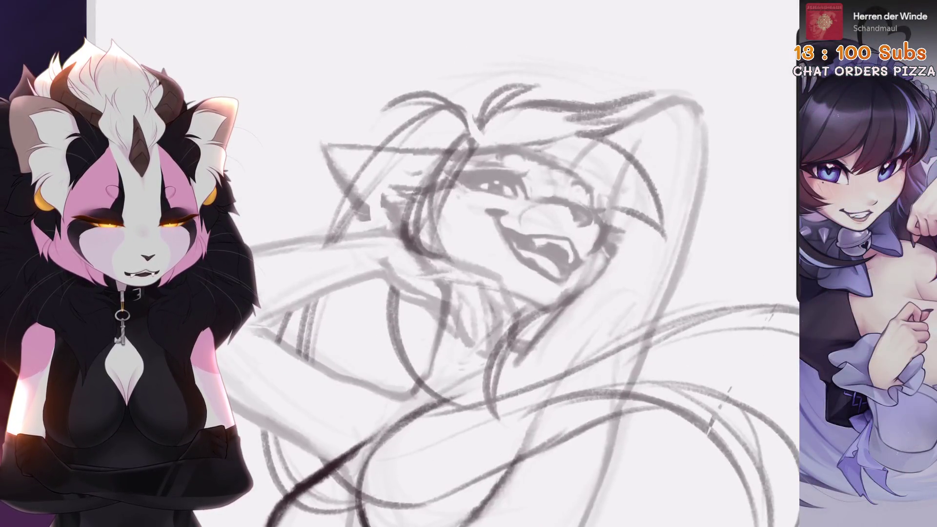
pyautogui.scroll(2, 536, 263)
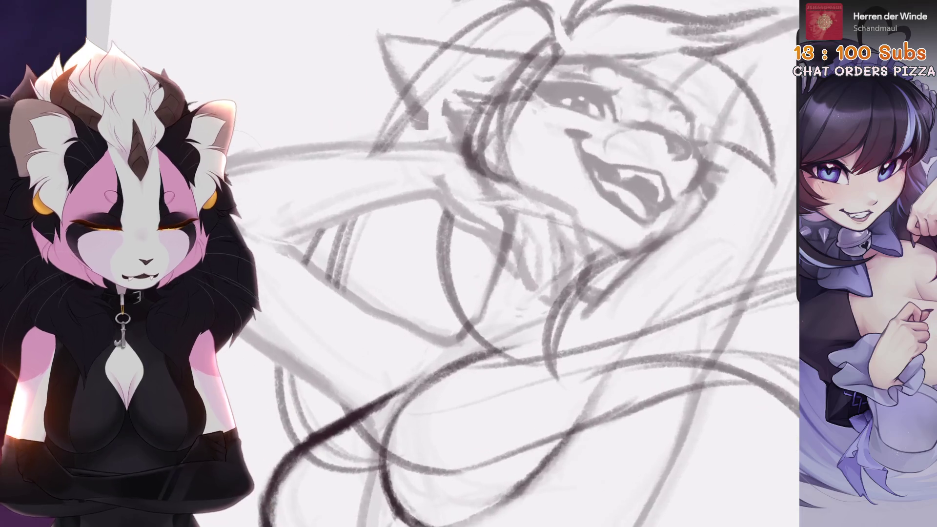
pyautogui.scroll(-2, 536, 263)
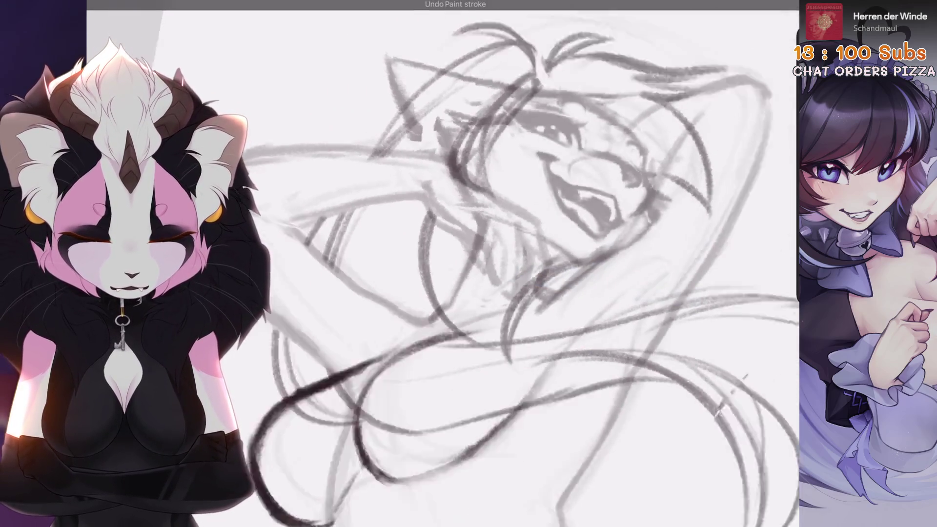
pyautogui.scroll(3, 536, 263)
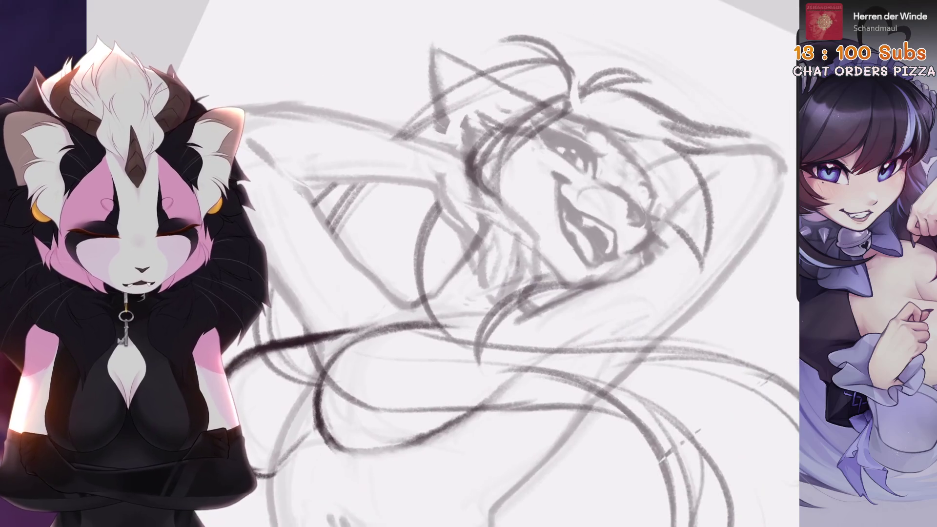
pyautogui.scroll(-2, 432, 317)
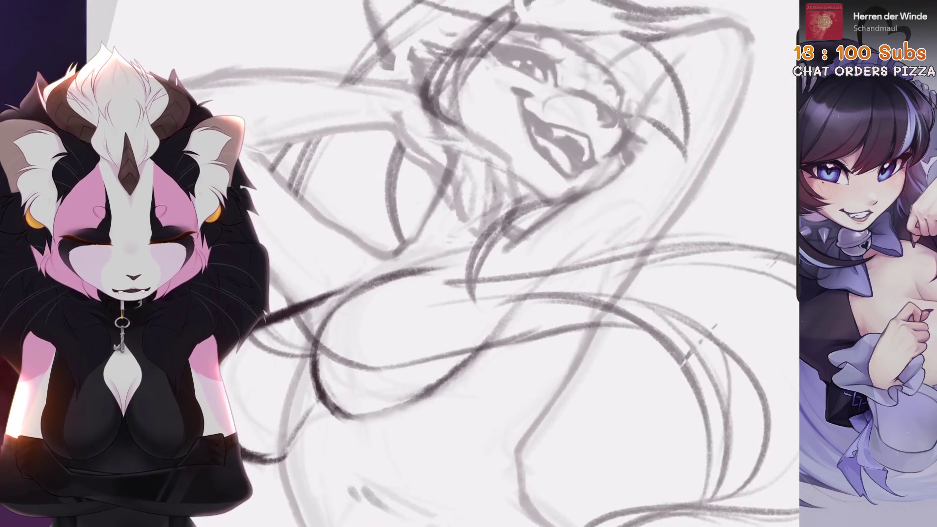
pyautogui.scroll(-2, 444, 312)
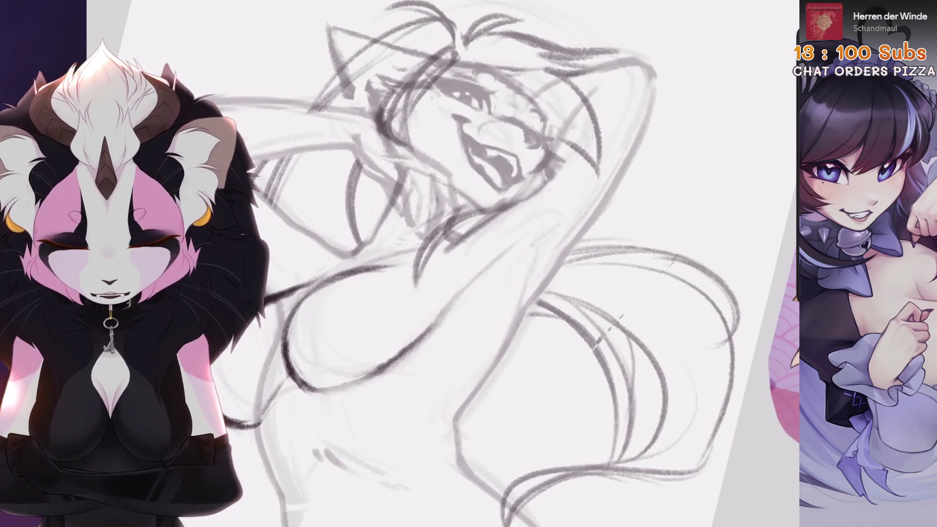
pyautogui.scroll(-2, 439, 263)
pyautogui.scroll(4, 439, 263)
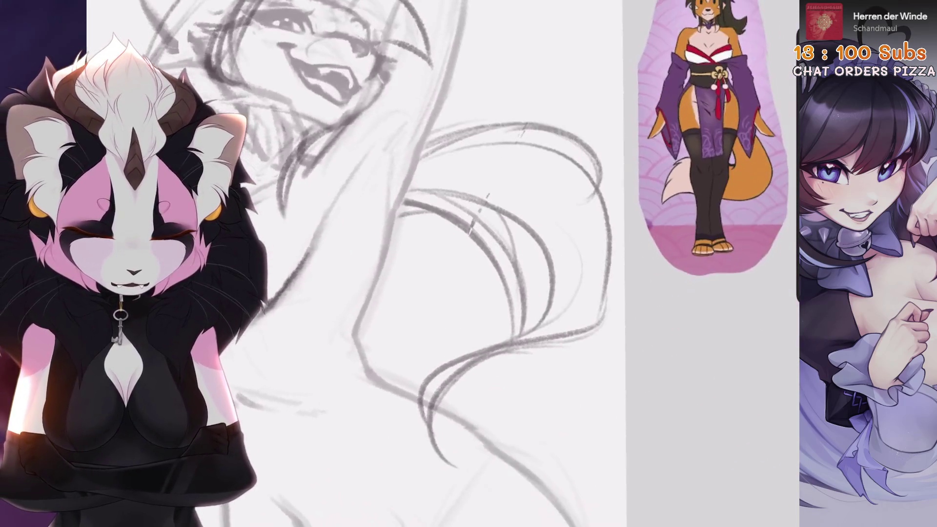
pyautogui.scroll(3, 439, 264)
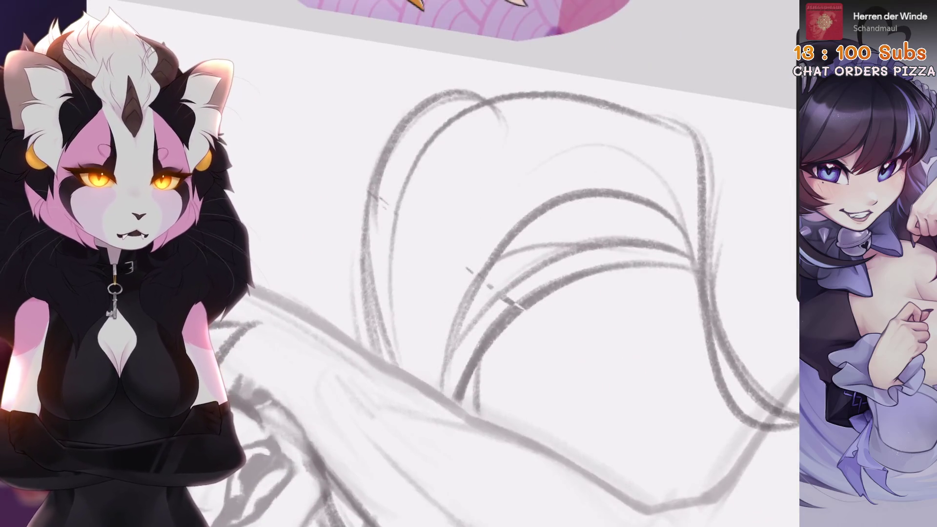
pyautogui.scroll(-1, 439, 263)
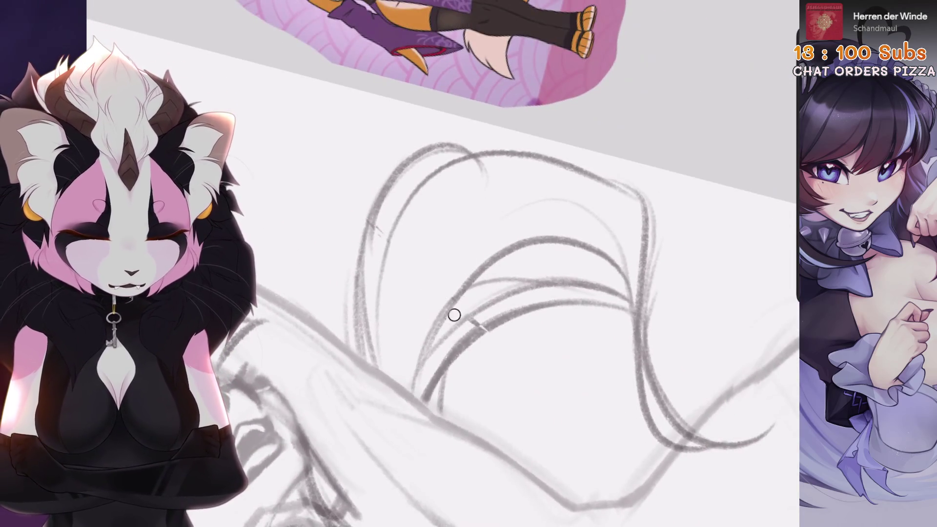
pyautogui.scroll(1, 455, 337)
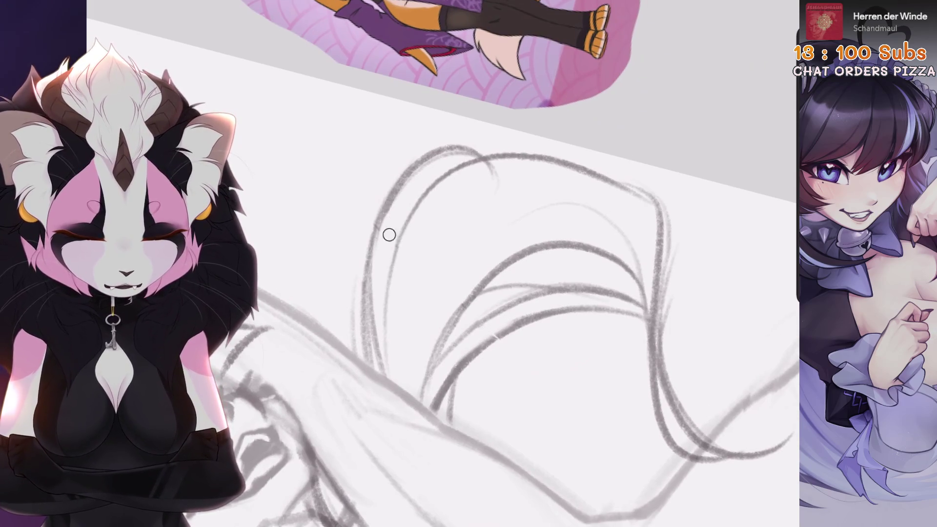
pyautogui.scroll(-2, 389, 235)
pyautogui.scroll(2, 439, 263)
# Step: Sketch rough lines near the face, undoing and redrawing the stray strokes
pyautogui.hotkey('ctrl', 'z')
pyautogui.hotkey('ctrl', 'z')
pyautogui.moveTo(555, 173); pyautogui.dragTo(417, 281)
pyautogui.moveTo(483, 218); pyautogui.dragTo(395, 317)
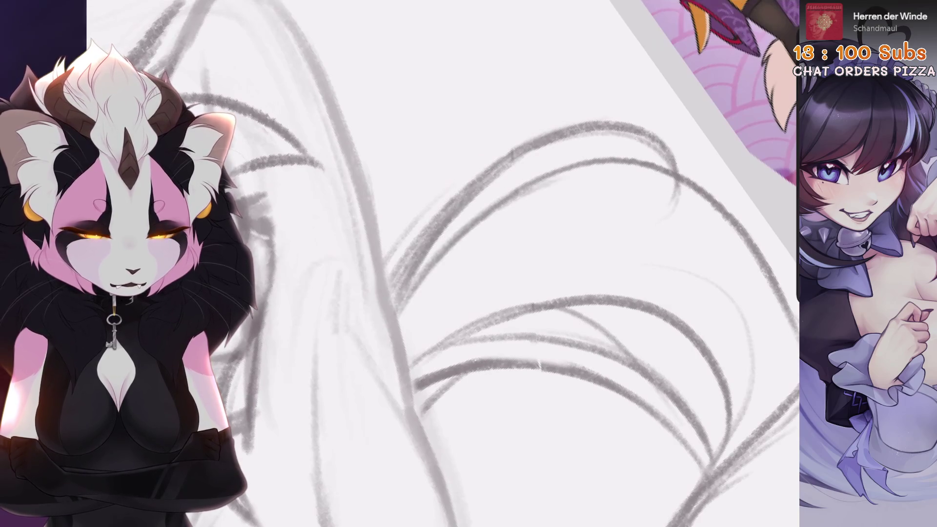
pyautogui.scroll(-3, 439, 263)
pyautogui.scroll(2, 439, 263)
pyautogui.scroll(-2, 439, 263)
pyautogui.moveTo(508, 146); pyautogui.dragTo(463, 259)
pyautogui.hotkey('ctrl', 'z')
pyautogui.moveTo(505, 153); pyautogui.dragTo(449, 263)
pyautogui.scroll(-3, 439, 264)
pyautogui.scroll(3, 439, 263)
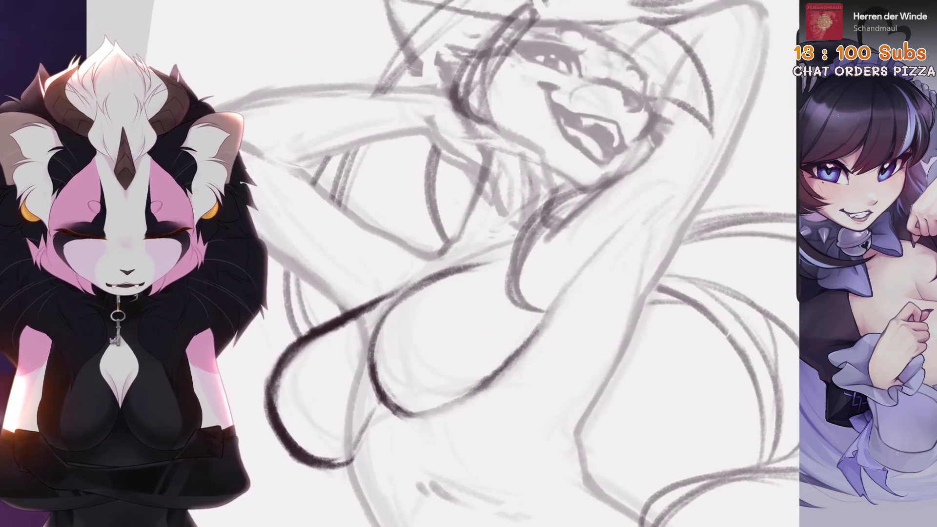
pyautogui.hotkey('ctrl', 'z')
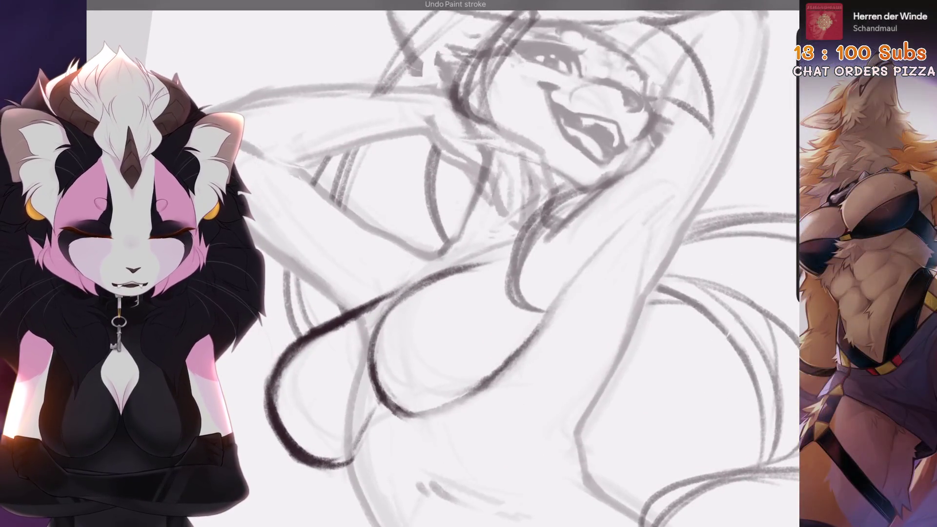
# Step: Redraw the short neck lines under the jaw, undoing the unwanted attempts
pyautogui.hotkey('ctrl', 'z')
pyautogui.moveTo(405, 261); pyautogui.dragTo(390, 312)
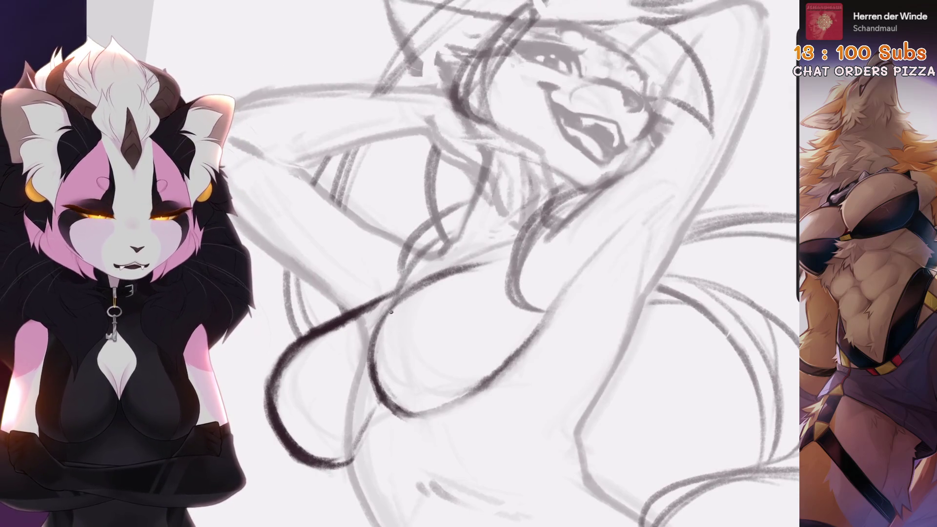
pyautogui.hotkey('ctrl', 'z')
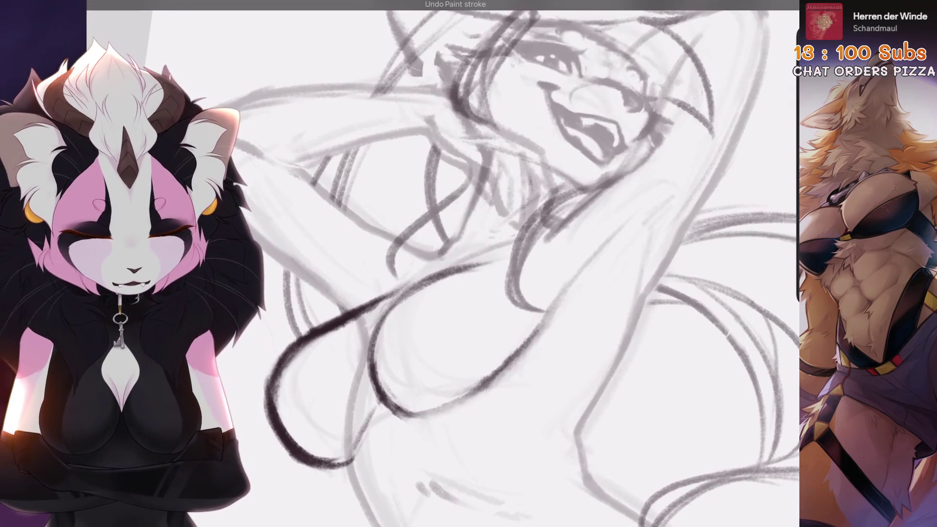
pyautogui.hotkey('ctrl', 'z')
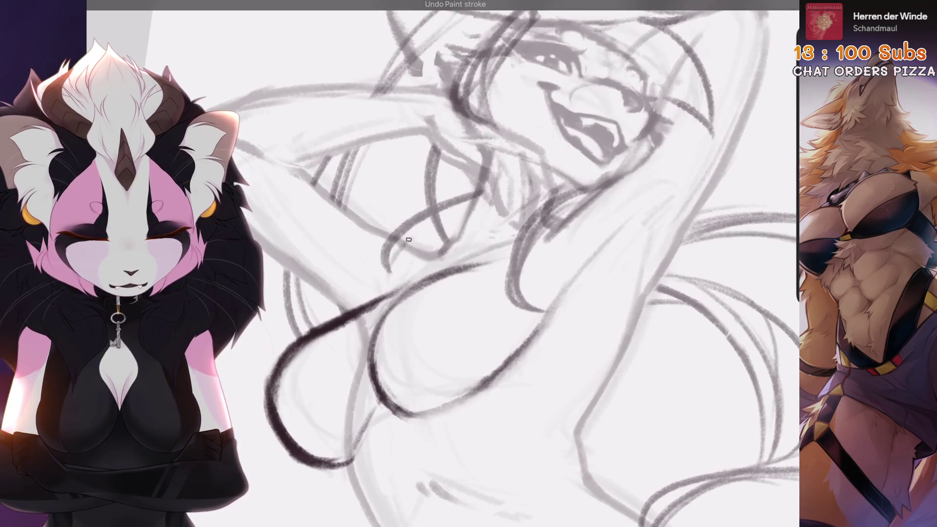
pyautogui.hotkey('ctrl', 'z')
pyautogui.moveTo(408, 239); pyautogui.dragTo(400, 292)
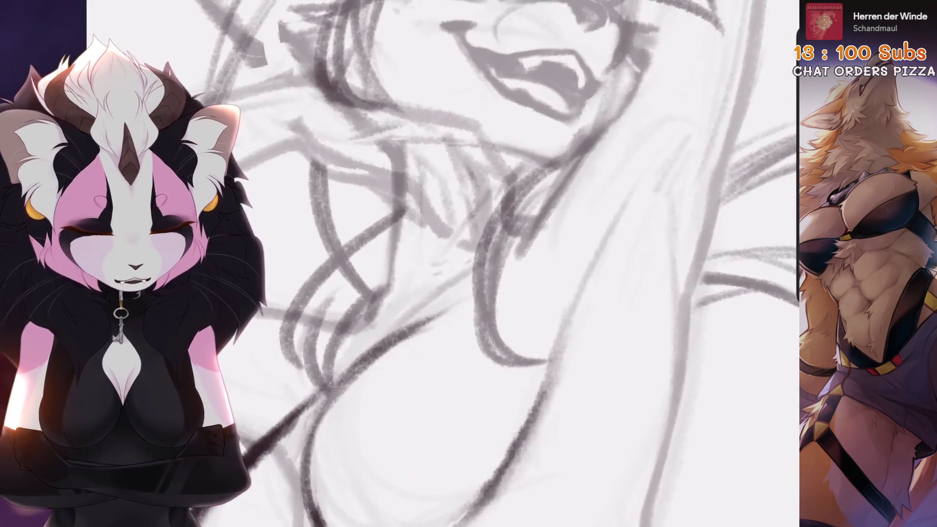
pyautogui.hotkey('ctrl', 'z')
pyautogui.moveTo(507, 185)
pyautogui.mouseDown()
pyautogui.moveTo(424, 317)
pyautogui.moveTo(430, 342)
pyautogui.mouseUp()
pyautogui.hotkey('ctrl', 'z')
pyautogui.hotkey('ctrl', 'z')
pyautogui.hotkey('ctrl', 'z')
pyautogui.moveTo(495, 215)
pyautogui.mouseDown()
pyautogui.moveTo(432, 341)
pyautogui.moveTo(487, 267)
pyautogui.mouseUp()
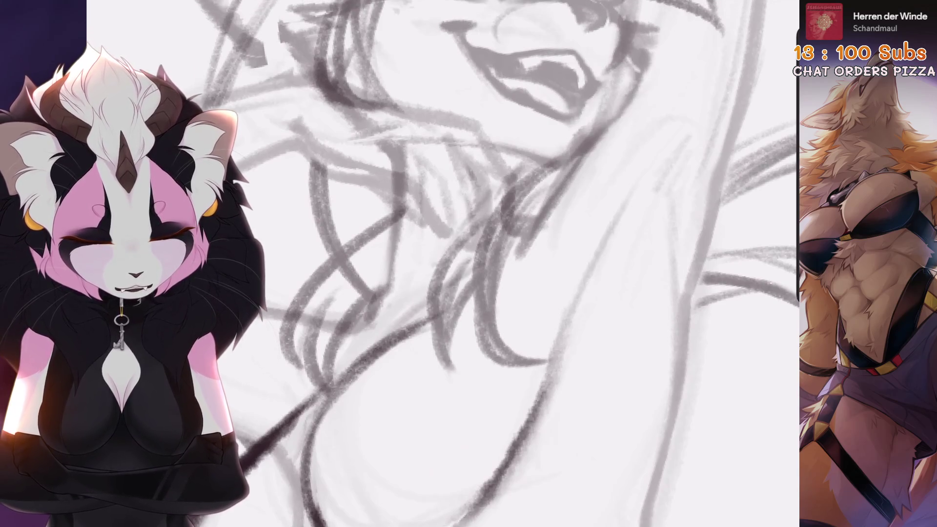
pyautogui.hotkey('ctrl', 'z')
pyautogui.hotkey('ctrl', 'z')
pyautogui.hotkey('ctrl', 'z')
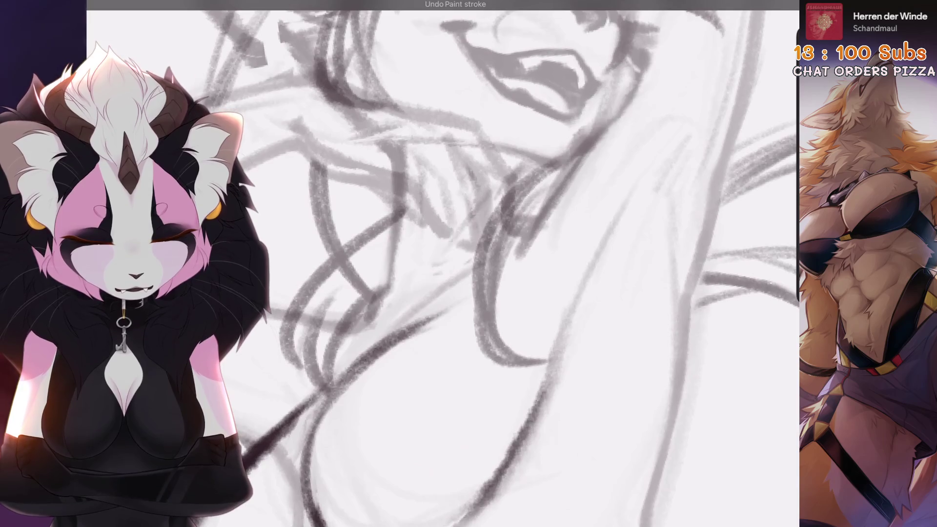
# Step: Compare the stroke below the chin by toggling undo and redo, then keep it
pyautogui.scroll(-2, 401, 297)
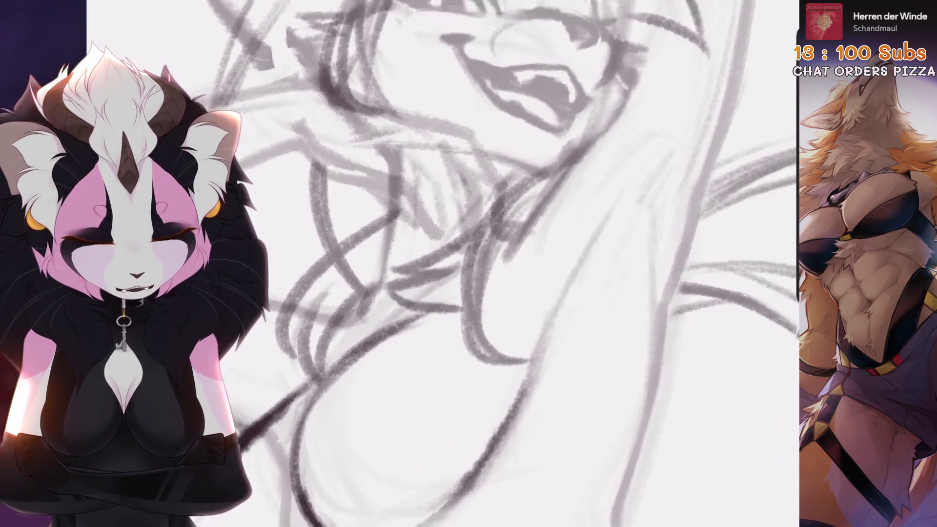
pyautogui.scroll(2, 400, 297)
pyautogui.scroll(-3, 468, 264)
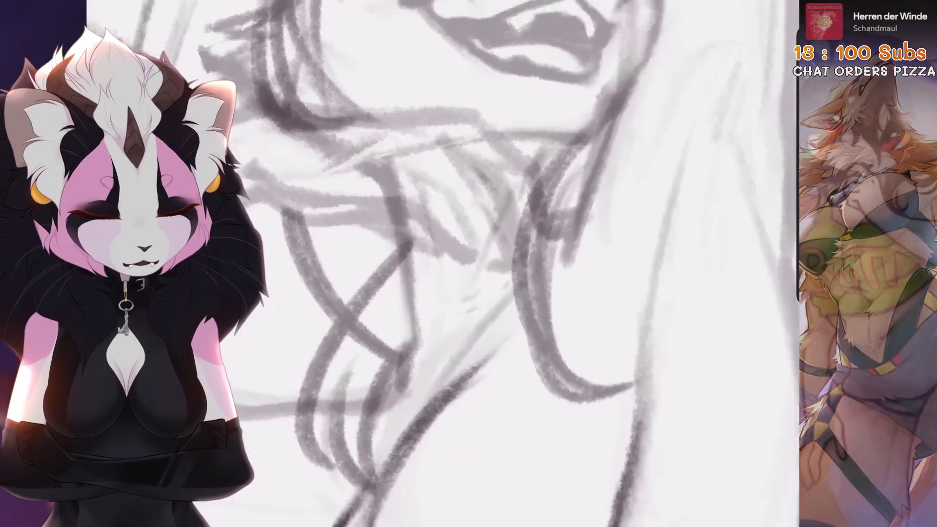
pyautogui.hotkey('ctrl', 'z')
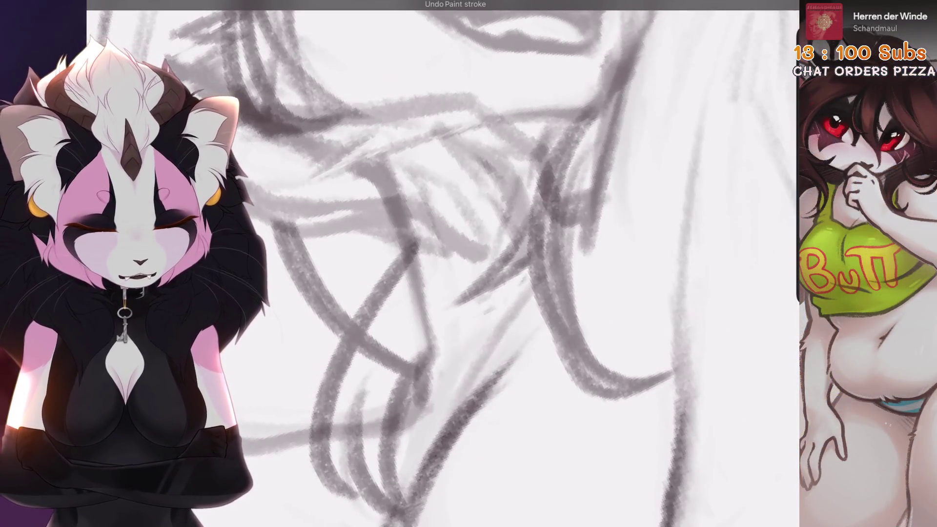
pyautogui.scroll(-3, 442, 264)
pyautogui.scroll(3, 443, 264)
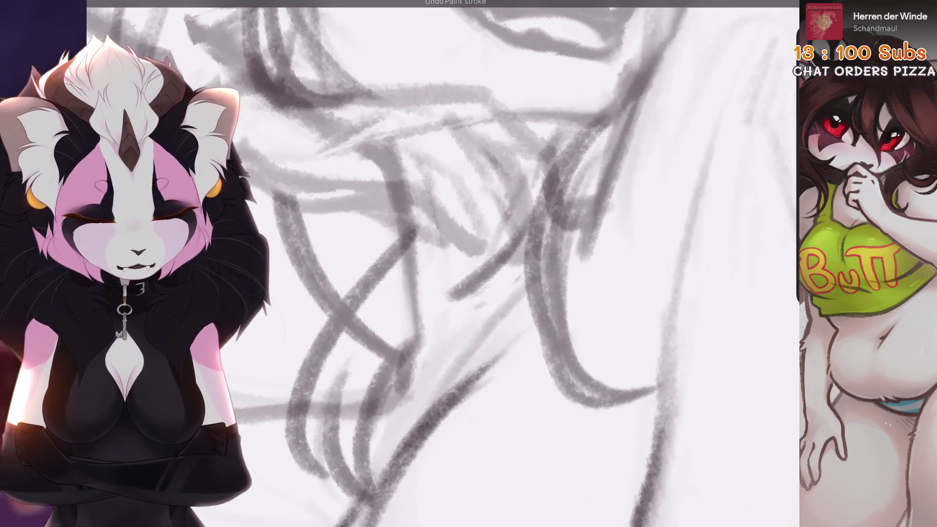
pyautogui.hotkey('ctrl', 'z')
pyautogui.hotkey('ctrl', 'z')
pyautogui.scroll(-2, 469, 263)
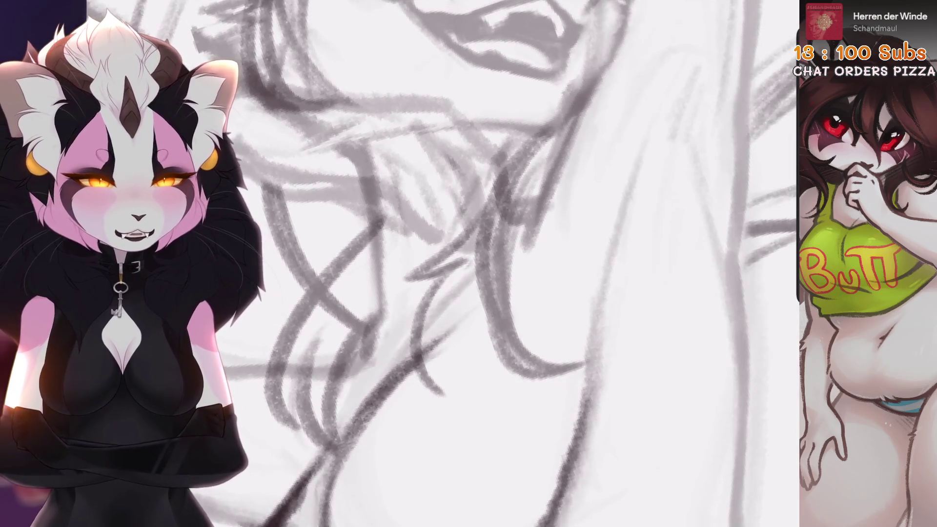
pyautogui.scroll(2, 468, 263)
pyautogui.scroll(2, 468, 264)
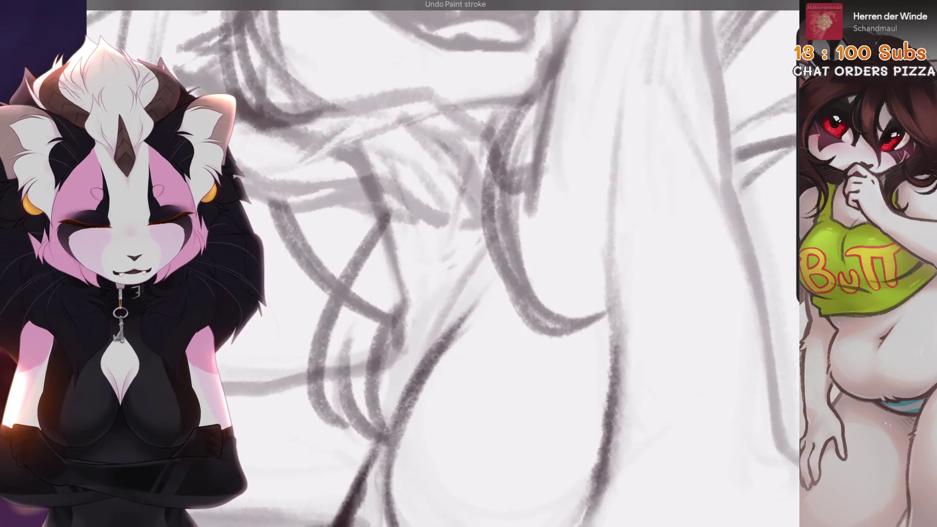
pyautogui.scroll(-3, 443, 263)
pyautogui.scroll(3, 443, 264)
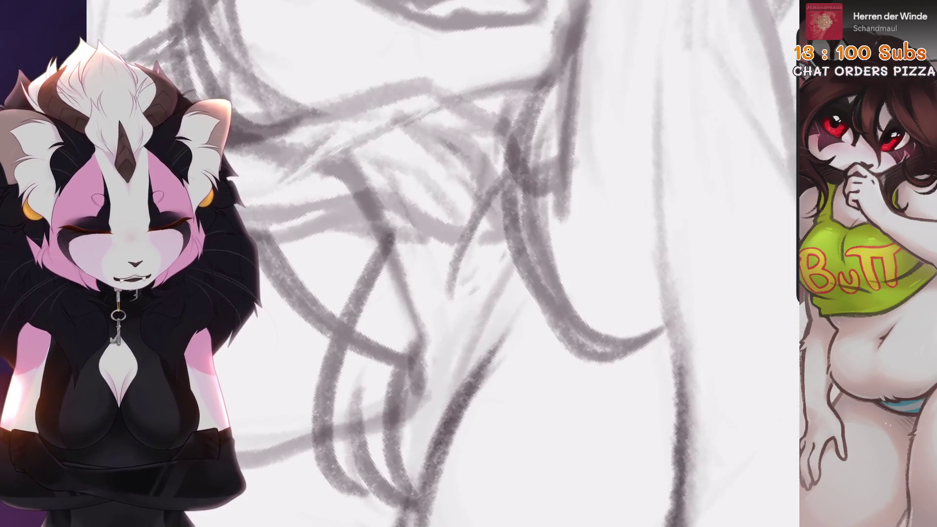
pyautogui.hotkey('ctrl', 'z')
pyautogui.hotkey('ctrl', 'shift', 'z')
pyautogui.hotkey('ctrl', 'z')
pyautogui.hotkey('ctrl', 'shift', 'z')
pyautogui.hotkey('ctrl', 'z')
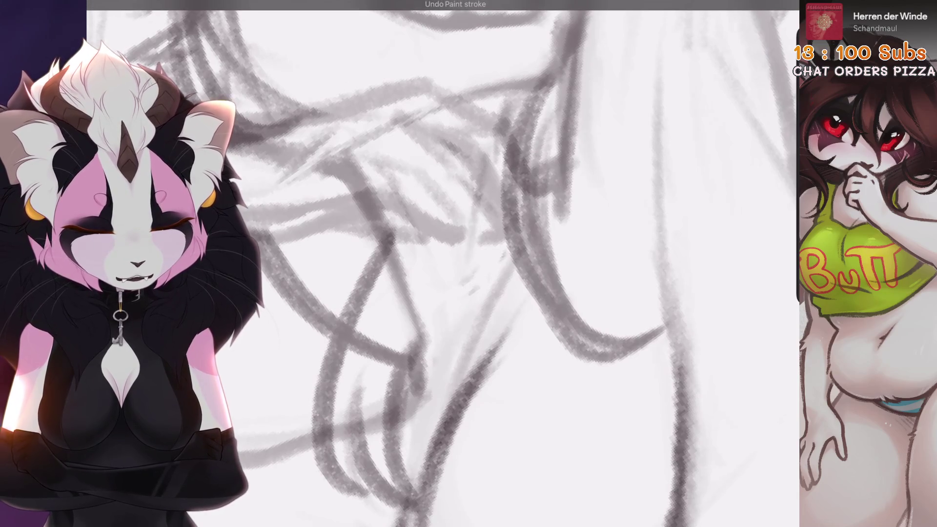
pyautogui.hotkey('ctrl', 'shift', 'z')
# Step: Compare the stroke below the muzzle, enlarge the brush slightly and remove the stroke beside the neck
pyautogui.scroll(-3, 539, 135)
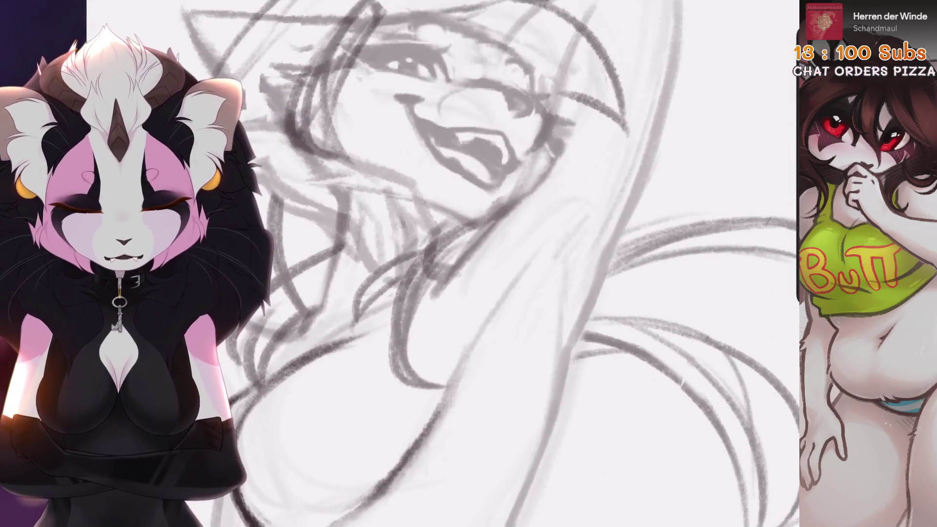
pyautogui.hotkey('ctrl', 'z')
pyautogui.scroll(5, 488, 220)
pyautogui.hotkey('ctrl', 'shift', 'z')
pyautogui.hotkey('ctrl', 'z')
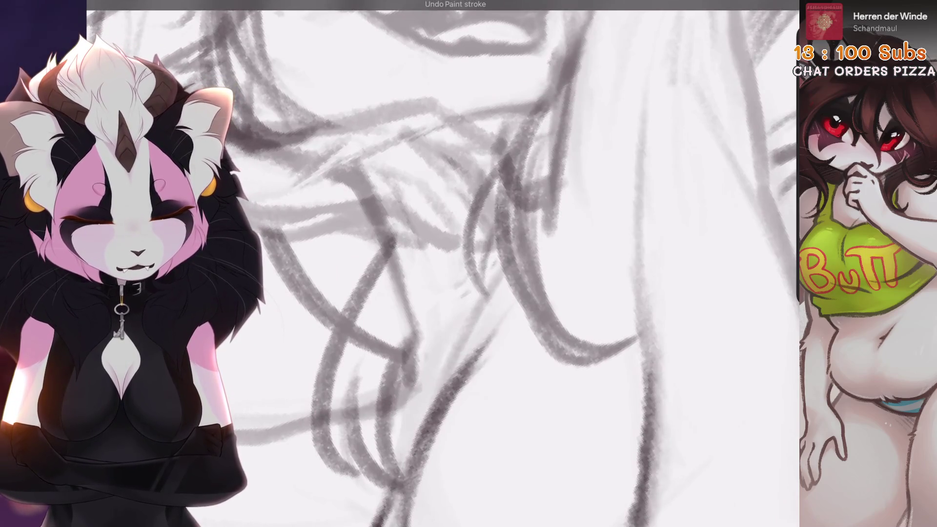
pyautogui.hotkey('ctrl', 'shift', 'z')
pyautogui.scroll(-3, 488, 219)
pyautogui.scroll(2, 488, 220)
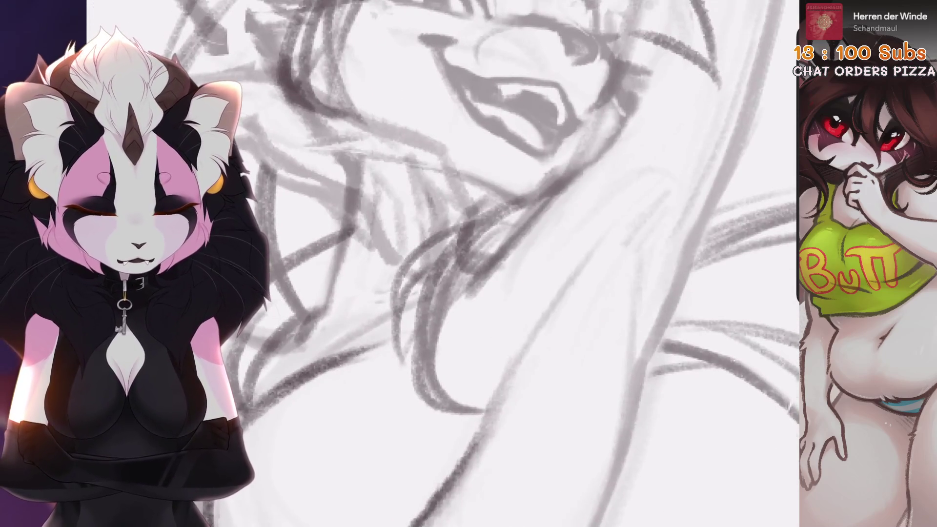
pyautogui.scroll(-3, 488, 220)
pyautogui.scroll(3, 488, 220)
pyautogui.hotkey('ctrl', 'z')
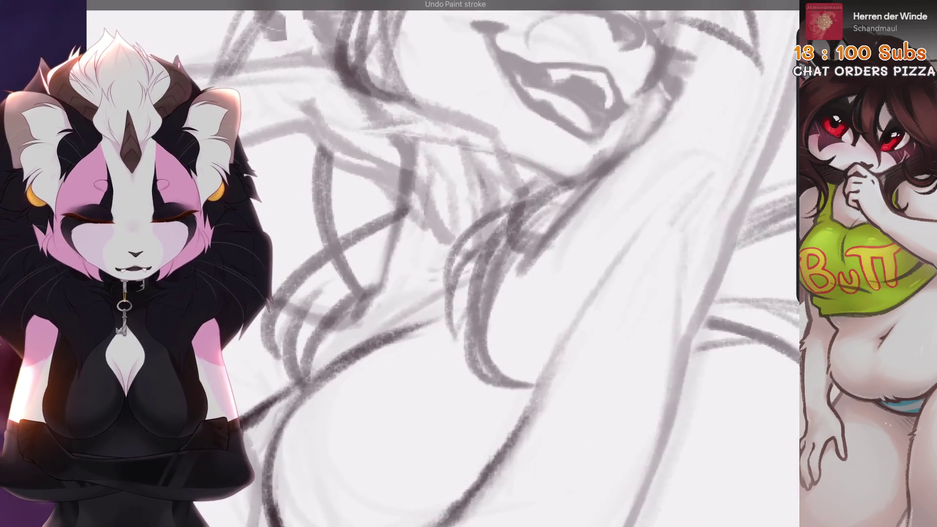
pyautogui.scroll(-3, 488, 219)
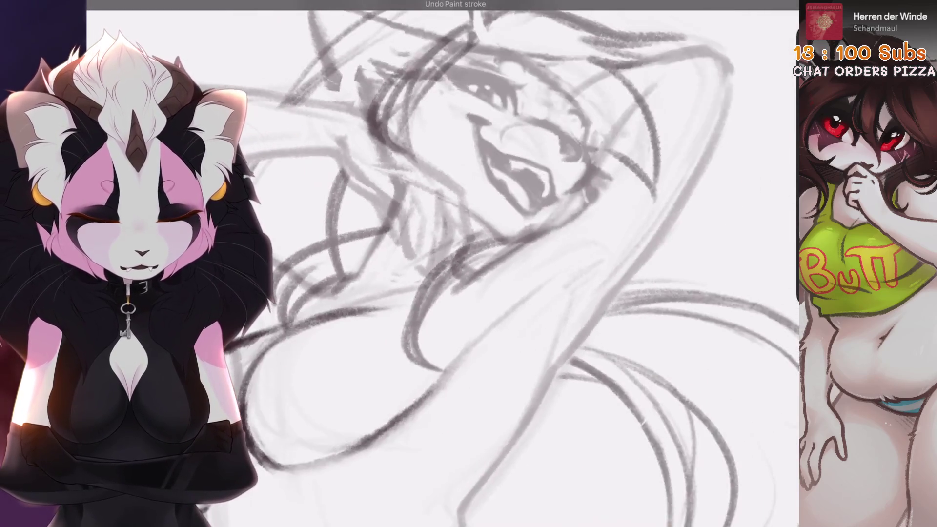
pyautogui.press(']')
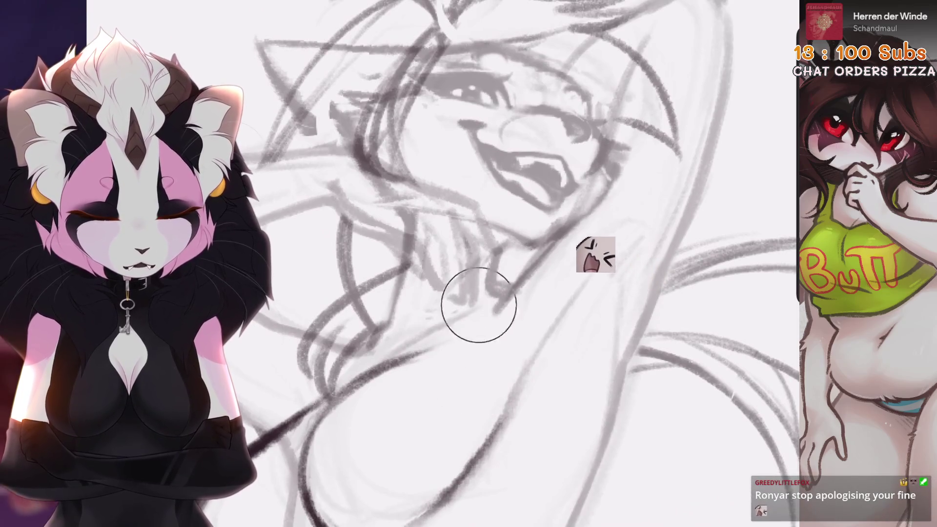
pyautogui.scroll(3, 508, 239)
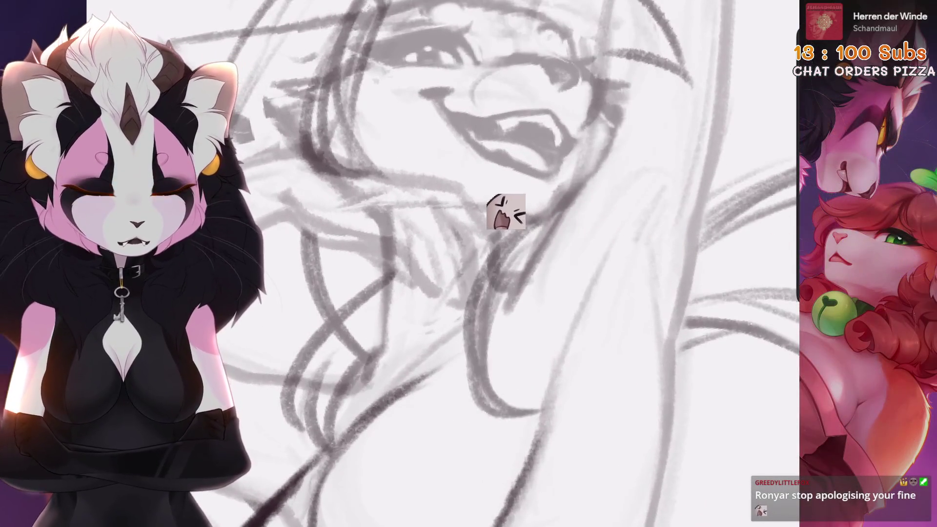
pyautogui.hotkey('ctrl', 'z')
pyautogui.scroll(-2, 487, 220)
# Step: Cancel the neck selection, return to the pencil brush and try a curved neck stroke
pyautogui.press('s')
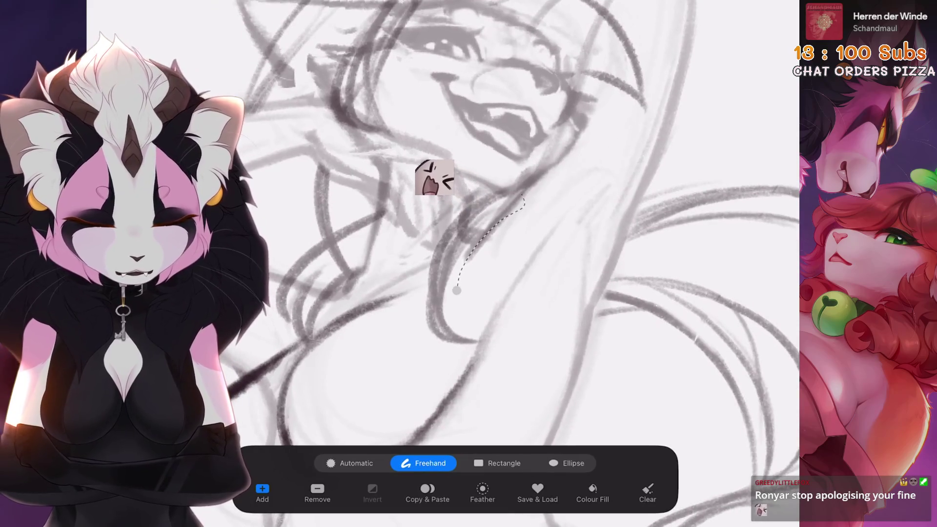
pyautogui.hotkey('ctrl', 'z')
pyautogui.press('b')
pyautogui.press(']')
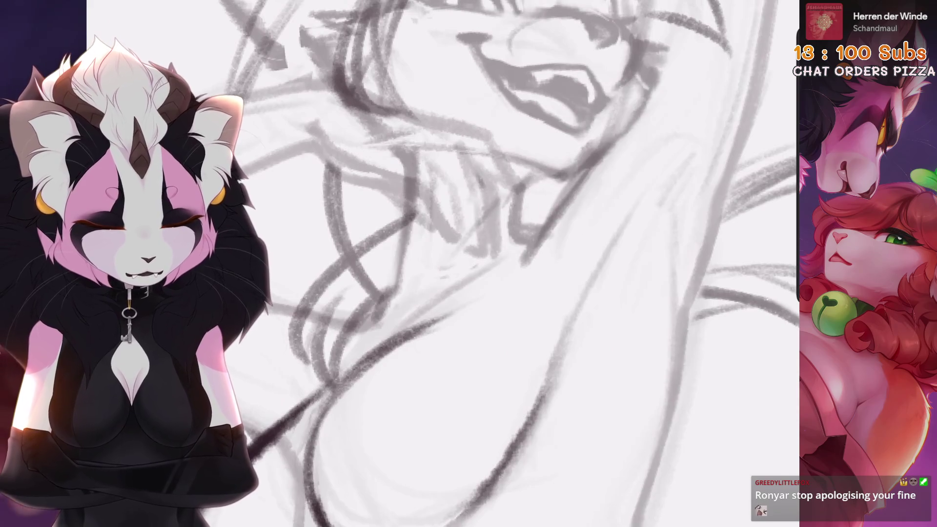
pyautogui.scroll(2, 487, 244)
pyautogui.moveTo(514, 222); pyautogui.dragTo(454, 325)
pyautogui.hotkey('ctrl', 'z')
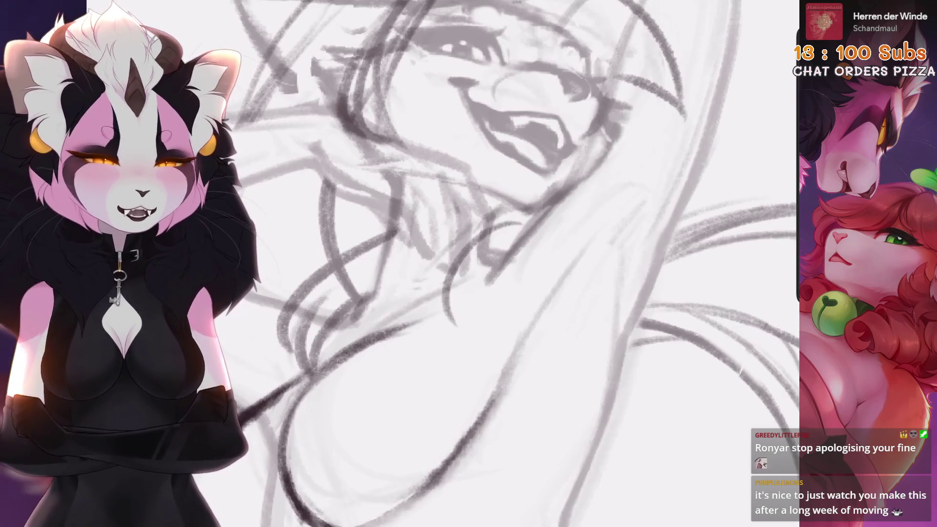
# Step: Draw darker chest contour strokes, undoing and redrawing them until they sit right
pyautogui.moveTo(488, 244); pyautogui.dragTo(492, 200)
pyautogui.hotkey('ctrl', 'z')
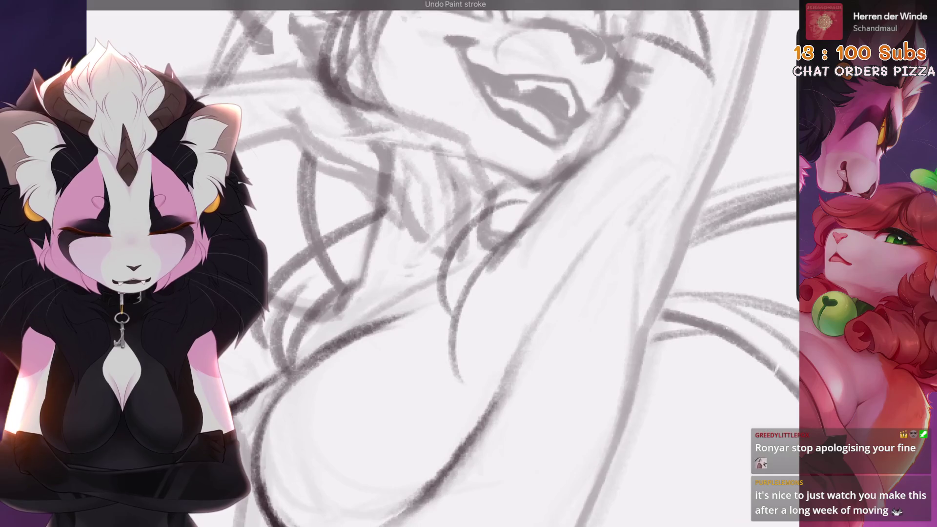
pyautogui.moveTo(468, 329); pyautogui.dragTo(455, 412)
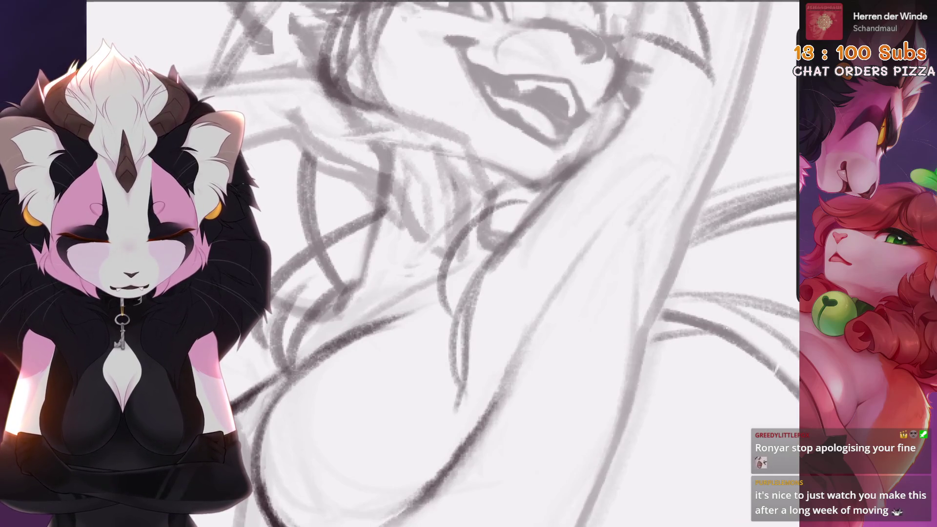
pyautogui.hotkey('ctrl', 'z')
pyautogui.moveTo(502, 247); pyautogui.dragTo(461, 383)
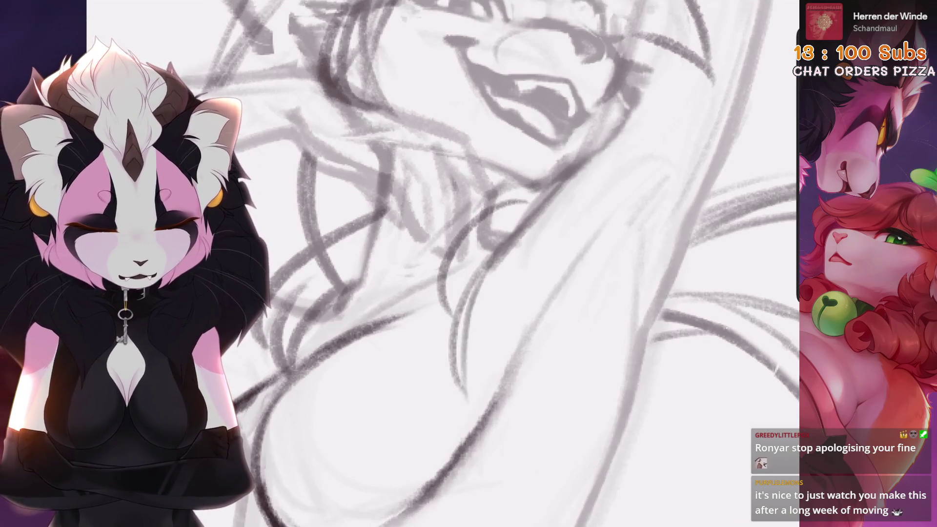
pyautogui.hotkey('ctrl', 'z')
pyautogui.moveTo(530, 205)
pyautogui.mouseDown()
pyautogui.moveTo(488, 273)
pyautogui.moveTo(465, 341)
pyautogui.moveTo(469, 398)
pyautogui.mouseUp()
pyautogui.hotkey('ctrl', 'z')
pyautogui.moveTo(518, 237); pyautogui.dragTo(463, 375)
pyautogui.moveTo(458, 298); pyautogui.dragTo(483, 378)
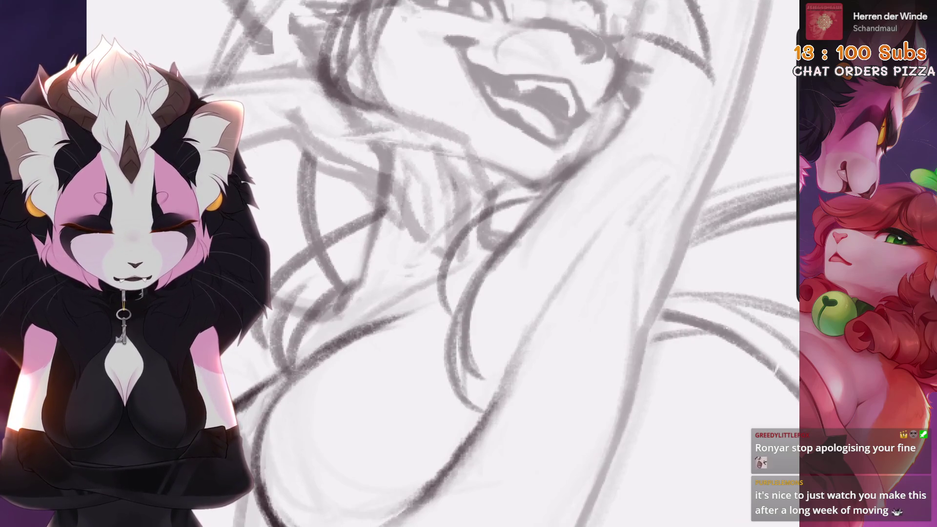
# Step: Retry the curved chest stroke and undo the last torso stroke
pyautogui.scroll(-5, 488, 263)
pyautogui.scroll(5, 488, 263)
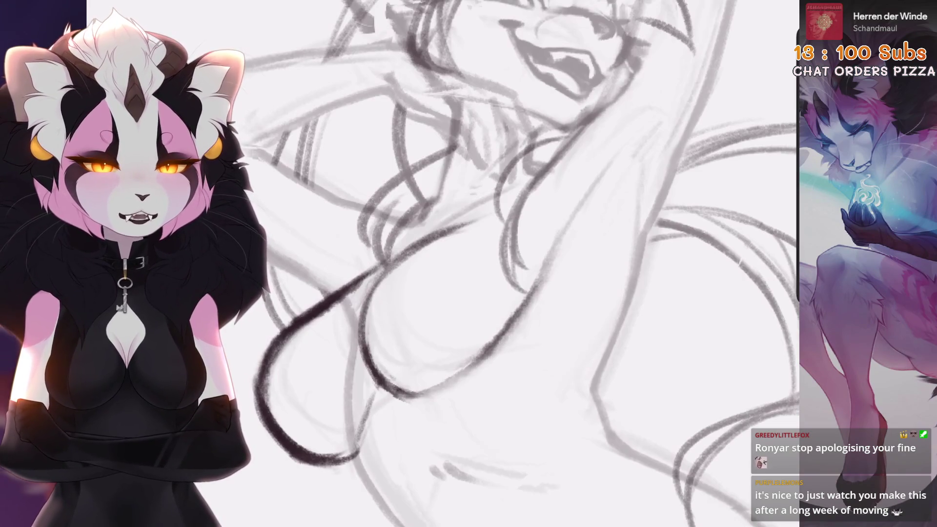
pyautogui.scroll(-3, 411, 294)
pyautogui.scroll(4, 411, 295)
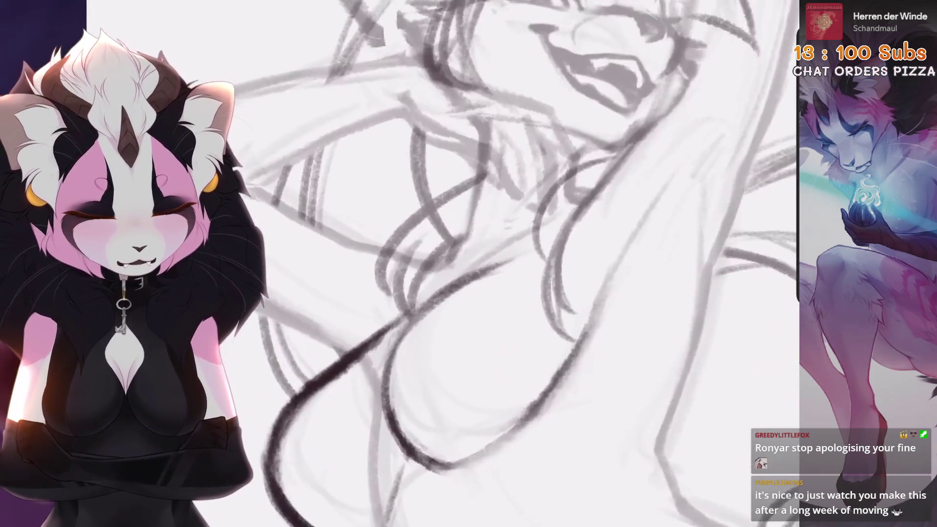
pyautogui.scroll(3, 415, 260)
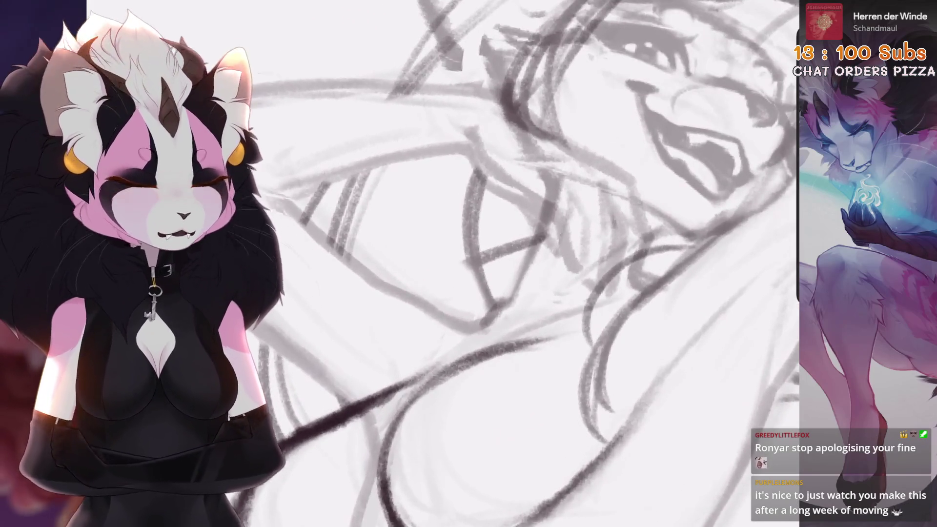
pyautogui.scroll(-3, 478, 246)
pyautogui.scroll(2, 478, 246)
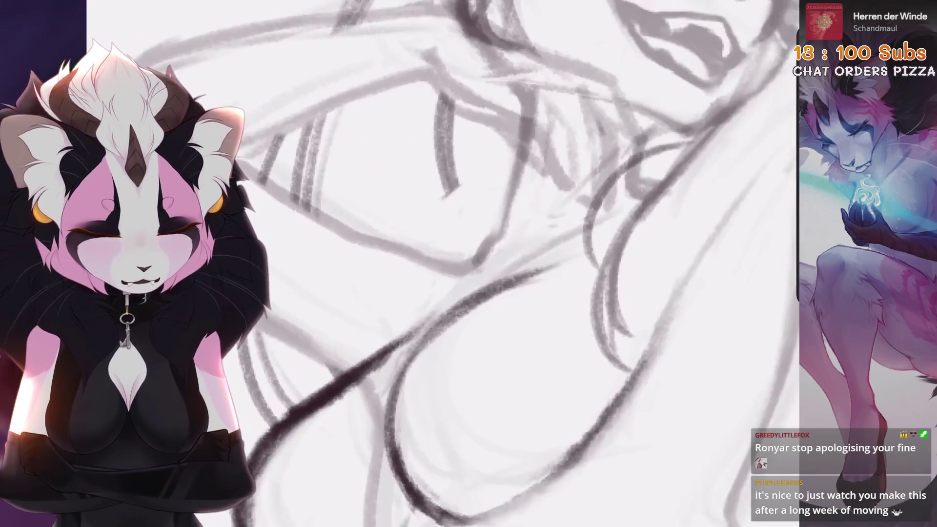
pyautogui.moveTo(521, 181); pyautogui.dragTo(429, 296)
pyautogui.hotkey('ctrl', 'z')
pyautogui.moveTo(521, 181); pyautogui.dragTo(429, 296)
pyautogui.hotkey('ctrl', 'z')
pyautogui.hotkey('ctrl', 'z')
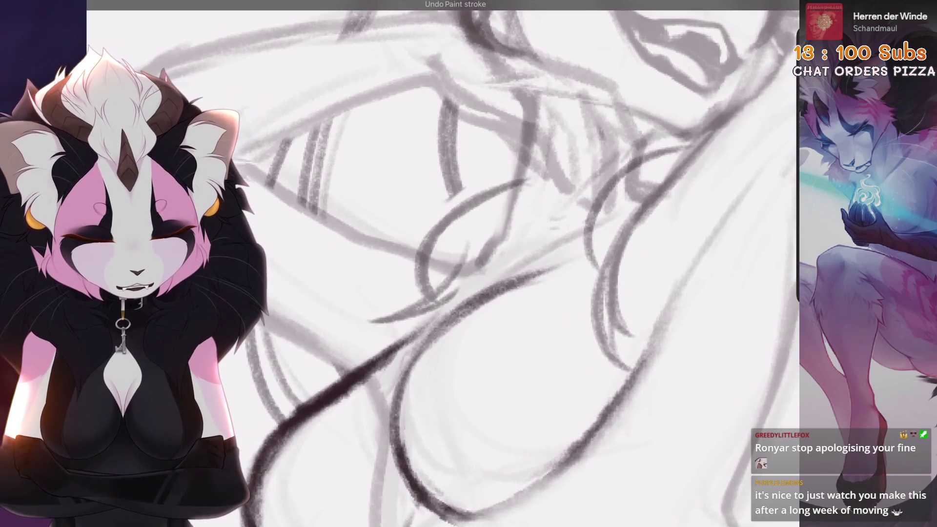
pyautogui.scroll(-5, 442, 264)
pyautogui.scroll(5, 442, 264)
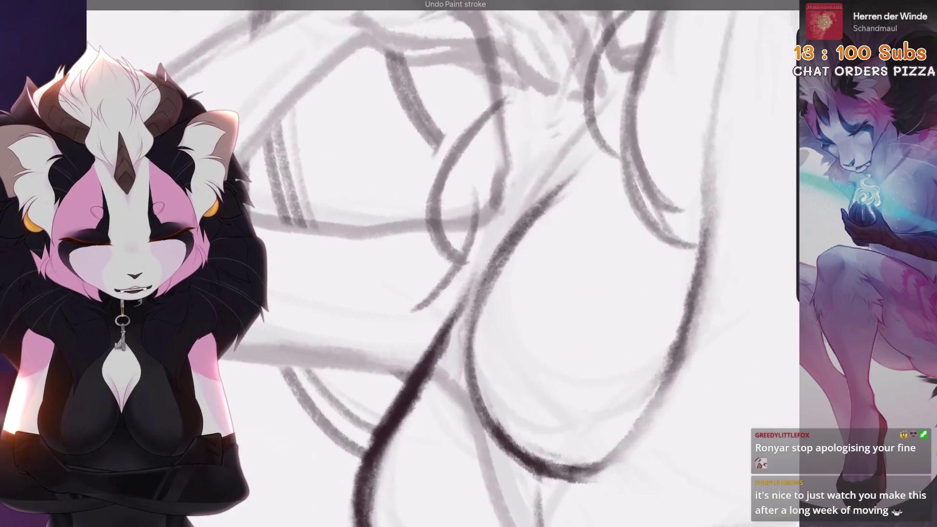
pyautogui.scroll(-3, 483, 264)
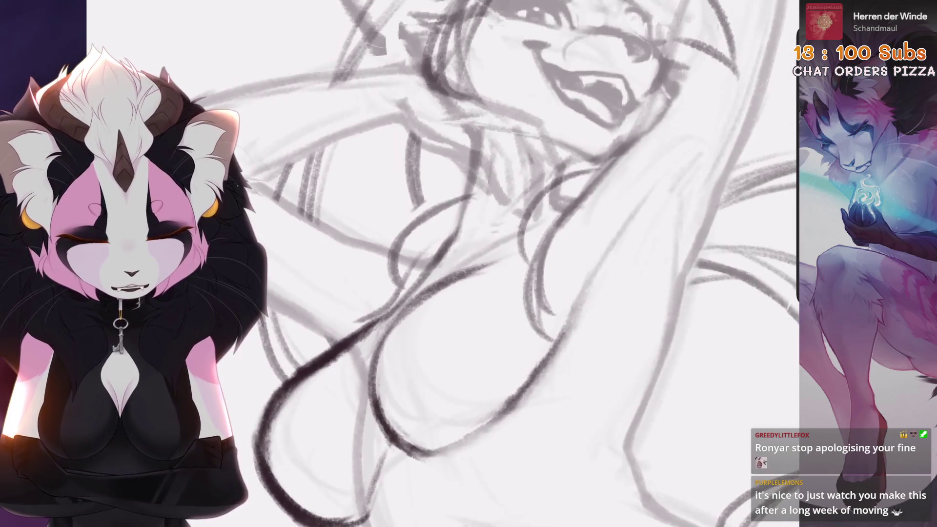
pyautogui.scroll(-3, 488, 263)
pyautogui.scroll(5, 443, 263)
pyautogui.hotkey('ctrl', 'z')
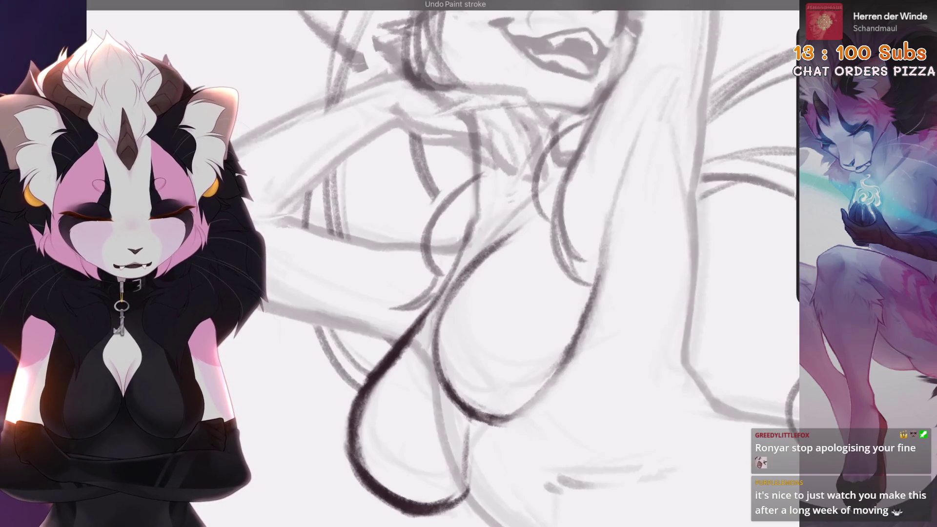
# Step: Start a Freehand Selection to reshape the torso strokes
pyautogui.scroll(-5, 442, 264)
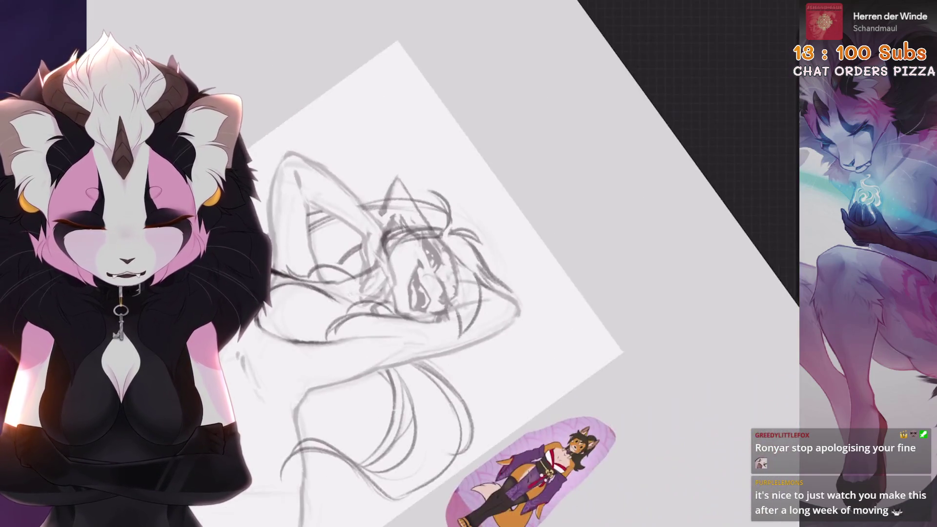
pyautogui.scroll(5, 443, 263)
pyautogui.scroll(-3, 442, 264)
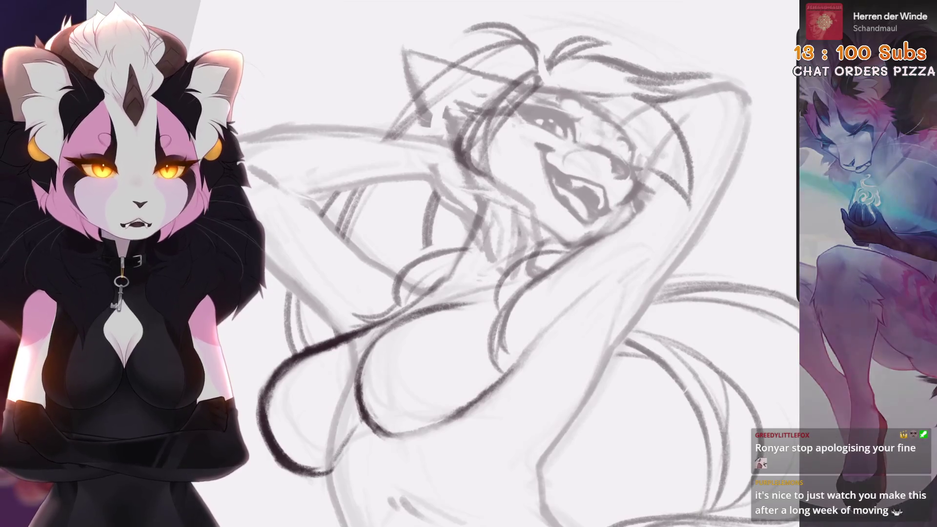
pyautogui.scroll(-1, 442, 264)
pyautogui.scroll(3, 442, 263)
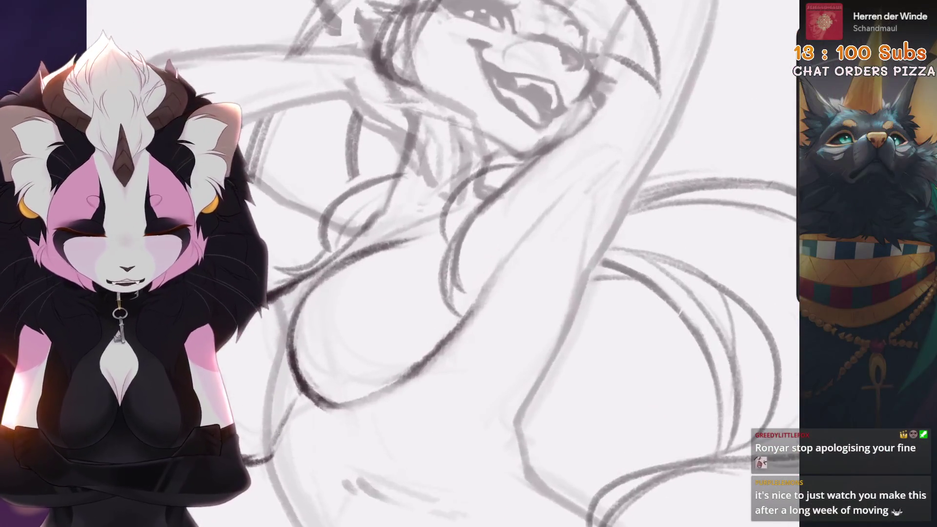
pyautogui.press('s')
pyautogui.scroll(3, 442, 263)
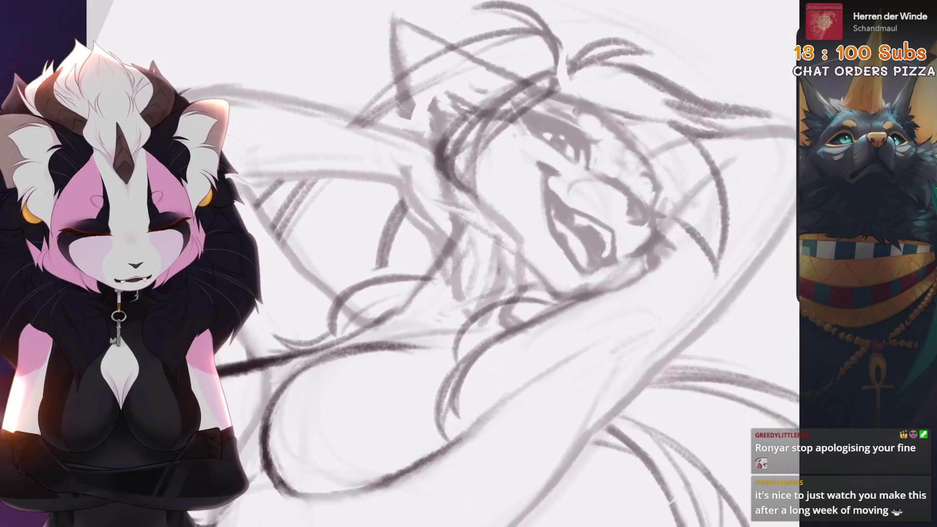
pyautogui.scroll(2, 442, 264)
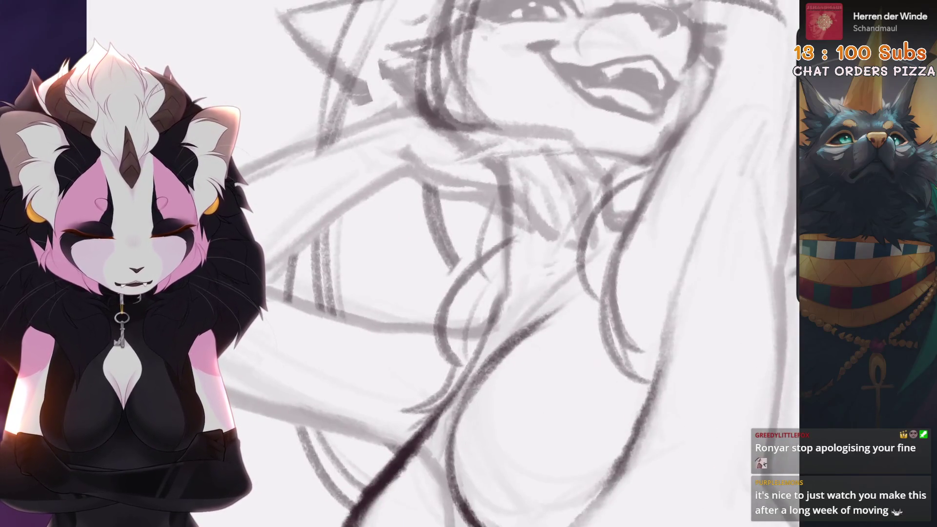
pyautogui.scroll(-3, 442, 264)
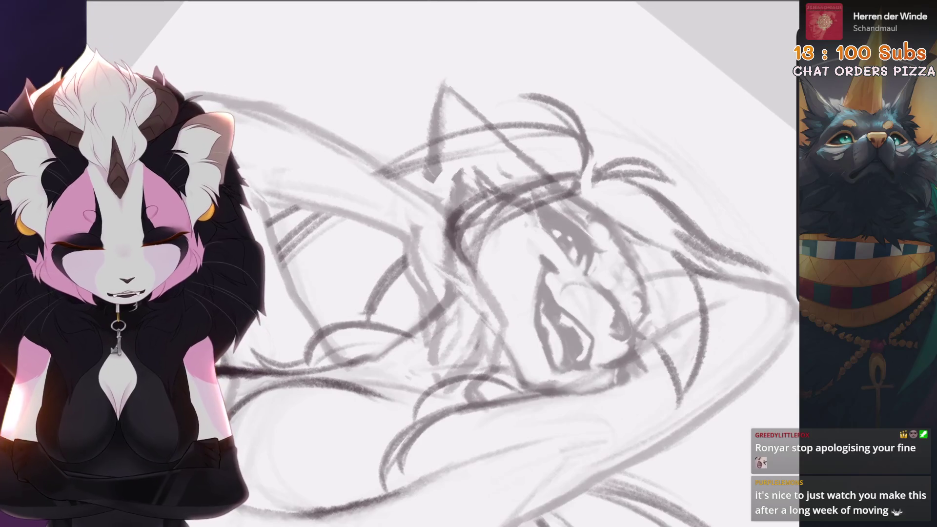
pyautogui.scroll(3, 443, 263)
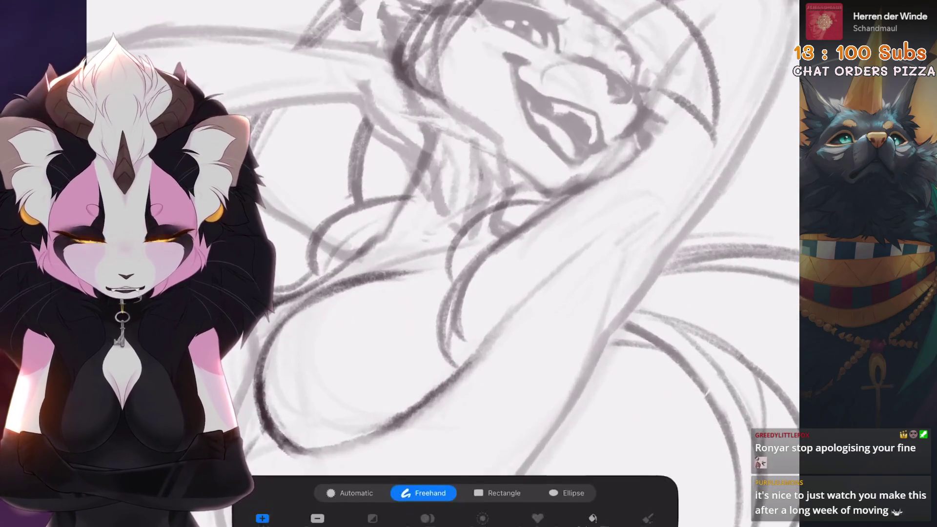
# Step: Shift the selected neck strokes slightly left with a small tilt, and commit the move
pyautogui.press('v')
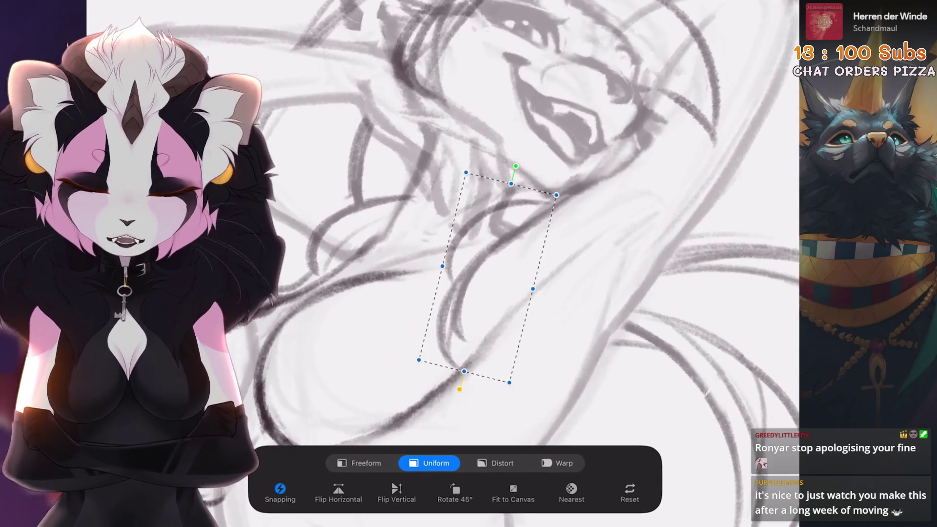
pyautogui.moveTo(467, 267); pyautogui.dragTo(452, 264)
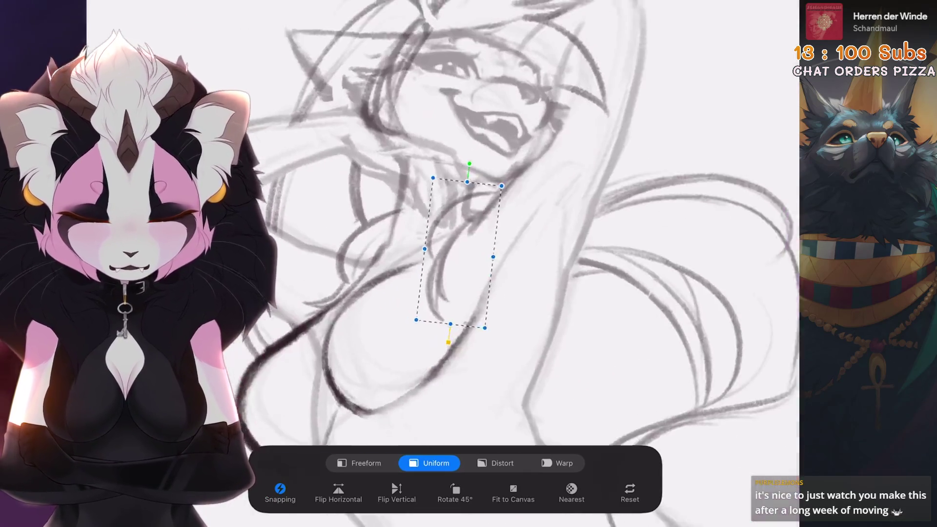
pyautogui.press('v')
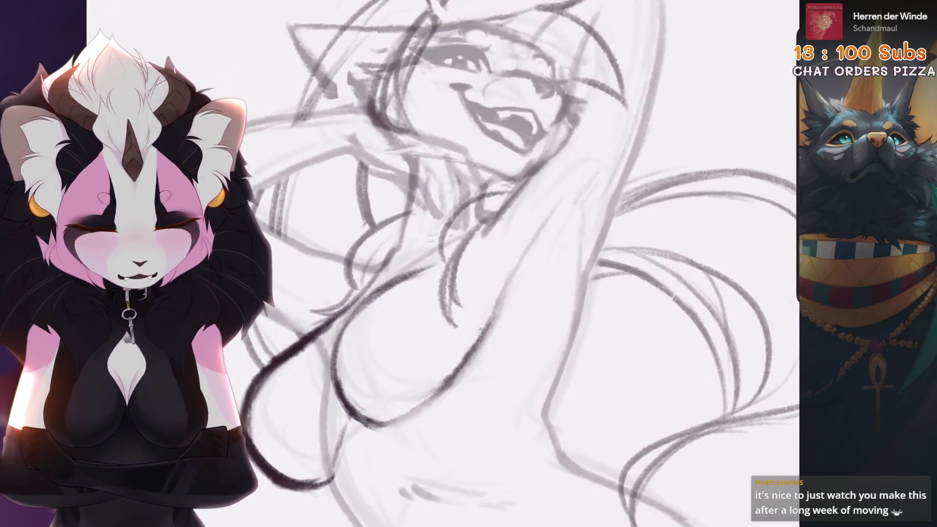
# Step: Warp the selected strokes, bending their lower edge down and to the right
pyautogui.press('v')
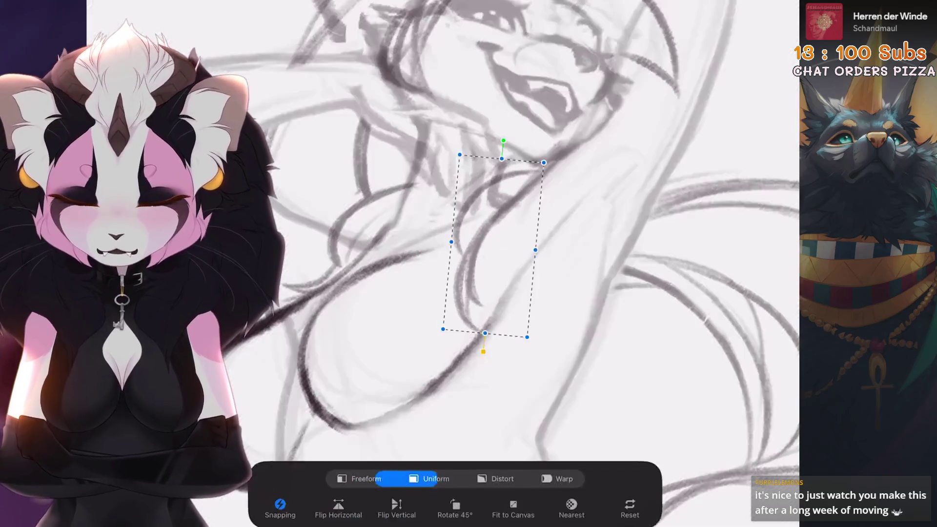
pyautogui.click(557, 479)
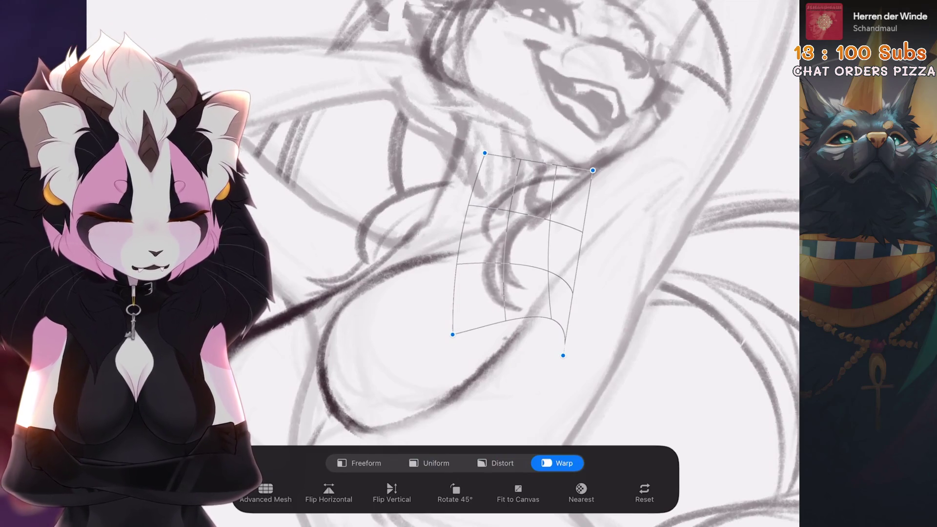
pyautogui.scroll(-2, 507, 254)
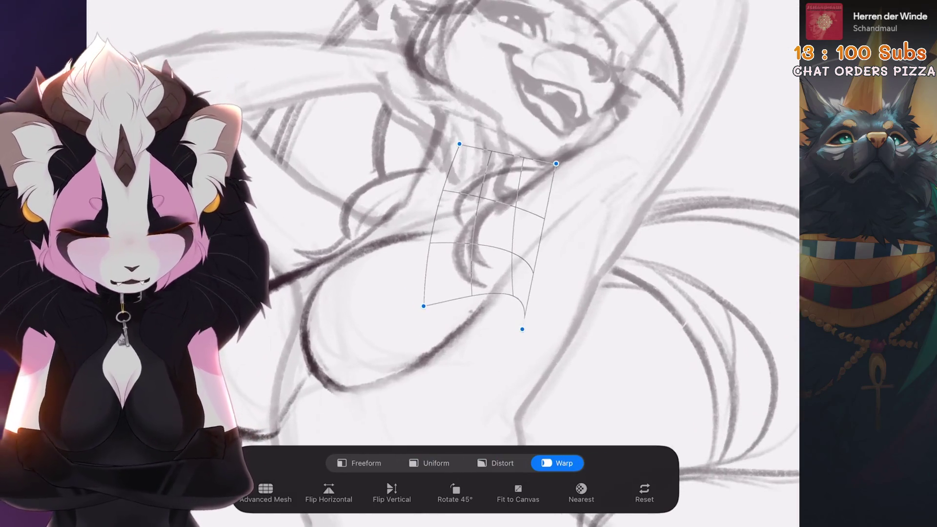
pyautogui.moveTo(510, 290); pyautogui.dragTo(521, 295)
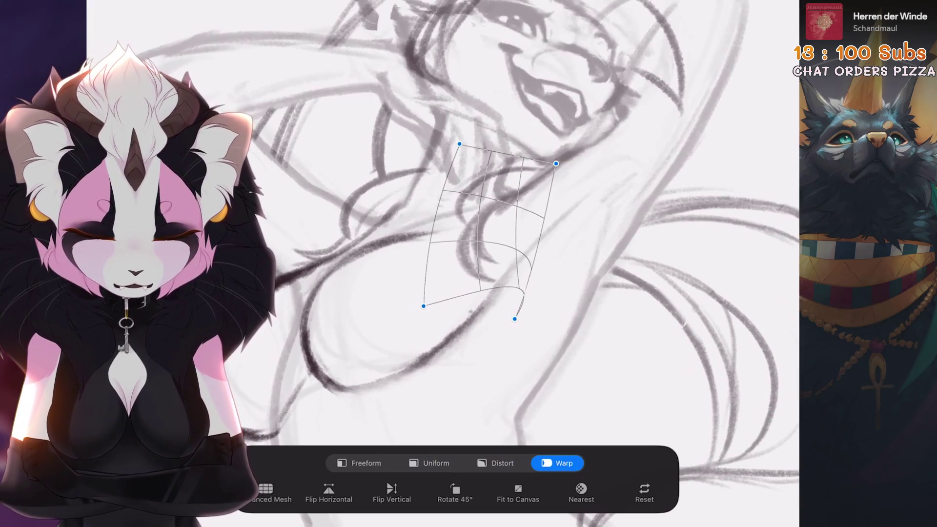
pyautogui.scroll(-3, 507, 263)
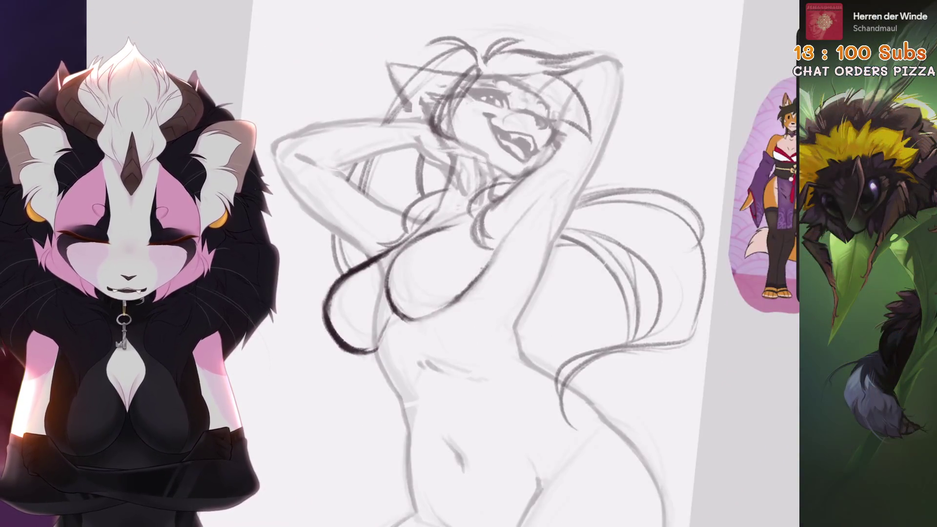
# Step: Redraw the hair curve beside the fox's face several times, undoing each unsatisfying attempt
pyautogui.scroll(5, 478, 265)
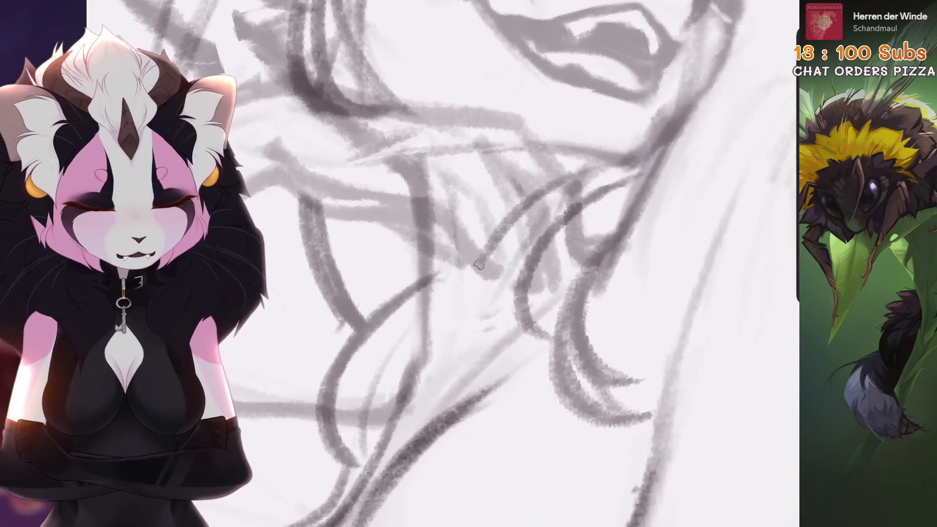
pyautogui.hotkey('ctrl', 'z')
pyautogui.scroll(-3, 442, 264)
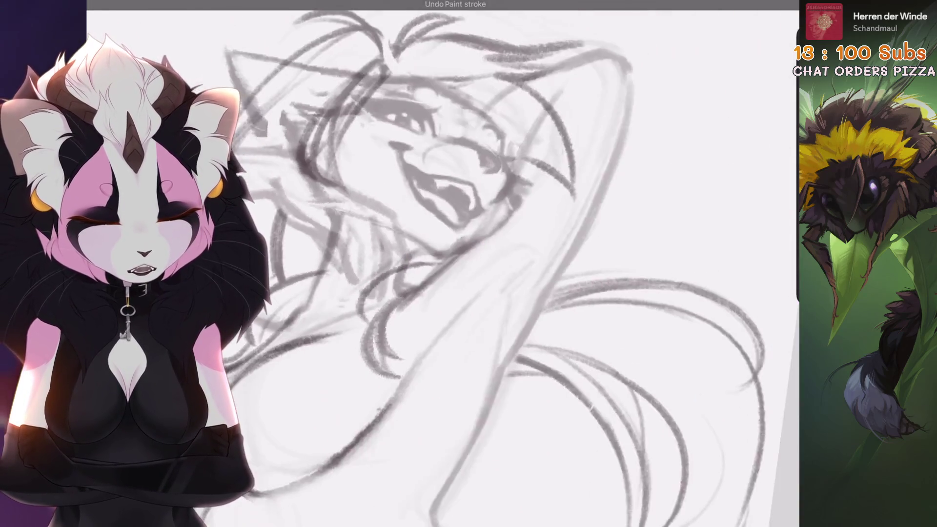
pyautogui.scroll(3, 443, 263)
pyautogui.hotkey('ctrl', 'z')
pyautogui.moveTo(537, 307); pyautogui.dragTo(468, 453)
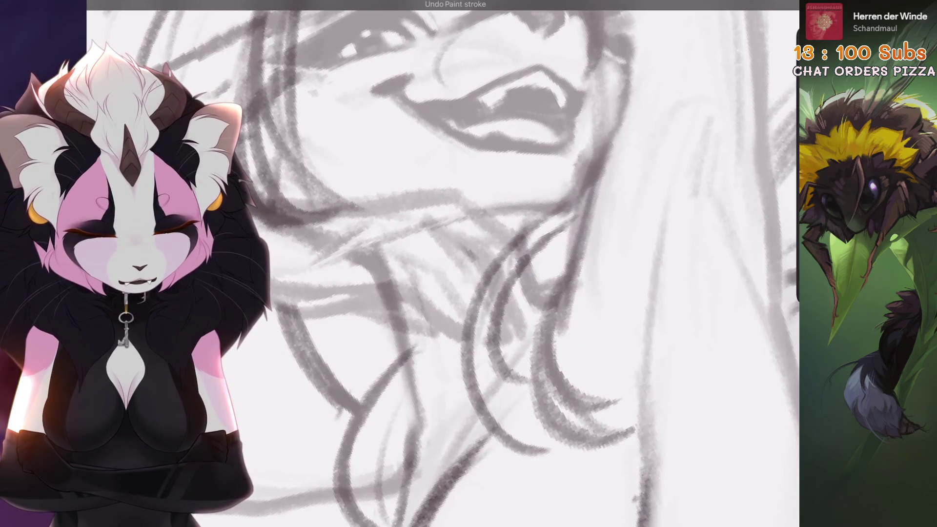
pyautogui.hotkey('ctrl', 'z')
pyautogui.moveTo(469, 288); pyautogui.dragTo(429, 439)
pyautogui.hotkey('ctrl', 'z')
pyautogui.moveTo(512, 235); pyautogui.dragTo(439, 429)
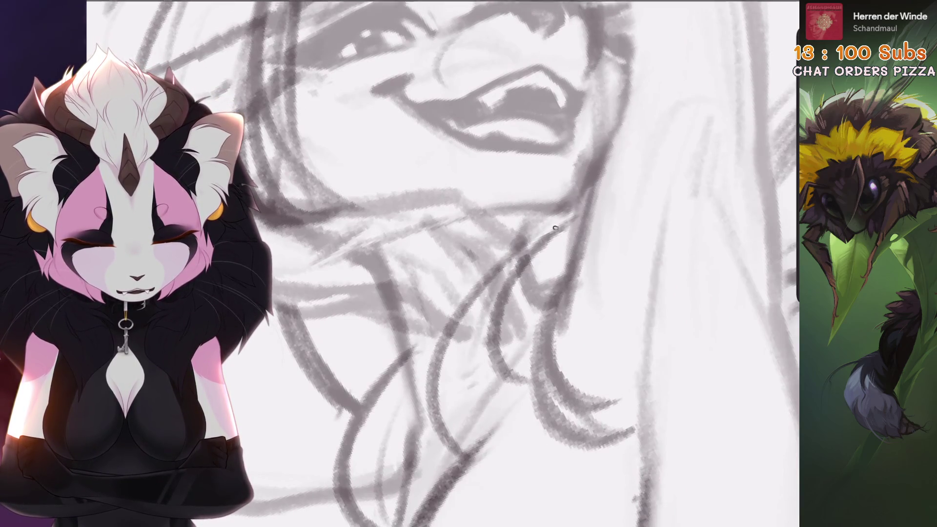
# Step: Remove a stray stroke near the mouth, restore the warp, and freehand-lasso a hair strand below the face
pyautogui.scroll(-2, 442, 264)
pyautogui.scroll(-2, 442, 263)
pyautogui.hotkey('ctrl', 'z')
pyautogui.scroll(2, 442, 264)
pyautogui.moveTo(439, 342); pyautogui.dragTo(405, 420)
pyautogui.hotkey('ctrl', 'z')
pyautogui.scroll(-2, 443, 264)
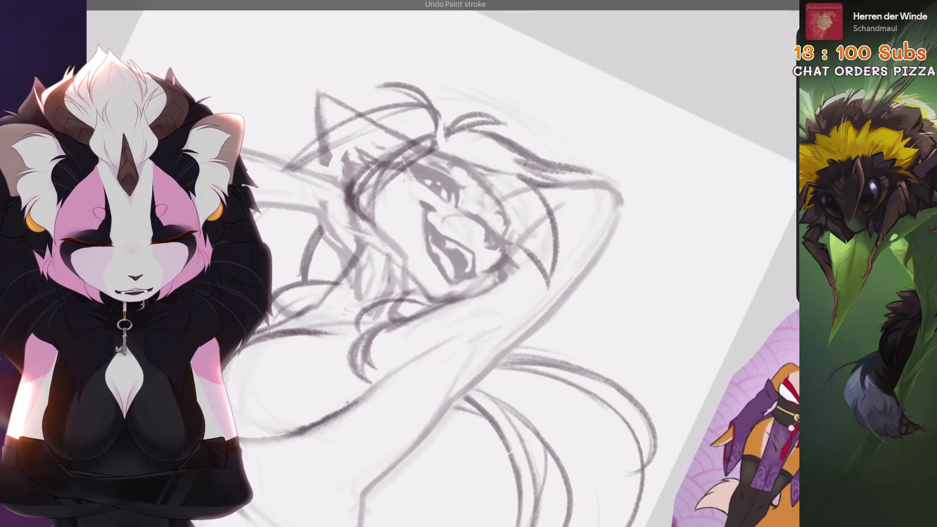
pyautogui.hotkey('ctrl', 'shift', 'z')
pyautogui.scroll(2, 442, 264)
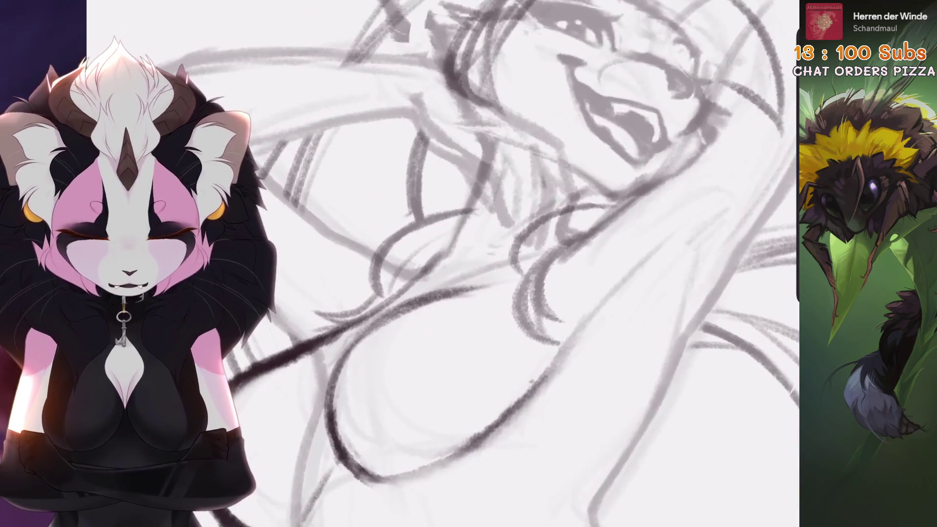
pyautogui.press('s')
pyautogui.moveTo(445, 286); pyautogui.dragTo(508, 219)
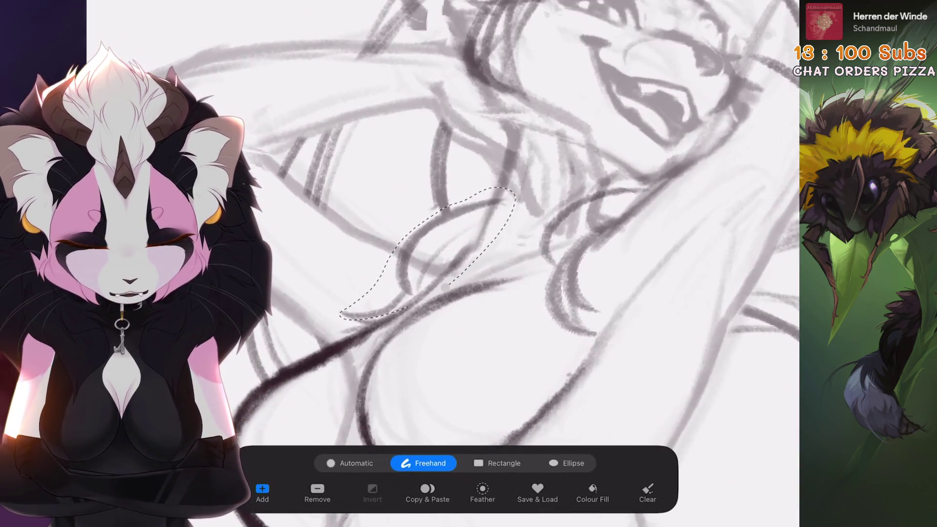
# Step: Draw a new stroke along the sketch and undo the stray strokes beside the face
pyautogui.scroll(2, 517, 263)
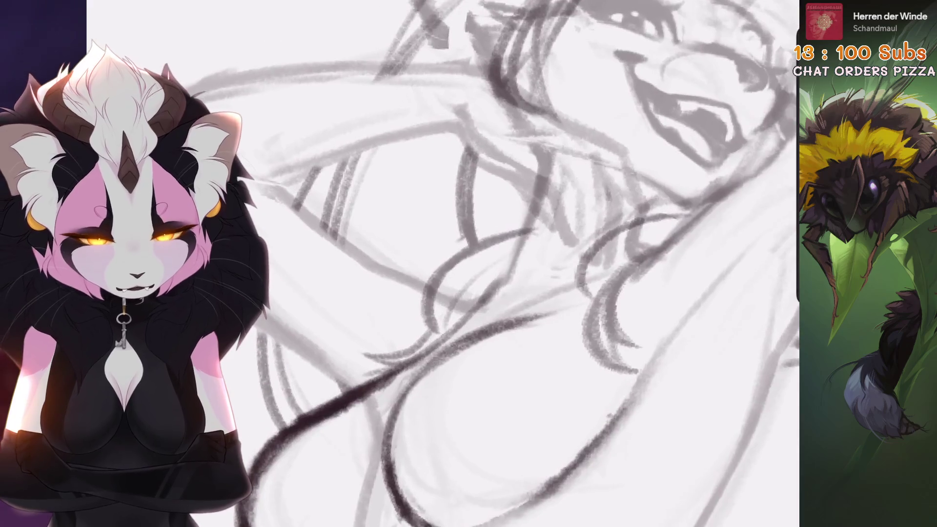
pyautogui.scroll(-1, 517, 264)
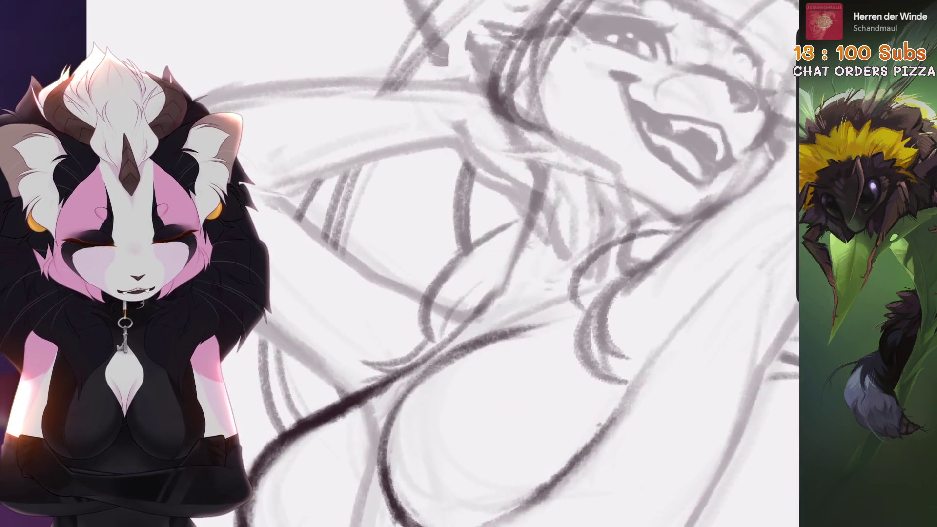
pyautogui.hotkey('ctrl', 'z')
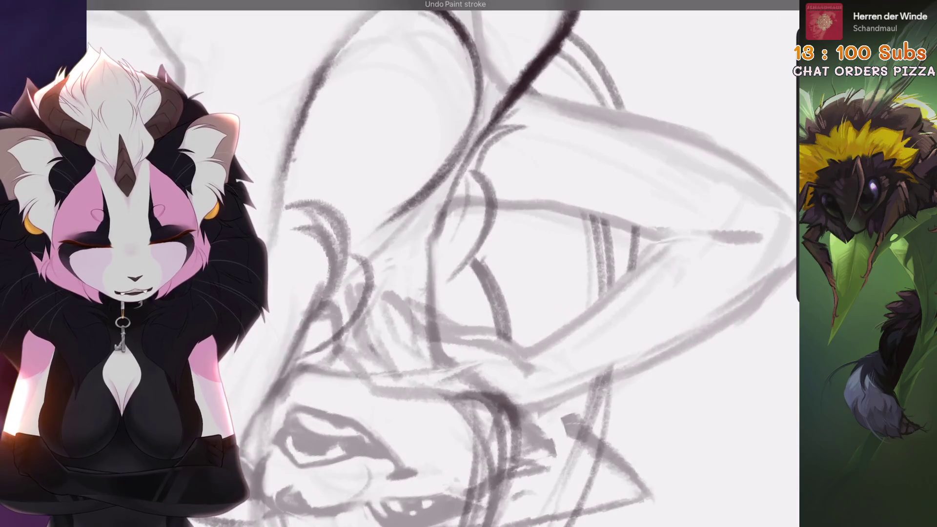
pyautogui.moveTo(442, 288); pyautogui.dragTo(509, 242)
pyautogui.hotkey('ctrl', 'z')
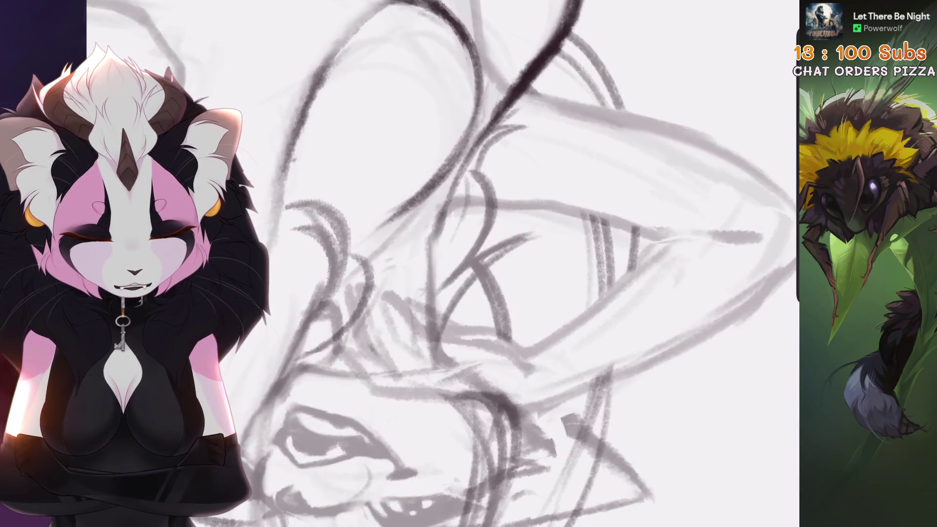
pyautogui.scroll(-3, 468, 263)
pyautogui.scroll(3, 469, 263)
pyautogui.scroll(-3, 468, 264)
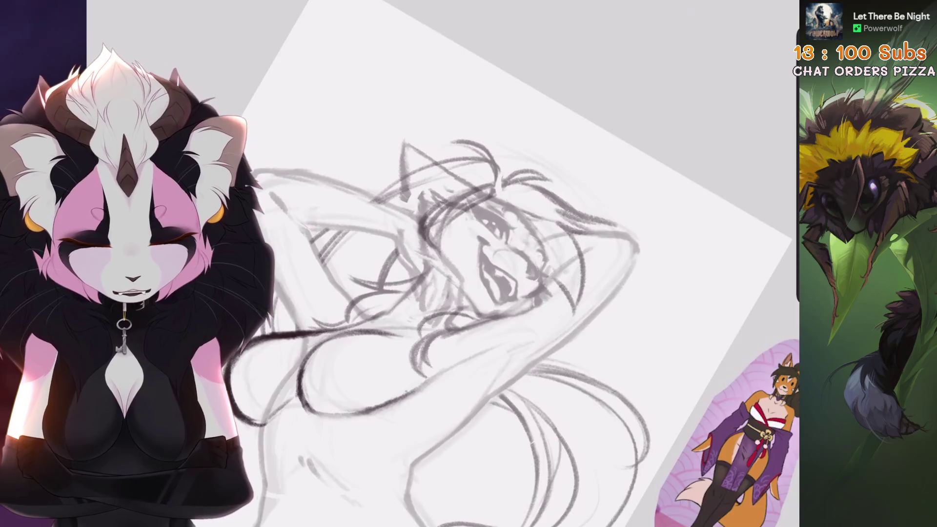
pyautogui.scroll(3, 468, 264)
pyautogui.hotkey('ctrl', 'z')
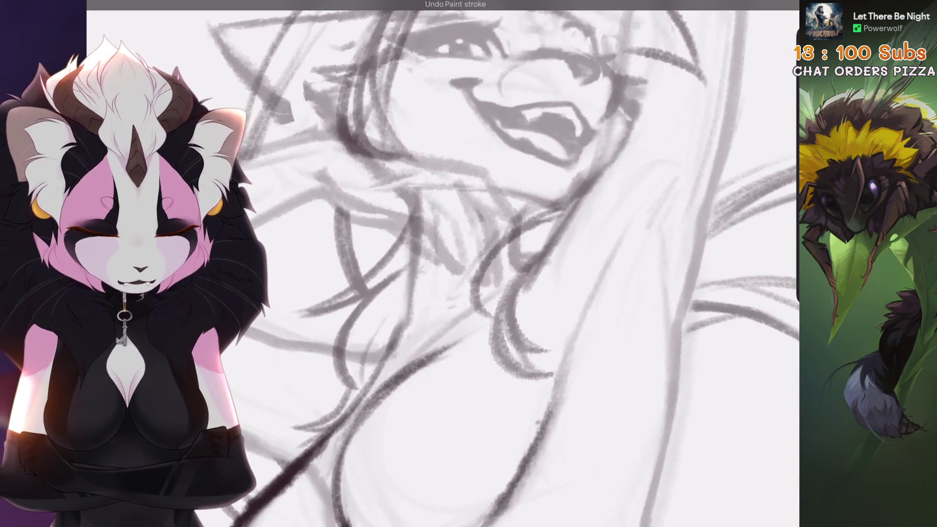
# Step: Freehand-lasso the curved lines below the fox's muzzle
pyautogui.scroll(-3, 468, 264)
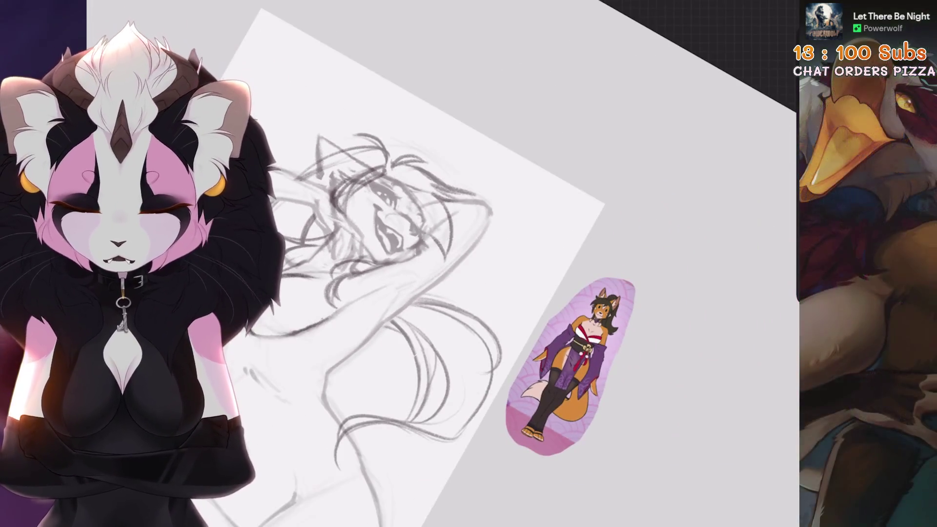
pyautogui.scroll(5, 469, 263)
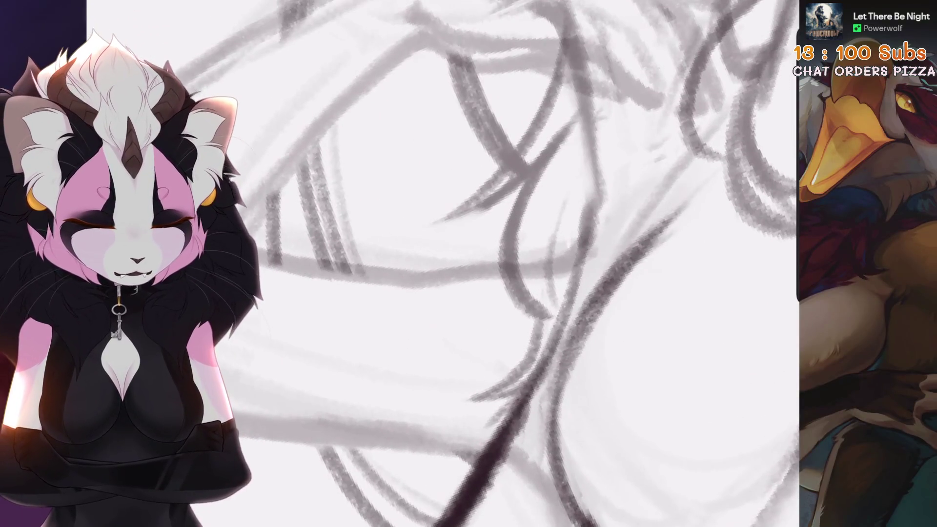
pyautogui.scroll(-2, 464, 190)
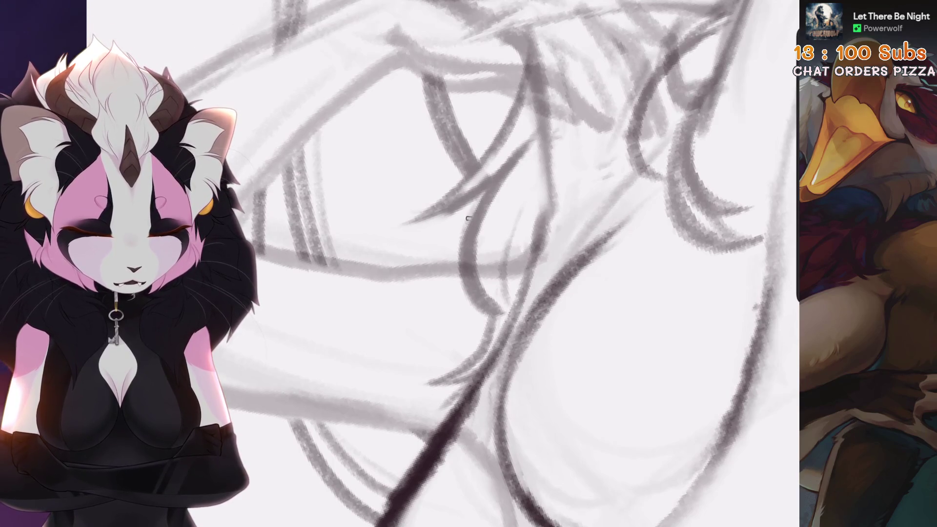
pyautogui.scroll(-2, 466, 218)
pyautogui.scroll(-5, 433, 309)
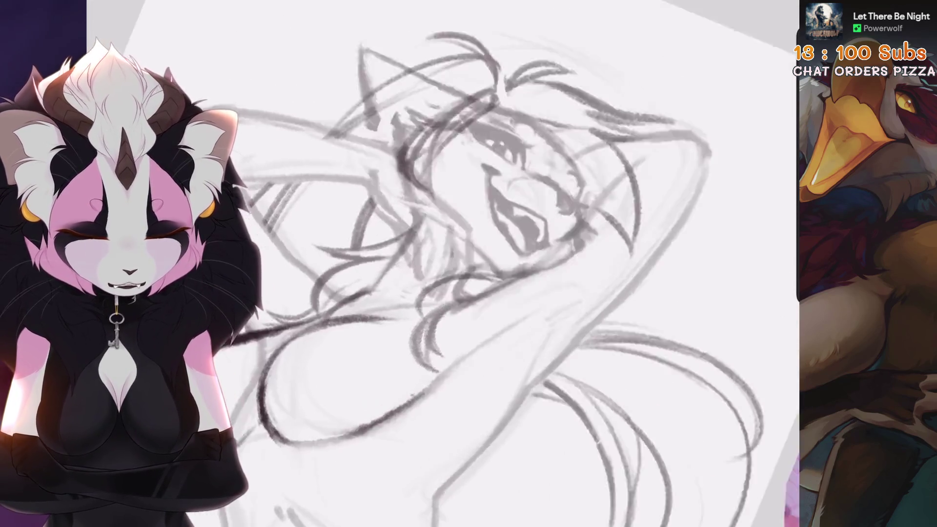
pyautogui.scroll(10, 433, 309)
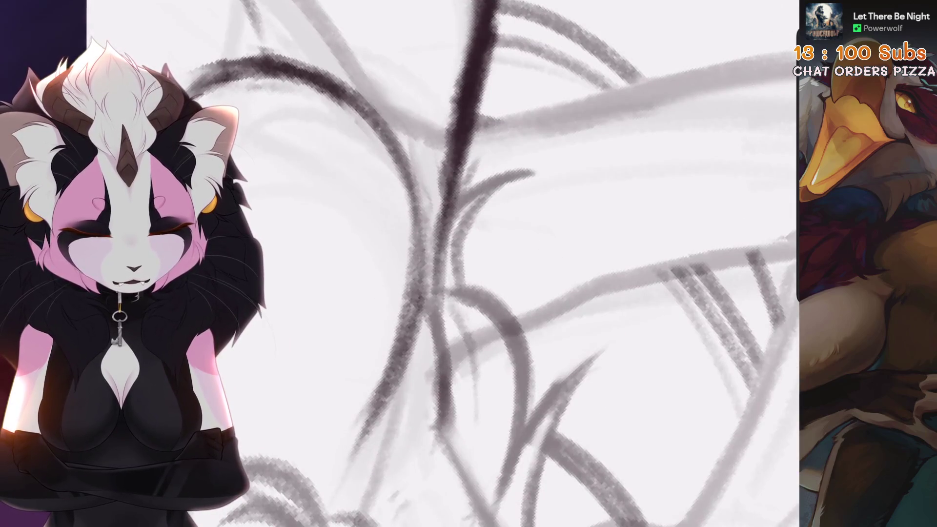
pyautogui.scroll(-3, 468, 263)
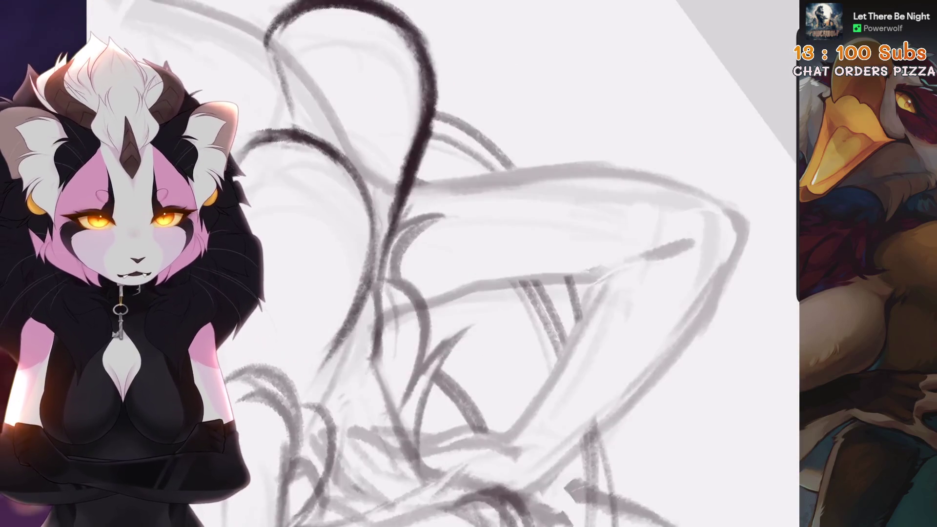
pyautogui.scroll(3, 468, 263)
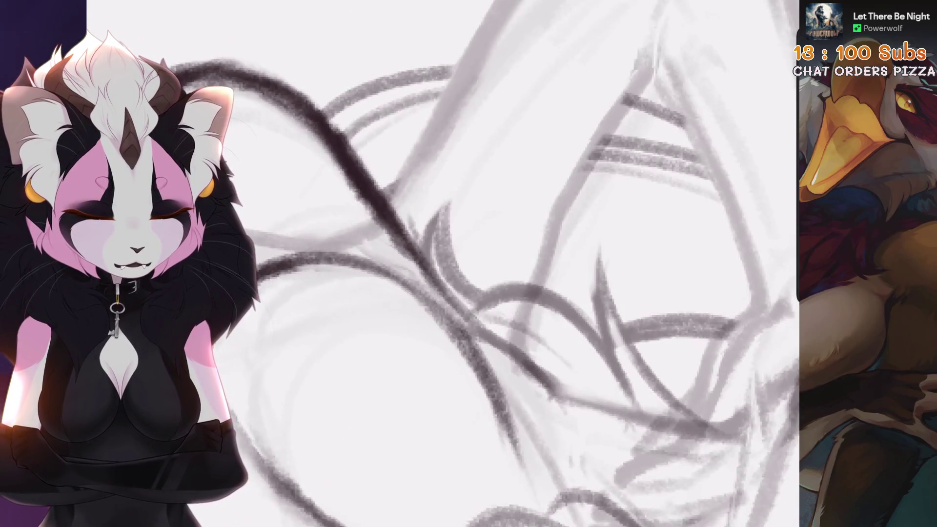
pyautogui.scroll(-5, 442, 264)
pyautogui.scroll(4, 442, 263)
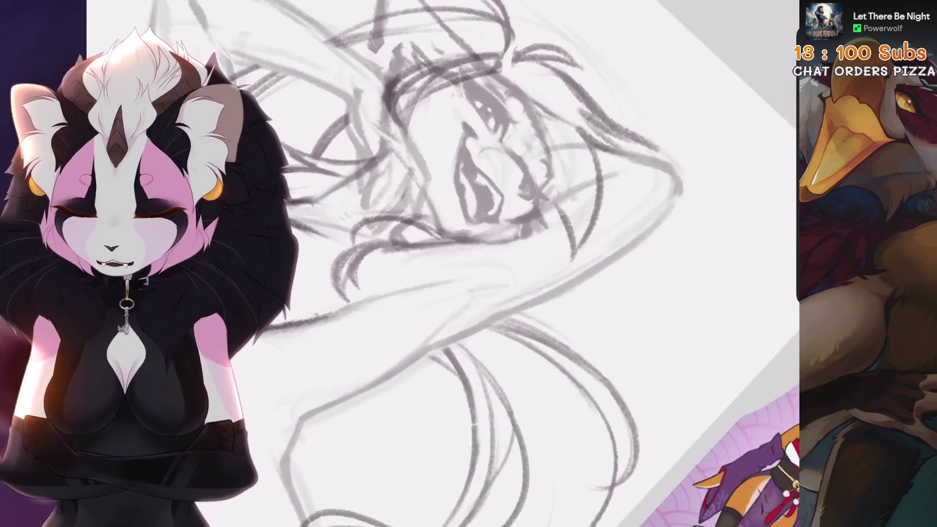
pyautogui.scroll(3, 442, 263)
pyautogui.press('s')
pyautogui.moveTo(468, 247); pyautogui.dragTo(549, 190)
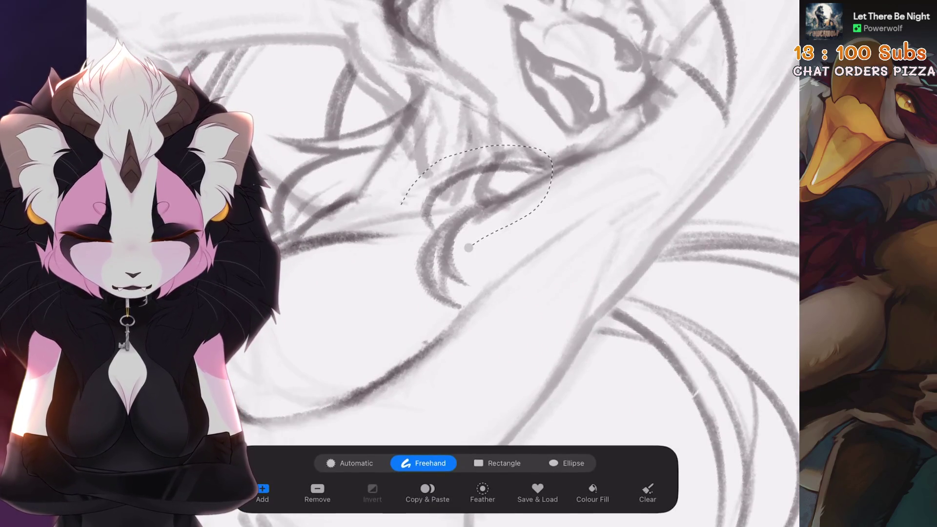
# Step: Nudge the lassoed neck curves slightly left and return to the brush
pyautogui.scroll(-2, 468, 263)
pyautogui.press('v')
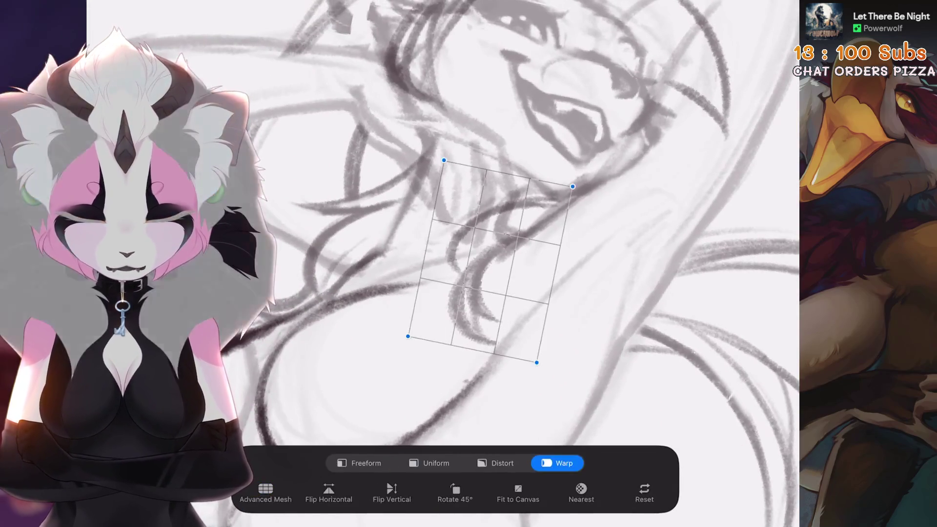
pyautogui.moveTo(492, 261); pyautogui.dragTo(479, 261)
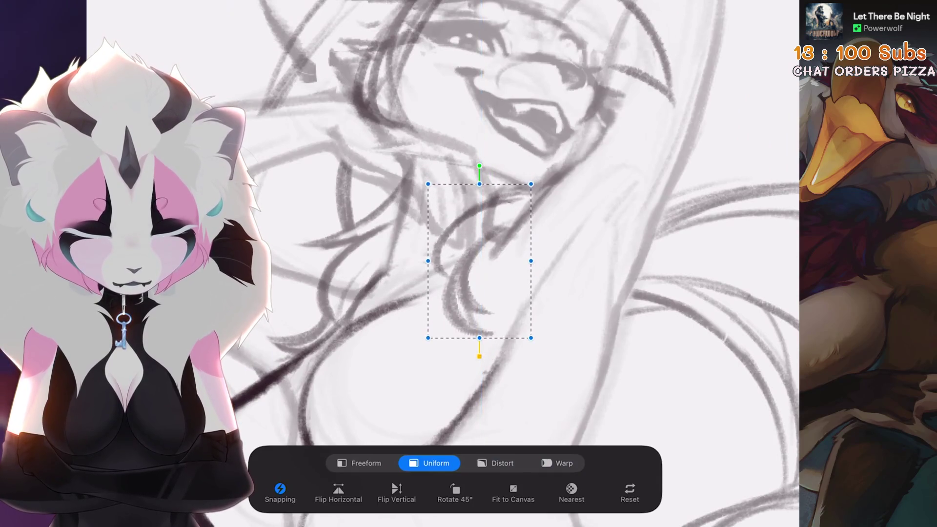
pyautogui.press('b')
# Step: Redraw the curved neck strokes, undoing the attempts that don't fit
pyautogui.scroll(2, 551, 205)
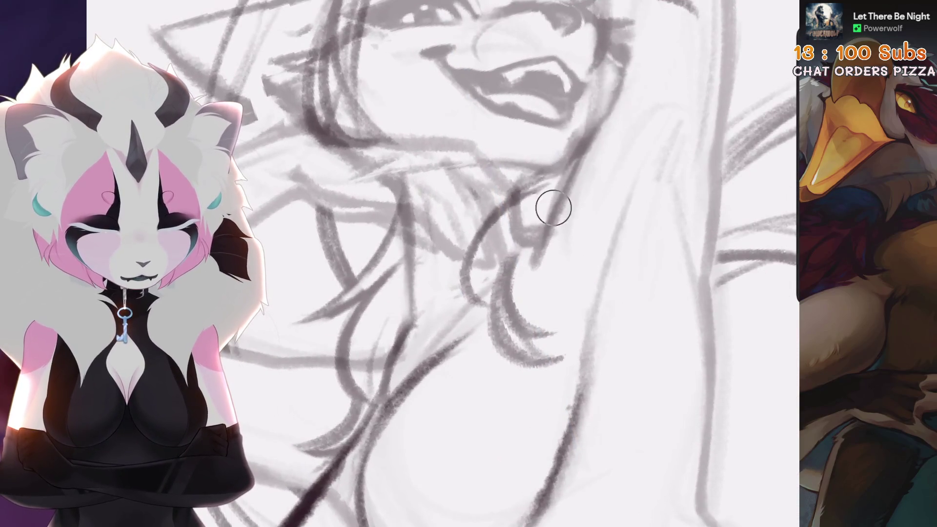
pyautogui.scroll(2, 551, 205)
pyautogui.hotkey('ctrl', 'z')
pyautogui.moveTo(522, 249)
pyautogui.mouseDown()
pyautogui.moveTo(541, 180)
pyautogui.moveTo(517, 246)
pyautogui.mouseUp()
pyautogui.moveTo(532, 180); pyautogui.dragTo(503, 266)
pyautogui.hotkey('ctrl', 'z')
pyautogui.scroll(-5, 488, 243)
pyautogui.scroll(5, 488, 243)
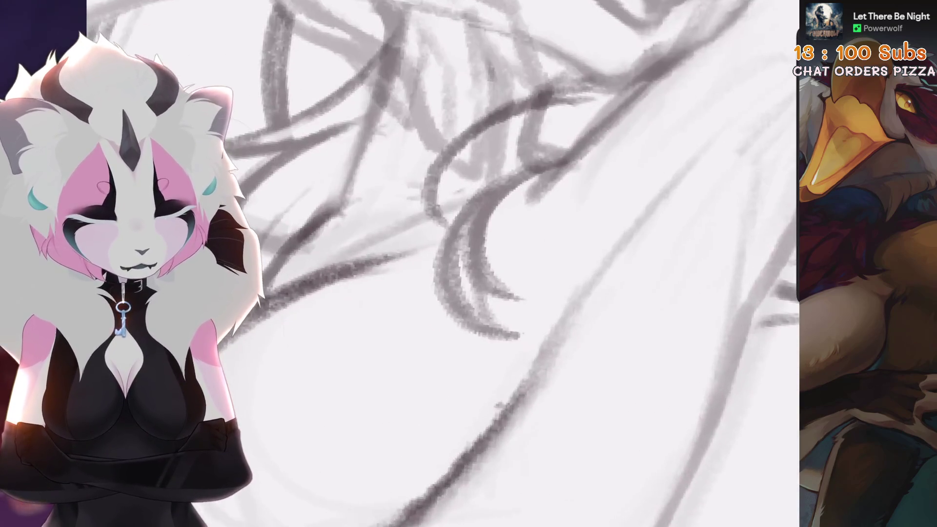
pyautogui.scroll(2, 488, 244)
pyautogui.hotkey('ctrl', 'z')
pyautogui.moveTo(466, 334); pyautogui.dragTo(495, 203)
pyautogui.hotkey('ctrl', 'z')
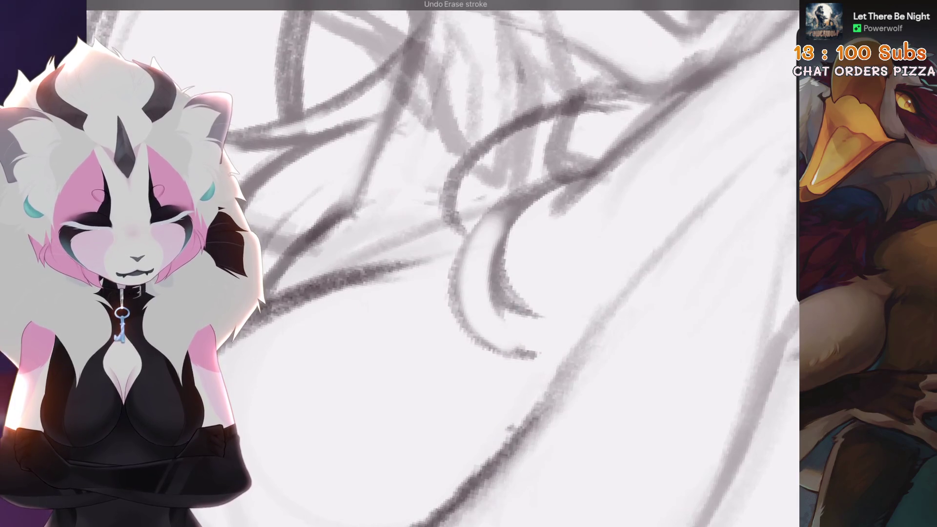
pyautogui.moveTo(453, 305)
pyautogui.mouseDown()
pyautogui.moveTo(510, 206)
pyautogui.moveTo(488, 337)
pyautogui.moveTo(544, 359)
pyautogui.mouseUp()
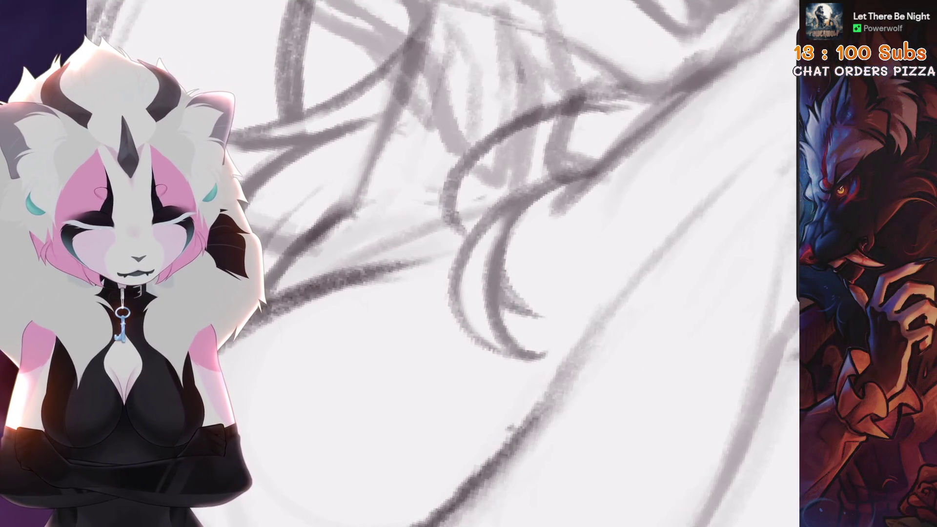
pyautogui.scroll(-4, 488, 244)
pyautogui.scroll(3, 488, 244)
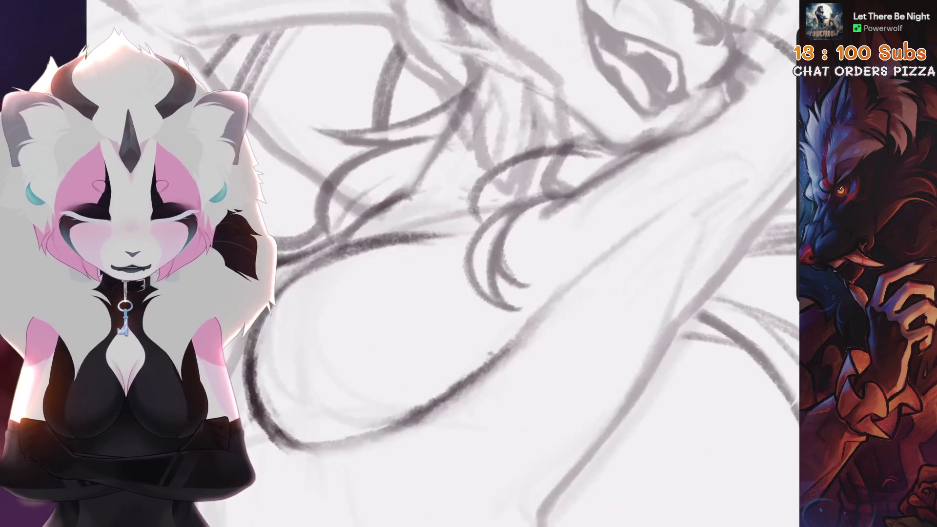
pyautogui.scroll(-1, 488, 244)
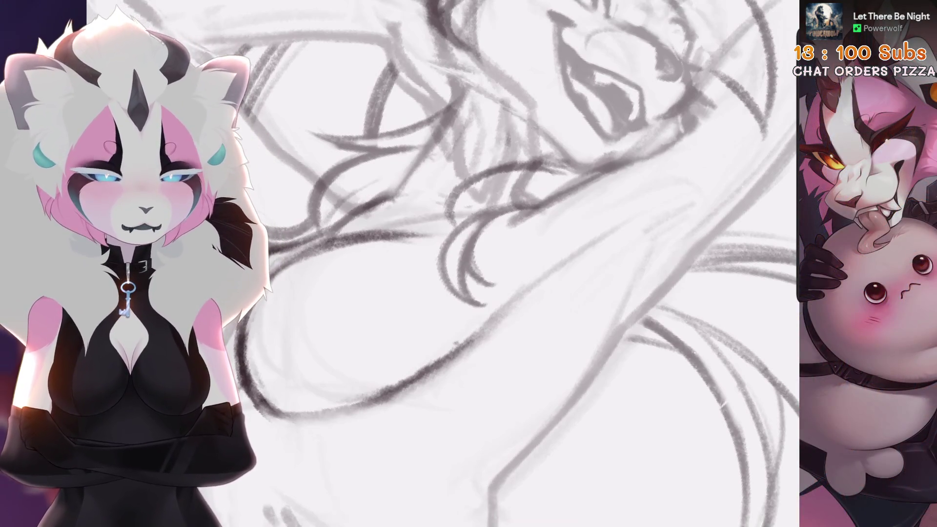
# Step: Fit the whole sketch upright on screen and bring up the Layers panel
pyautogui.hotkey('ctrl', '0')
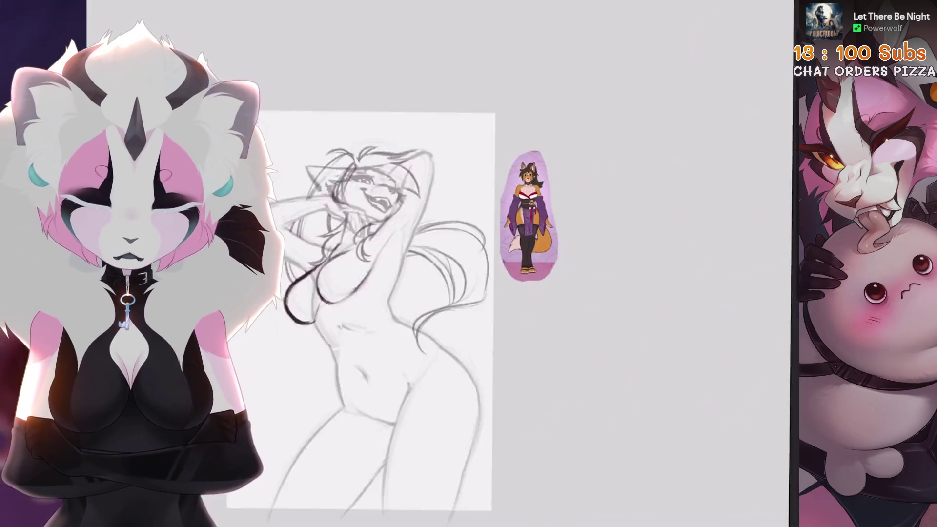
pyautogui.scroll(5, 472, 164)
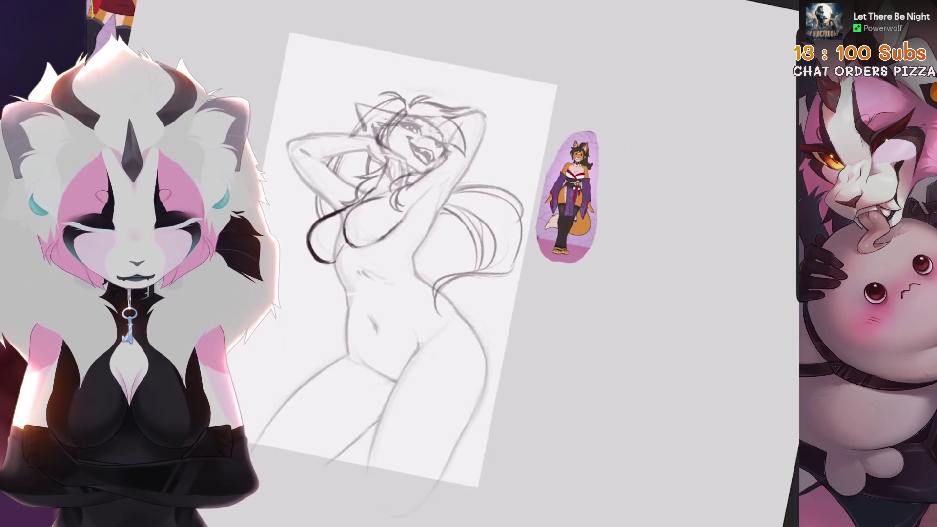
pyautogui.press('l')
pyautogui.scroll(-2, 686, 293)
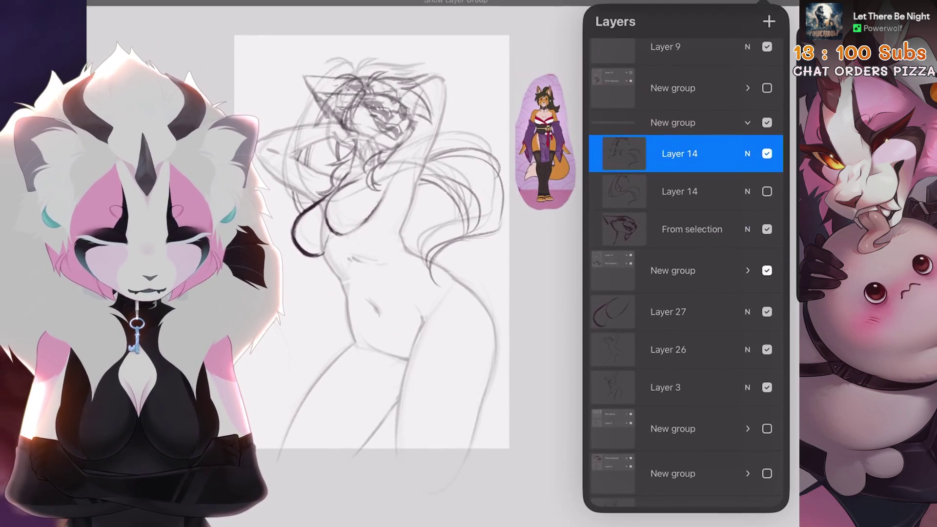
# Step: Expand the middle New group, select Layer 3, then collapse and hide the group
pyautogui.scroll(-3, 685, 293)
pyautogui.click(767, 334)
pyautogui.click(767, 335)
pyautogui.click(766, 334)
pyautogui.click(747, 334)
pyautogui.click(683, 403)
pyautogui.click(683, 335)
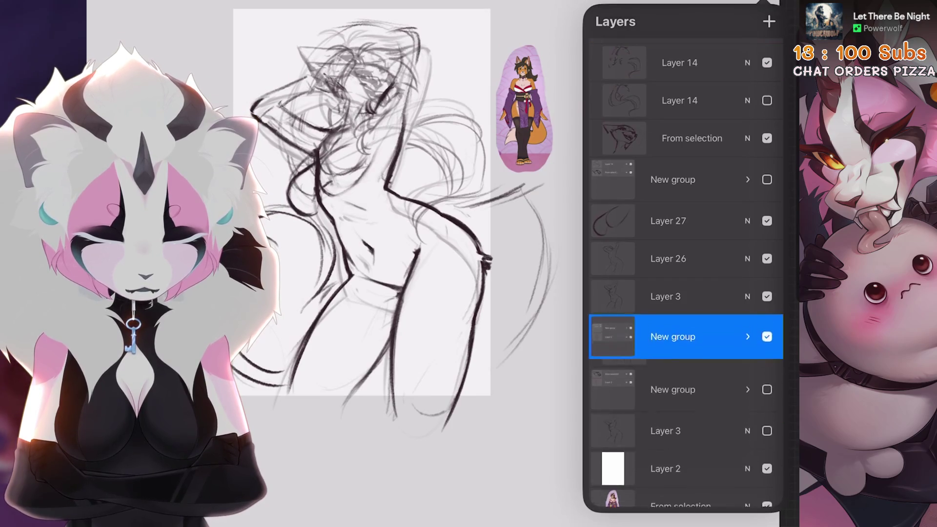
pyautogui.click(766, 338)
pyautogui.scroll(-1, 686, 293)
pyautogui.click(683, 383)
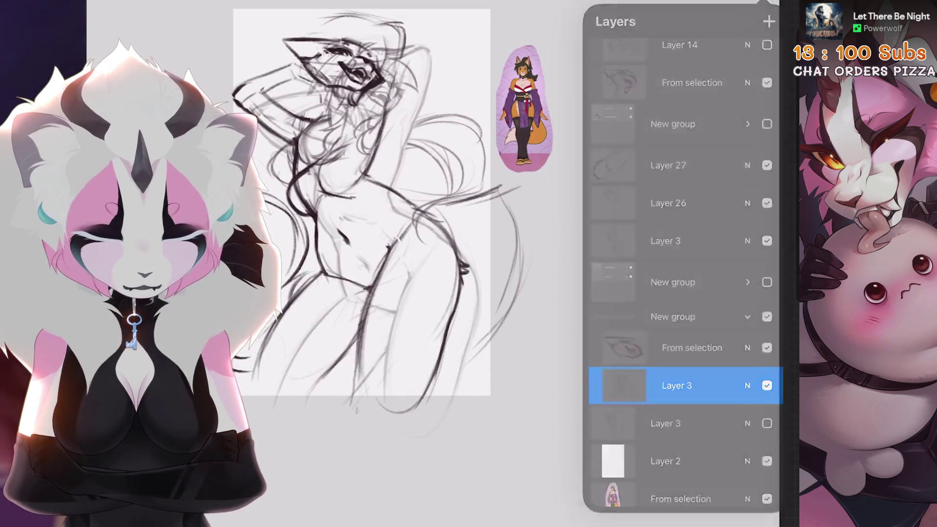
pyautogui.scroll(2, 420, 219)
# Step: Duplicate Layer 3, hide the copy, place Layer 3 above Layer 27, and begin transforming it
pyautogui.moveTo(732, 304)
pyautogui.mouseDown()
pyautogui.moveTo(634, 303)
pyautogui.moveTo(683, 304)
pyautogui.moveTo(692, 67)
pyautogui.moveTo(691, 80)
pyautogui.mouseUp()
pyautogui.click(711, 303)
pyautogui.click(766, 342)
pyautogui.click(747, 272)
pyautogui.click(766, 300)
pyautogui.scroll(1, 391, 220)
pyautogui.scroll(-2, 390, 205)
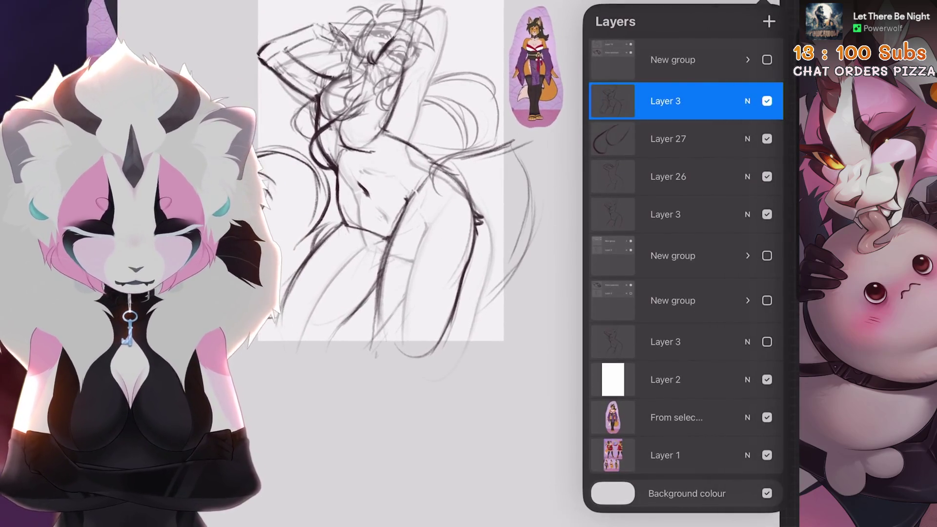
pyautogui.press('v')
pyautogui.scroll(2, 439, 195)
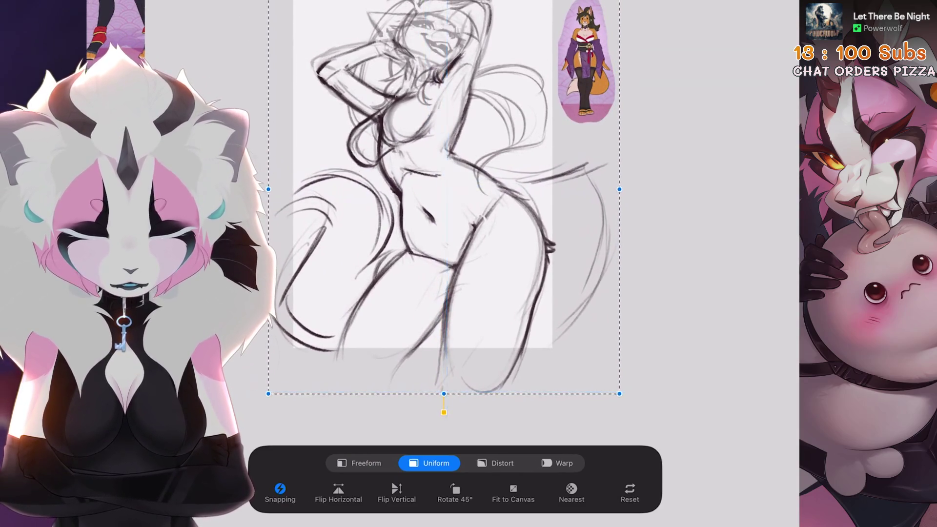
# Step: Erase the dark lines on the belly, chest, arms, head, right hip and leg, then rotate the canvas upright
pyautogui.scroll(1, 439, 205)
pyautogui.moveTo(453, 381)
pyautogui.mouseDown()
pyautogui.moveTo(437, 332)
pyautogui.moveTo(407, 348)
pyautogui.moveTo(465, 233)
pyautogui.mouseUp()
pyautogui.moveTo(437, 181)
pyautogui.mouseDown()
pyautogui.moveTo(430, 128)
pyautogui.moveTo(442, 90)
pyautogui.moveTo(380, 73)
pyautogui.mouseUp()
pyautogui.scroll(-1, 439, 219)
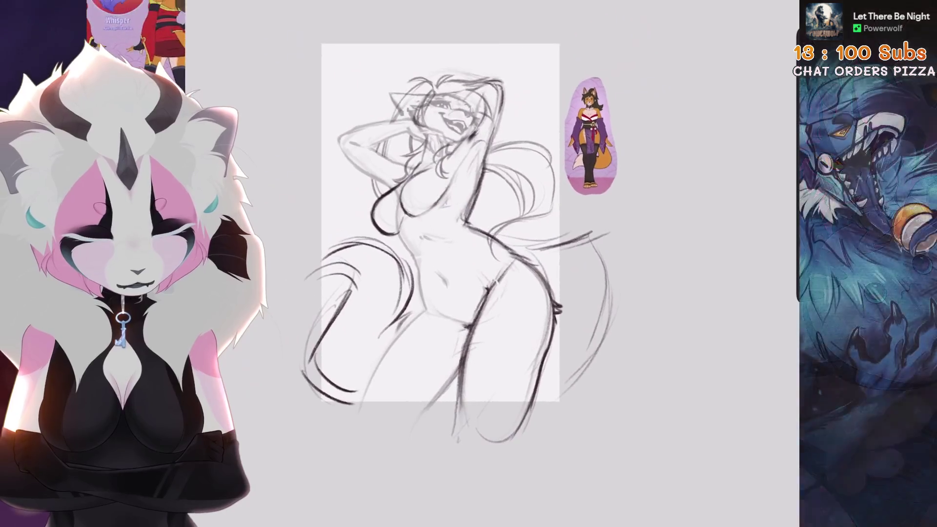
pyautogui.moveTo(511, 271)
pyautogui.mouseDown()
pyautogui.moveTo(527, 335)
pyautogui.moveTo(451, 430)
pyautogui.mouseUp()
pyautogui.moveTo(507, 393); pyautogui.dragTo(483, 366)
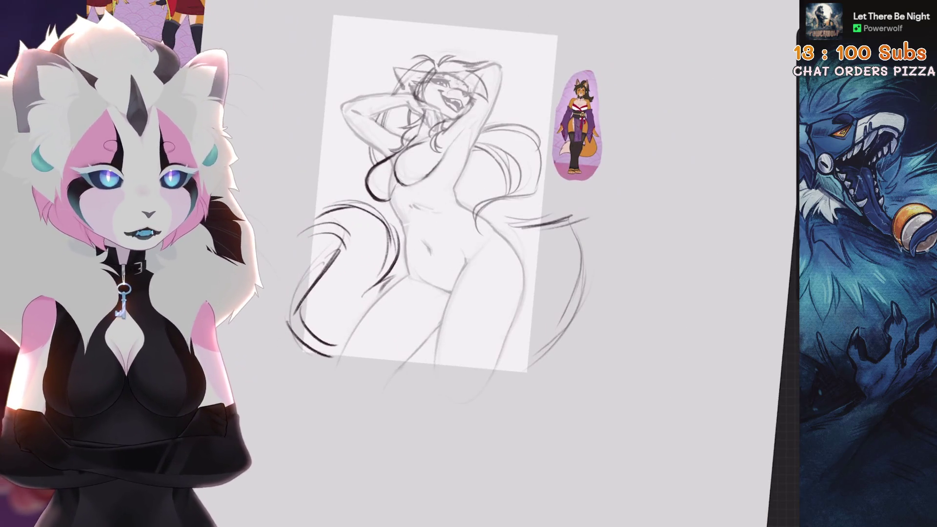
pyautogui.moveTo(439, 205); pyautogui.dragTo(422, 193)
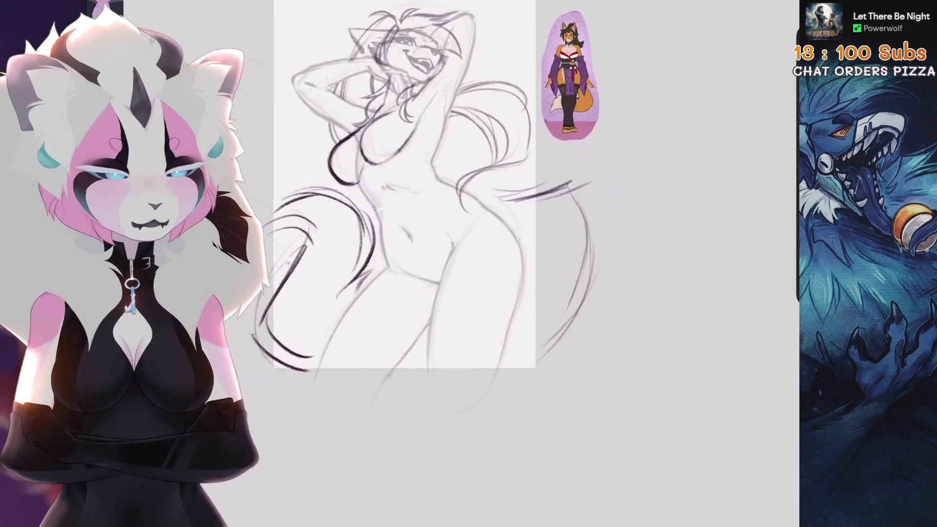
# Step: Scale the sketch down, rotate it about -2.7°, and nudge it left and down
pyautogui.press('l')
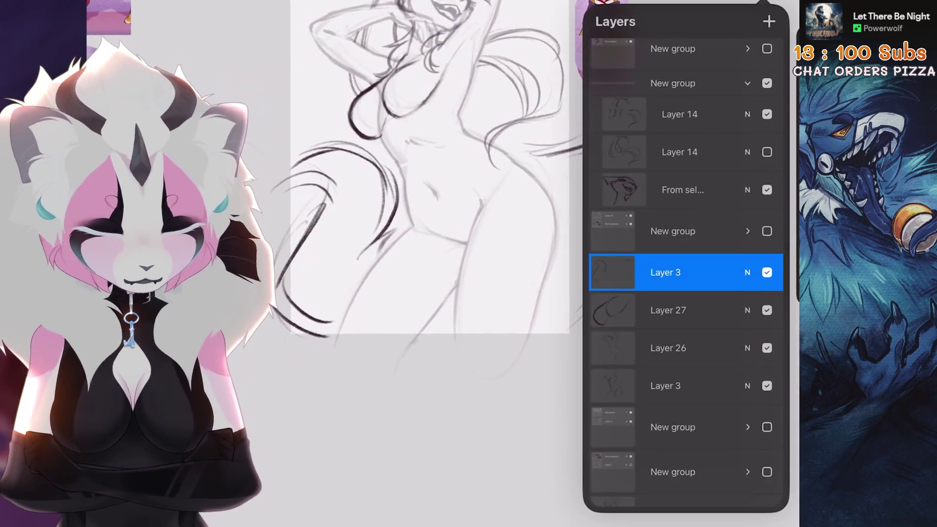
pyautogui.press('v')
pyautogui.moveTo(277, 372)
pyautogui.mouseDown()
pyautogui.moveTo(288, 376)
pyautogui.moveTo(299, 341)
pyautogui.moveTo(296, 357)
pyautogui.mouseUp()
pyautogui.moveTo(462, 115); pyautogui.dragTo(468, 117)
pyautogui.hotkey('ctrl', 'z')
pyautogui.moveTo(462, 245); pyautogui.dragTo(456, 257)
pyautogui.scroll(2, 458, 219)
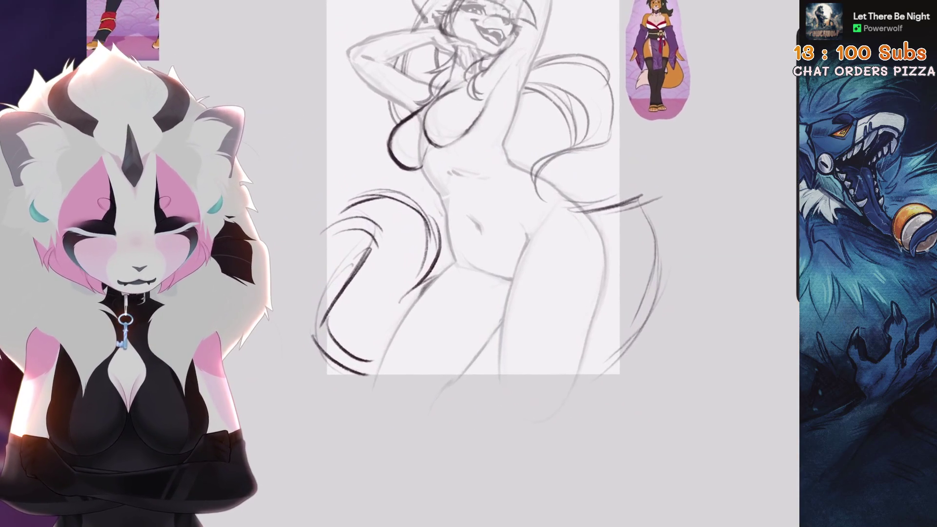
pyautogui.scroll(-2, 509, 303)
# Step: Hide the lower Layer 3 and select Layers 27 and 26 in the layer list
pyautogui.click(767, 3)
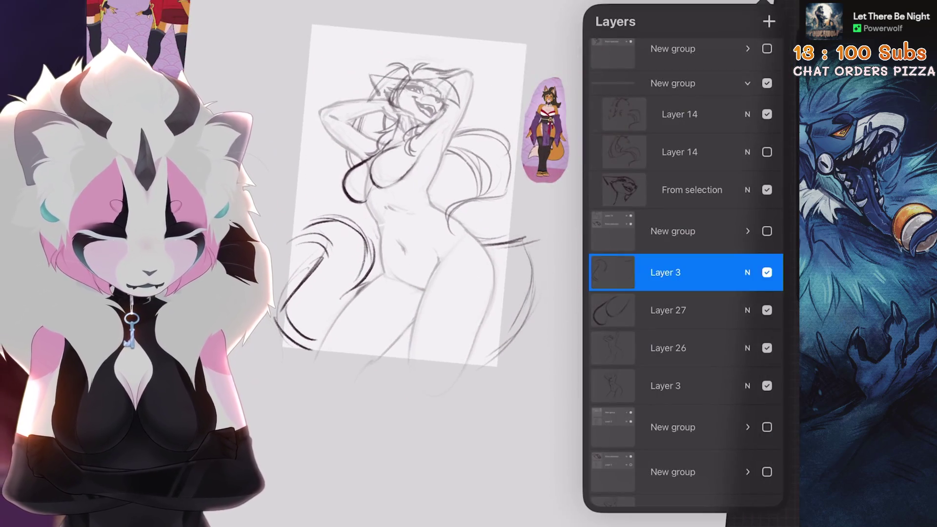
pyautogui.click(766, 385)
pyautogui.click(767, 385)
pyautogui.click(767, 385)
pyautogui.scroll(3, 429, 244)
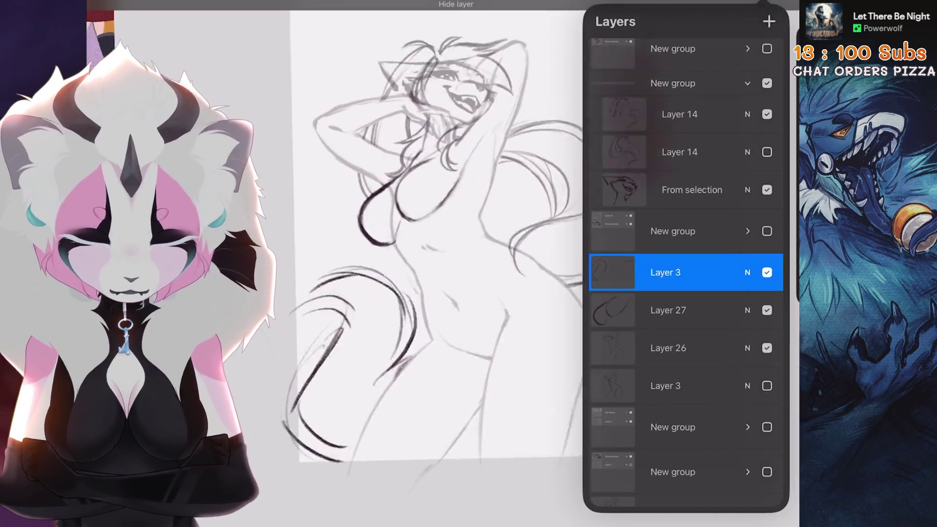
pyautogui.click(683, 311)
pyautogui.scroll(3, 430, 244)
pyautogui.click(683, 347)
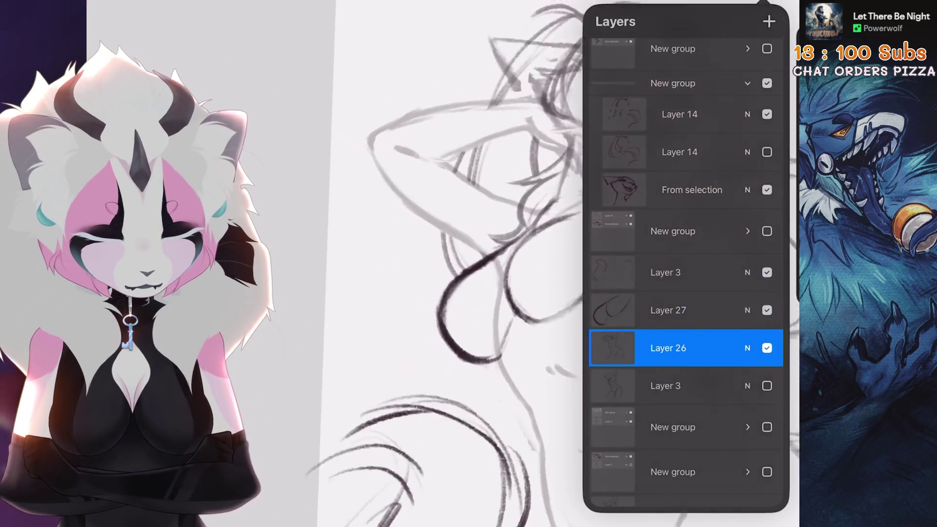
pyautogui.click(737, 2)
pyautogui.click(737, 3)
pyautogui.click(767, 3)
pyautogui.scroll(2, 429, 244)
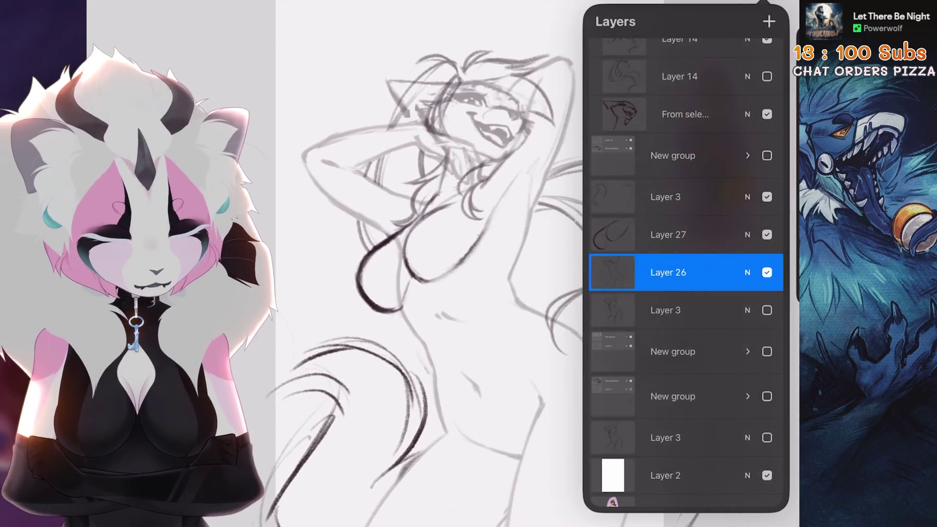
# Step: Group lower Layer 3, Layer 26, Layer 27 and upper Layer 3, then collapse the group
pyautogui.click(683, 310)
pyautogui.click(683, 272)
pyautogui.click(683, 235)
pyautogui.click(683, 197)
pyautogui.scroll(3, 682, 244)
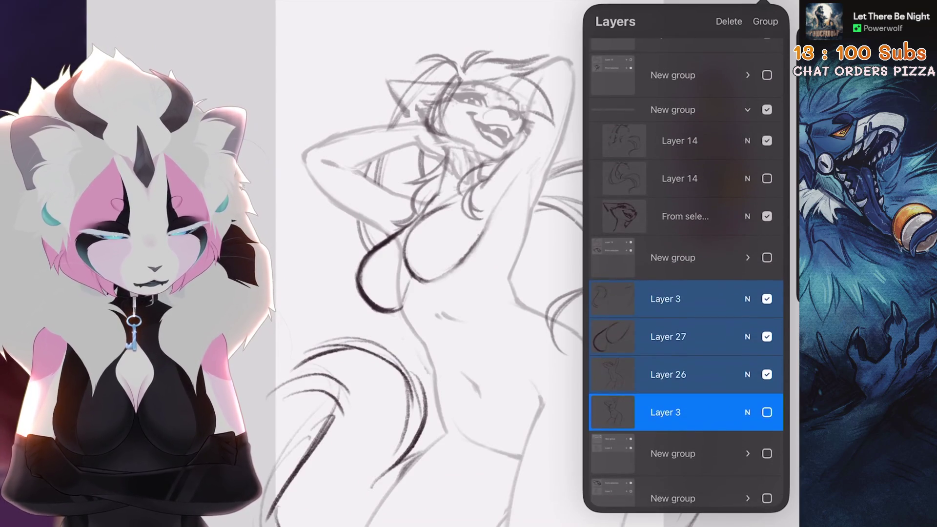
pyautogui.click(765, 21)
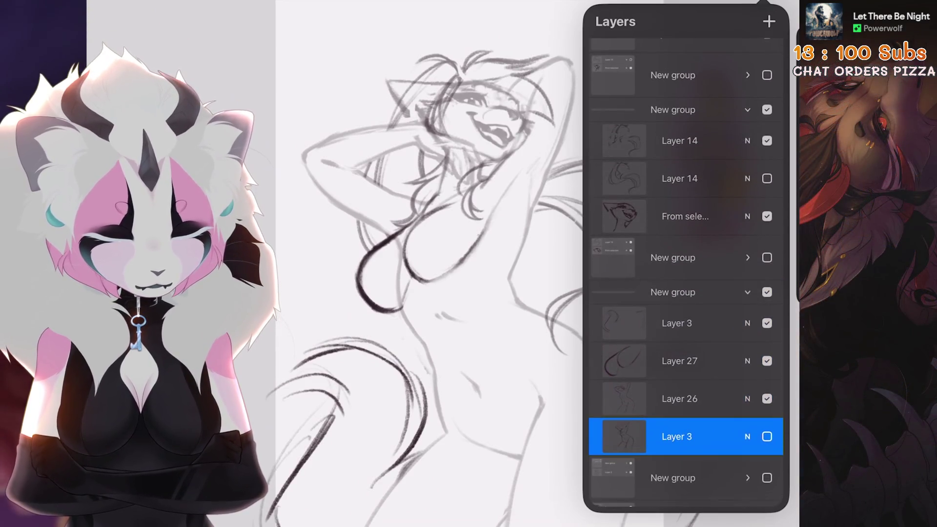
pyautogui.click(746, 292)
pyautogui.scroll(-2, 429, 244)
# Step: Flip the canvas view horizontally and rotate it to check the sketch
pyautogui.click(767, 3)
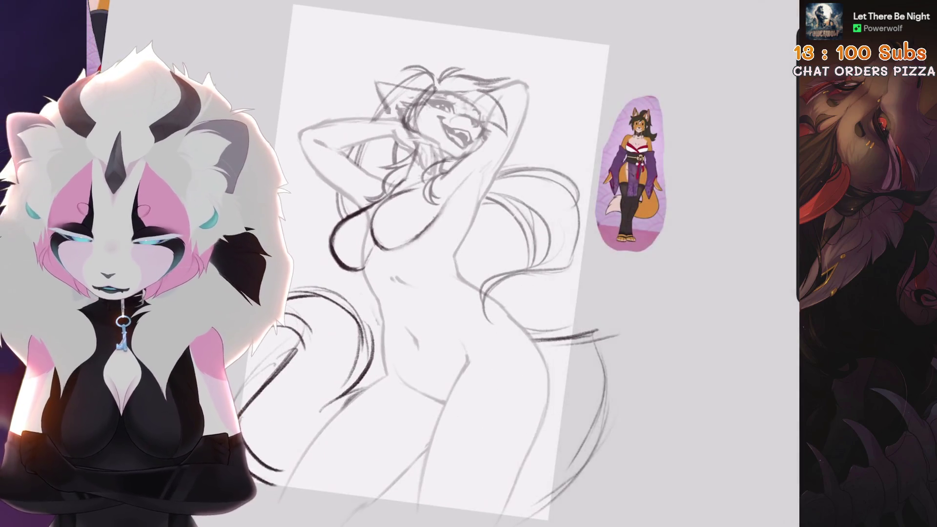
pyautogui.click(147, 3)
pyautogui.moveTo(429, 244)
pyautogui.mouseDown()
pyautogui.moveTo(439, 234)
pyautogui.moveTo(468, 244)
pyautogui.mouseUp()
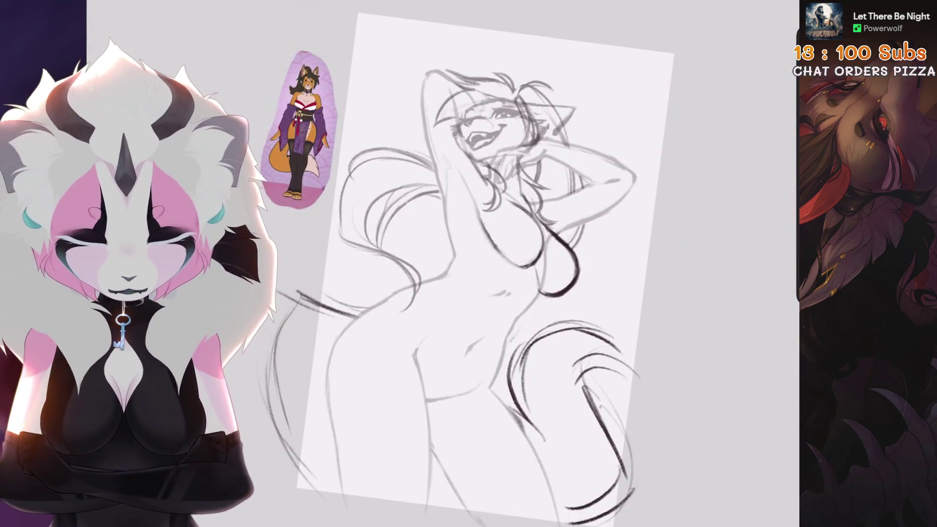
pyautogui.scroll(5, 468, 244)
pyautogui.click(761, 3)
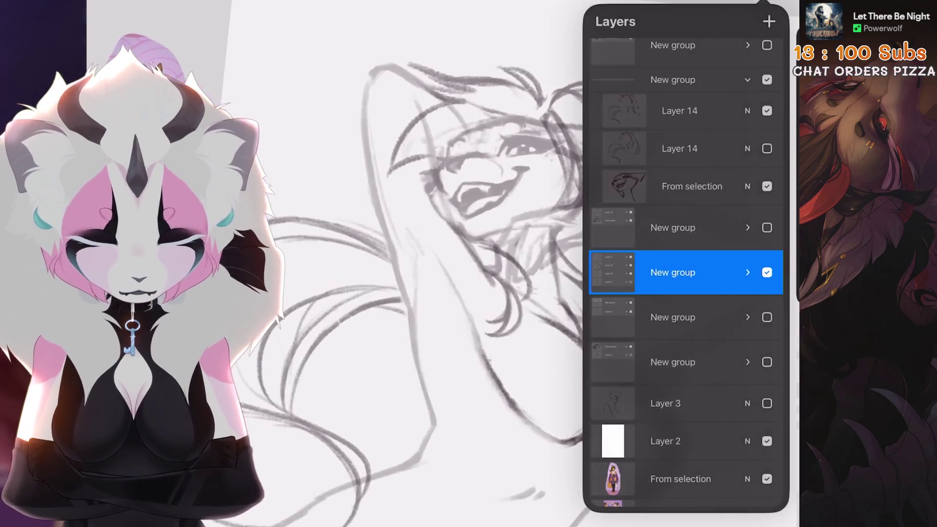
# Step: Select the From selection layer, zoom into the face, and undo two erase strokes at the mouth
pyautogui.click(691, 186)
pyautogui.scroll(2, 439, 244)
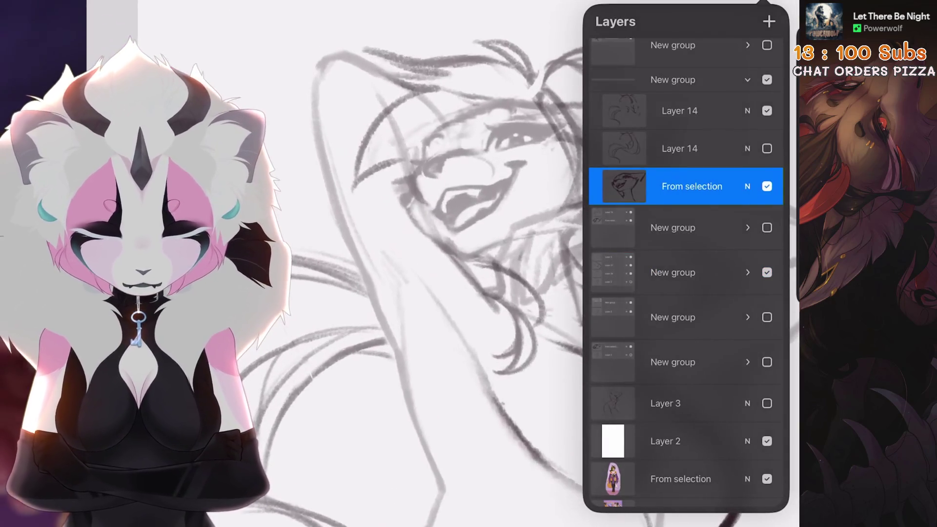
pyautogui.scroll(3, 439, 244)
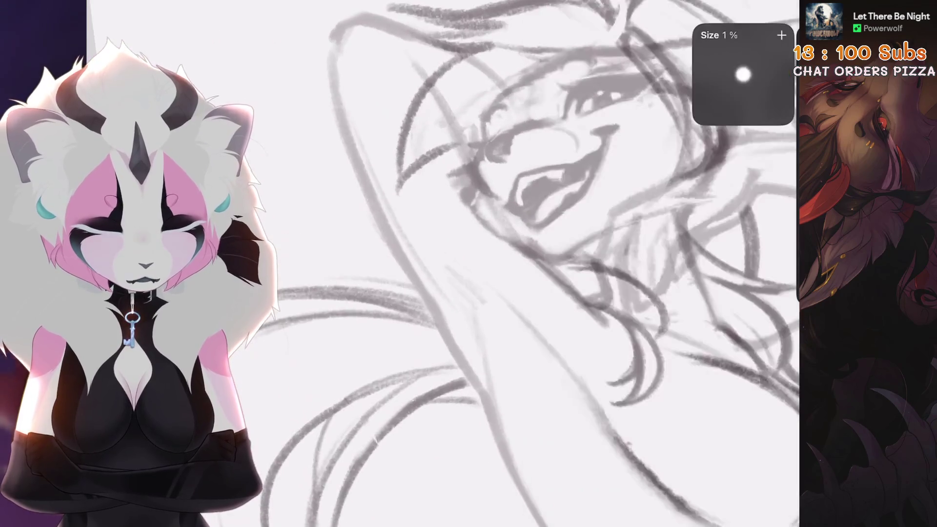
pyautogui.scroll(-3, 536, 263)
pyautogui.scroll(-3, 432, 270)
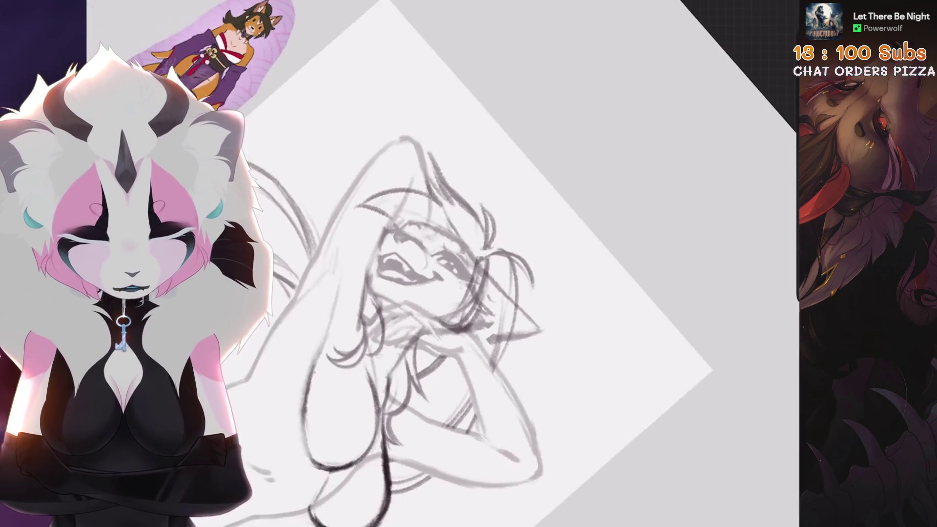
pyautogui.scroll(3, 430, 229)
pyautogui.scroll(3, 429, 229)
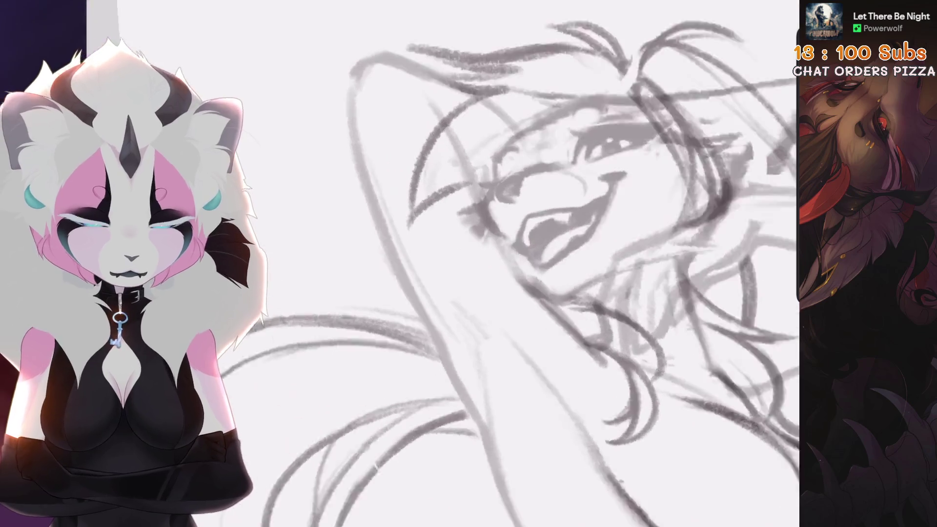
pyautogui.scroll(-3, 381, 313)
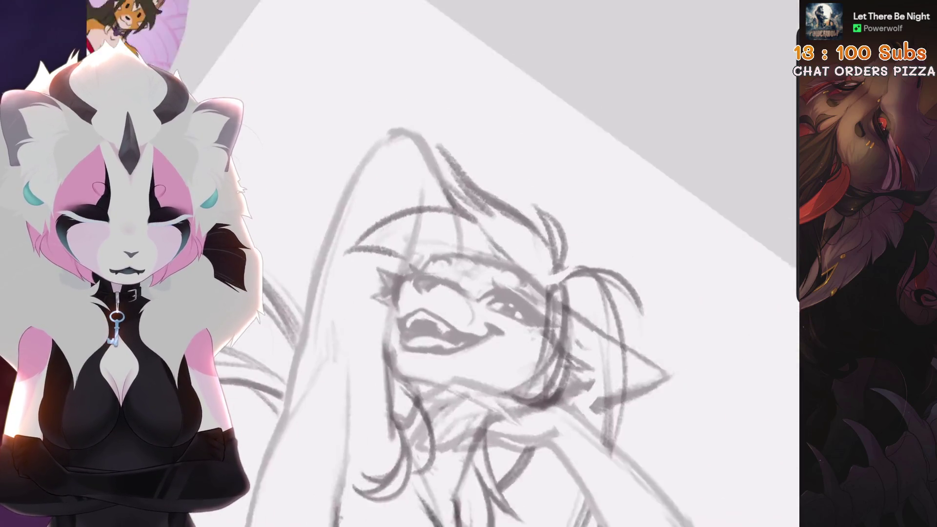
pyautogui.hotkey('ctrl', 'z')
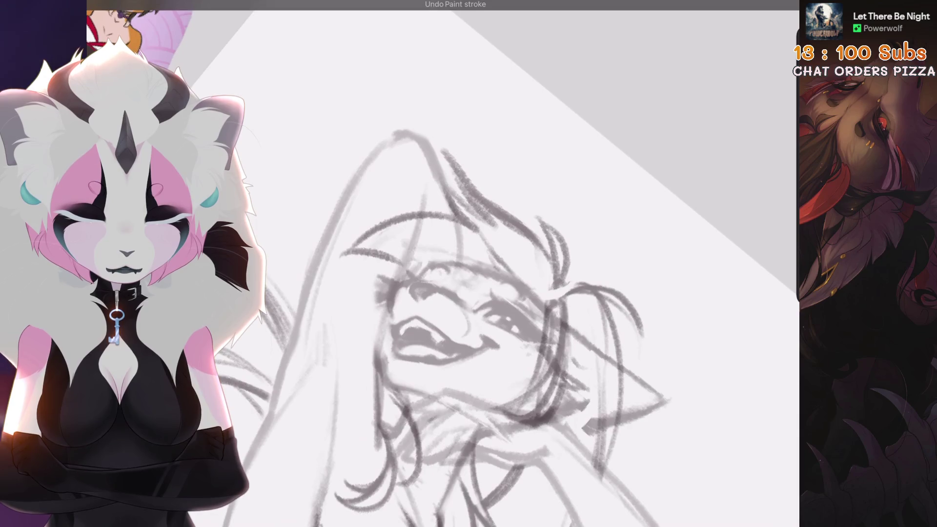
pyautogui.hotkey('ctrl', 'z')
# Step: Undo a stray paint stroke, reduce the canvas tilt, and reopen the Layers panel
pyautogui.scroll(3, 407, 279)
pyautogui.scroll(-3, 407, 279)
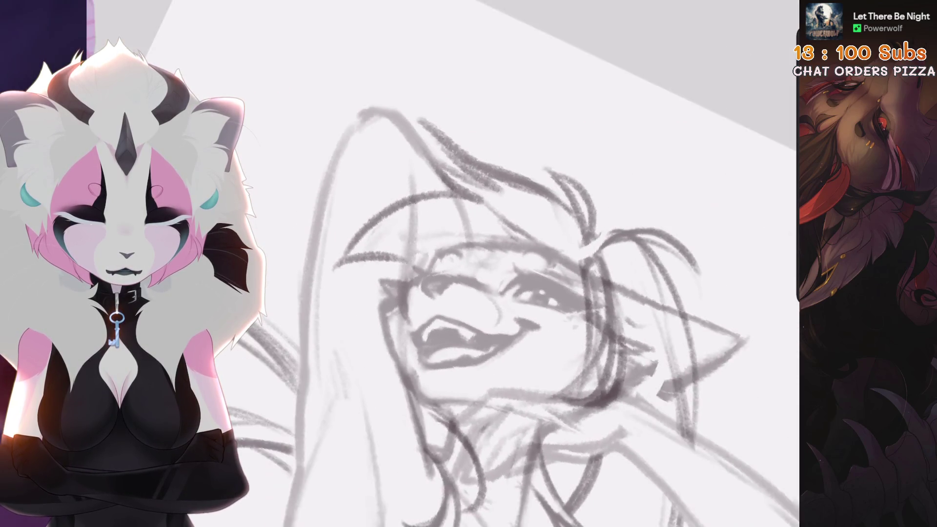
pyautogui.scroll(3, 487, 268)
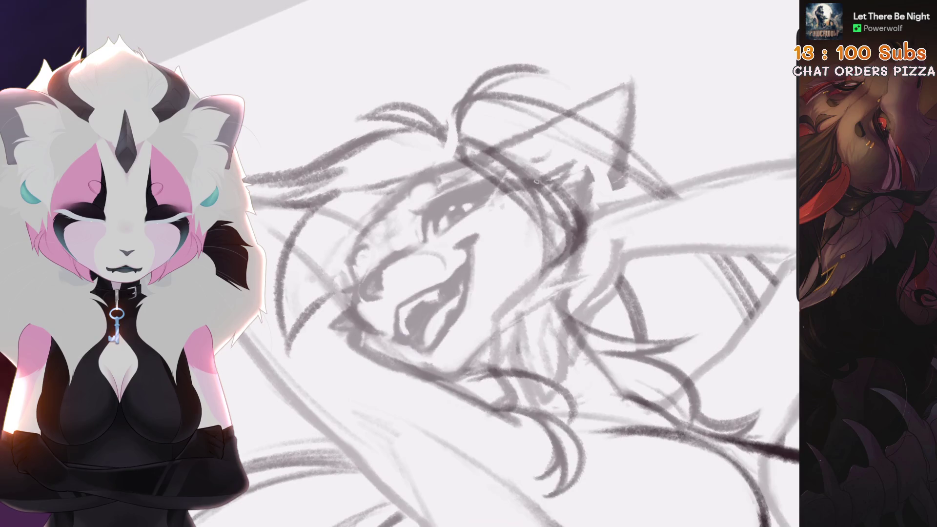
pyautogui.scroll(2, 488, 268)
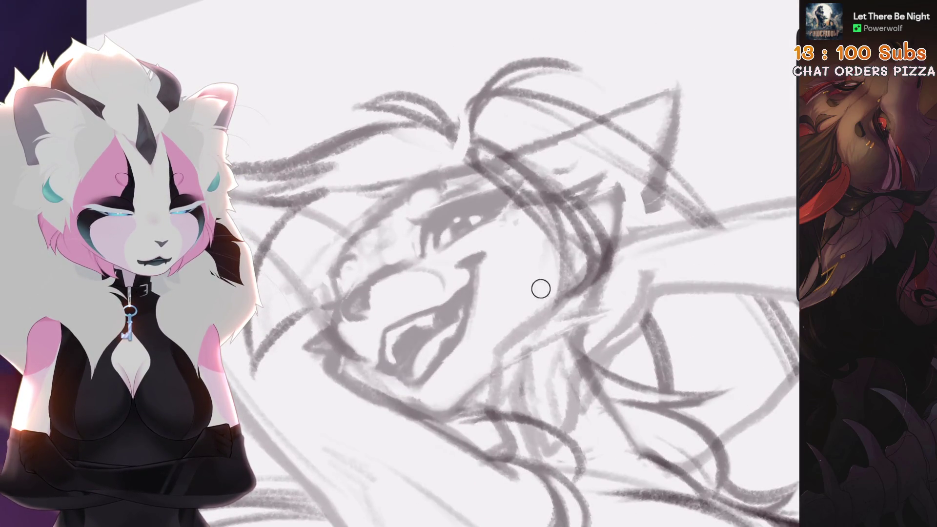
pyautogui.scroll(-2, 540, 288)
pyautogui.hotkey('ctrl', 'z')
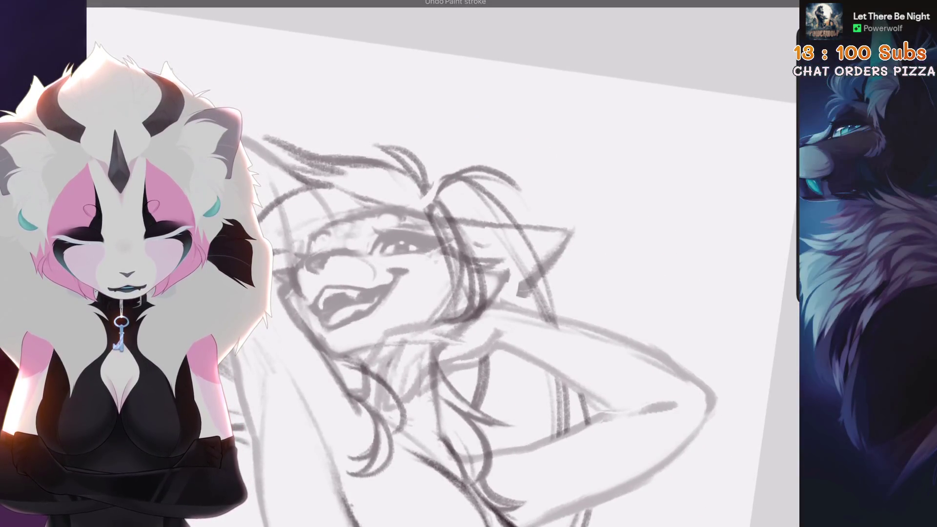
pyautogui.moveTo(425, 303)
pyautogui.mouseDown()
pyautogui.moveTo(444, 283)
pyautogui.moveTo(476, 281)
pyautogui.moveTo(439, 292)
pyautogui.moveTo(487, 273)
pyautogui.mouseUp()
pyautogui.scroll(2, 520, 302)
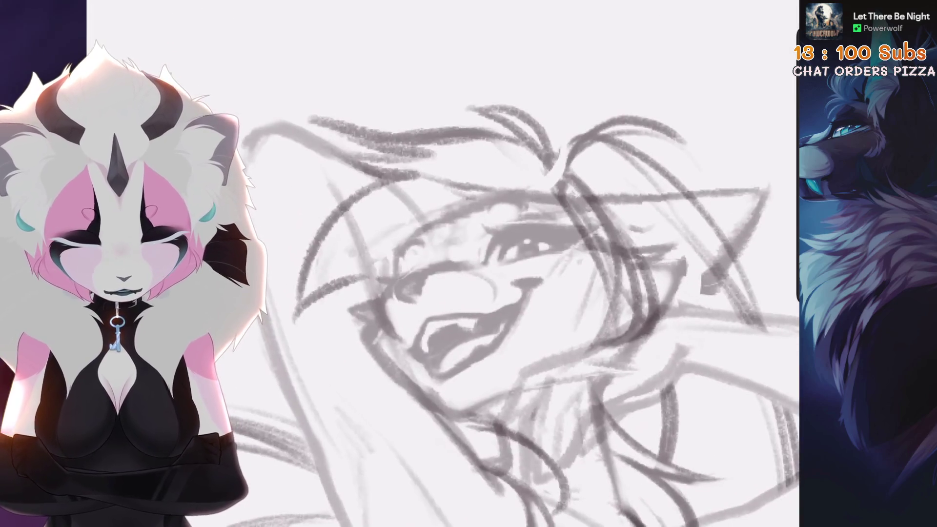
pyautogui.scroll(-2, 488, 293)
pyautogui.click(761, 2)
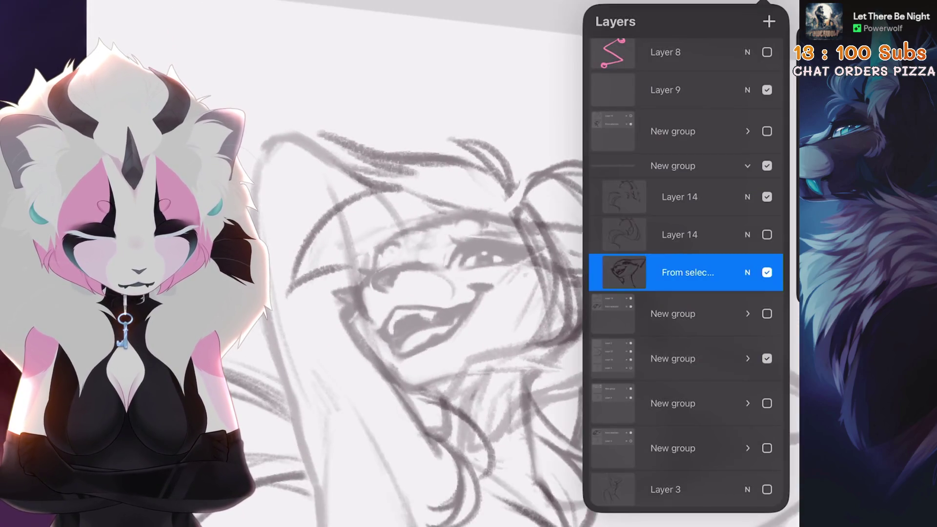
# Step: Make Layer 14 the active drawing layer and undo two leftover paint strokes
pyautogui.click(747, 272)
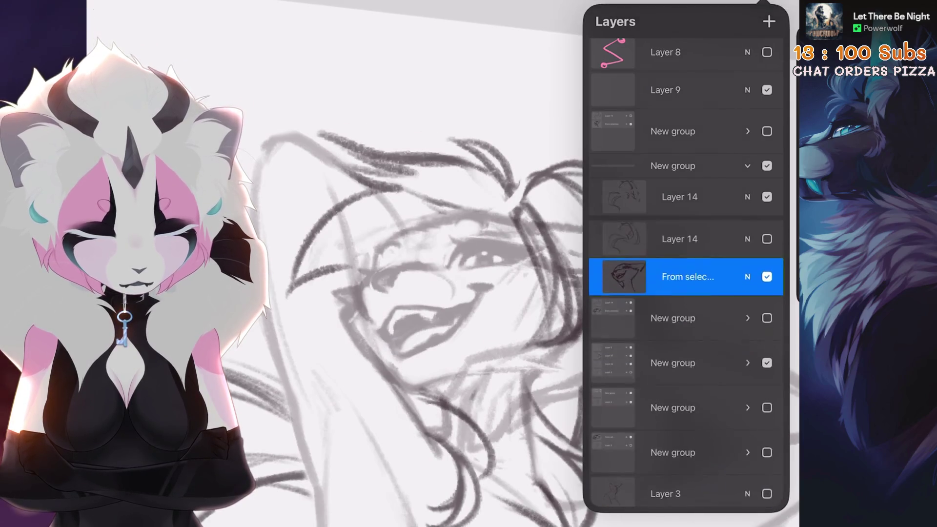
pyautogui.click(680, 194)
pyautogui.click(736, 3)
pyautogui.click(429, 338)
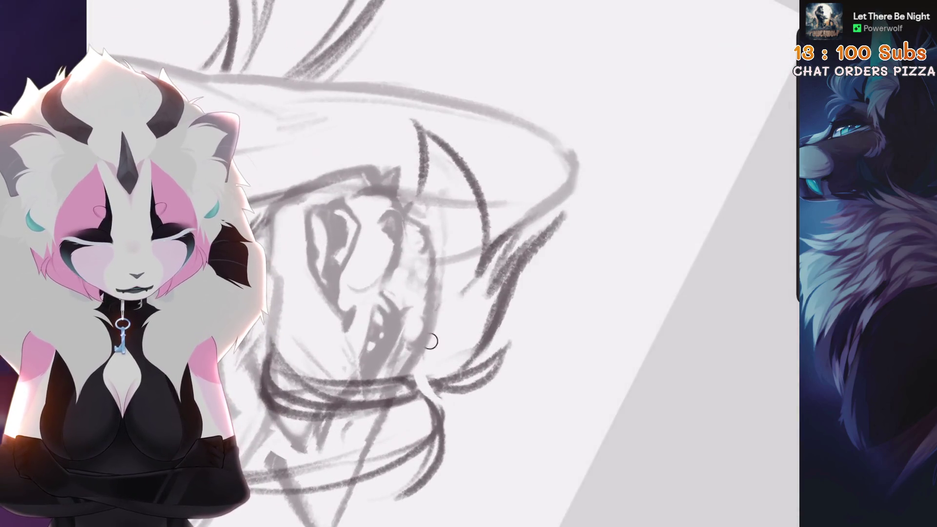
pyautogui.hotkey('ctrl', 'z')
pyautogui.hotkey('ctrl', 'z')
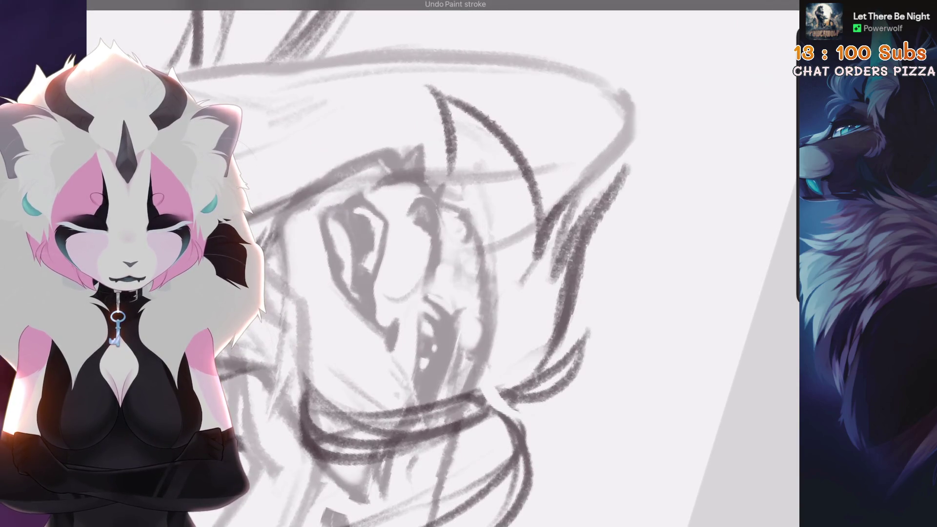
pyautogui.hotkey('ctrl', 'z')
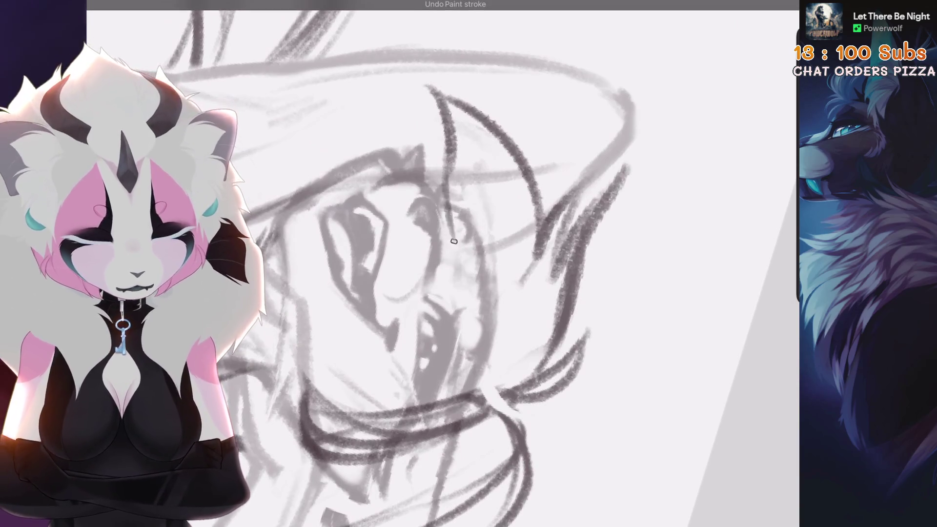
# Step: Redraw the near-vertical lines on the face, discarding the attempts that didn't work
pyautogui.scroll(-5, 439, 264)
pyautogui.scroll(-3, 527, 263)
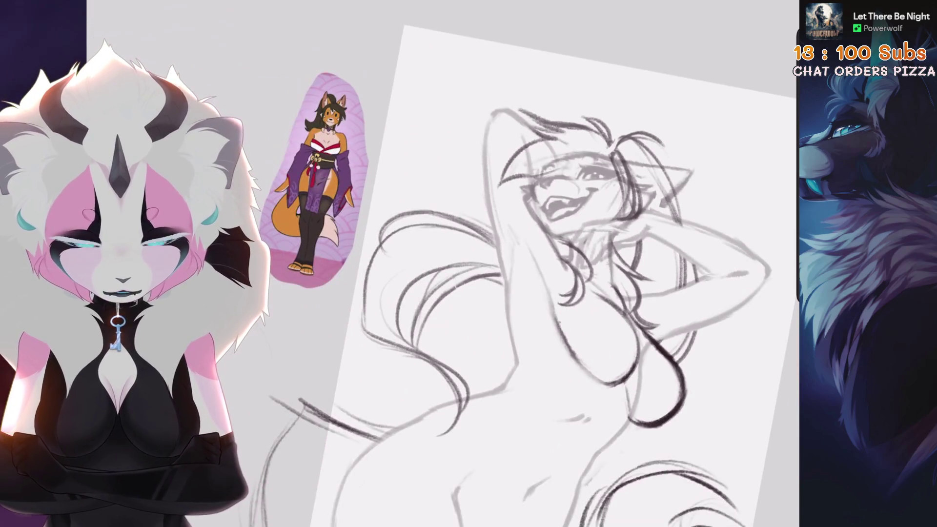
pyautogui.scroll(10, 537, 244)
pyautogui.hotkey('ctrl', 'z')
pyautogui.moveTo(571, 131); pyautogui.dragTo(514, 250)
pyautogui.hotkey('ctrl', 'z')
pyautogui.moveTo(528, 142); pyautogui.dragTo(503, 222)
pyautogui.hotkey('ctrl', 'z')
pyautogui.moveTo(531, 136); pyautogui.dragTo(507, 253)
pyautogui.moveTo(515, 158); pyautogui.dragTo(444, 271)
pyautogui.hotkey('ctrl', 'z')
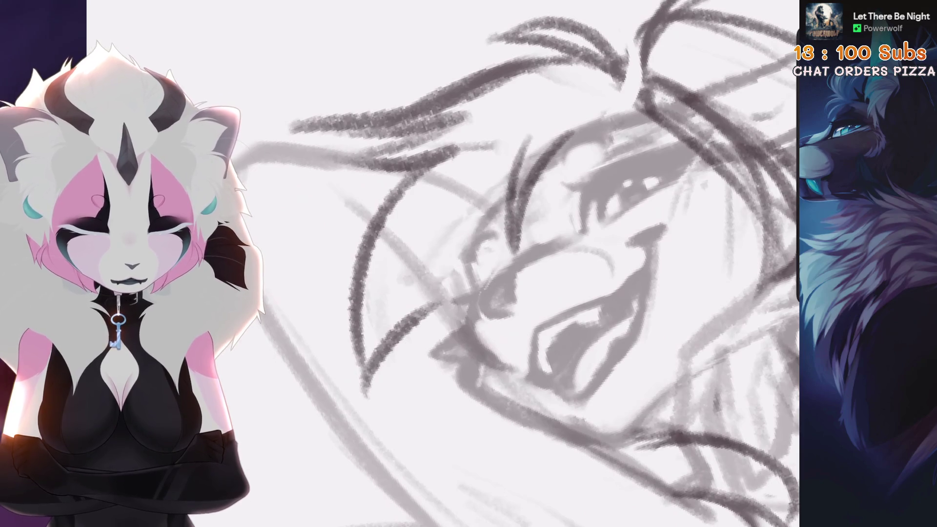
pyautogui.hotkey('ctrl', 'z')
# Step: Try the dark curved contour line down the head several times, undoing each attempt
pyautogui.hotkey('ctrl', 'z')
pyautogui.moveTo(507, 191)
pyautogui.mouseDown()
pyautogui.moveTo(400, 277)
pyautogui.moveTo(395, 324)
pyautogui.mouseUp()
pyautogui.hotkey('ctrl', 'z')
pyautogui.moveTo(486, 218); pyautogui.dragTo(460, 385)
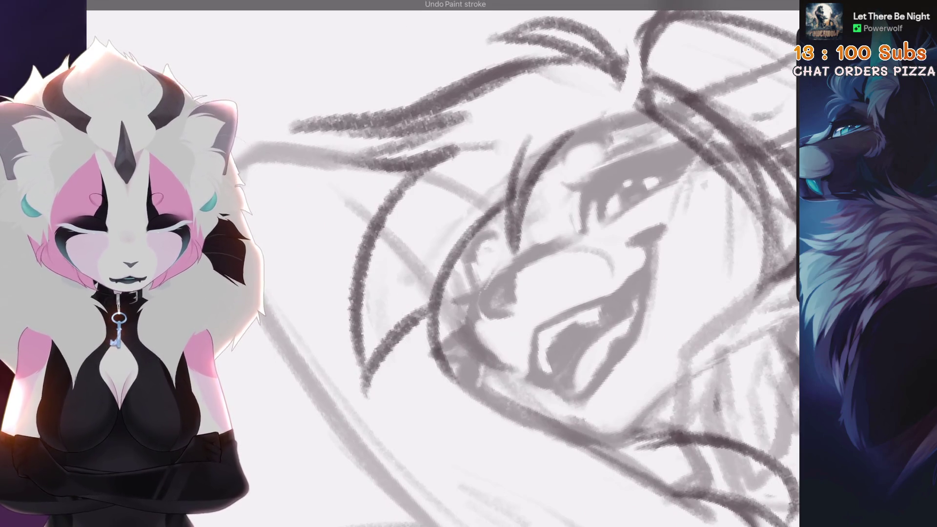
pyautogui.hotkey('ctrl', 'z')
pyautogui.moveTo(483, 278); pyautogui.dragTo(432, 401)
pyautogui.scroll(-5, 537, 263)
pyautogui.hotkey('ctrl', 'z')
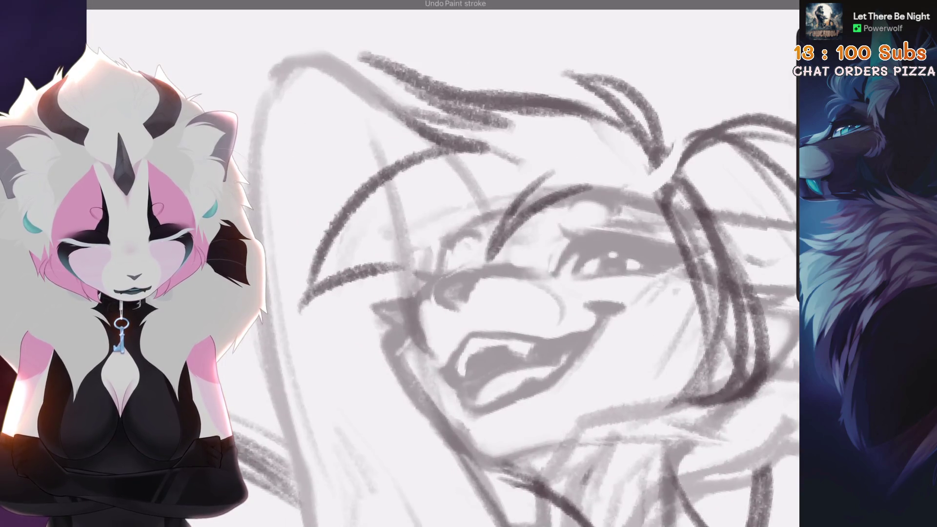
pyautogui.scroll(3, 537, 263)
pyautogui.moveTo(456, 254)
pyautogui.mouseDown()
pyautogui.moveTo(424, 424)
pyautogui.moveTo(414, 424)
pyautogui.mouseUp()
pyautogui.hotkey('ctrl', 'z')
pyautogui.hotkey('ctrl', 'z')
pyautogui.hotkey('ctrl', 'z')
# Step: Undo another paint stroke and erase the dark hatching at the sketch's left
pyautogui.scroll(-5, 536, 263)
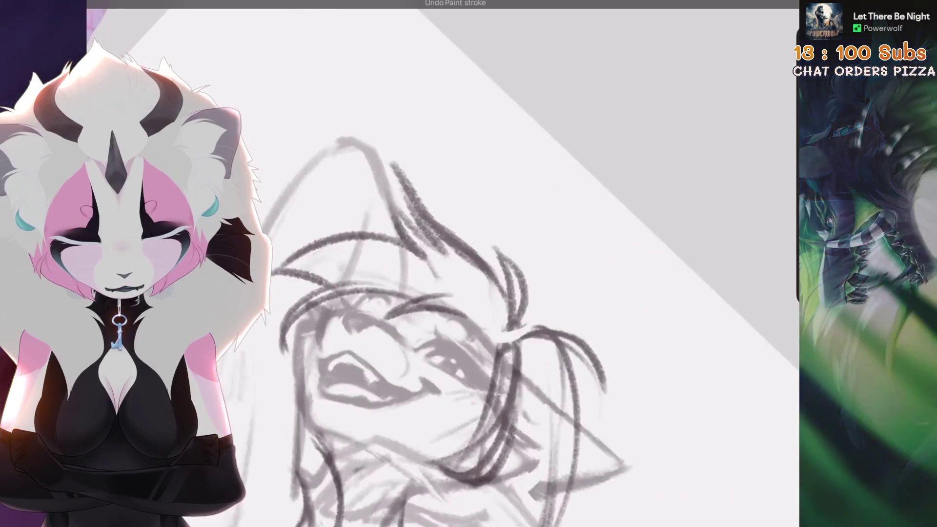
pyautogui.scroll(5, 507, 264)
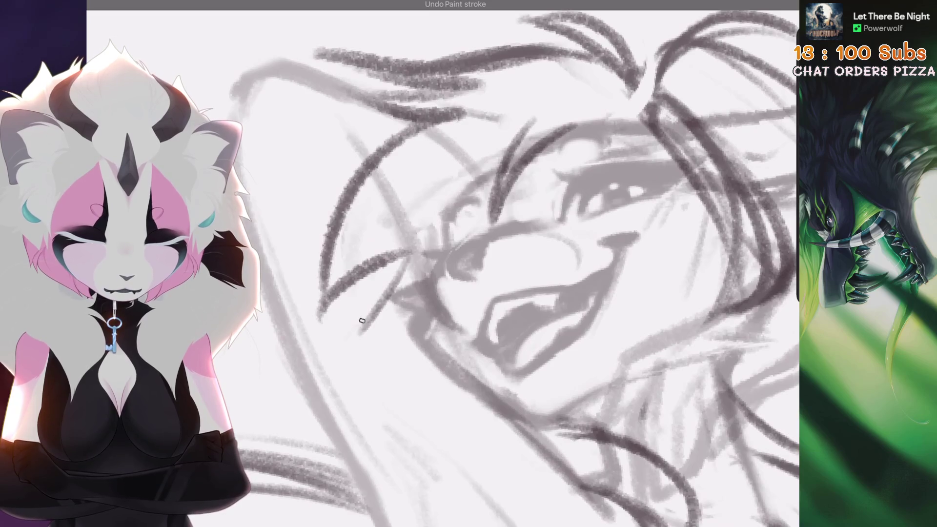
pyautogui.hotkey('ctrl', 'z')
pyautogui.scroll(-5, 439, 264)
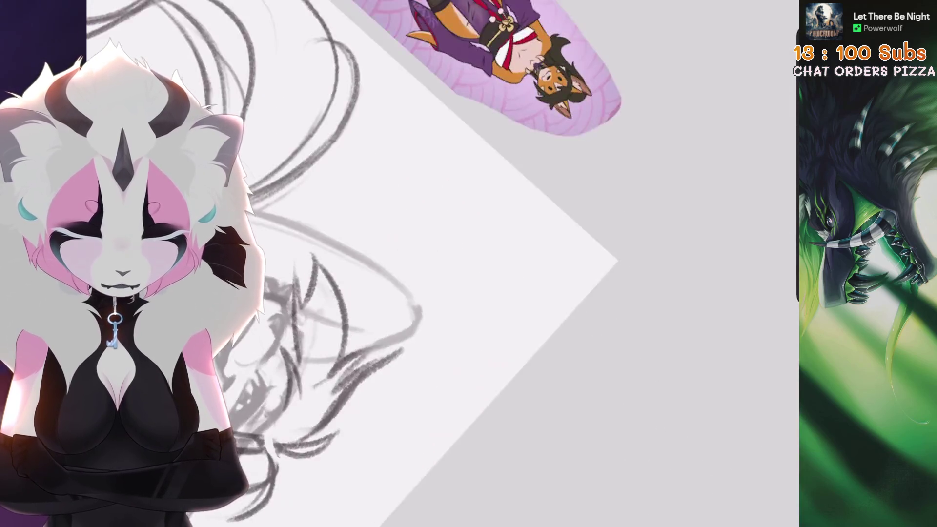
pyautogui.scroll(5, 486, 170)
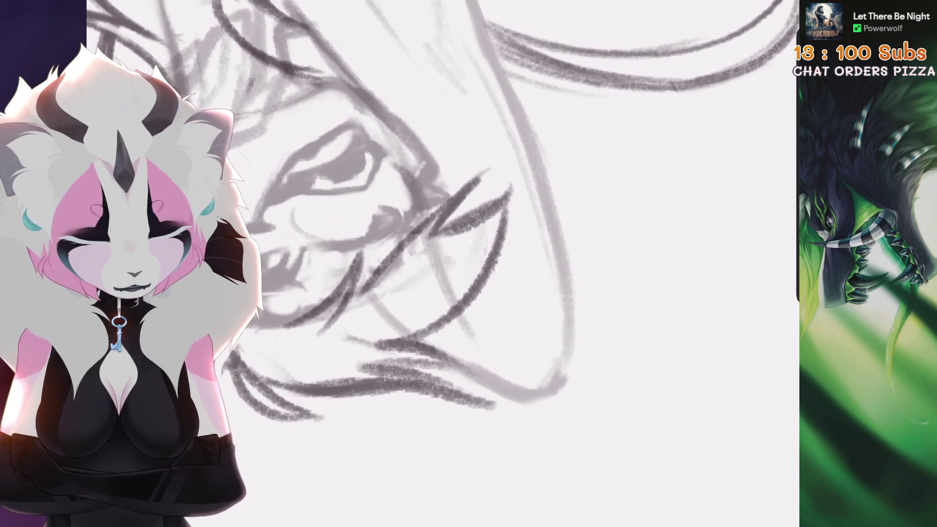
pyautogui.scroll(-5, 439, 263)
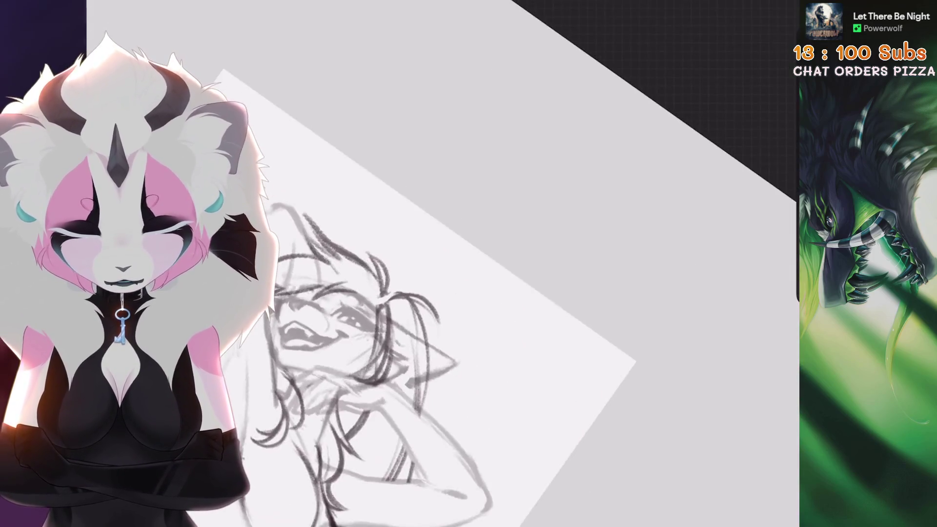
pyautogui.scroll(5, 485, 263)
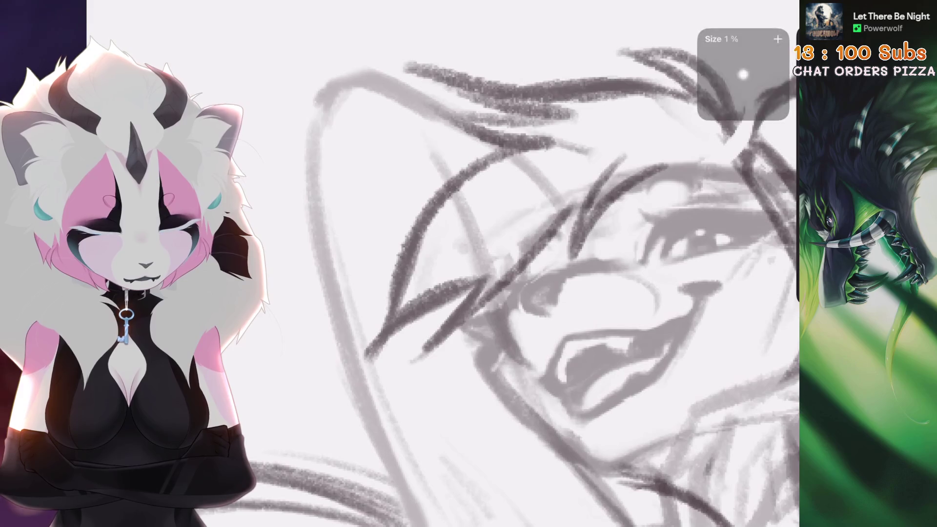
pyautogui.scroll(-5, 439, 263)
pyautogui.scroll(4, 439, 264)
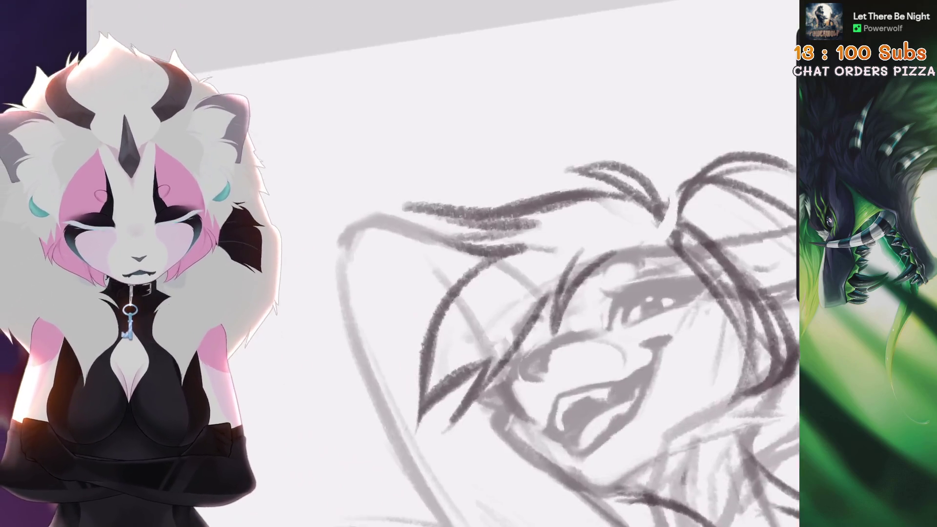
pyautogui.scroll(-3, 529, 263)
pyautogui.moveTo(534, 156); pyautogui.dragTo(585, 195)
pyautogui.hotkey('ctrl', 'z')
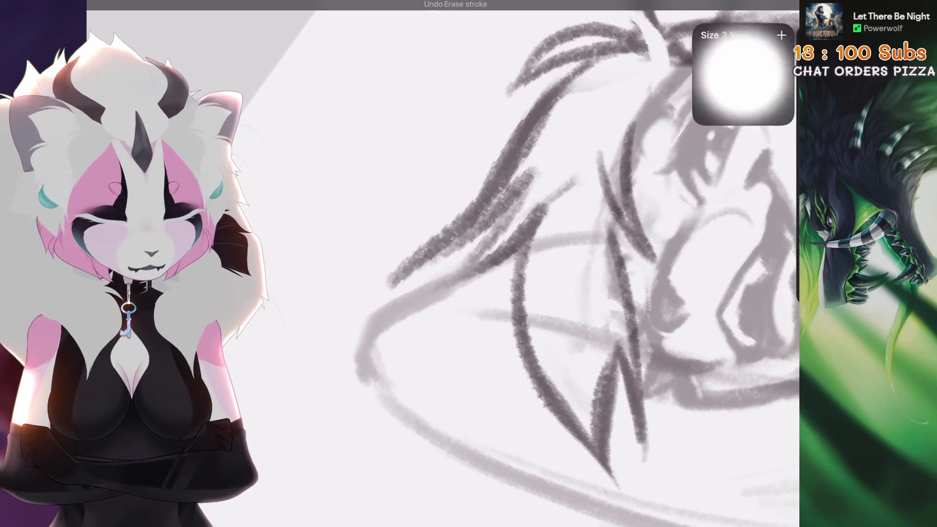
pyautogui.scroll(-1, 538, 130)
pyautogui.moveTo(537, 130); pyautogui.dragTo(378, 303)
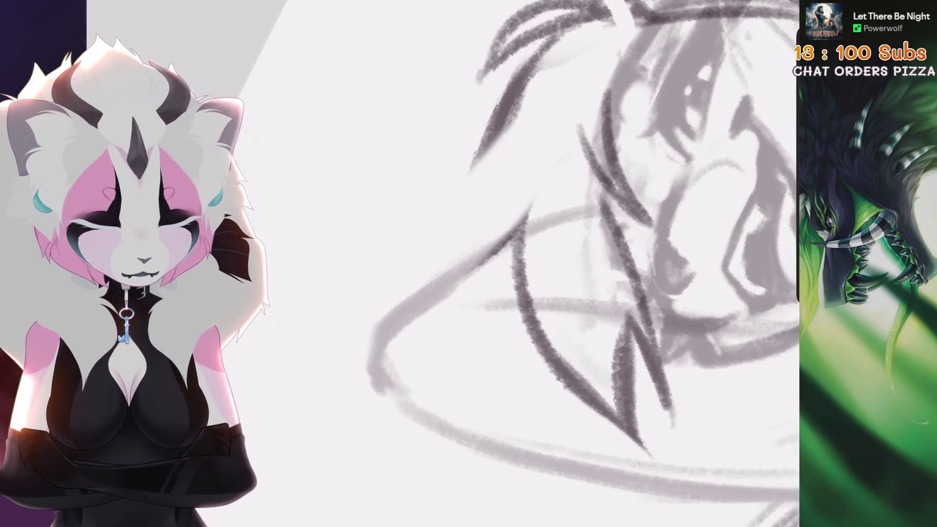
pyautogui.scroll(-3, 488, 264)
# Step: Shift and rotate the view, then extend a face line and add a second stroke
pyautogui.moveTo(390, 244); pyautogui.dragTo(485, 151)
pyautogui.hotkey('ctrl', 'z')
pyautogui.scroll(4, 488, 264)
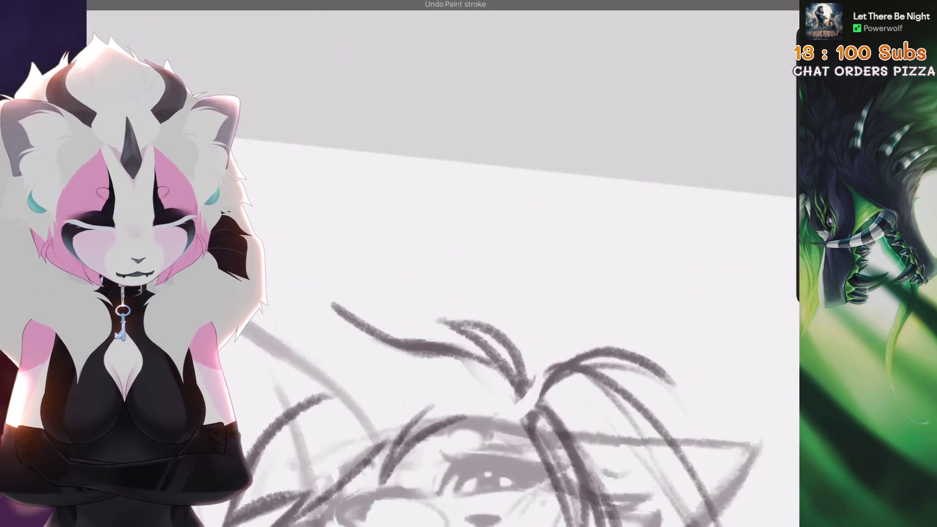
pyautogui.scroll(-3, 482, 264)
pyautogui.hotkey('ctrl', 'z')
pyautogui.scroll(1, 482, 263)
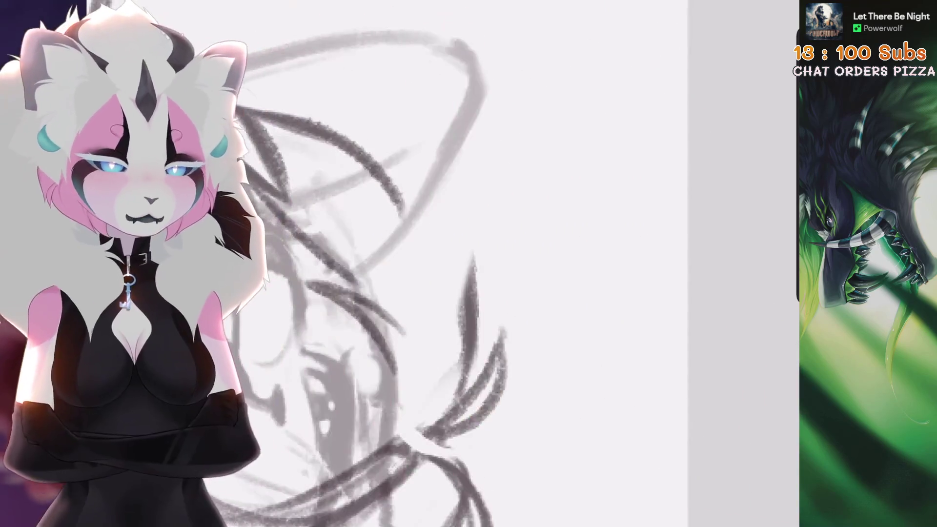
pyautogui.moveTo(488, 263)
pyautogui.mouseDown()
pyautogui.moveTo(512, 253)
pyautogui.moveTo(537, 263)
pyautogui.mouseUp()
pyautogui.moveTo(519, 207); pyautogui.dragTo(546, 253)
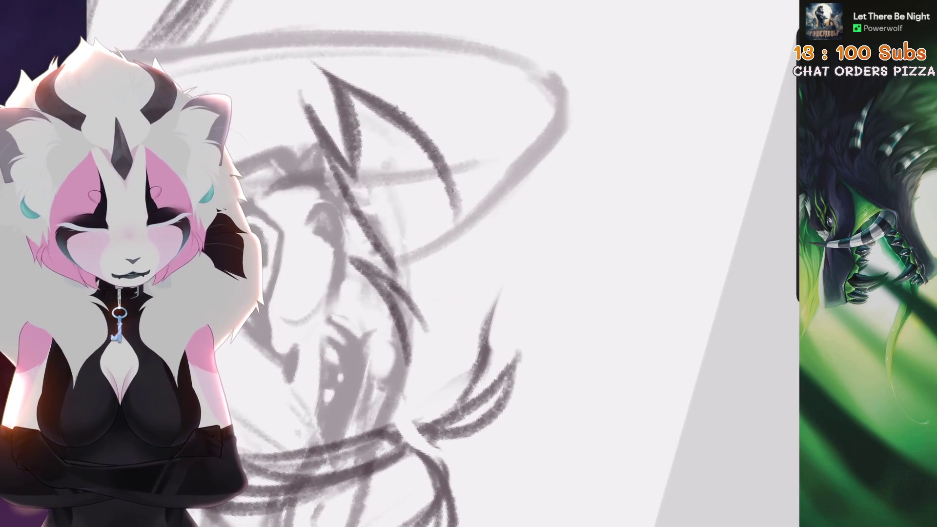
pyautogui.moveTo(457, 173); pyautogui.dragTo(448, 273)
pyautogui.moveTo(524, 195); pyautogui.dragTo(444, 283)
pyautogui.hotkey('ctrl', 'z')
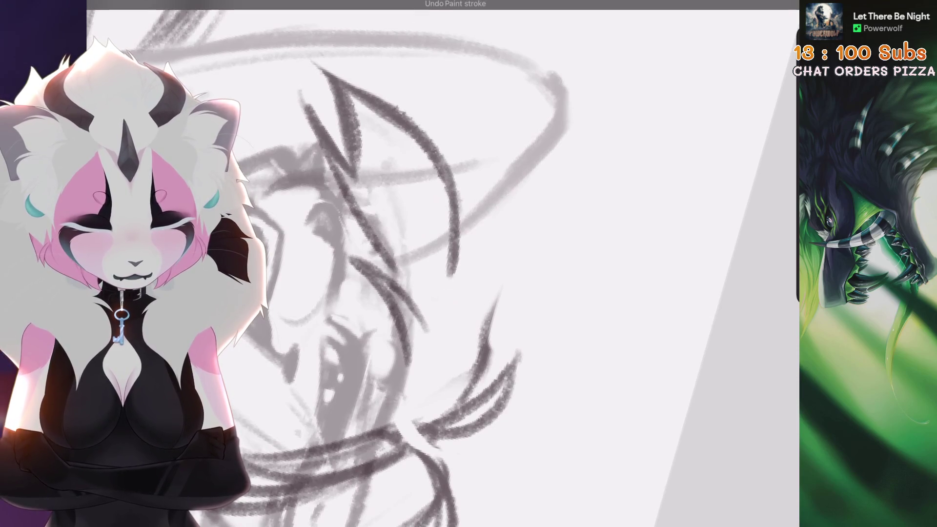
pyautogui.hotkey('ctrl', 'shift', 'z')
# Step: Zoom out to the whole sketch and add dark strokes around the face
pyautogui.moveTo(514, 252); pyautogui.dragTo(551, 307)
pyautogui.scroll(5, 439, 263)
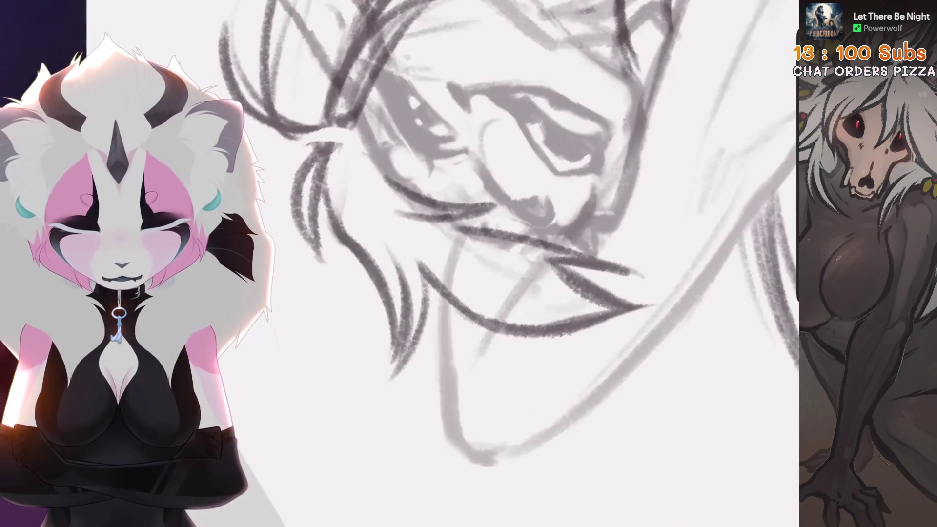
pyautogui.hotkey('ctrl', 'z')
pyautogui.scroll(-5, 439, 264)
pyautogui.scroll(5, 439, 263)
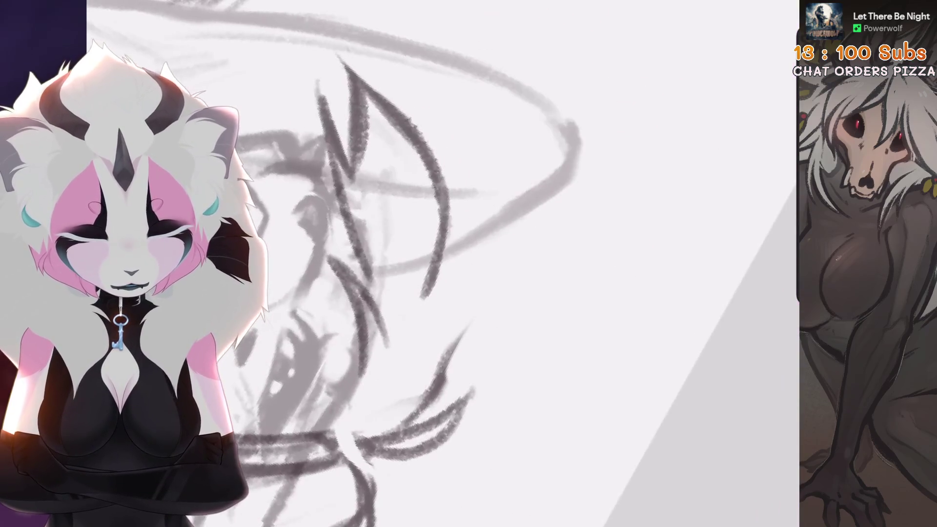
pyautogui.scroll(3, 439, 263)
pyautogui.moveTo(548, 145)
pyautogui.mouseDown()
pyautogui.moveTo(459, 247)
pyautogui.moveTo(529, 321)
pyautogui.mouseUp()
pyautogui.scroll(-5, 535, 178)
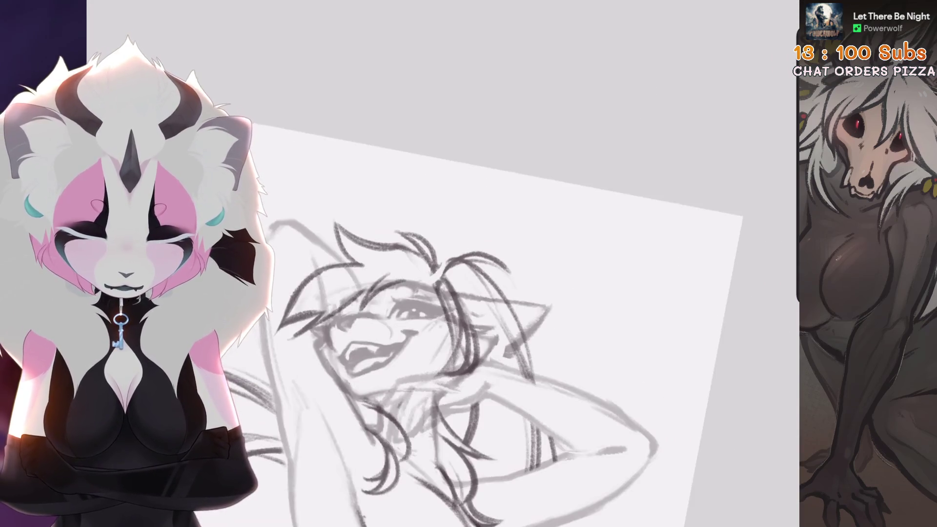
pyautogui.scroll(5, 534, 178)
pyautogui.scroll(1, 601, 263)
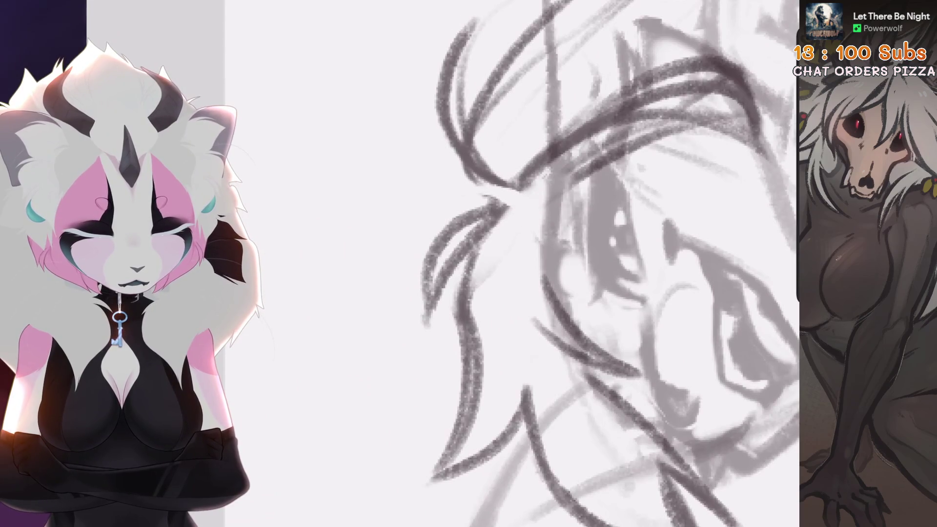
pyautogui.moveTo(522, 195)
pyautogui.mouseDown()
pyautogui.moveTo(429, 332)
pyautogui.moveTo(464, 364)
pyautogui.mouseUp()
pyautogui.scroll(-3, 488, 264)
pyautogui.scroll(4, 510, 115)
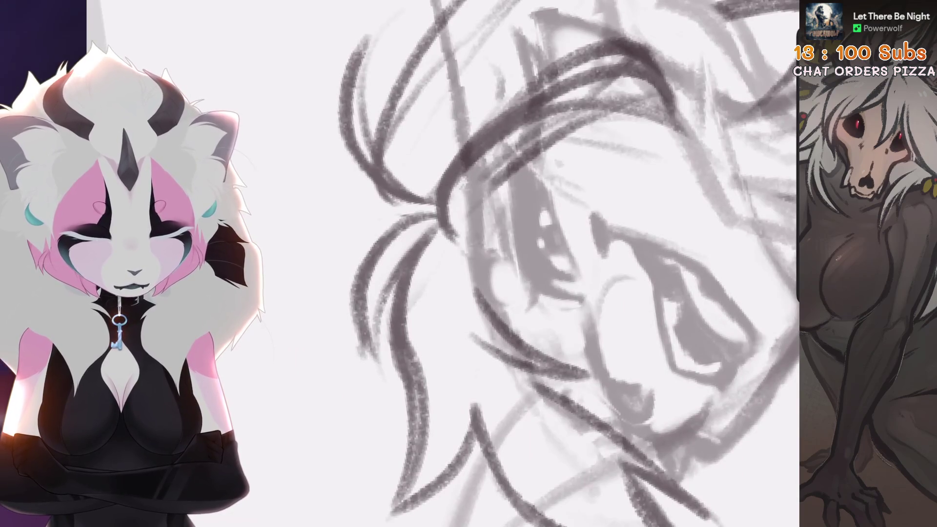
# Step: Draw a stroke on the face area, then undo it and the dark diagonal stroke
pyautogui.moveTo(501, 188); pyautogui.dragTo(487, 254)
pyautogui.scroll(-3, 488, 263)
pyautogui.hotkey('ctrl', 'z')
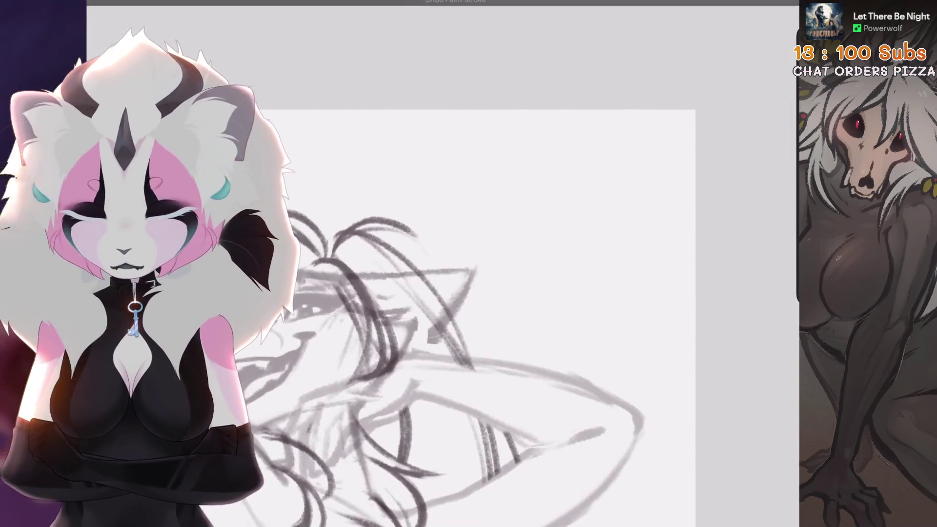
pyautogui.scroll(3, 488, 263)
pyautogui.scroll(-2, 488, 264)
pyautogui.hotkey('ctrl', 'z')
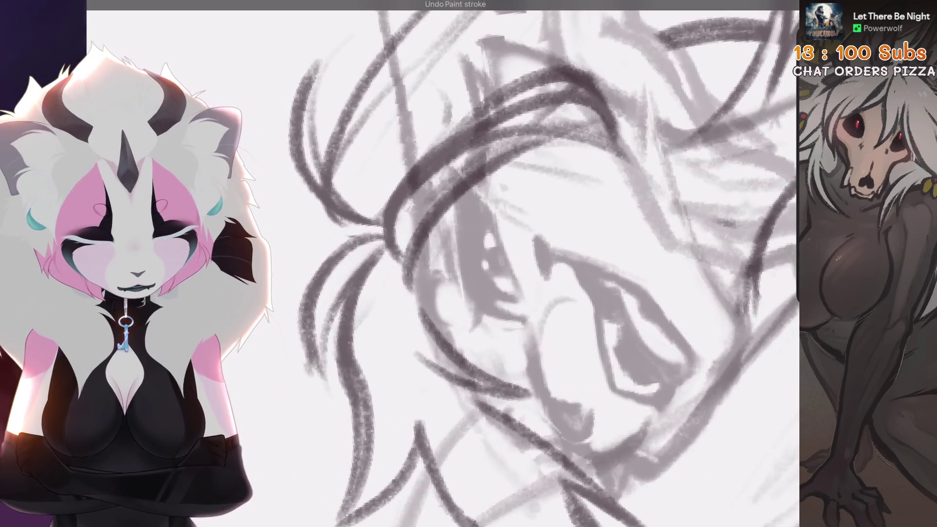
pyautogui.scroll(-3, 488, 263)
pyautogui.scroll(5, 488, 263)
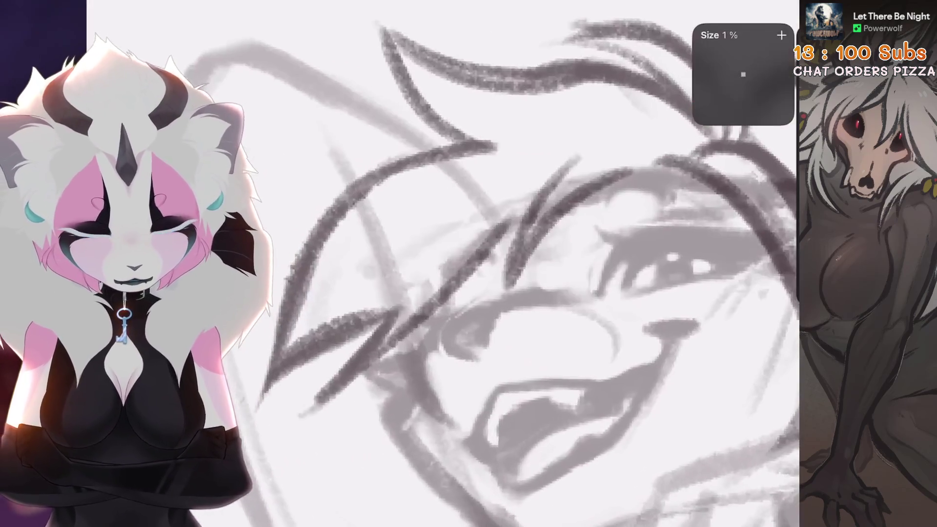
pyautogui.scroll(-2, 540, 167)
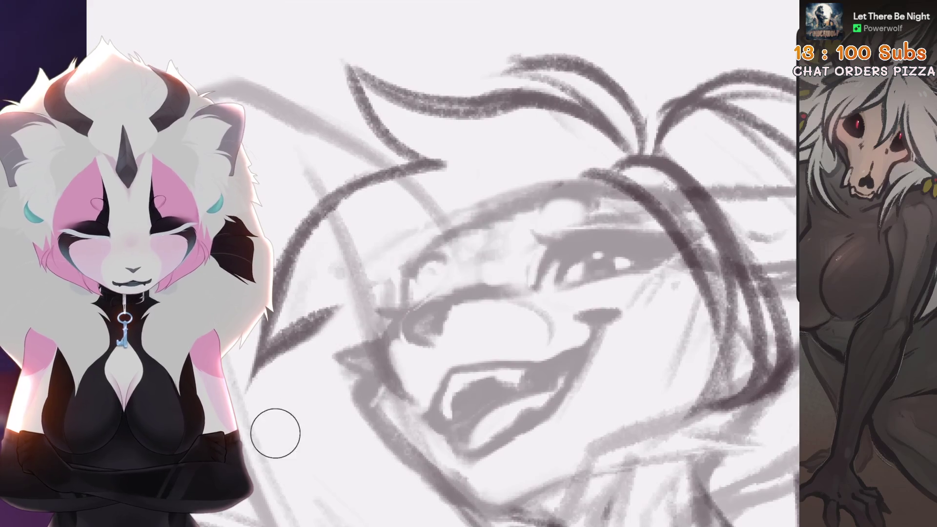
pyautogui.scroll(-2, 273, 433)
pyautogui.scroll(3, 509, 185)
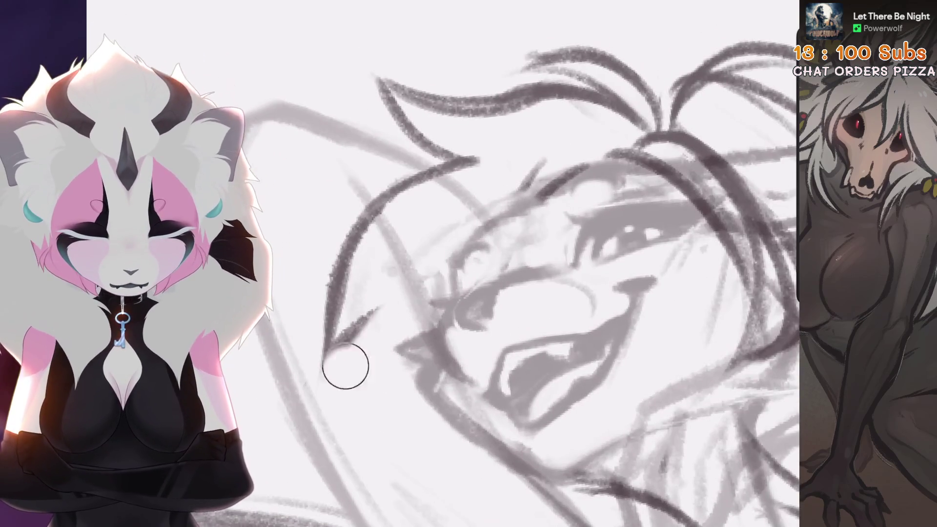
pyautogui.hotkey('ctrl', 'z')
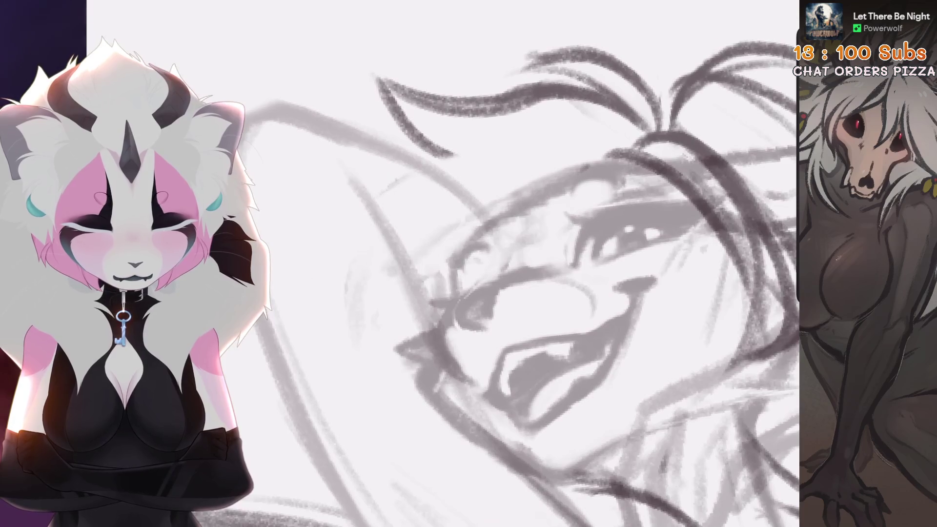
pyautogui.scroll(-1, 537, 264)
# Step: Redraw the curved diagonal stroke at the face's left until it sits right
pyautogui.moveTo(505, 149); pyautogui.dragTo(376, 322)
pyautogui.hotkey('ctrl', 'z')
pyautogui.moveTo(500, 152)
pyautogui.mouseDown()
pyautogui.moveTo(424, 395)
pyautogui.moveTo(410, 381)
pyautogui.mouseUp()
pyautogui.hotkey('ctrl', 'z')
pyautogui.scroll(-1, 537, 263)
pyautogui.moveTo(505, 259)
pyautogui.mouseDown()
pyautogui.moveTo(344, 390)
pyautogui.moveTo(341, 434)
pyautogui.mouseUp()
pyautogui.hotkey('ctrl', 'z')
# Step: Rework the diagonal face strokes and add dark strokes near the muzzle, undoing the last
pyautogui.hotkey('ctrl', 'z')
pyautogui.moveTo(504, 259); pyautogui.dragTo(342, 434)
pyautogui.scroll(-3, 440, 263)
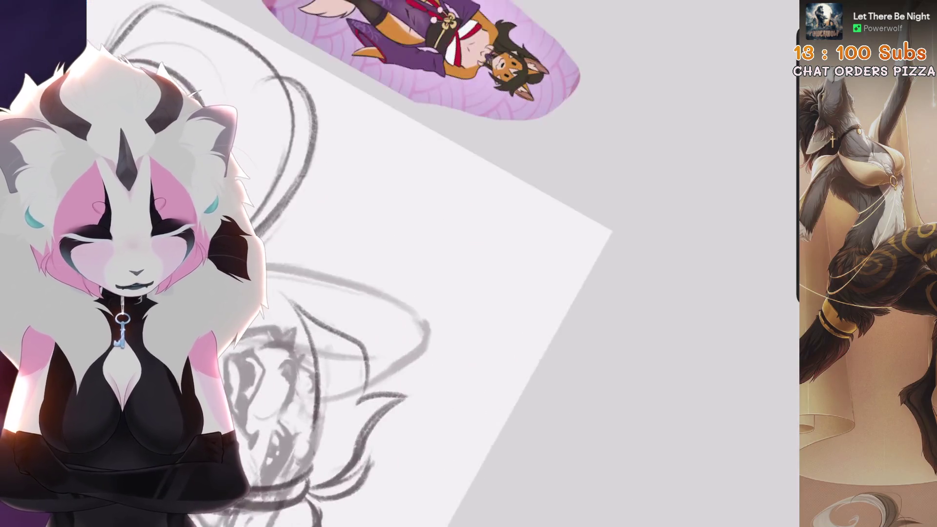
pyautogui.scroll(3, 440, 264)
pyautogui.moveTo(480, 221); pyautogui.dragTo(383, 322)
pyautogui.hotkey('ctrl', 'z')
pyautogui.moveTo(542, 194)
pyautogui.mouseDown()
pyautogui.moveTo(371, 342)
pyautogui.moveTo(415, 332)
pyautogui.mouseUp()
pyautogui.hotkey('ctrl', 'z')
pyautogui.scroll(3, 488, 263)
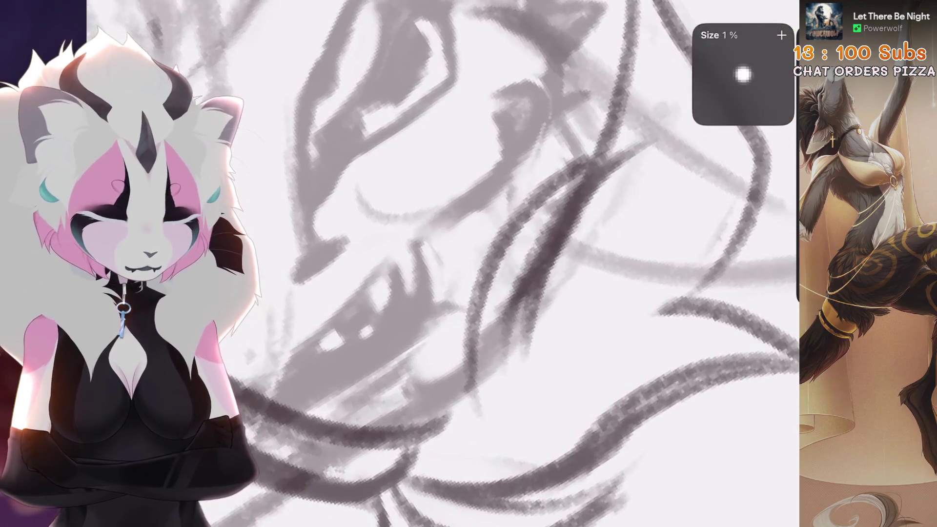
pyautogui.scroll(-1, 609, 128)
pyautogui.hotkey('ctrl', 'z')
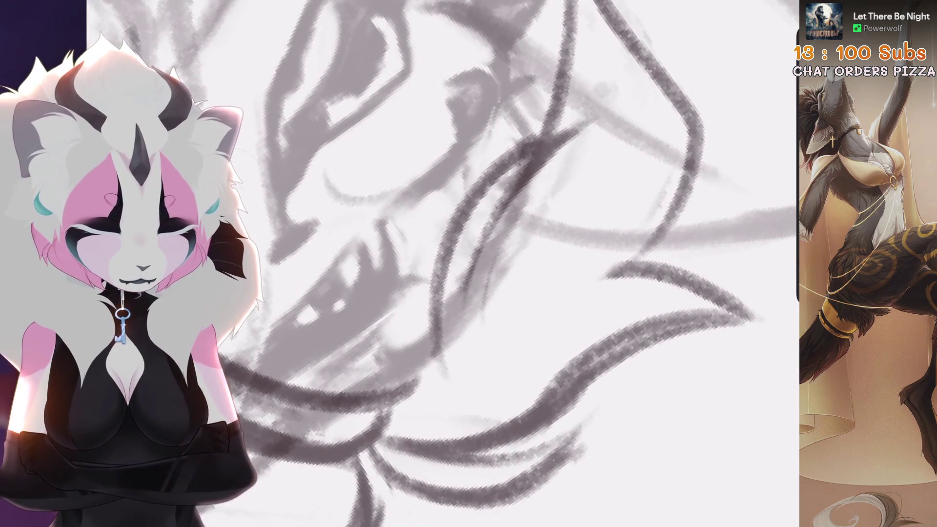
pyautogui.moveTo(629, 117); pyautogui.dragTo(469, 332)
pyautogui.moveTo(526, 190); pyautogui.dragTo(424, 381)
pyautogui.scroll(-3, 439, 263)
pyautogui.hotkey('ctrl', 'z')
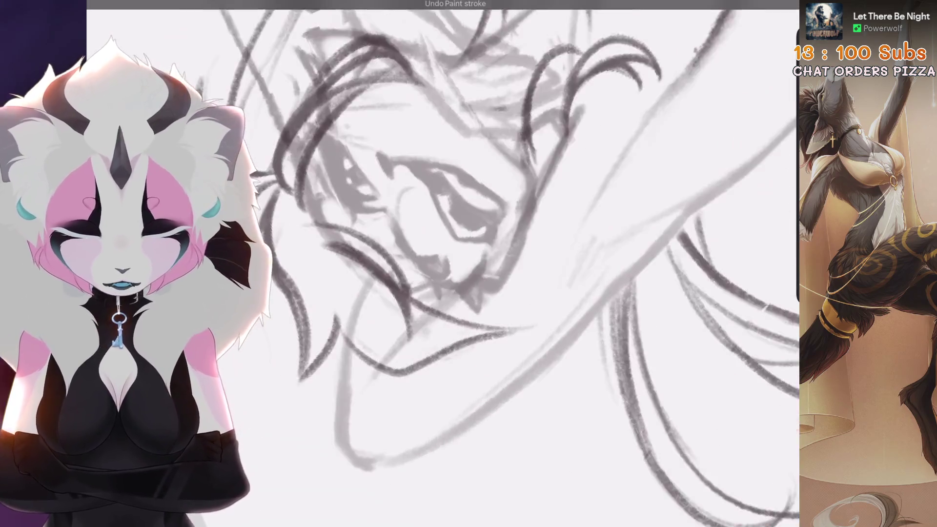
pyautogui.scroll(-5, 439, 264)
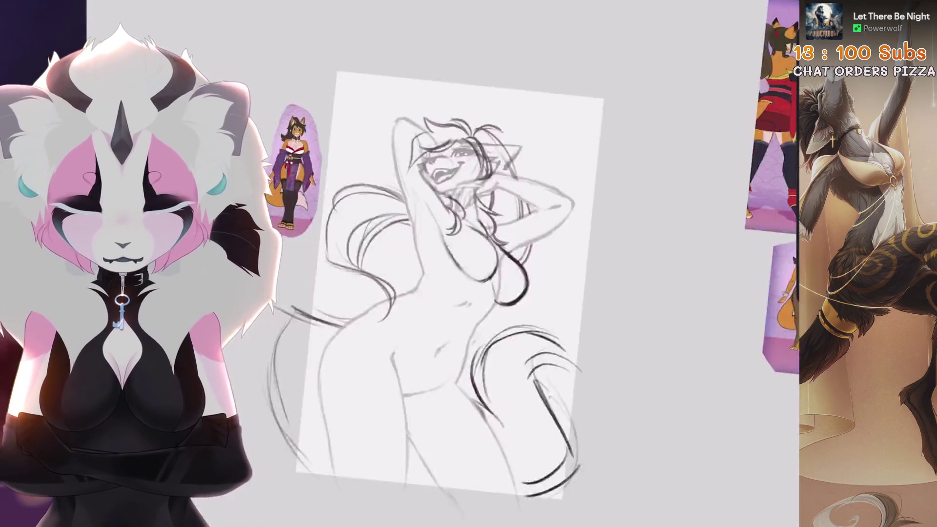
# Step: Toggle the lower Layer 14's visibility to compare it with the upper copy
pyautogui.scroll(-3, 439, 263)
pyautogui.scroll(4, 415, 244)
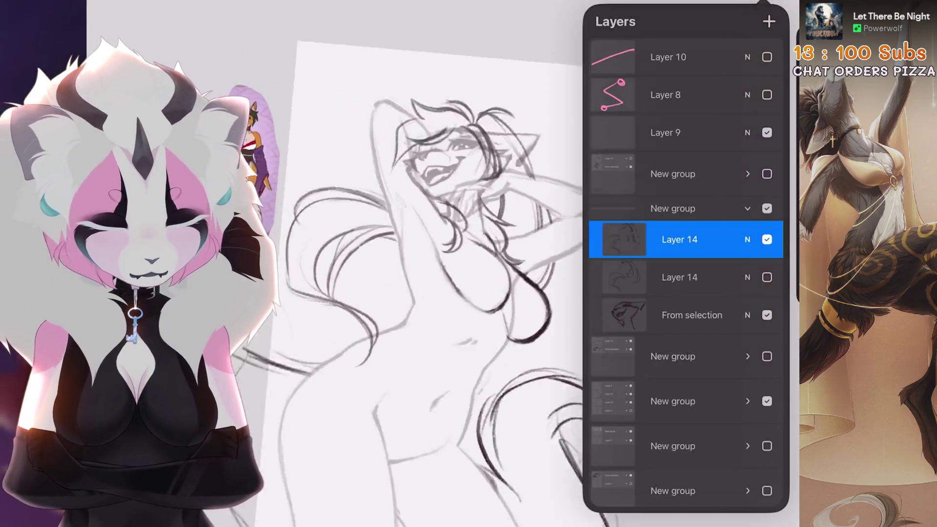
pyautogui.click(679, 277)
pyautogui.click(766, 239)
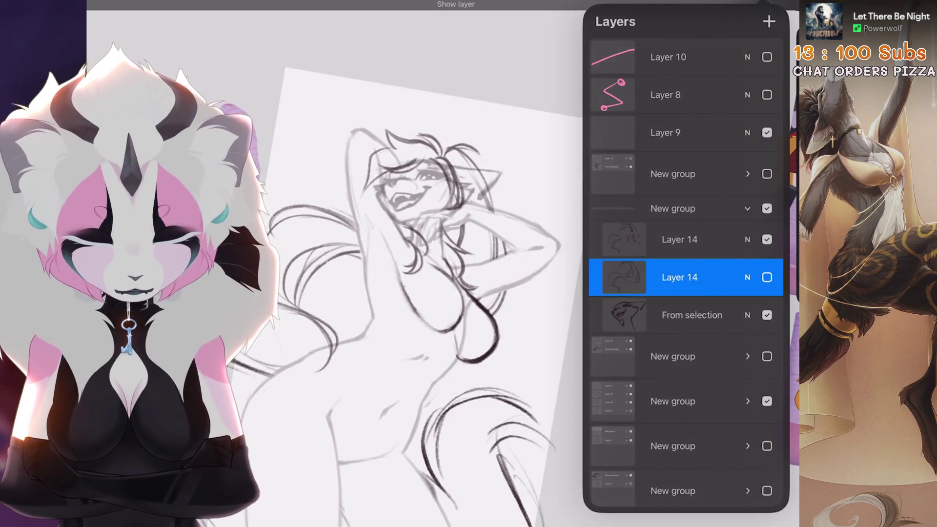
pyautogui.click(767, 239)
pyautogui.click(767, 239)
pyautogui.scroll(2, 414, 264)
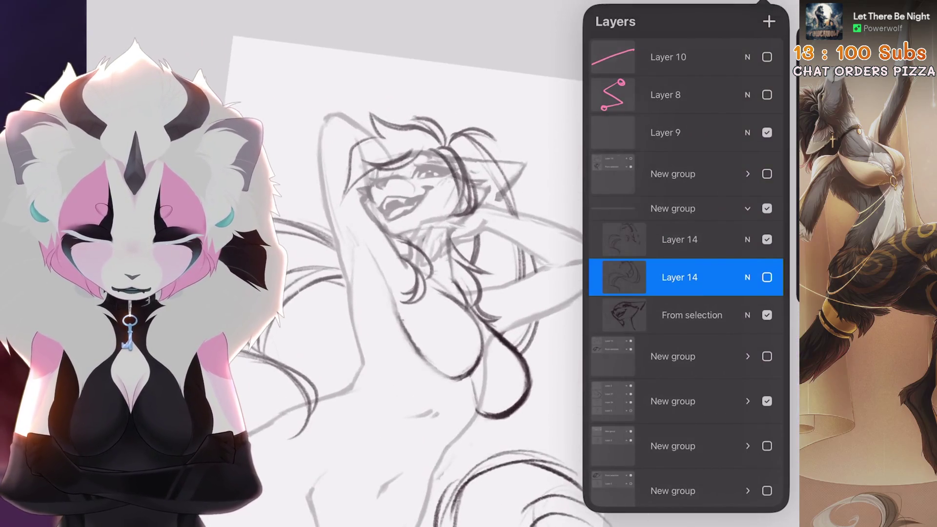
pyautogui.scroll(-2, 415, 263)
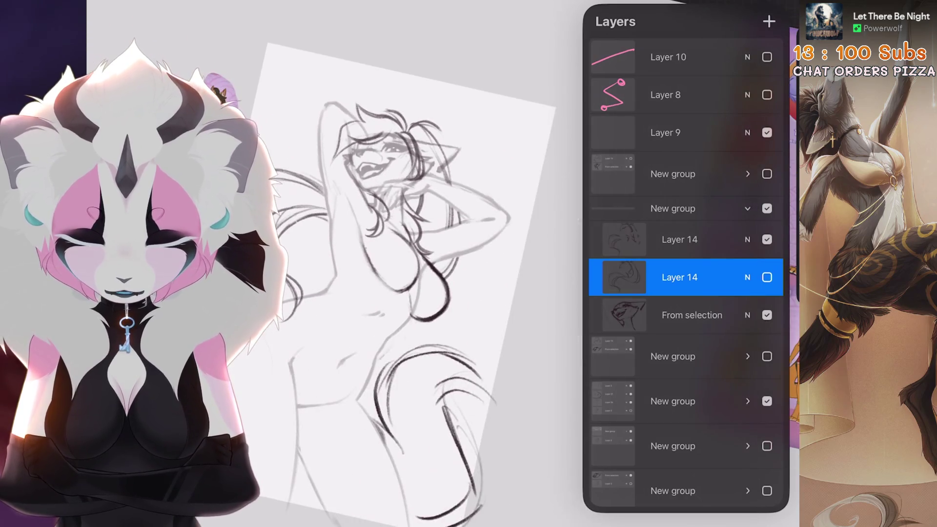
pyautogui.scroll(2, 415, 263)
pyautogui.click(691, 314)
pyautogui.scroll(-1, 415, 263)
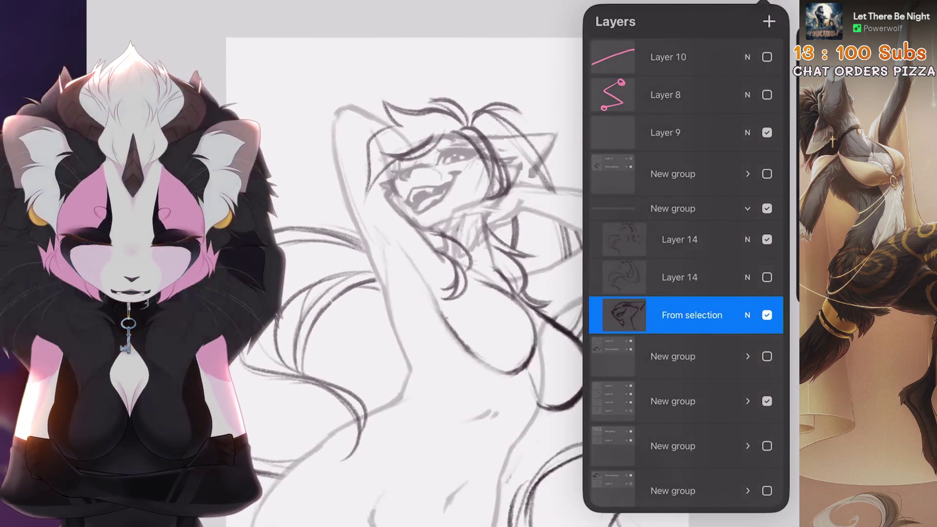
# Step: Alternate between the upper and lower Layer 14 face versions to compare them
pyautogui.click(679, 277)
pyautogui.click(679, 239)
pyautogui.hotkey('ctrl', 'z')
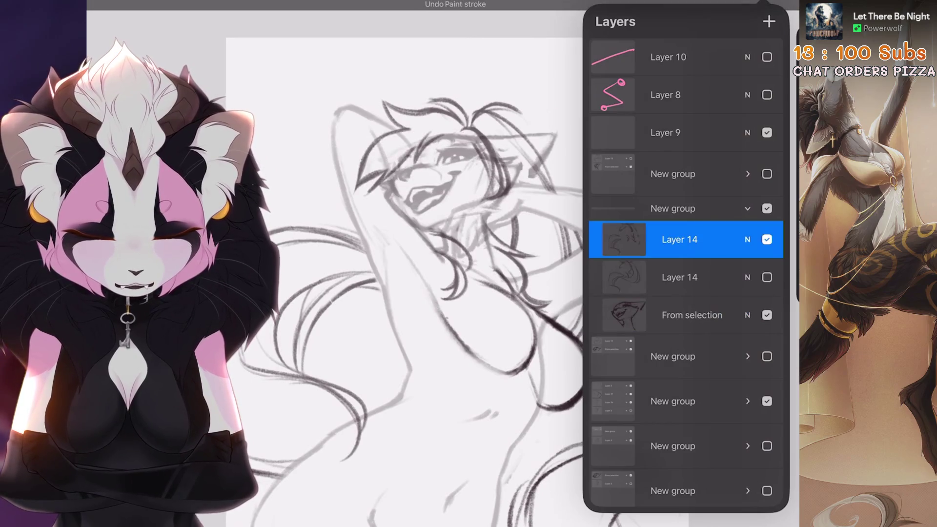
pyautogui.hotkey('ctrl', 'z')
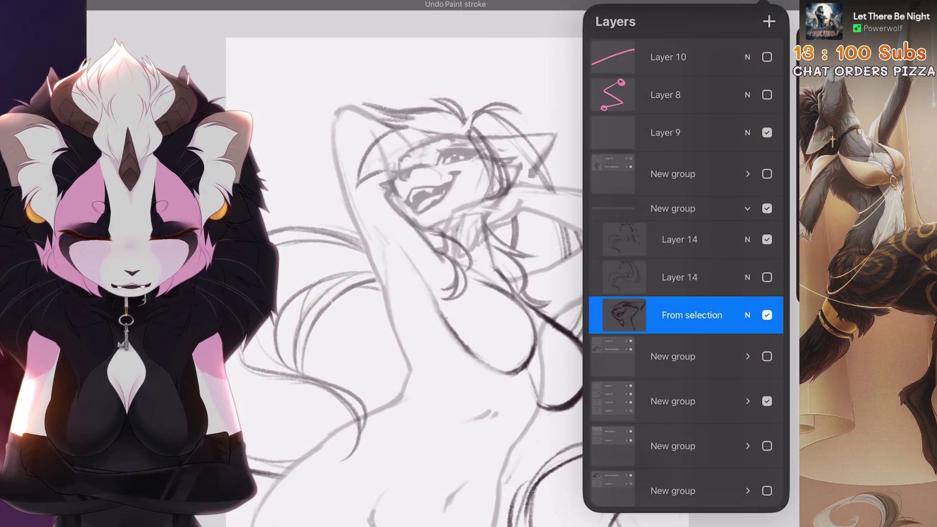
pyautogui.hotkey('ctrl', 'shift', 'z')
pyautogui.hotkey('ctrl', 'shift', 'z')
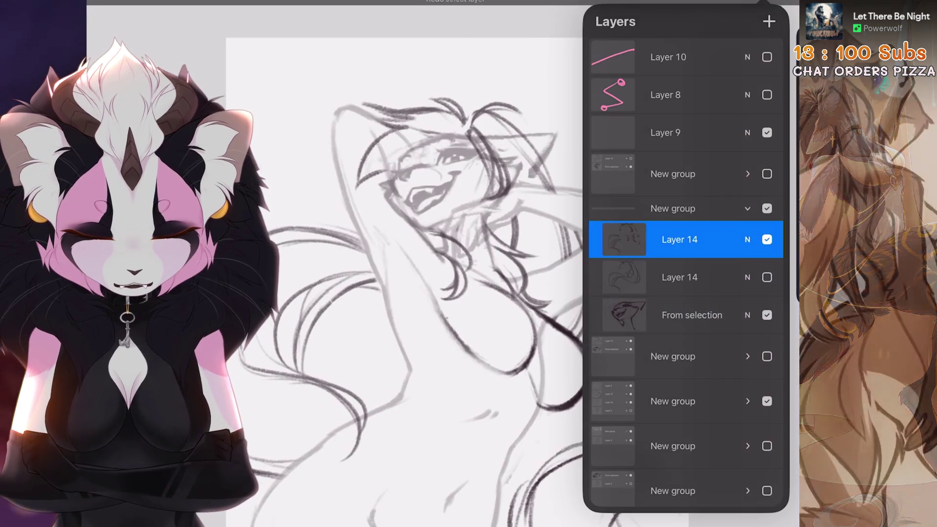
pyautogui.hotkey('ctrl', 'z')
pyautogui.hotkey('ctrl', 'shift', 'z')
pyautogui.hotkey('ctrl', 'z')
pyautogui.hotkey('ctrl', 'shift', 'z')
pyautogui.hotkey('ctrl', 'z')
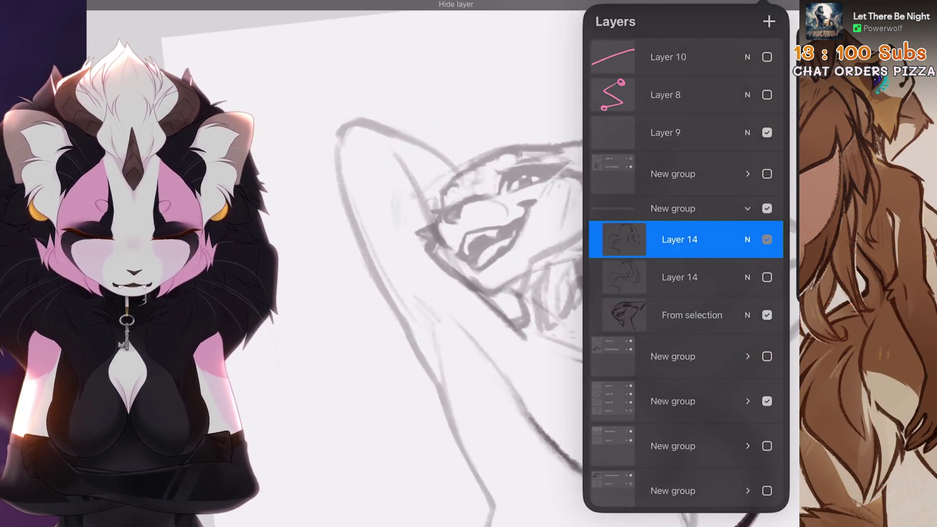
pyautogui.hotkey('ctrl', 'z')
pyautogui.hotkey('ctrl', 'z')
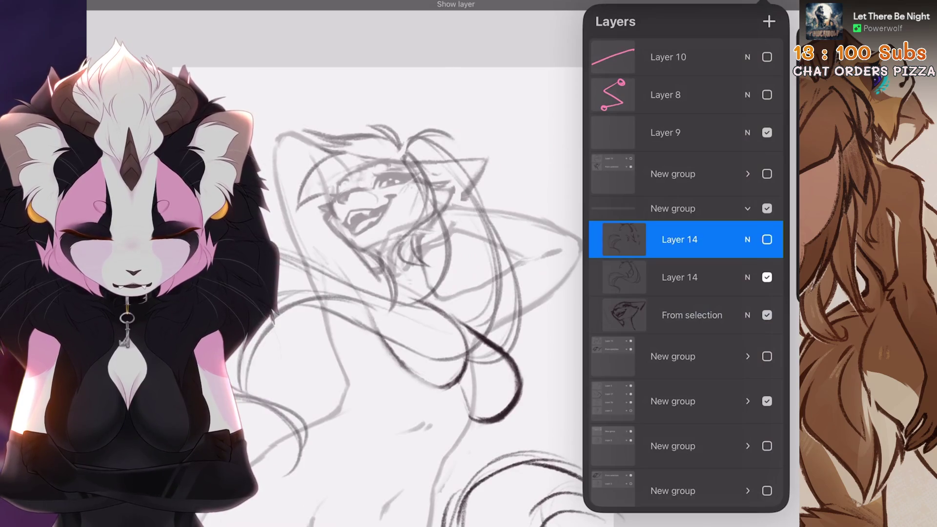
pyautogui.hotkey('ctrl', 'z')
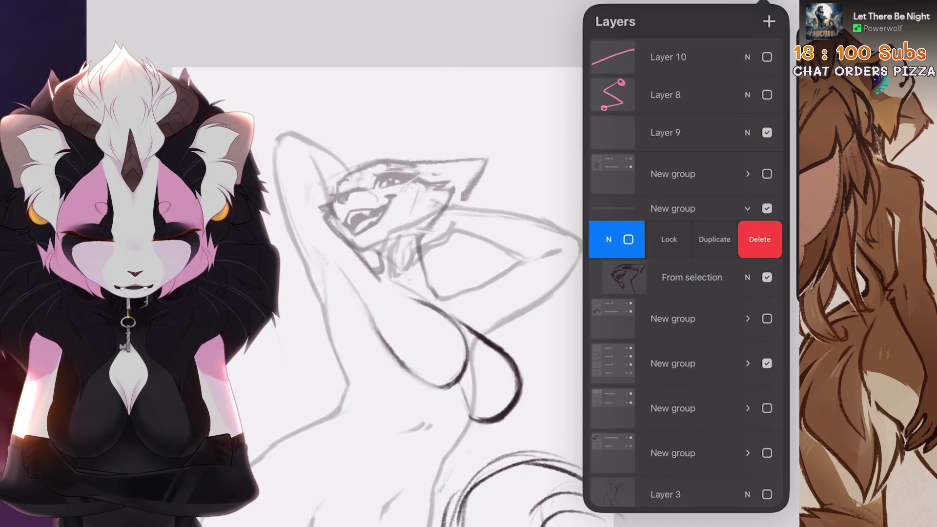
# Step: Delete the duplicate lower Layer 14, keeping one Layer 14 above From selection
pyautogui.hotkey('ctrl', 'z')
pyautogui.click(624, 239)
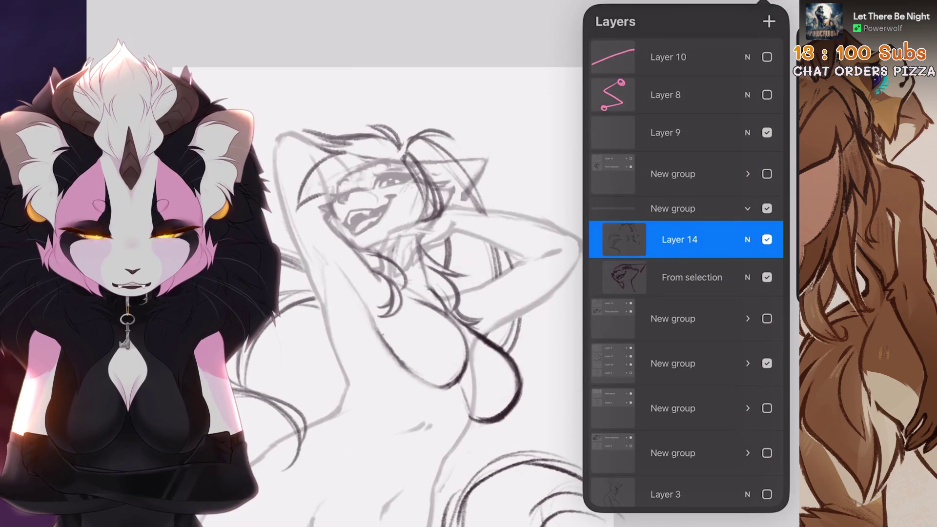
pyautogui.hotkey('ctrl', 'shift', 'z')
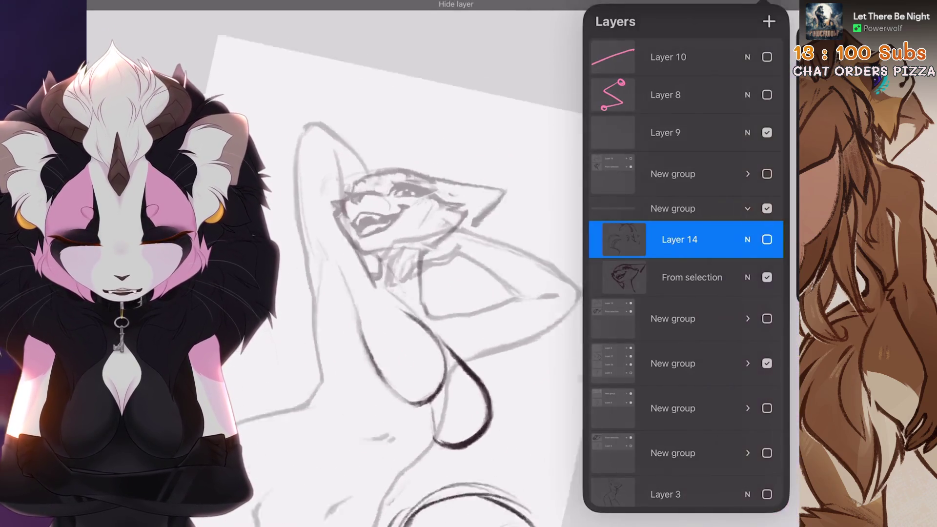
pyautogui.scroll(2, 415, 292)
pyautogui.click(692, 277)
# Step: Lasso the fox's ear area beside the face and reshape it with a uniform transform
pyautogui.press('s')
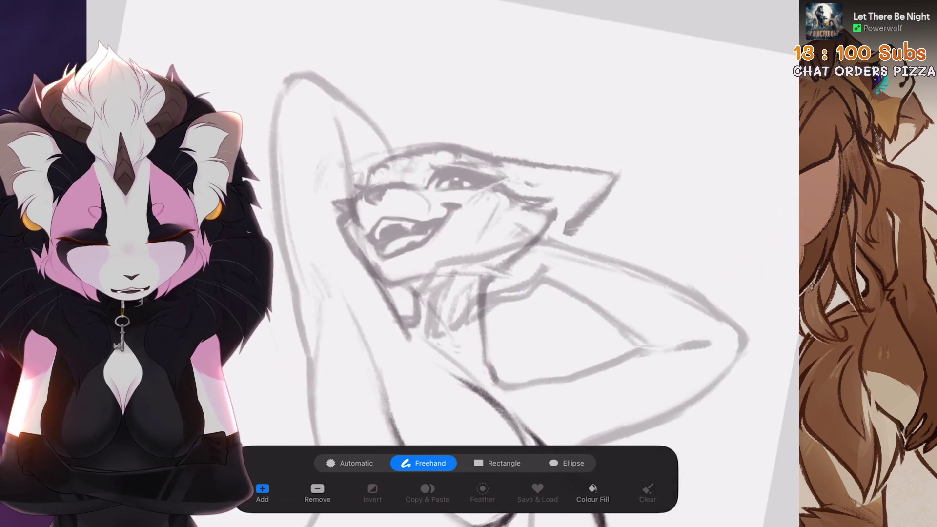
pyautogui.press('v')
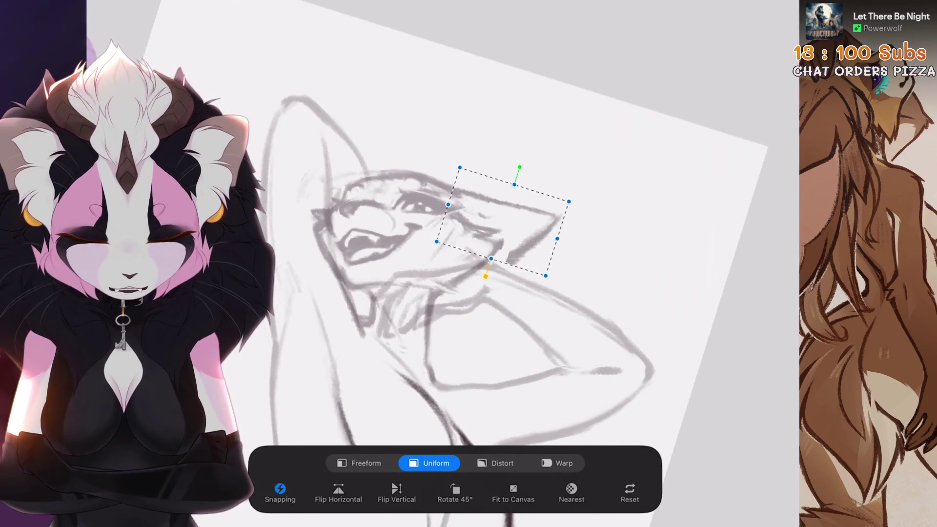
pyautogui.press('v')
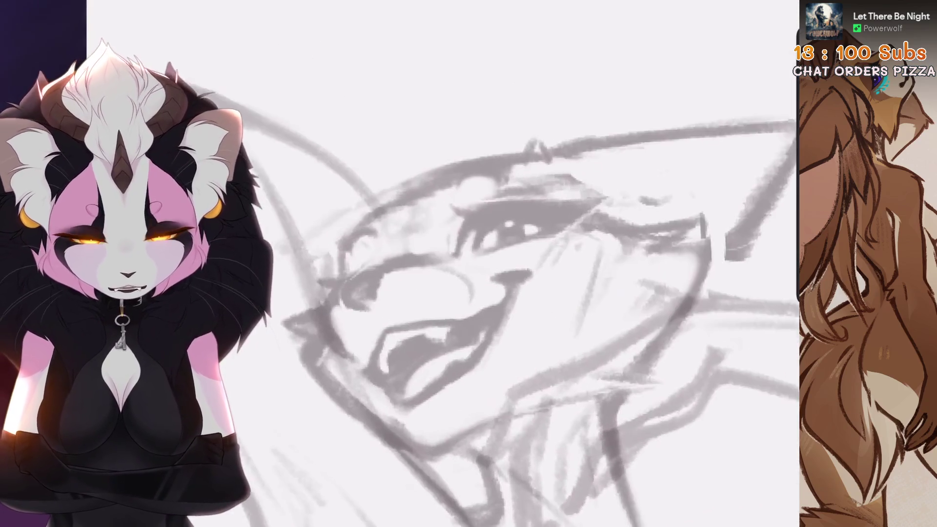
pyautogui.press('[')
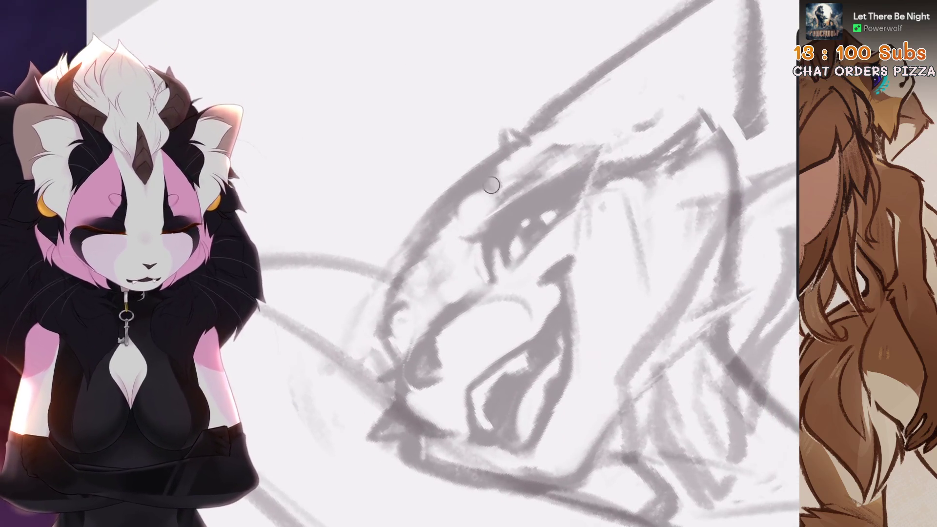
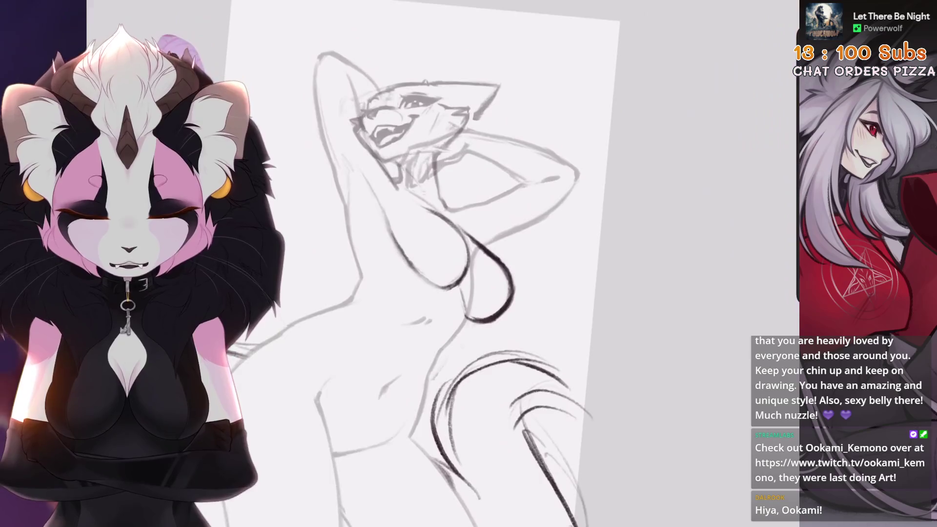
# Step: Make the hidden sketch layer group visible in the Layers panel
pyautogui.press('l')
pyautogui.scroll(3, 415, 244)
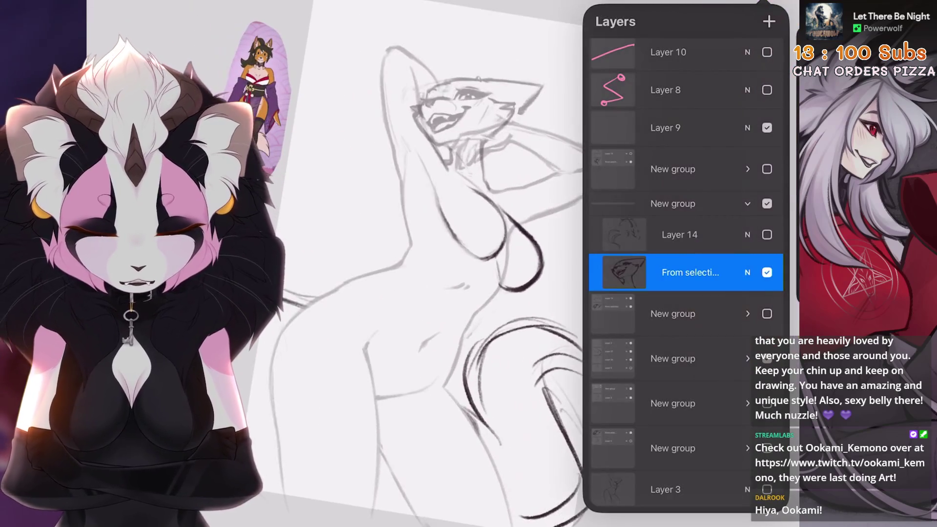
pyautogui.scroll(-2, 683, 293)
pyautogui.click(766, 308)
pyautogui.click(766, 309)
pyautogui.scroll(-2, 415, 244)
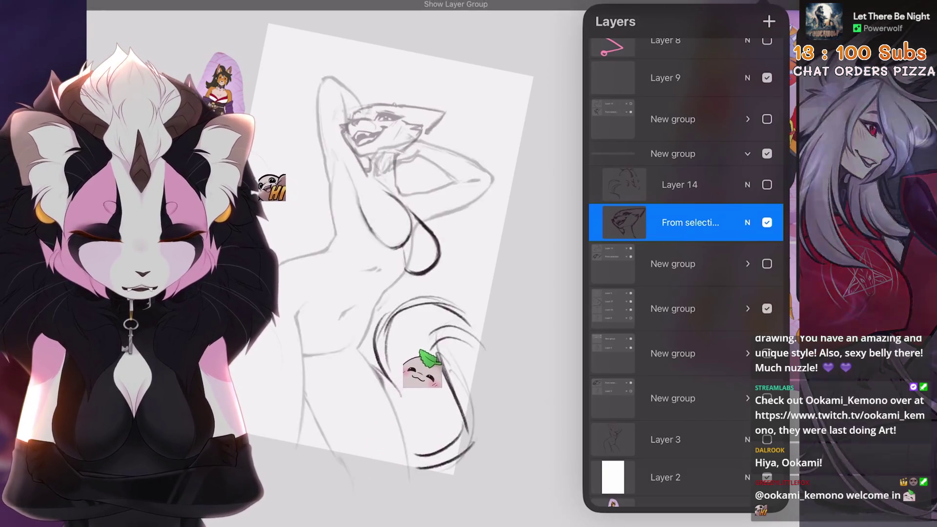
# Step: Expand the second New group, select Layer 26, and start a freehand selection
pyautogui.click(747, 308)
pyautogui.click(679, 405)
pyautogui.scroll(3, 415, 244)
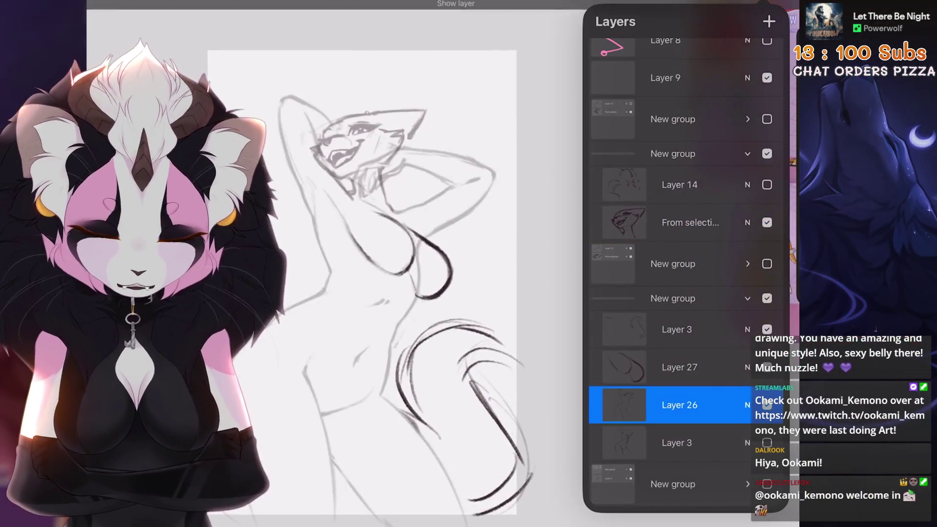
pyautogui.press('s')
pyautogui.scroll(1, 488, 244)
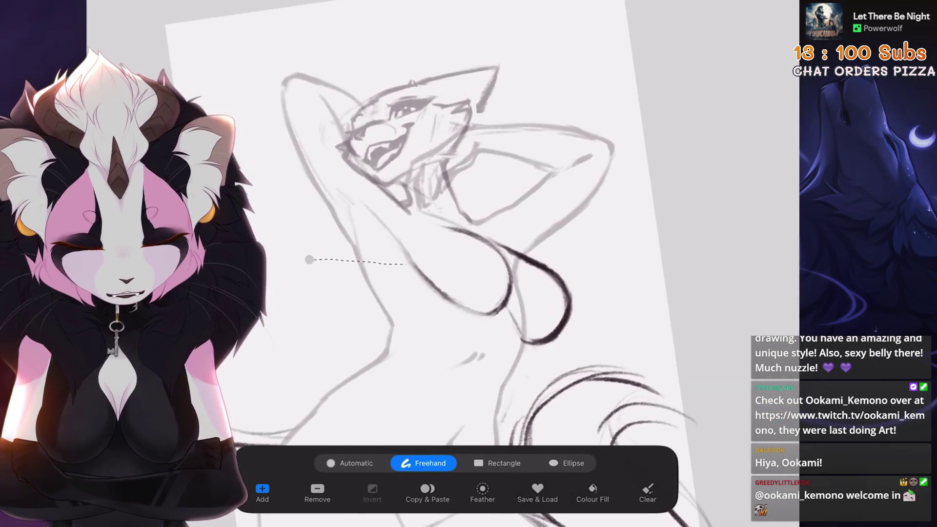
# Step: Resize and reposition the lassoed head and arms with a Uniform transform
pyautogui.press('v')
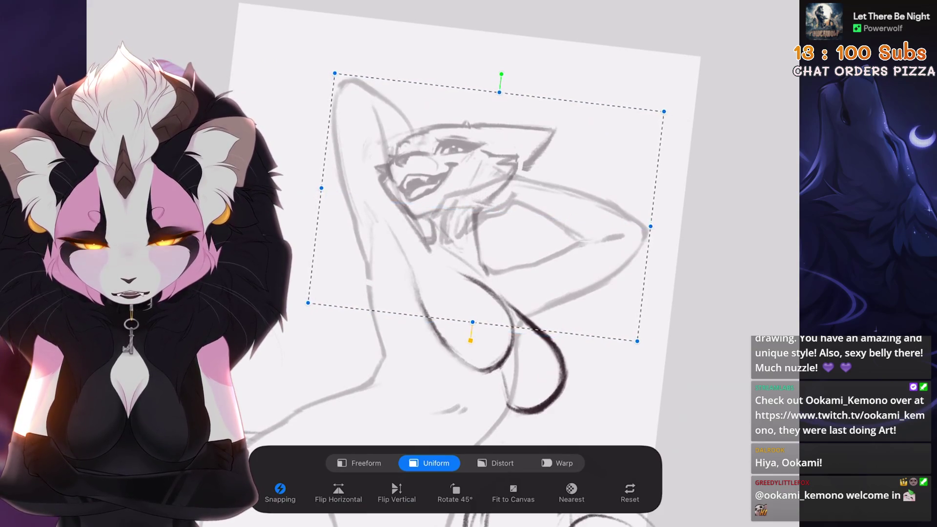
pyautogui.press('v')
pyautogui.scroll(2, 487, 244)
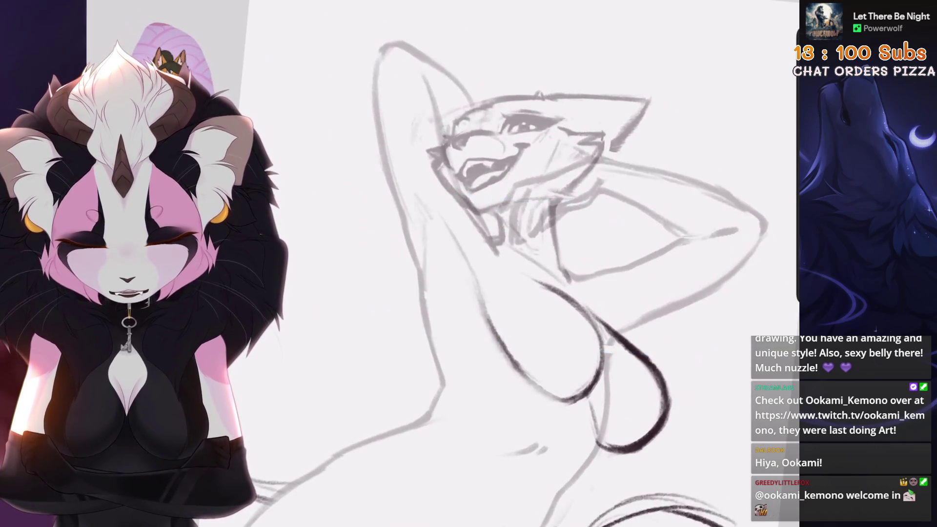
pyautogui.scroll(-5, 487, 244)
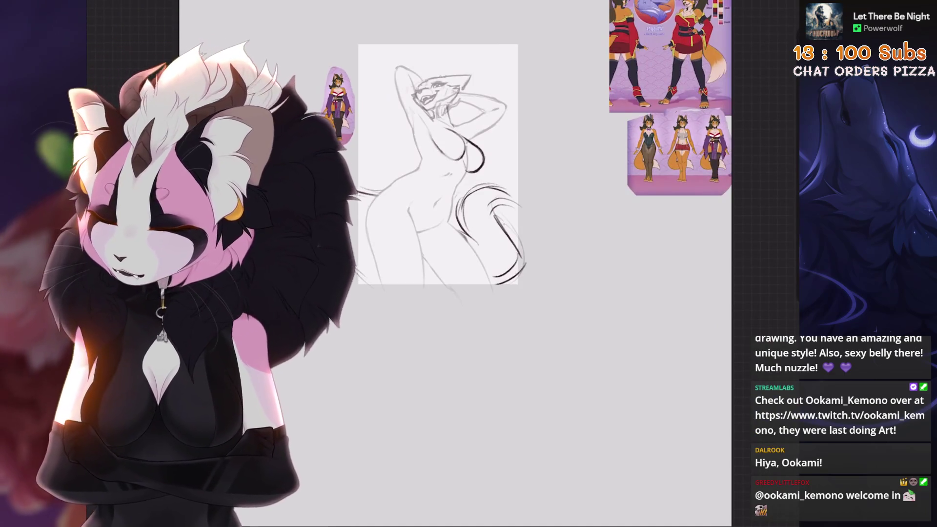
pyautogui.scroll(3, 488, 244)
pyautogui.scroll(-2, 488, 244)
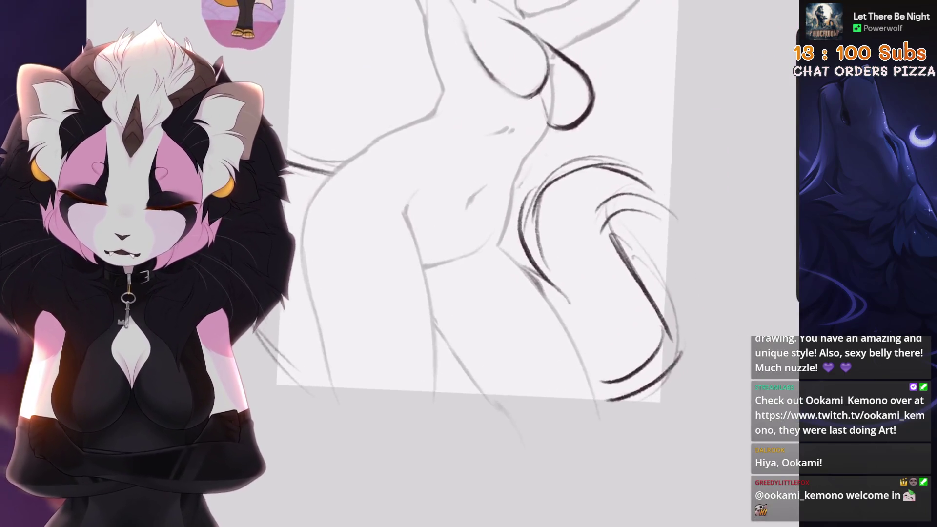
# Step: Lasso the hip, try a Warp transform on it, then undo it
pyautogui.press('s')
pyautogui.scroll(-1, 488, 219)
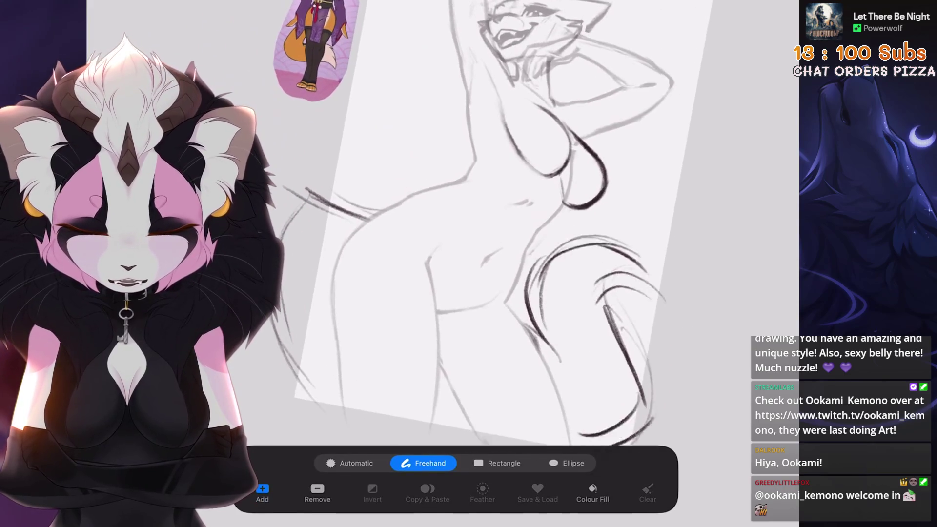
pyautogui.scroll(-1, 488, 220)
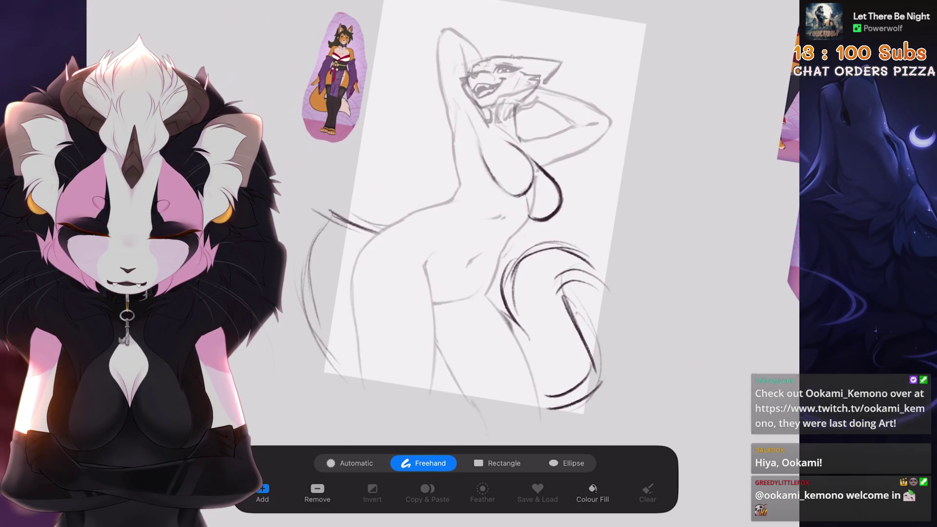
pyautogui.scroll(2, 487, 219)
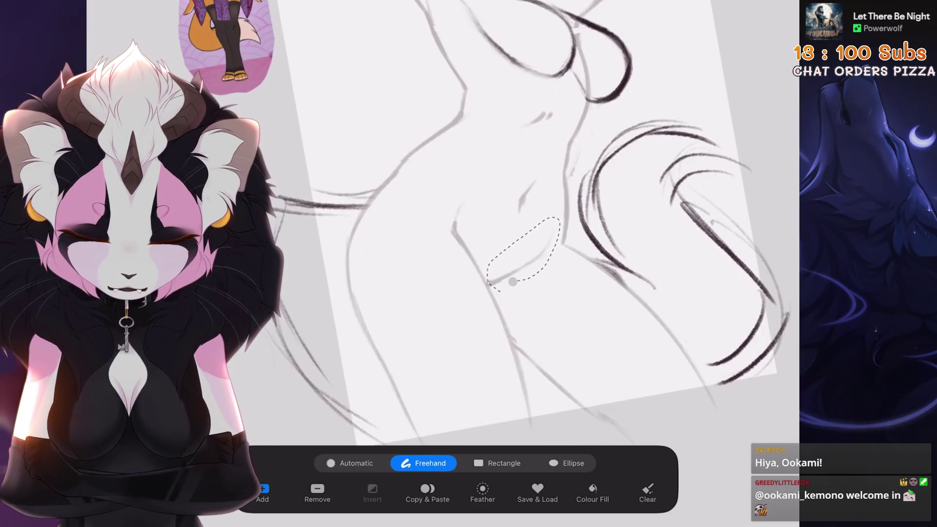
pyautogui.press('v')
pyautogui.scroll(1, 488, 219)
pyautogui.click(557, 462)
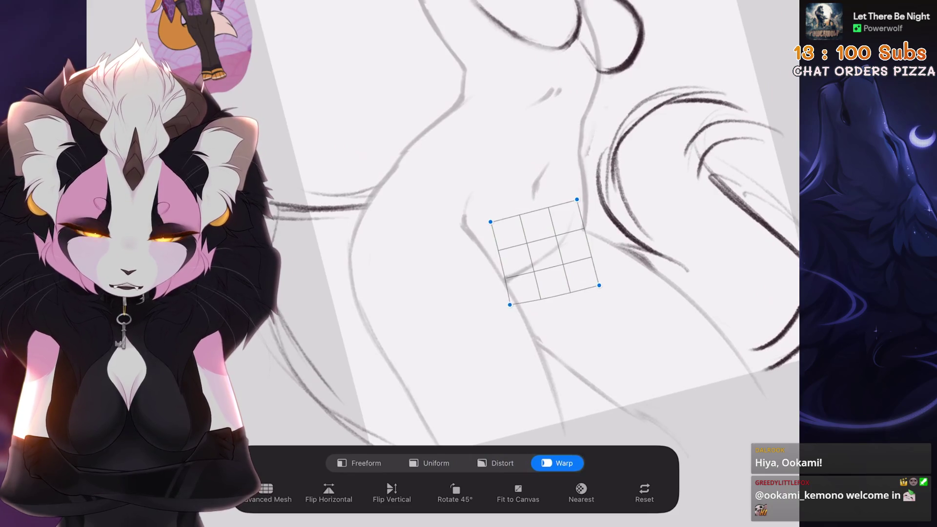
pyautogui.scroll(-3, 488, 220)
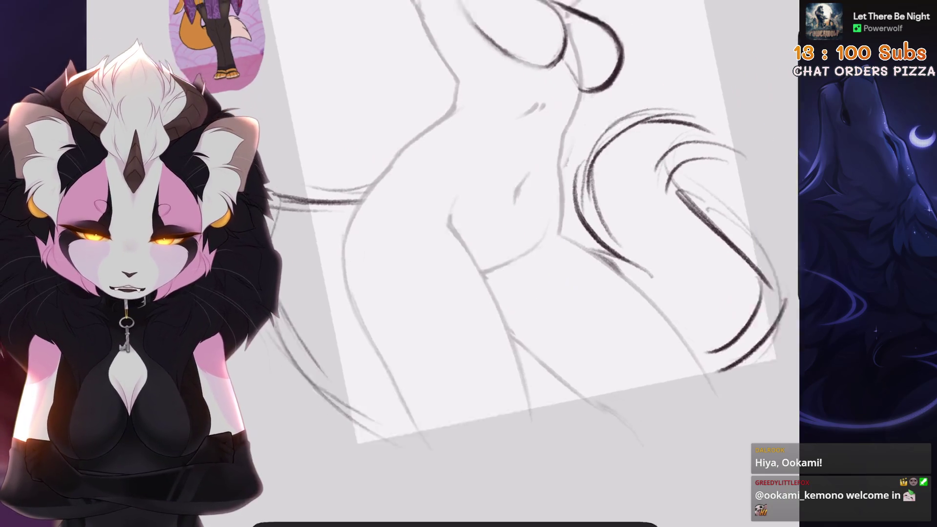
pyautogui.hotkey('ctrl', 'z')
pyautogui.scroll(3, 487, 220)
pyautogui.scroll(-5, 439, 219)
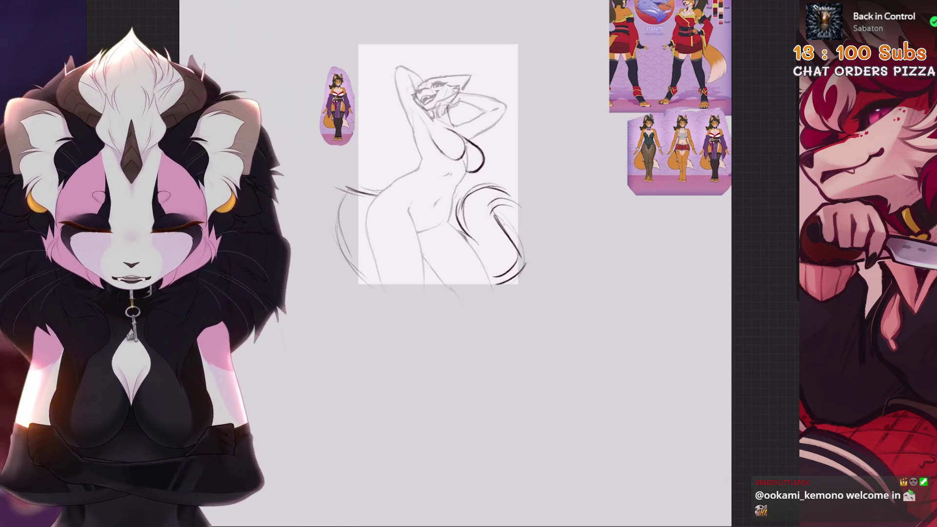
pyautogui.scroll(3, 438, 164)
# Step: Flip the canvas horizontally, duplicate Layer 26, and hide the original Layer 26
pyautogui.click(149, 2)
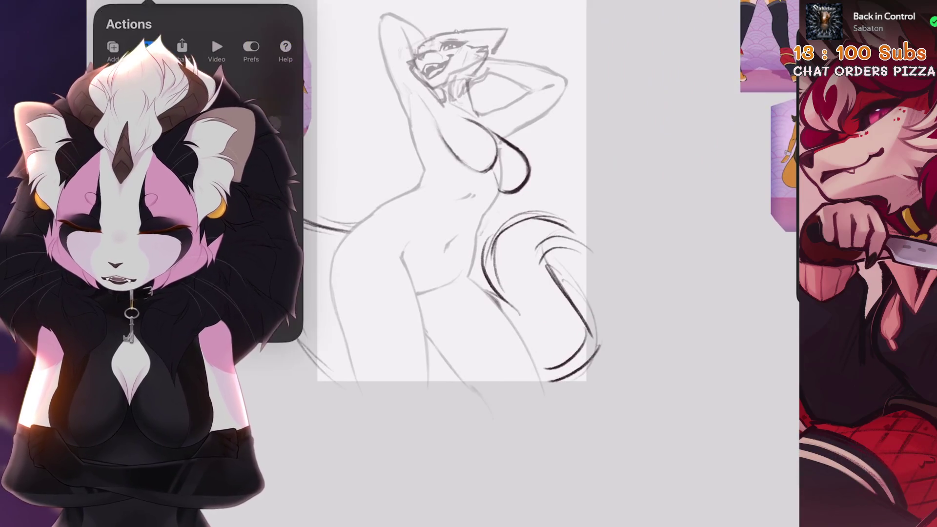
pyautogui.click(195, 137)
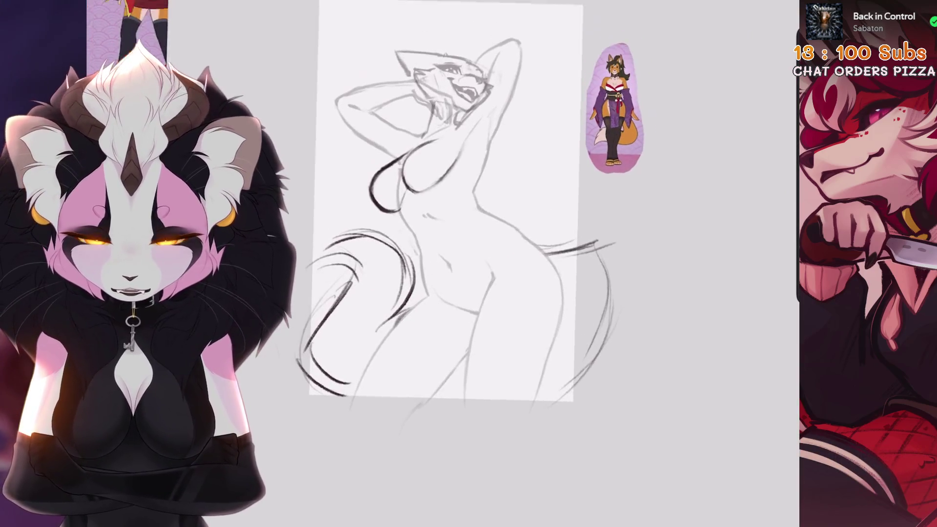
pyautogui.click(761, 3)
pyautogui.scroll(-2, 428, 213)
pyautogui.moveTo(732, 272); pyautogui.dragTo(634, 272)
pyautogui.click(717, 272)
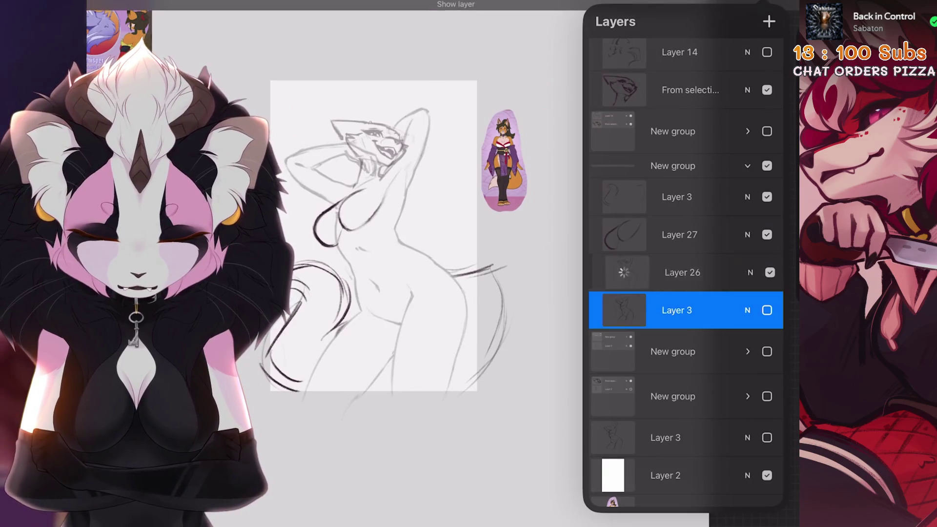
pyautogui.click(766, 310)
# Step: Make Layer 26 visible again and open Liquify on the sketch
pyautogui.click(166, 3)
pyautogui.click(161, 48)
pyautogui.click(530, 282)
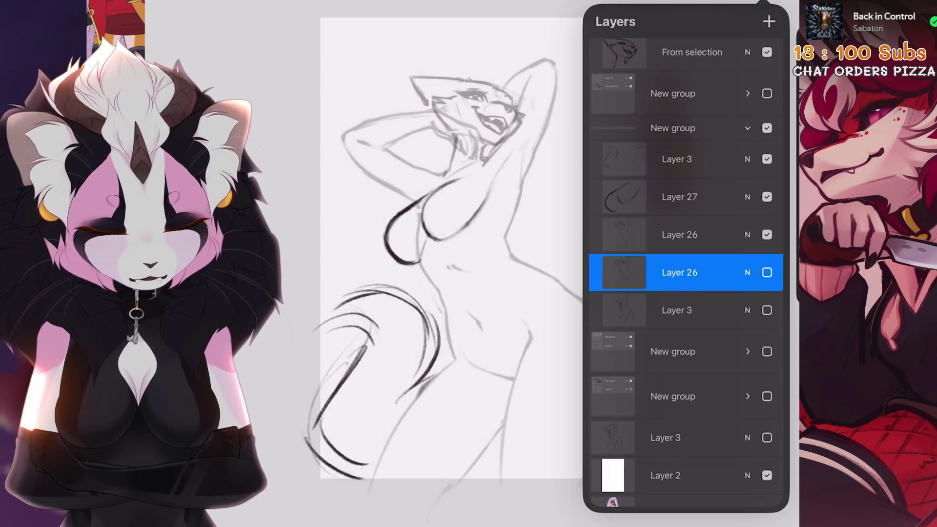
pyautogui.click(767, 272)
pyautogui.click(166, 2)
pyautogui.click(161, 273)
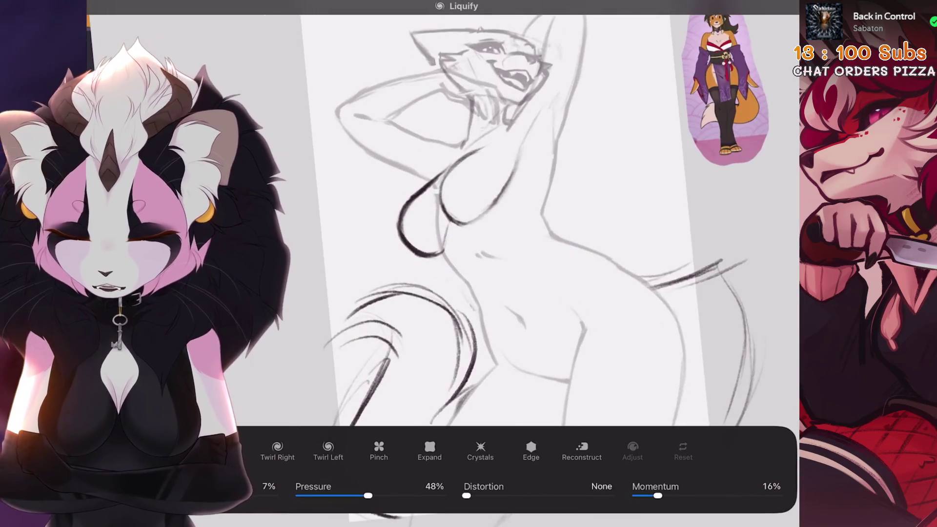
# Step: Push the torso, hip and tail lines into shape with Liquify, then exit Liquify
pyautogui.moveTo(439, 205); pyautogui.dragTo(410, 273)
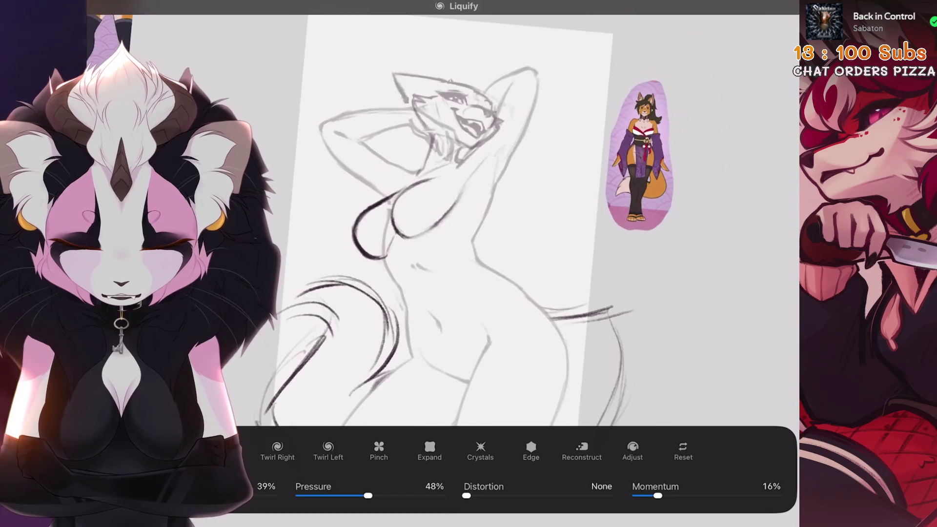
pyautogui.scroll(1, 459, 220)
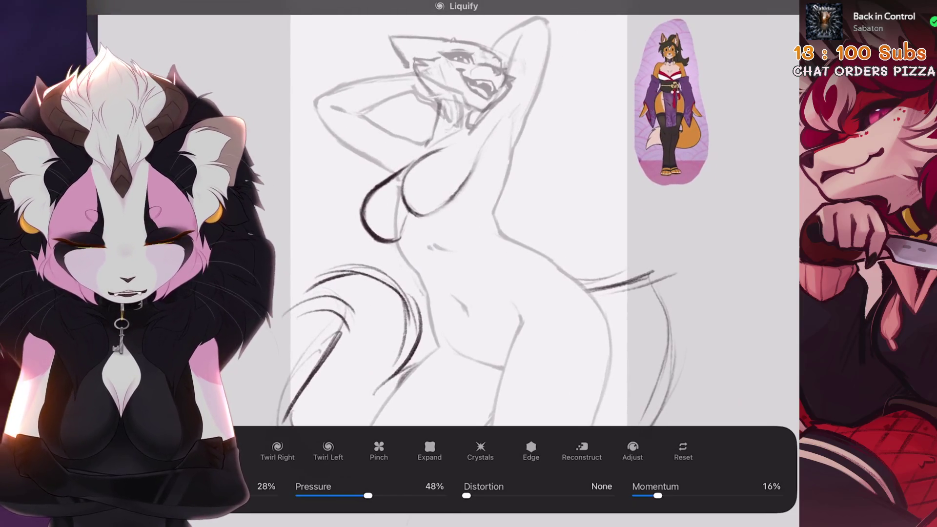
pyautogui.scroll(-1, 459, 220)
pyautogui.scroll(-1, 439, 220)
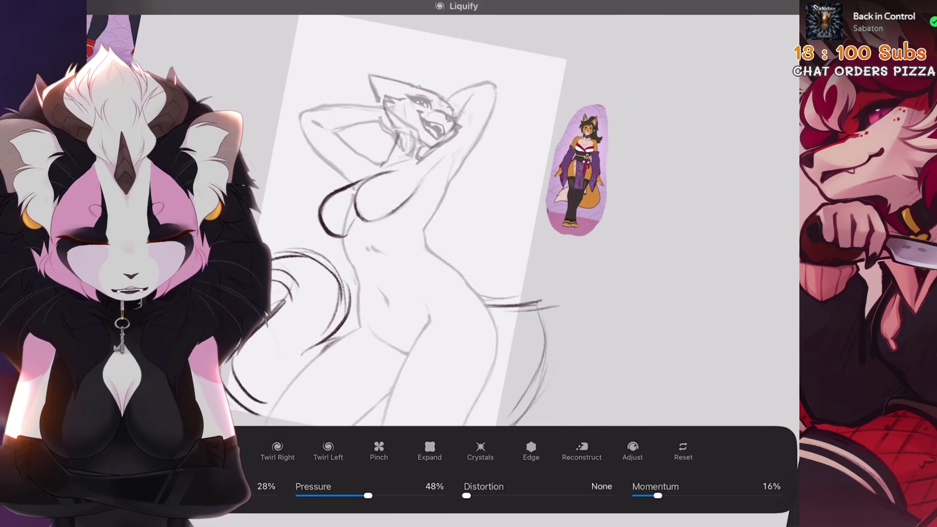
pyautogui.scroll(-2, 420, 219)
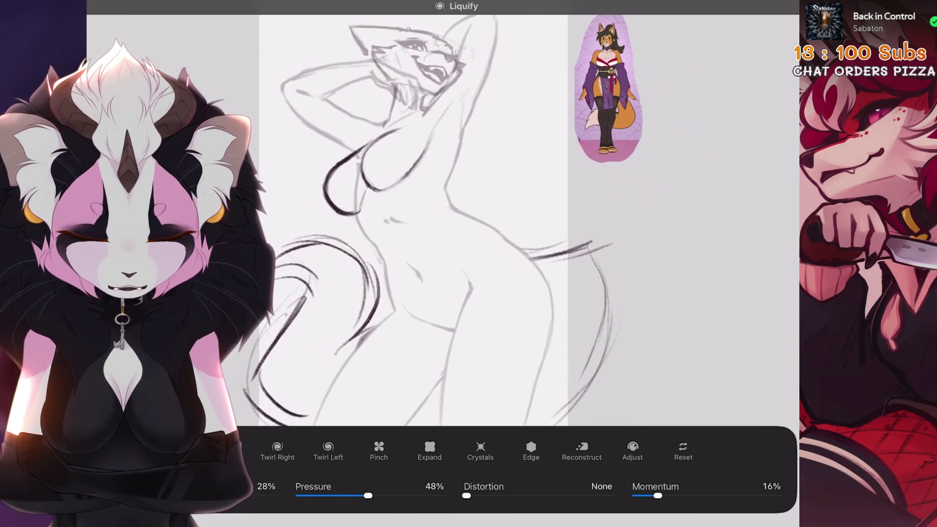
pyautogui.scroll(-2, 391, 219)
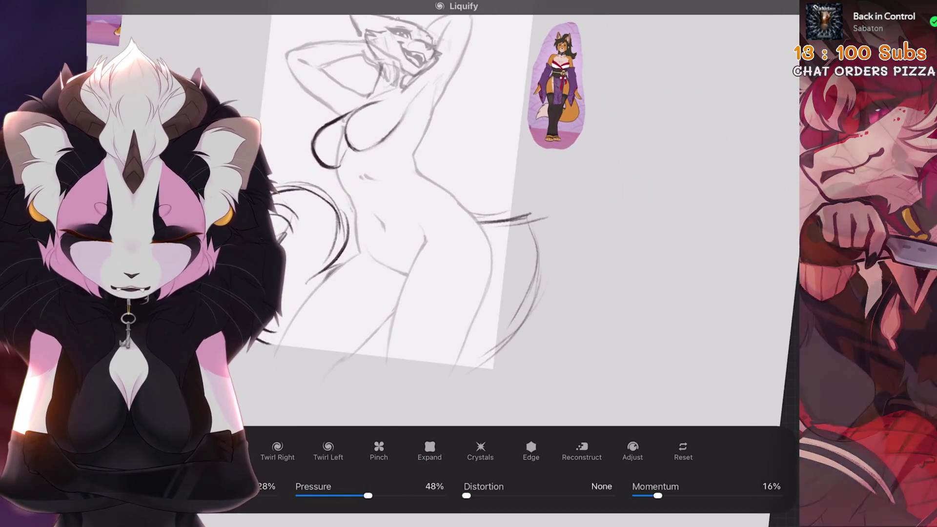
pyautogui.scroll(3, 414, 220)
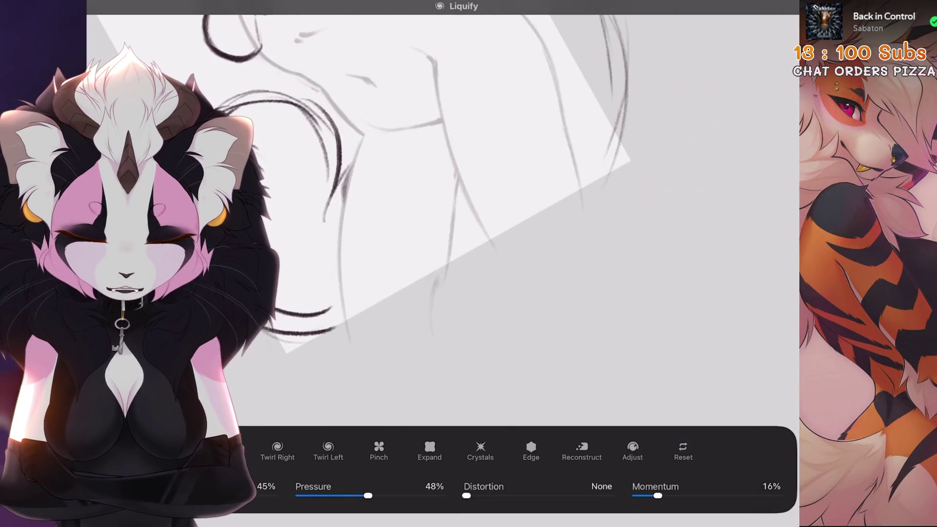
pyautogui.scroll(-2, 439, 195)
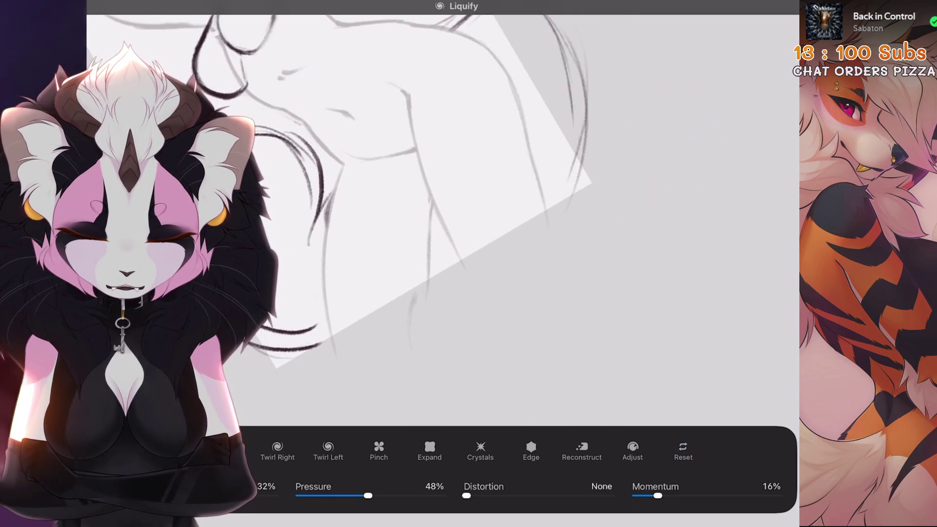
pyautogui.scroll(-5, 439, 219)
pyautogui.scroll(5, 439, 219)
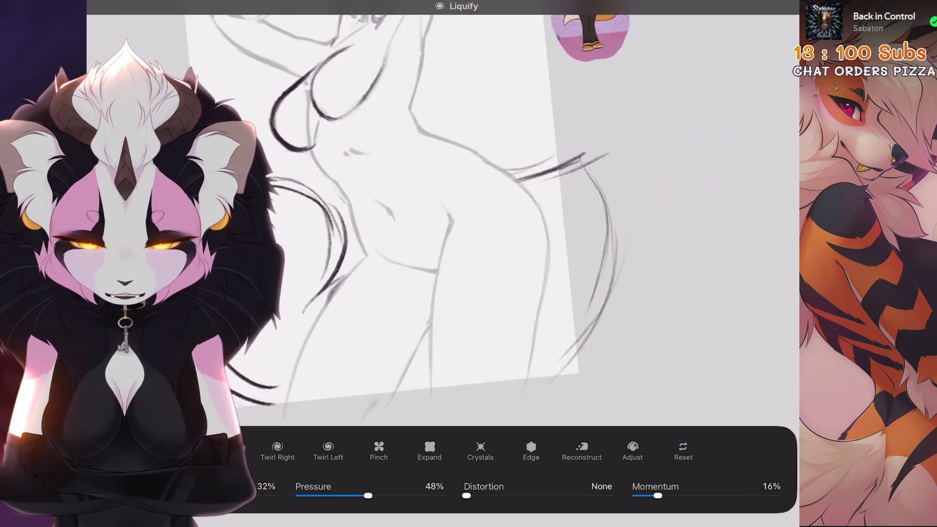
pyautogui.scroll(-3, 439, 219)
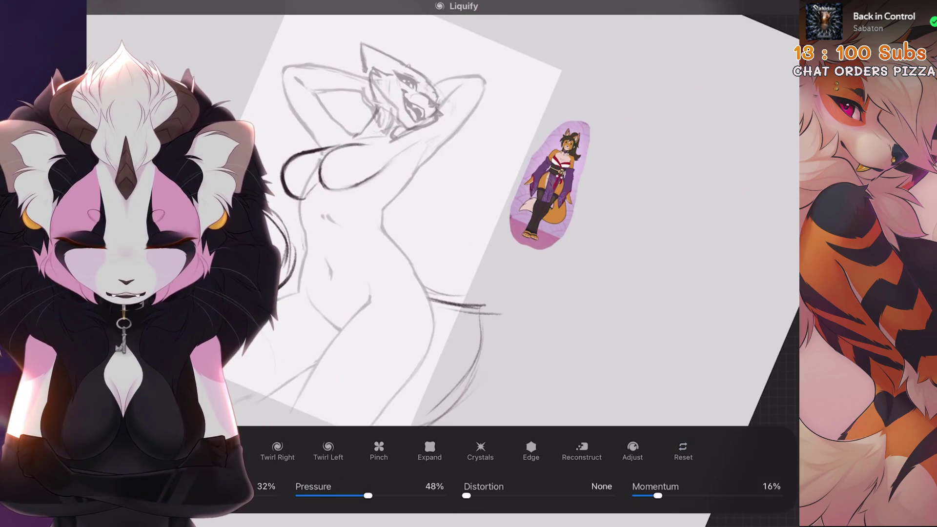
pyautogui.scroll(5, 439, 220)
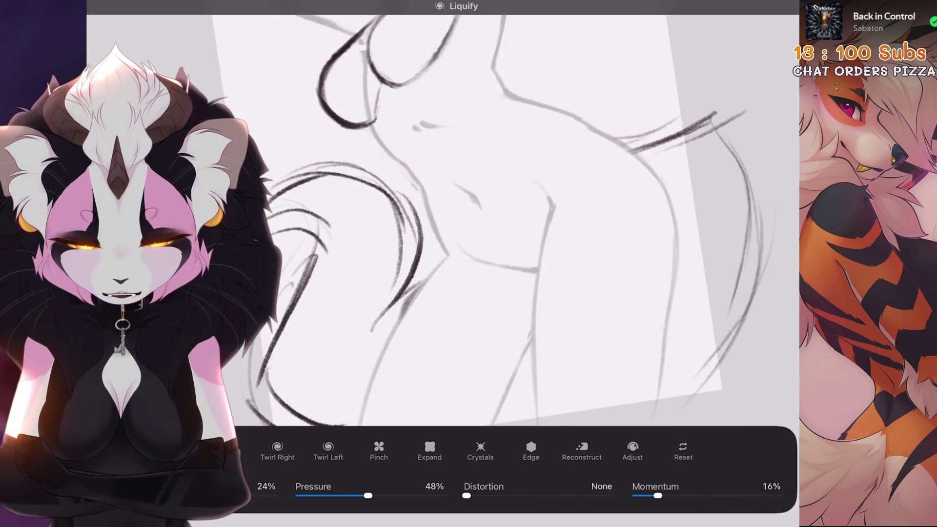
pyautogui.scroll(-2, 439, 220)
pyautogui.scroll(5, 439, 220)
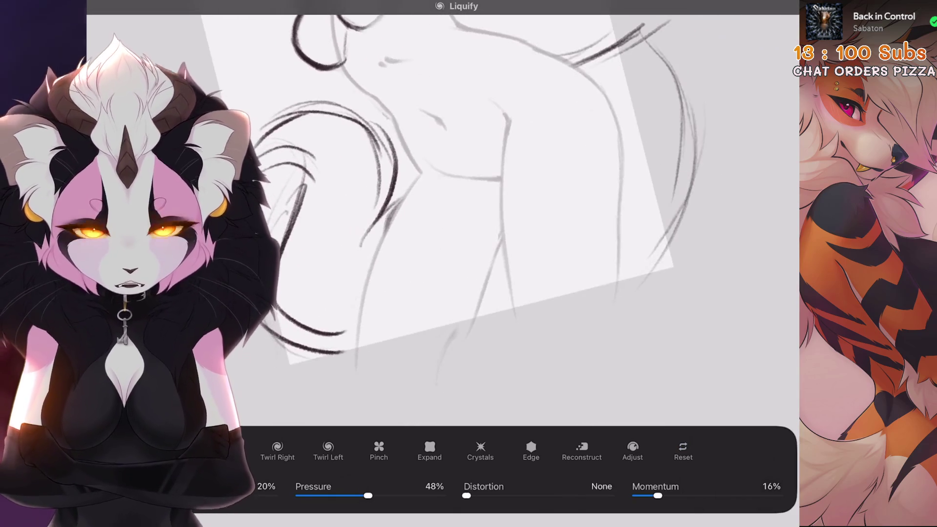
pyautogui.scroll(-1, 439, 220)
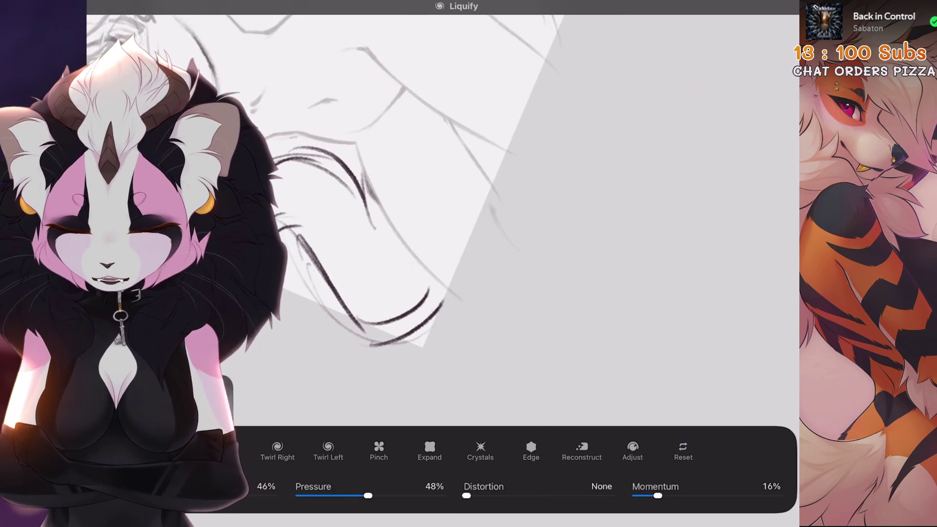
pyautogui.scroll(-1, 439, 219)
pyautogui.scroll(-4, 439, 220)
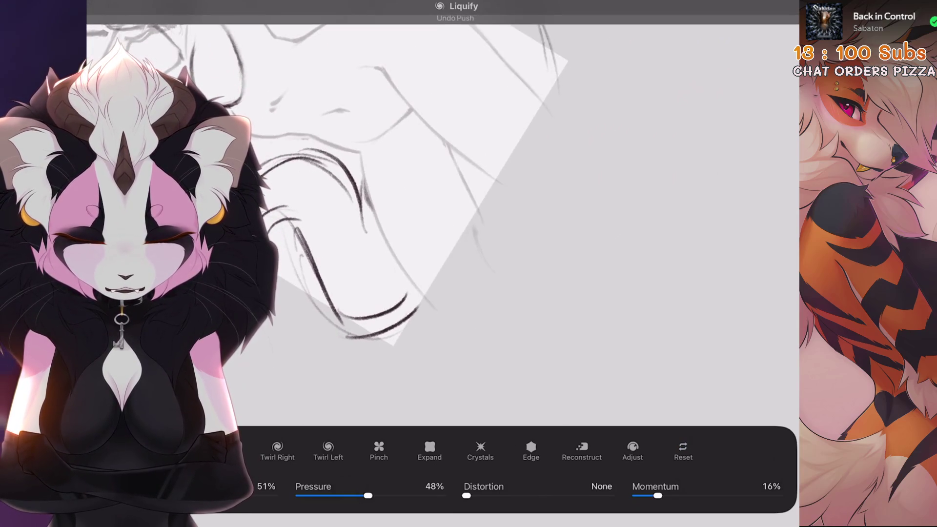
pyautogui.scroll(3, 439, 220)
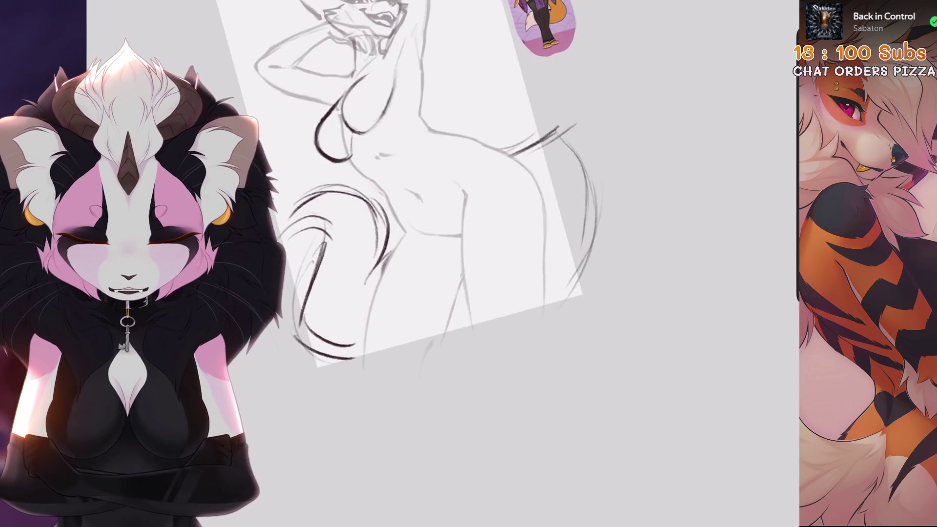
# Step: Undo the liquify reshaping to compare, then resume liquifying the sketch
pyautogui.scroll(-3, 439, 219)
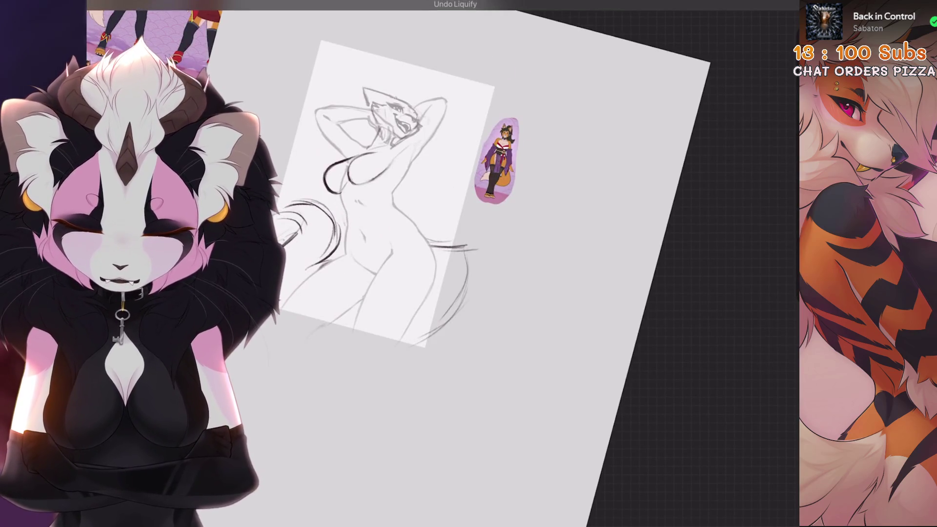
pyautogui.scroll(2, 439, 219)
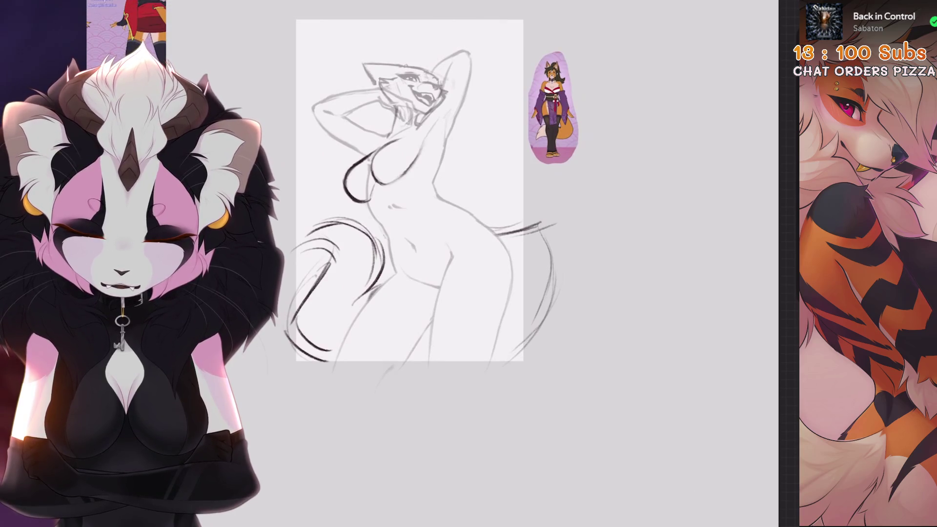
pyautogui.hotkey('ctrl', 'z')
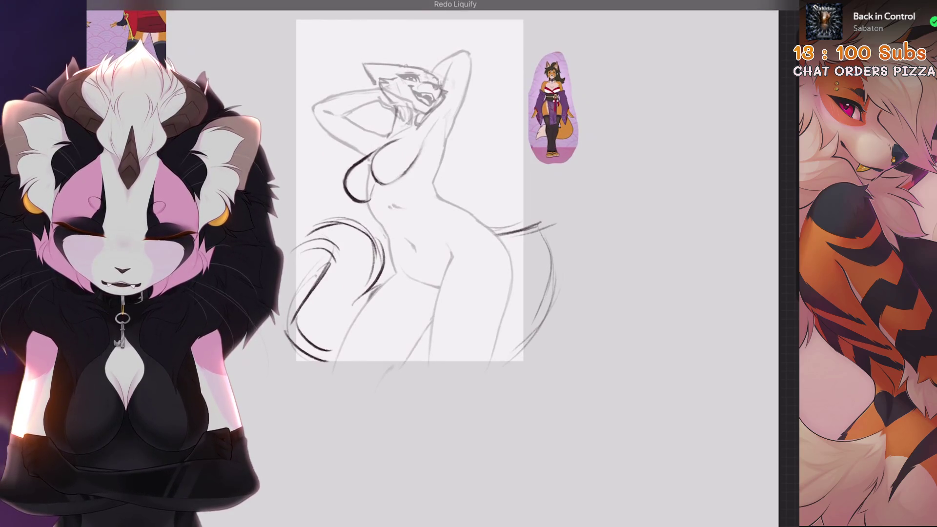
pyautogui.scroll(3, 468, 235)
pyautogui.click(147, 381)
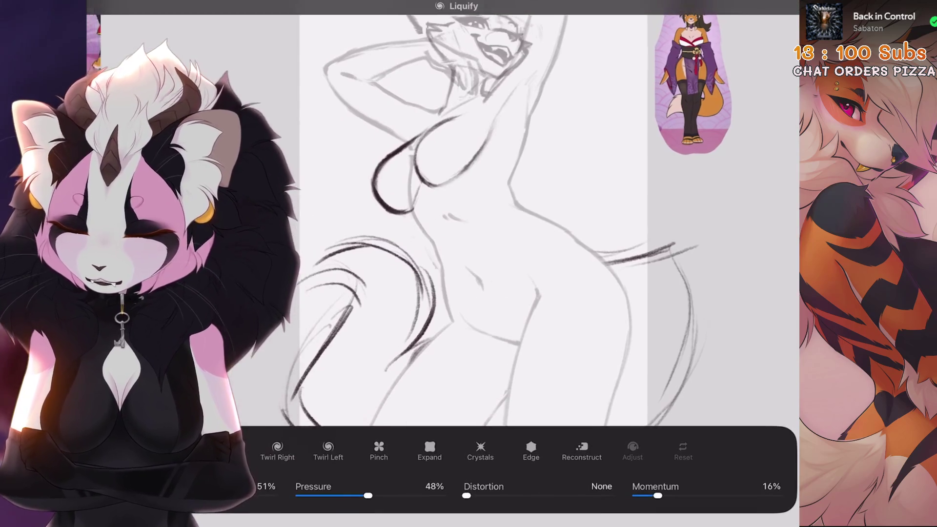
# Step: Push the chest and hip curves with Liquify
pyautogui.scroll(3, 468, 235)
pyautogui.scroll(-3, 536, 220)
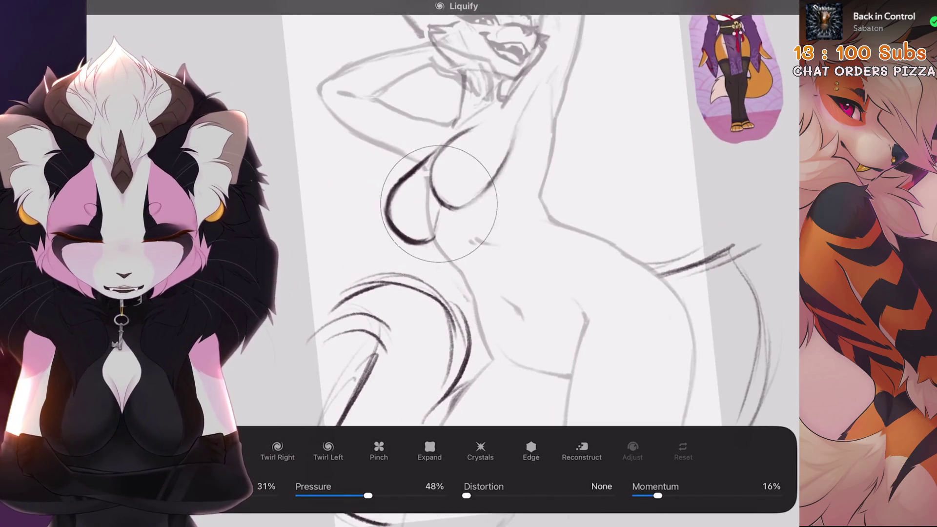
pyautogui.scroll(-1, 468, 219)
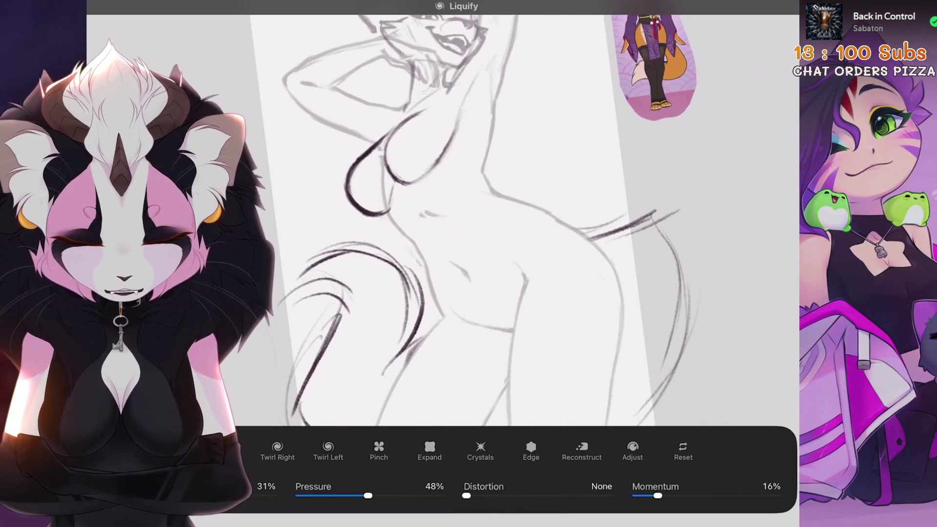
pyautogui.scroll(-1, 468, 220)
pyautogui.scroll(4, 468, 219)
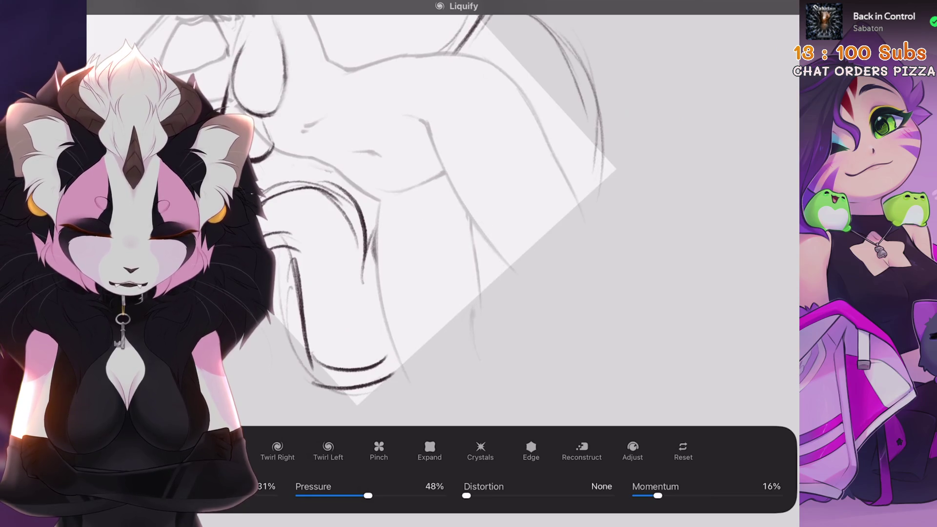
pyautogui.scroll(-1, 469, 220)
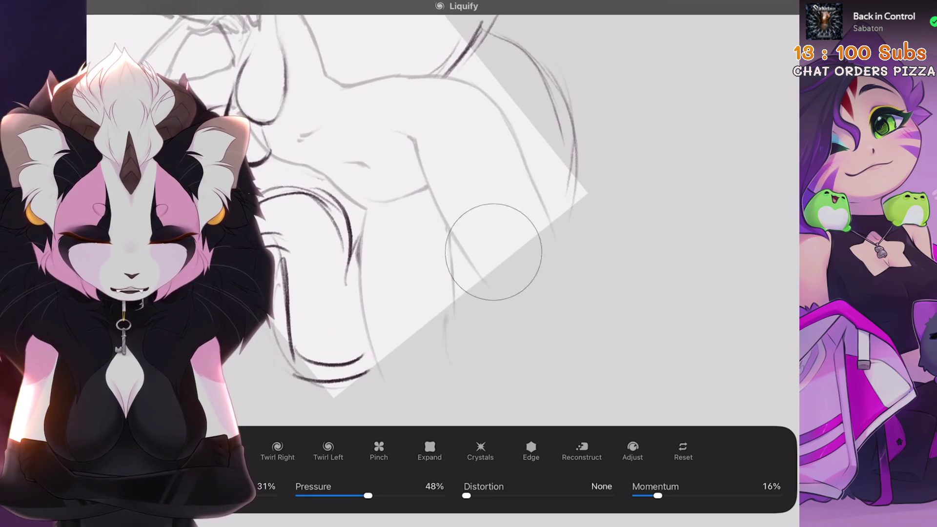
pyautogui.scroll(-1, 439, 220)
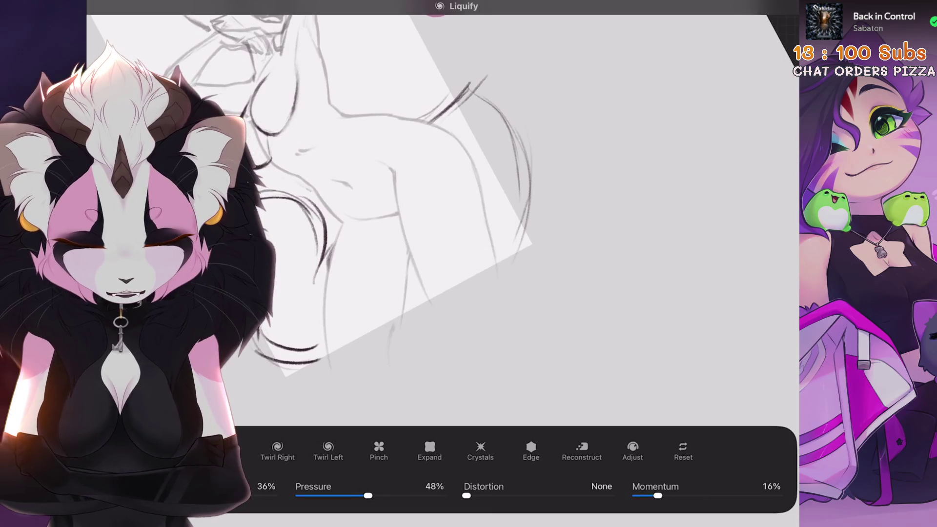
pyautogui.scroll(2, 390, 219)
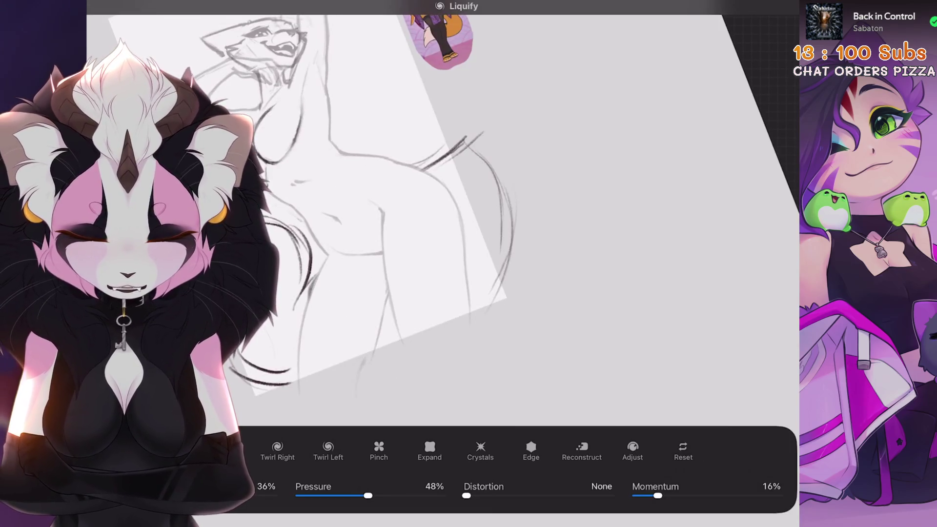
# Step: Undo the last bad push and keep reshaping the chest and hip curves
pyautogui.hotkey('ctrl', 'z')
pyautogui.hotkey('ctrl', 'z')
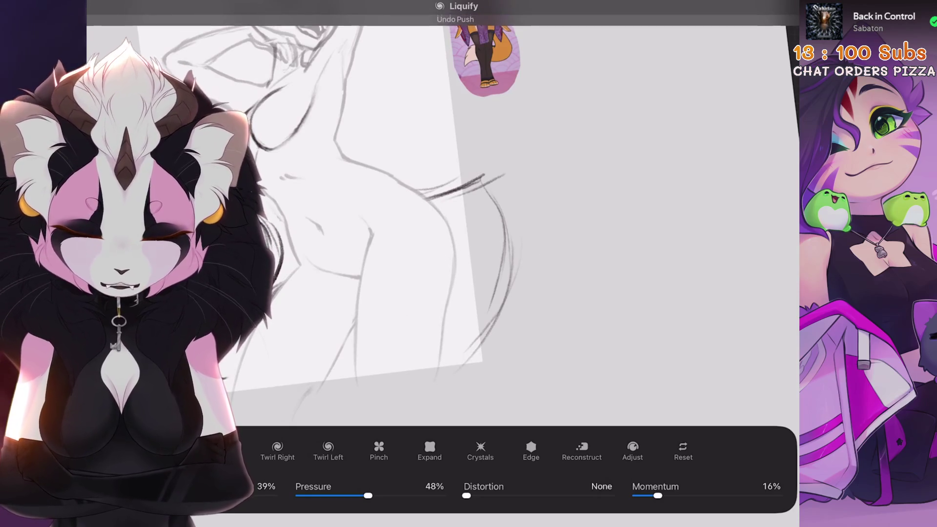
pyautogui.scroll(2, 439, 220)
pyautogui.hscroll(-2, 390, 220)
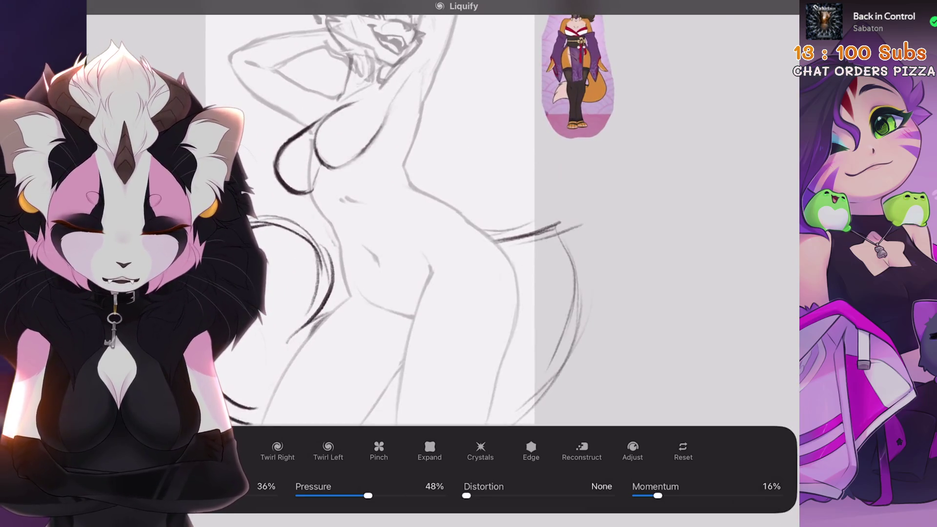
pyautogui.hscroll(-2, 390, 219)
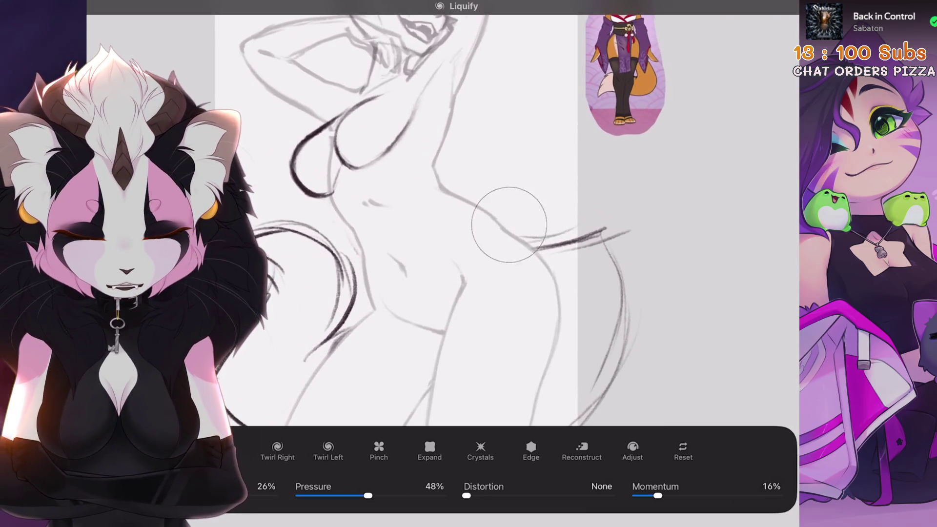
pyautogui.hscroll(-3, 420, 220)
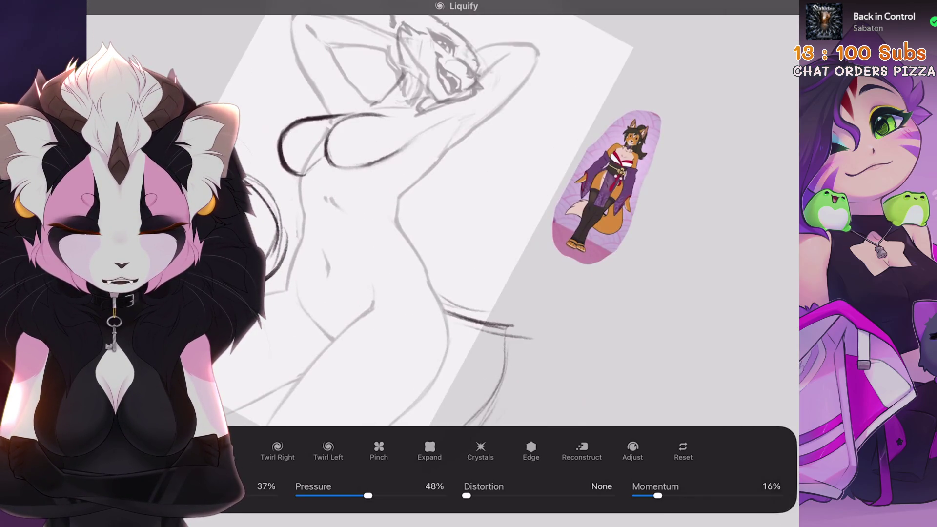
pyautogui.scroll(3, 453, 219)
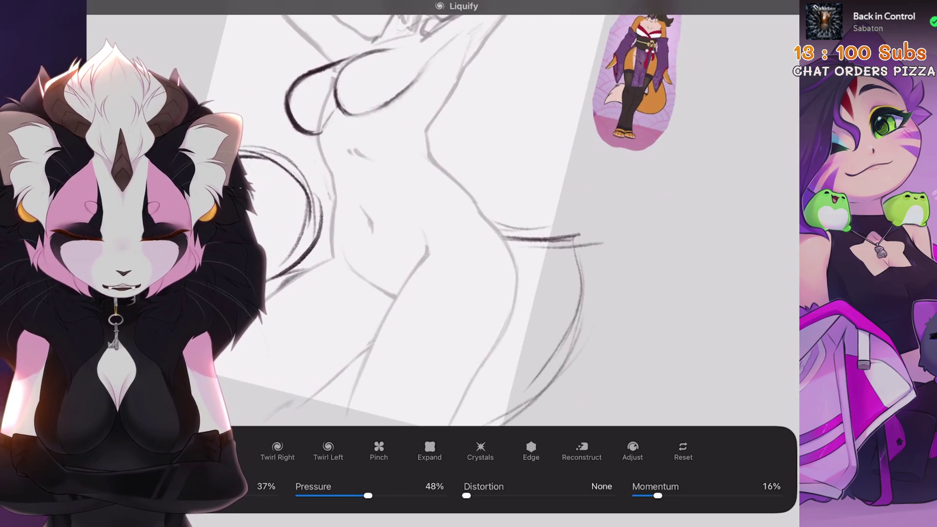
pyautogui.hscroll(2, 439, 220)
pyautogui.scroll(2, 439, 219)
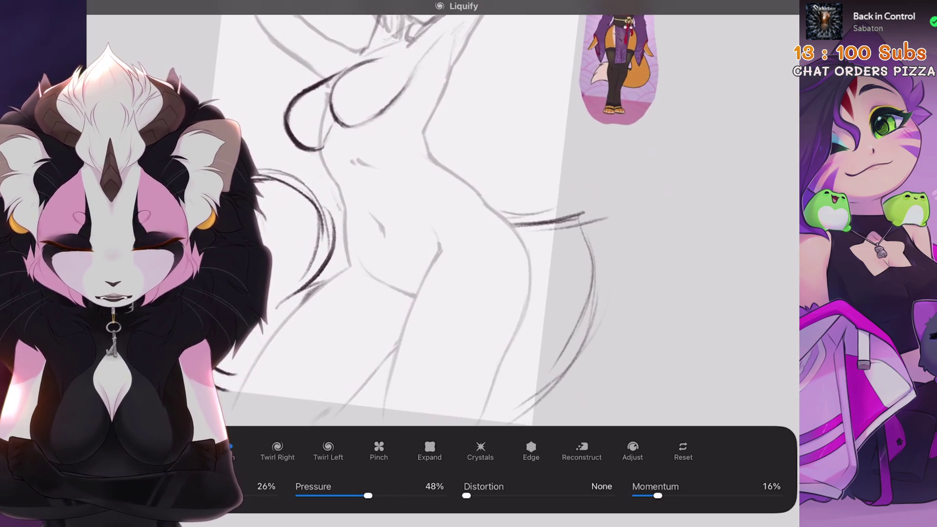
pyautogui.scroll(-2, 439, 220)
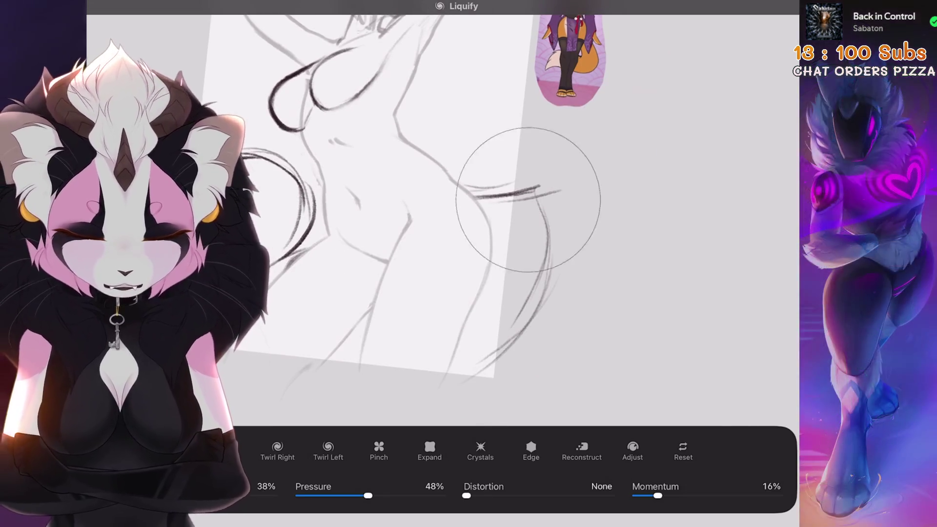
pyautogui.scroll(-2, 527, 231)
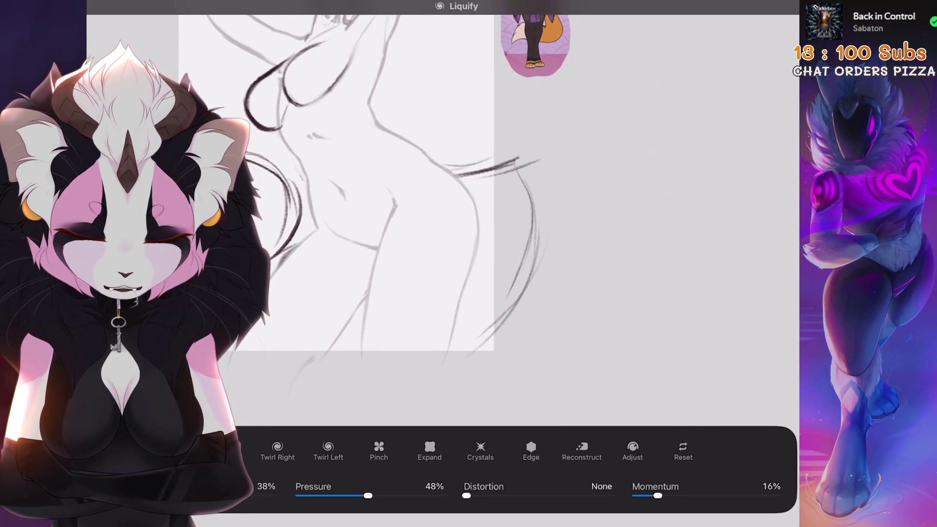
pyautogui.scroll(-1, 439, 219)
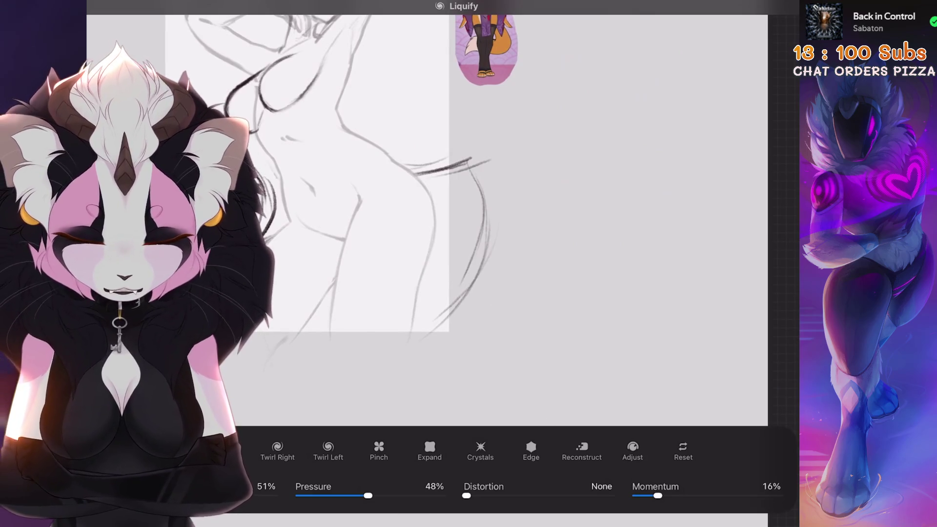
pyautogui.scroll(-2, 439, 220)
pyautogui.scroll(-2, 439, 219)
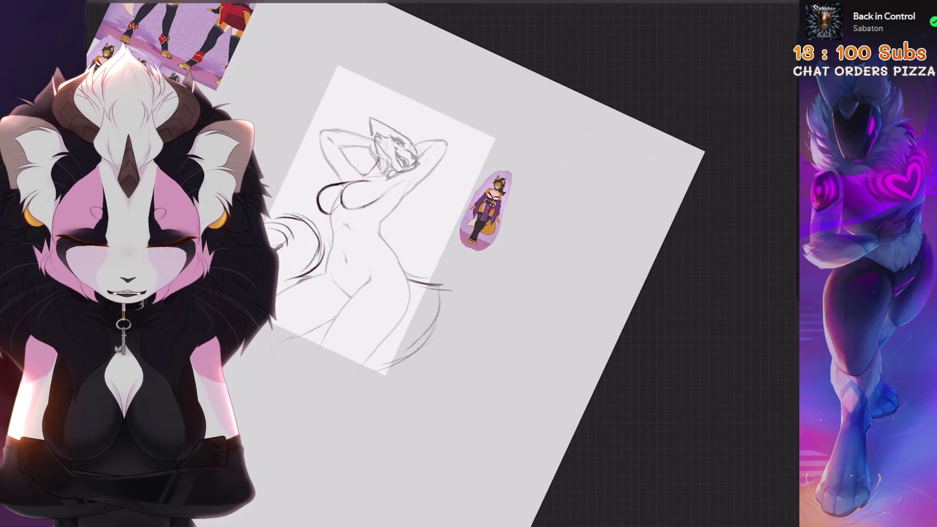
# Step: Reapply the liquify reshaping, exit Liquify, and select Layer 27 with the chest curves
pyautogui.hotkey('ctrl', 'shift', 'z')
pyautogui.scroll(2, 439, 220)
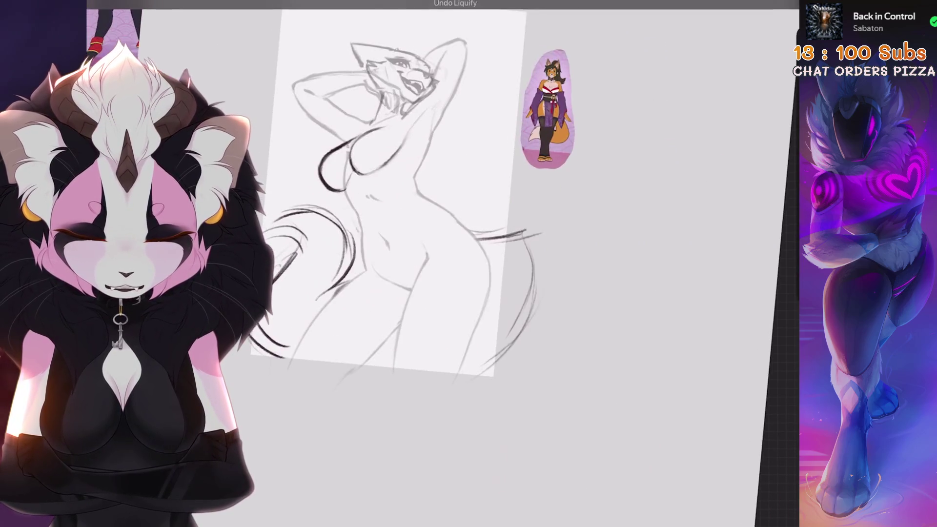
pyautogui.scroll(1, 390, 220)
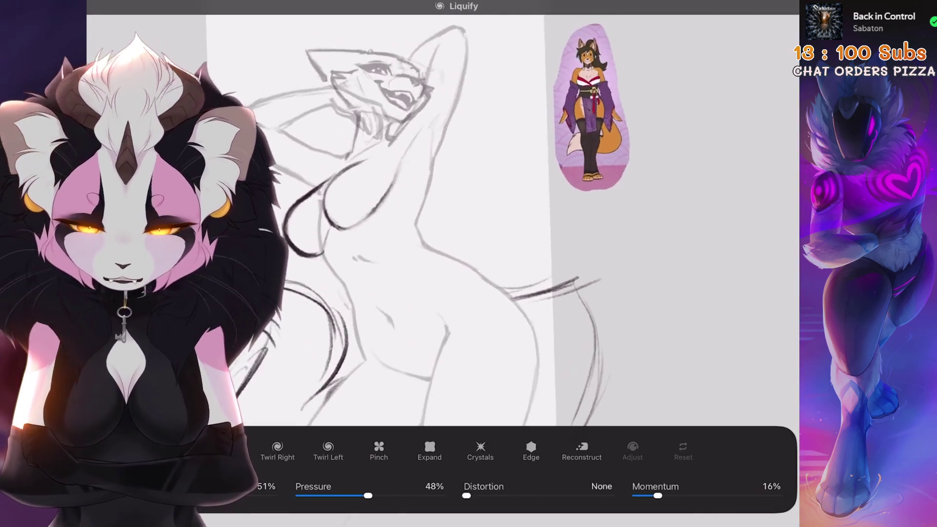
pyautogui.press('l')
pyautogui.click(669, 211)
pyautogui.press('v')
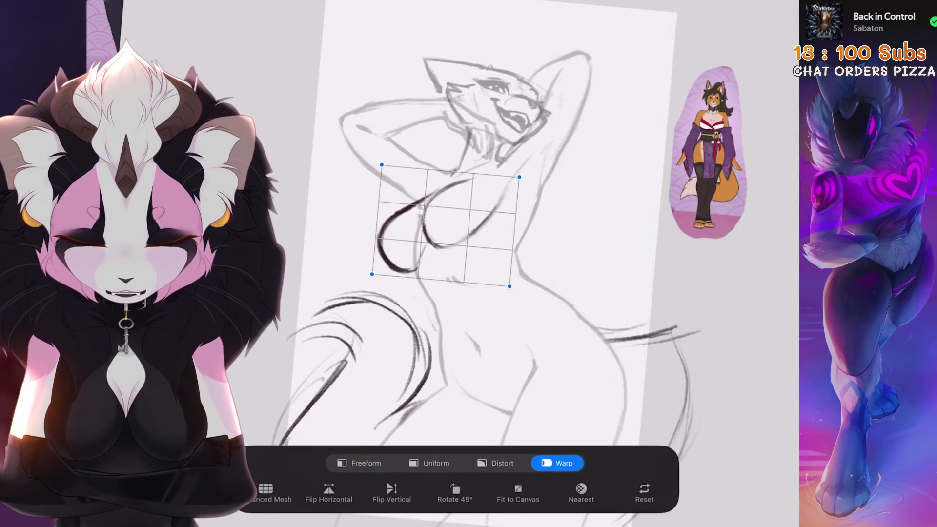
pyautogui.click(430, 463)
pyautogui.moveTo(377, 226)
pyautogui.mouseDown()
pyautogui.moveTo(387, 225)
pyautogui.moveTo(377, 226)
pyautogui.mouseUp()
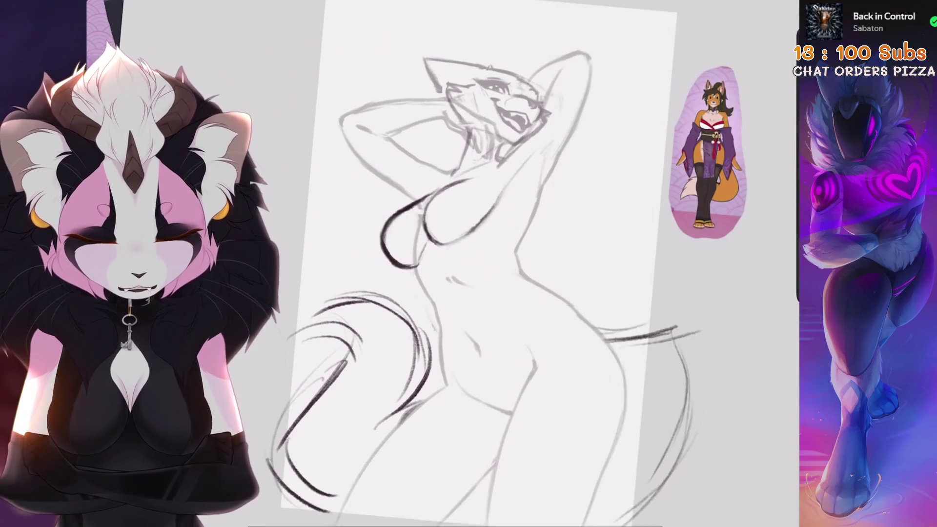
pyautogui.scroll(-5, 468, 264)
pyautogui.scroll(3, 393, 254)
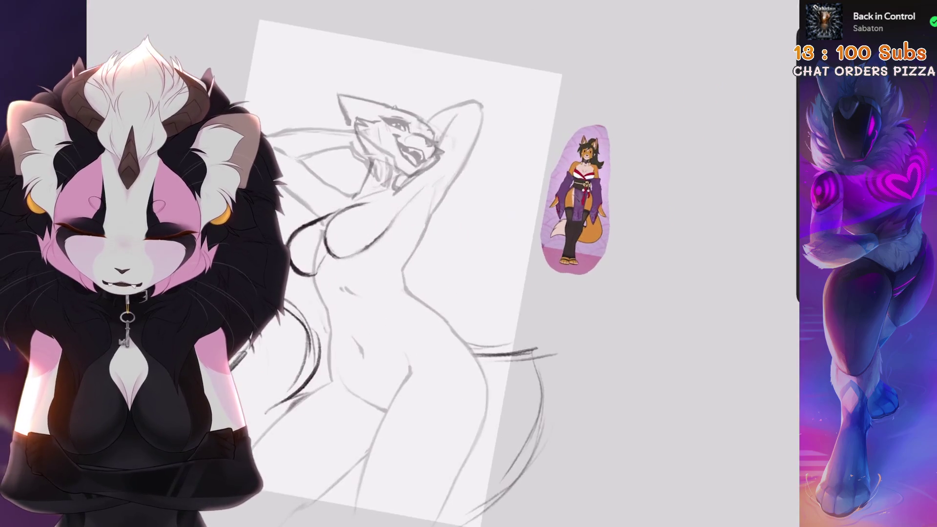
pyautogui.moveTo(439, 97); pyautogui.dragTo(502, 109)
pyautogui.scroll(1, 468, 264)
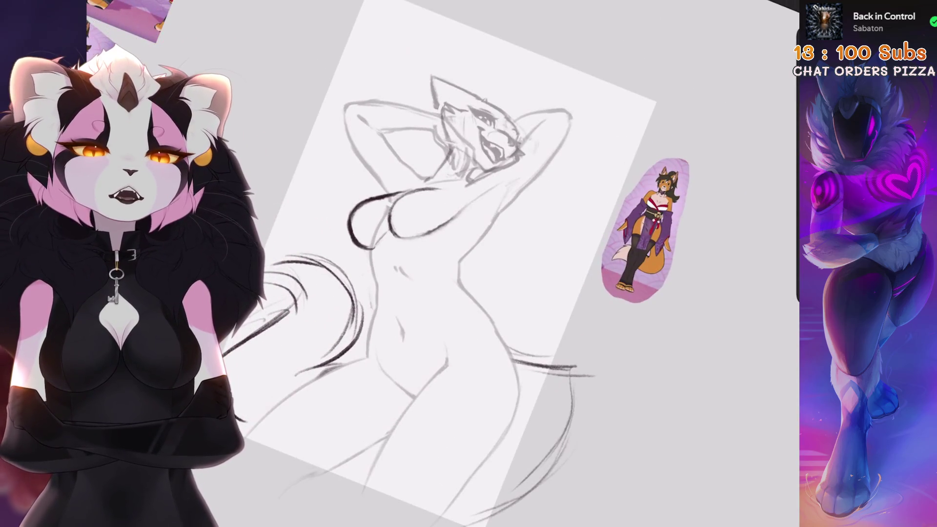
pyautogui.scroll(-2, 469, 263)
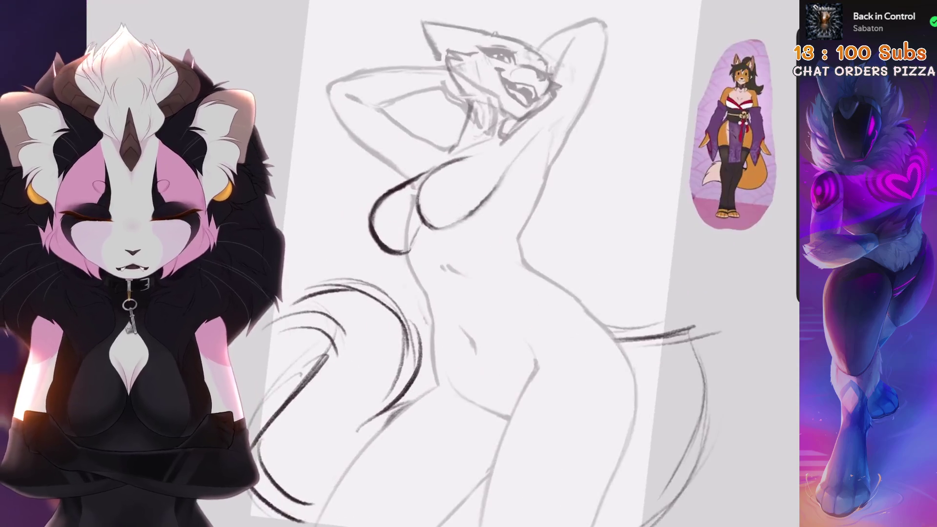
pyautogui.click(776, 10)
pyautogui.scroll(-2, 342, 234)
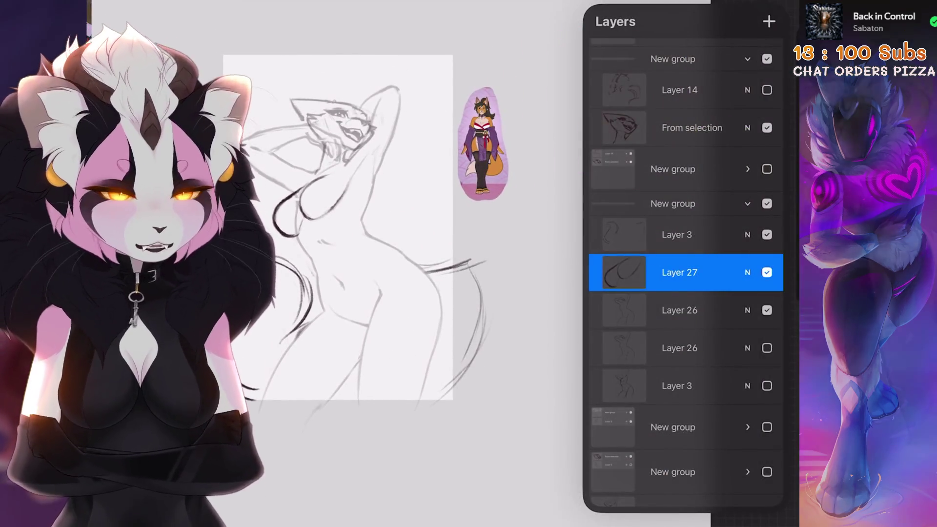
pyautogui.click(679, 310)
pyautogui.moveTo(342, 234); pyautogui.dragTo(394, 189)
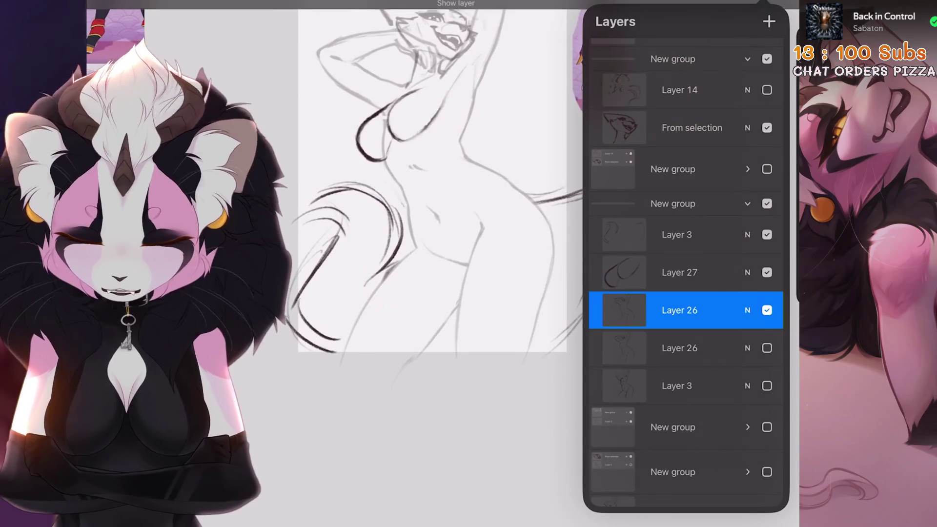
pyautogui.press('s')
pyautogui.scroll(2, 439, 219)
pyautogui.moveTo(525, 129)
pyautogui.mouseDown()
pyautogui.moveTo(488, 205)
pyautogui.moveTo(299, 414)
pyautogui.moveTo(669, 397)
pyautogui.moveTo(610, 166)
pyautogui.mouseUp()
pyautogui.press('v')
pyautogui.scroll(-2, 439, 220)
pyautogui.scroll(2, 439, 220)
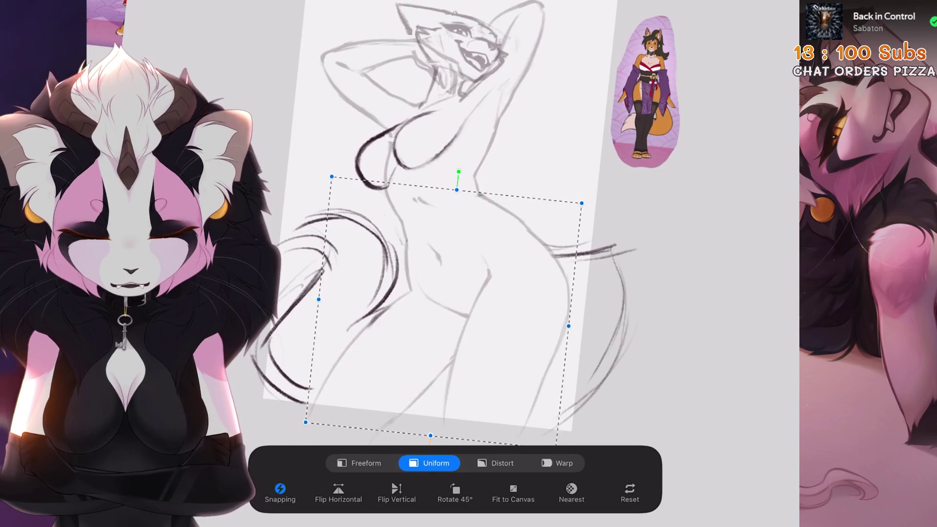
pyautogui.press('v')
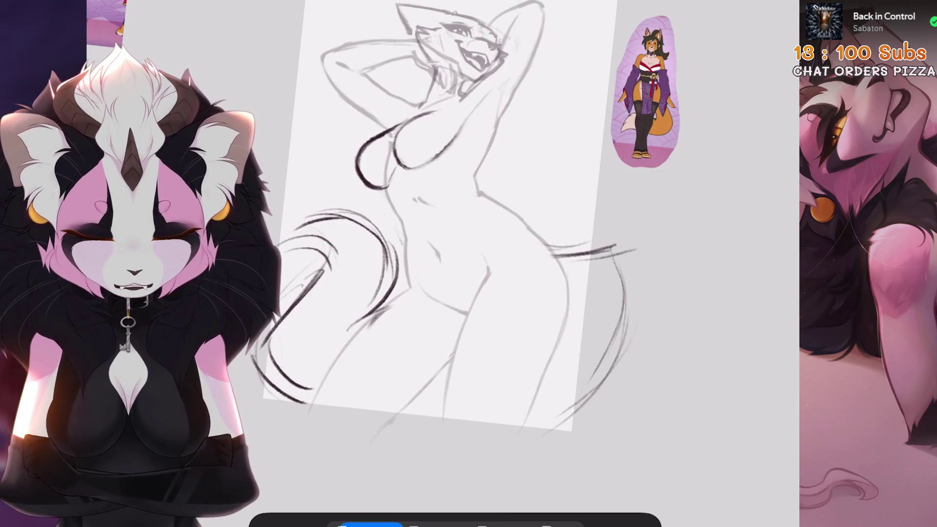
pyautogui.hotkey('ctrl', 'z')
pyautogui.scroll(3, 488, 244)
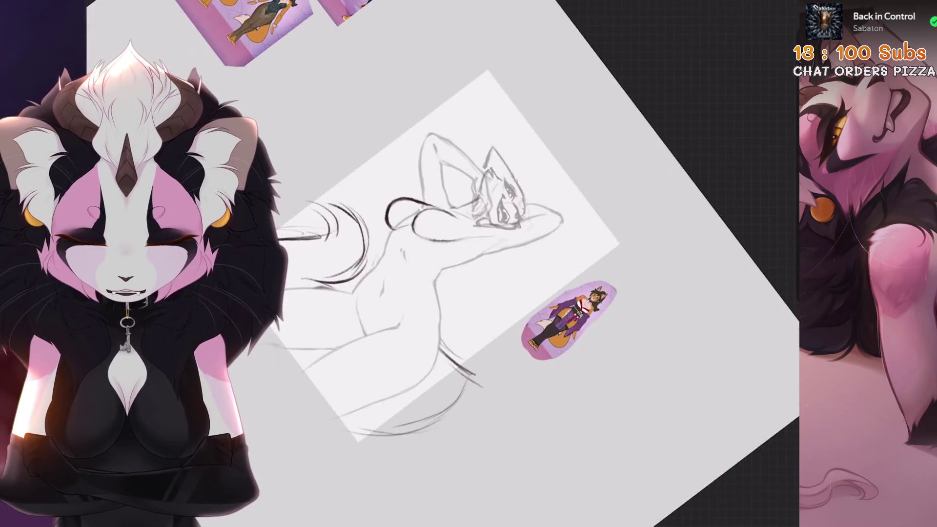
pyautogui.press('s')
pyautogui.moveTo(481, 158); pyautogui.dragTo(473, 234)
pyautogui.press('v')
pyautogui.click(557, 463)
pyautogui.moveTo(514, 297); pyautogui.dragTo(519, 311)
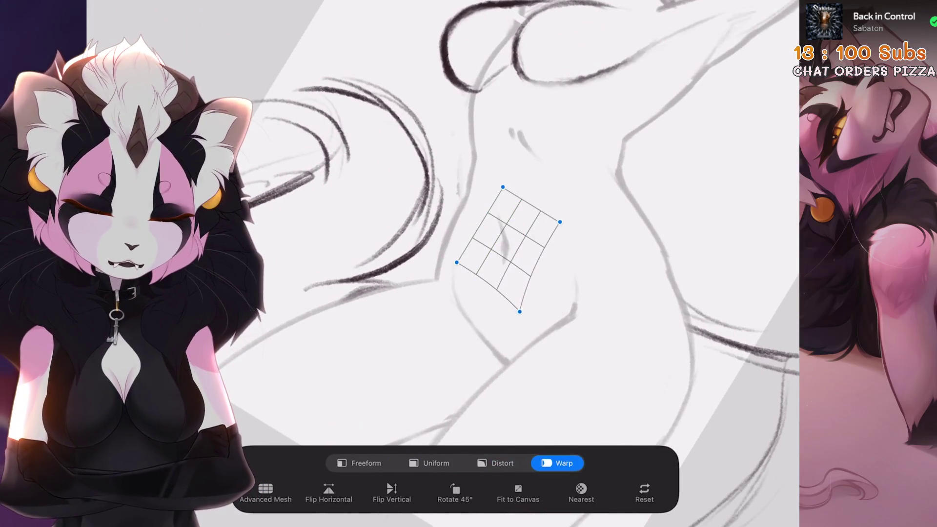
pyautogui.click(429, 463)
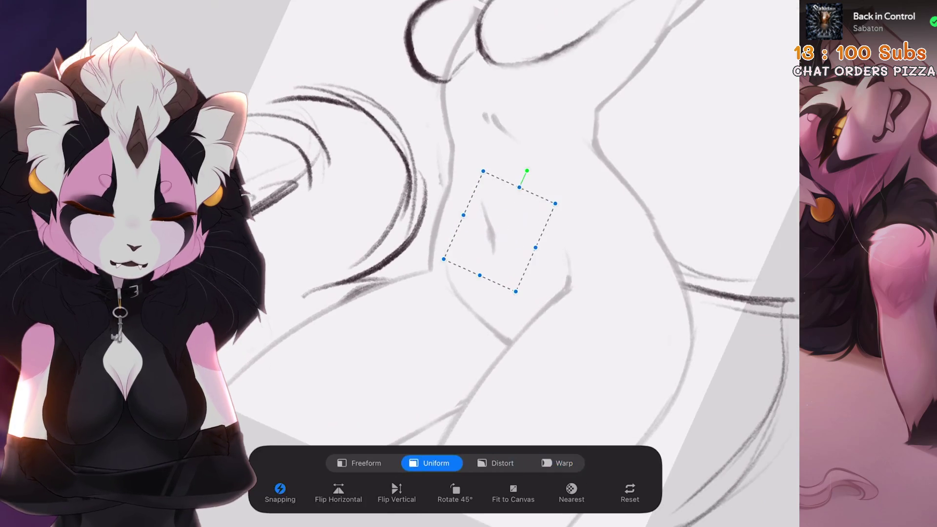
pyautogui.scroll(-5, 487, 243)
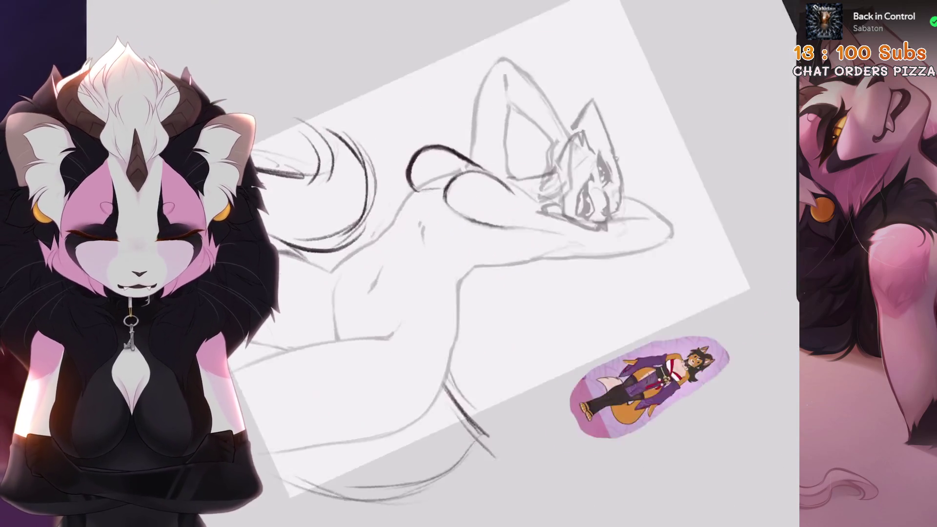
pyautogui.scroll(-5, 487, 220)
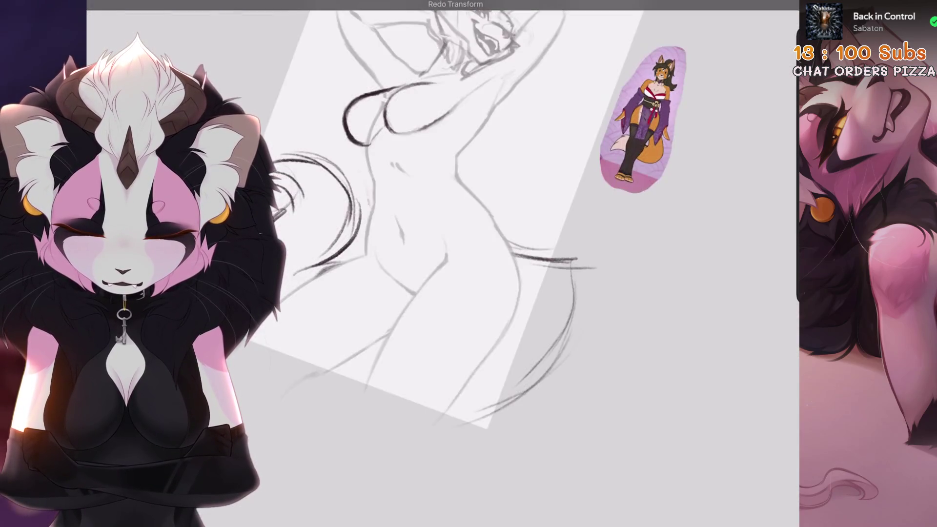
pyautogui.scroll(-3, 491, 224)
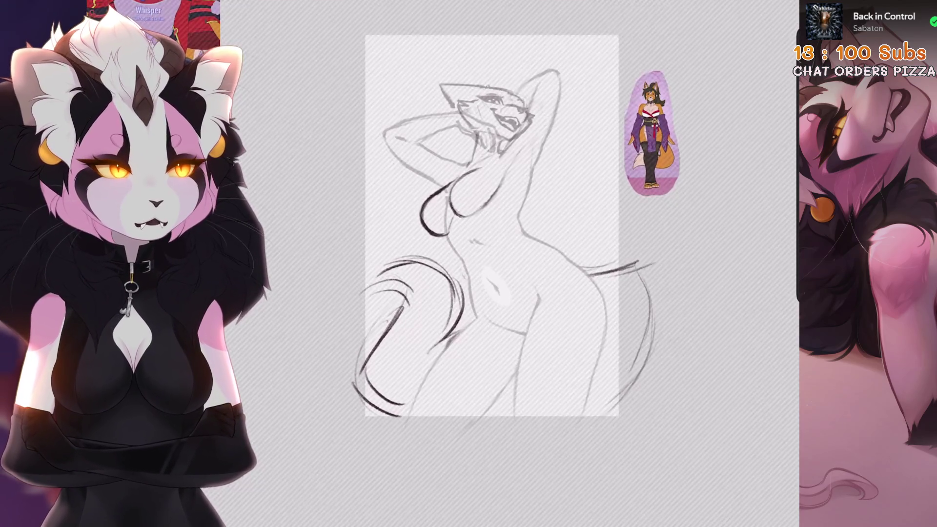
pyautogui.hotkey('ctrl', 'shift', 'z')
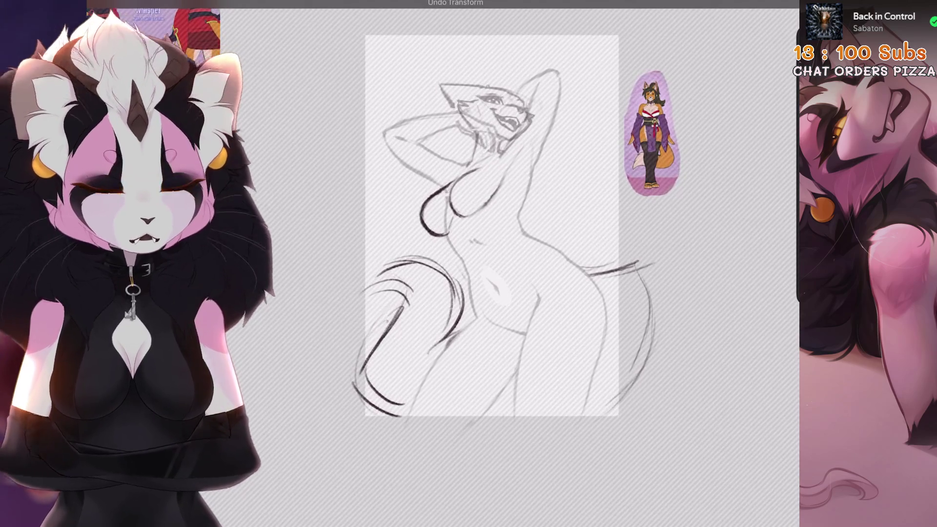
pyautogui.scroll(-1, 488, 224)
pyautogui.press('l')
pyautogui.scroll(-1, 391, 268)
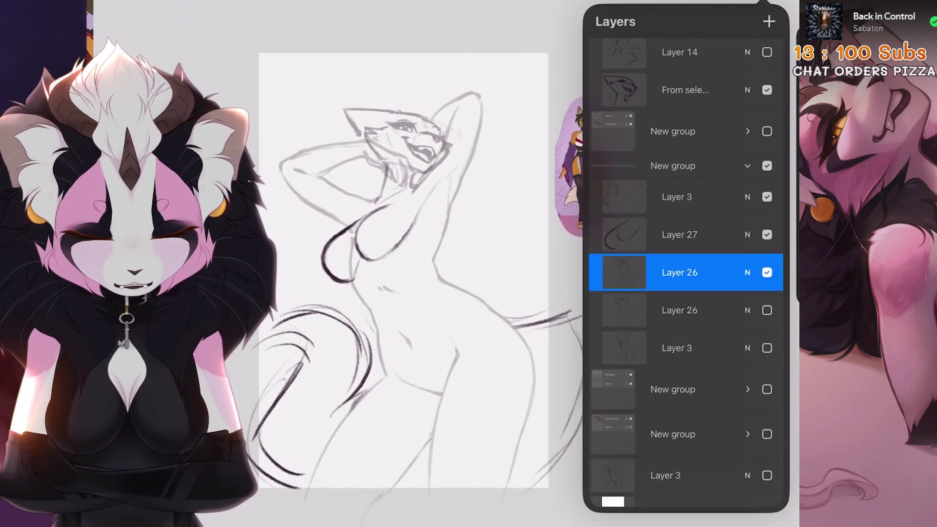
pyautogui.hotkey('ctrl', 'z')
pyautogui.hotkey('ctrl', 'z')
pyautogui.hotkey('ctrl', 'z')
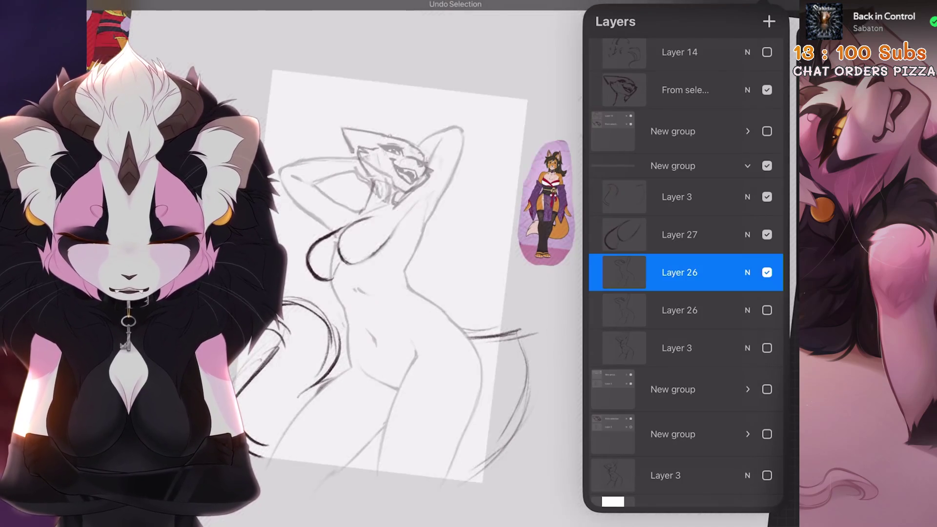
pyautogui.hotkey('ctrl', 'z')
pyautogui.hotkey('ctrl', 'z')
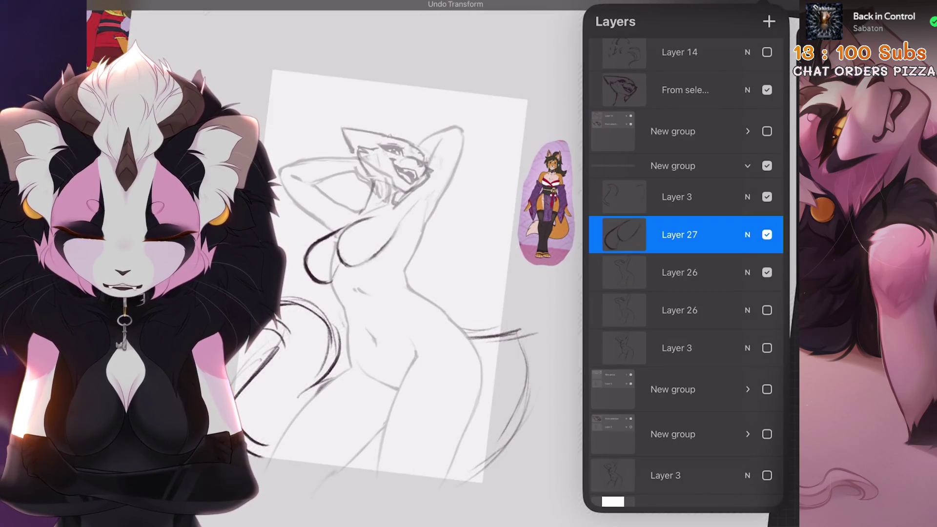
pyautogui.scroll(1, 439, 264)
pyautogui.press('l')
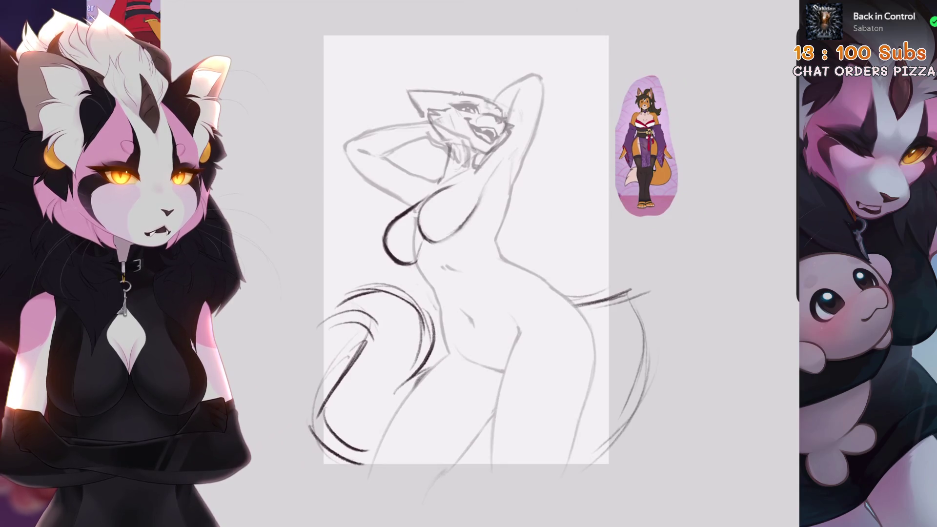
pyautogui.press('l')
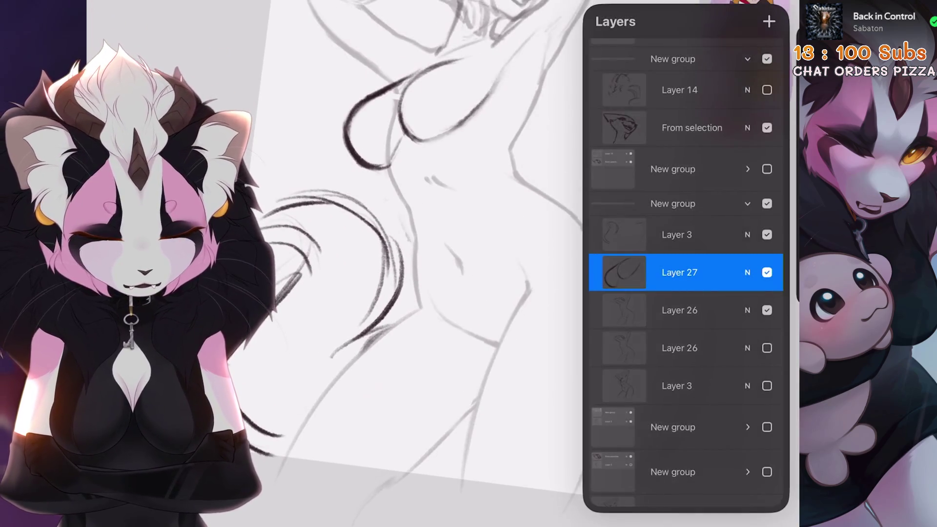
# Step: Lasso the small belly mark on Layer 26 and rotate it with a Uniform transform
pyautogui.click(679, 310)
pyautogui.press('s')
pyautogui.moveTo(446, 209); pyautogui.dragTo(458, 219)
pyautogui.press('v')
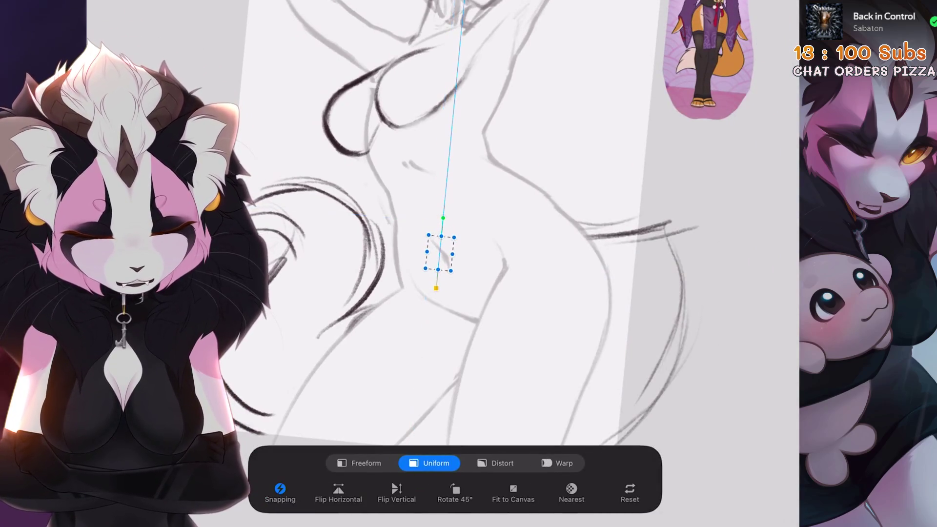
pyautogui.scroll(-3, 469, 234)
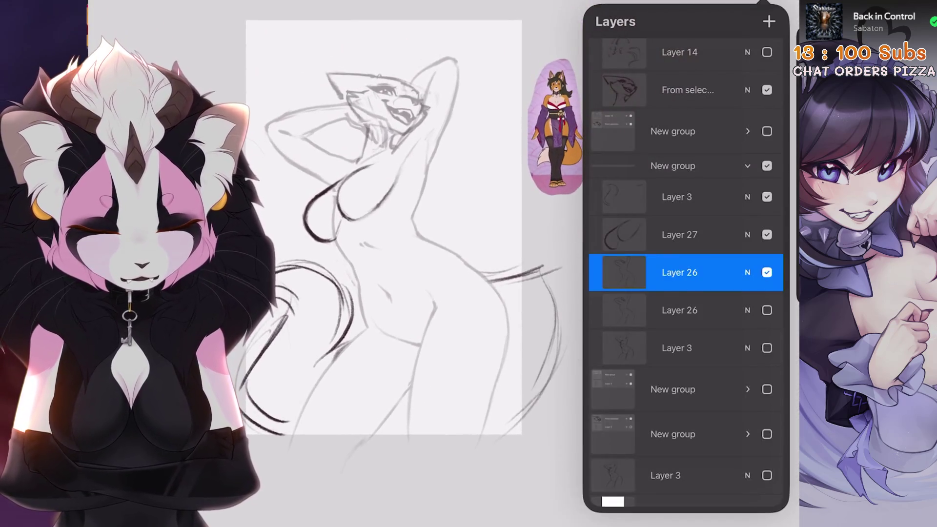
# Step: Select the second Layer 26 and swap visibility between the two Layer 26 copies
pyautogui.click(679, 310)
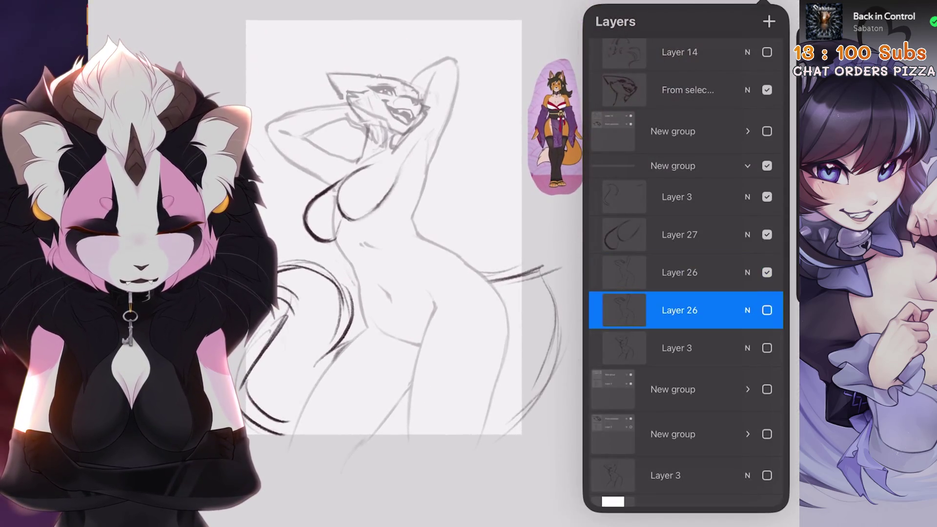
pyautogui.click(766, 272)
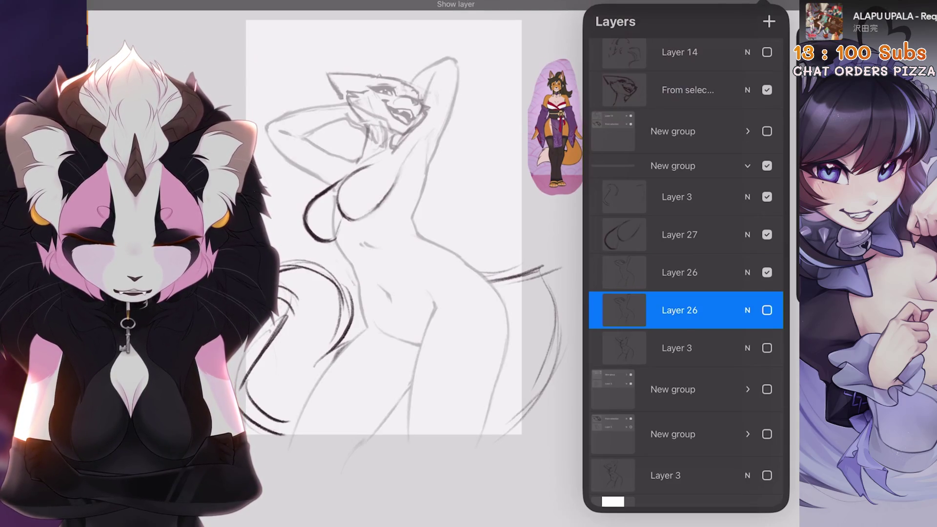
pyautogui.click(766, 310)
pyautogui.press('s')
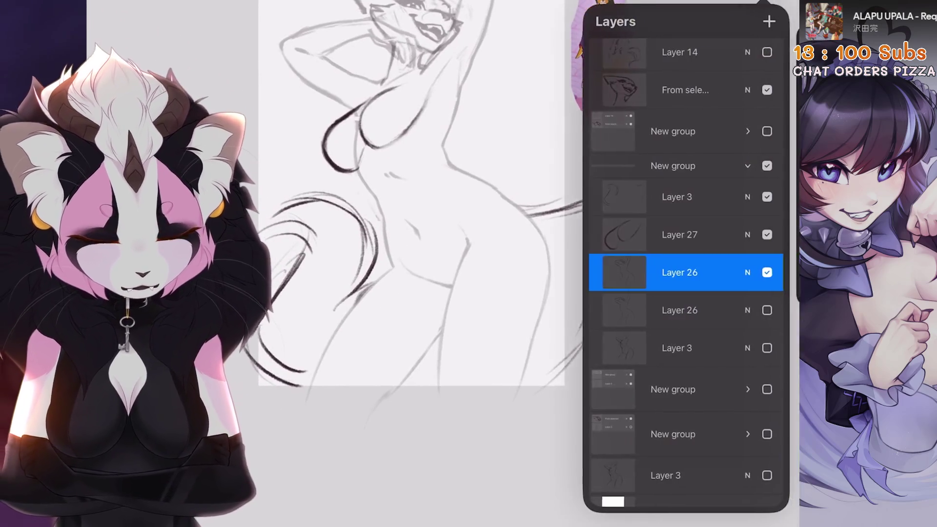
# Step: Toggle the sketch groups and Layer 3 on and off to compare, ending with the sketch group shown
pyautogui.click(673, 193)
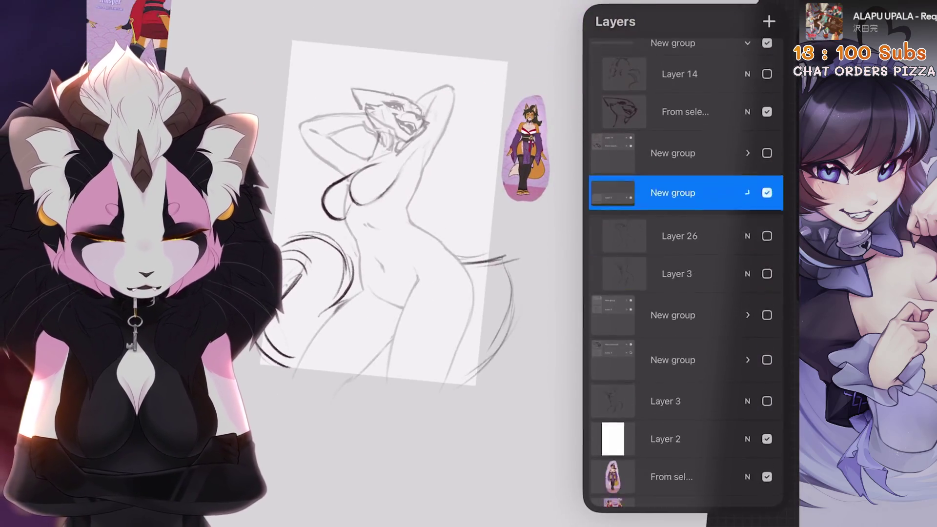
pyautogui.click(766, 211)
pyautogui.click(766, 341)
pyautogui.click(766, 342)
pyautogui.click(766, 300)
pyautogui.click(766, 300)
pyautogui.click(767, 341)
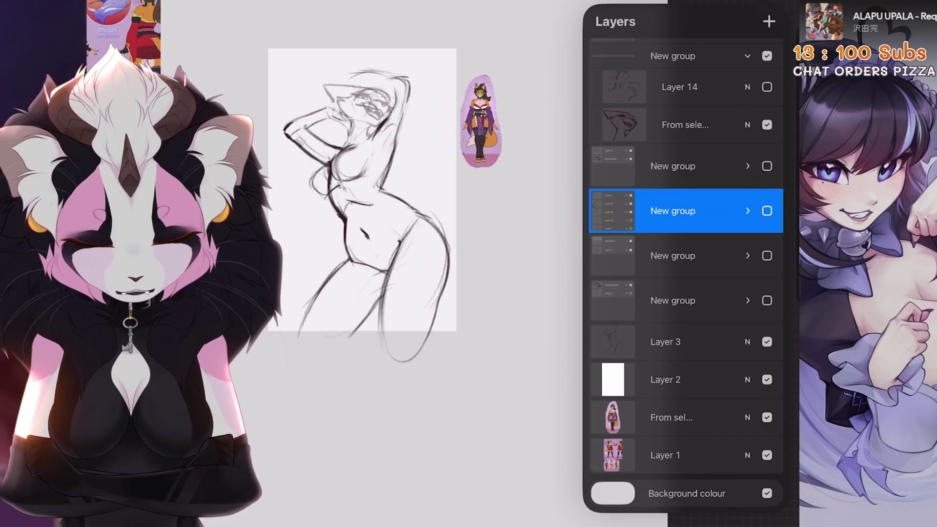
pyautogui.click(767, 341)
pyautogui.click(766, 210)
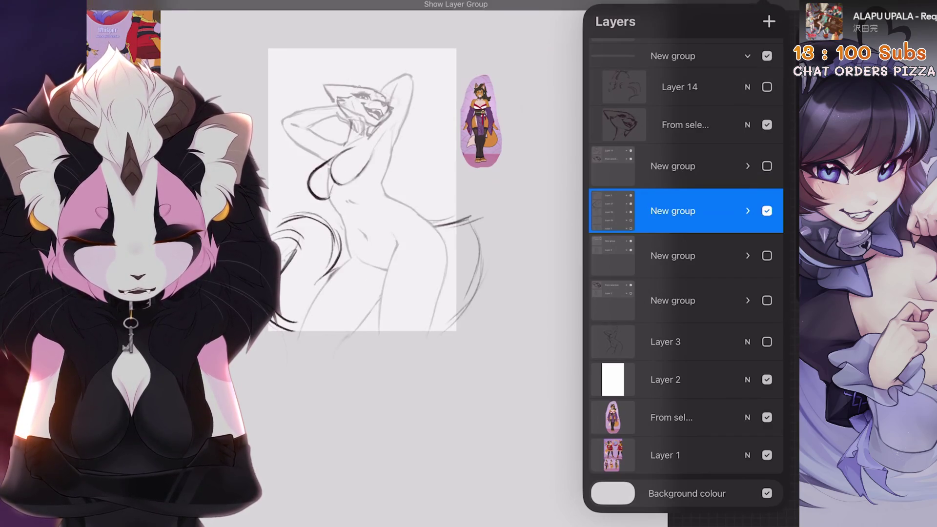
# Step: Expand the sketch group, hide Layer 26, and show the lower Layer 3 sketch
pyautogui.click(747, 211)
pyautogui.scroll(3, 362, 190)
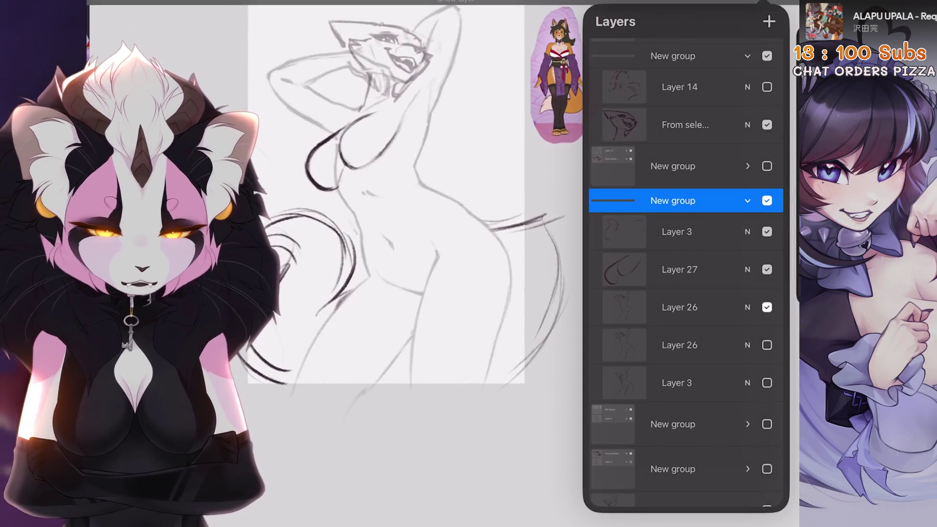
pyautogui.click(766, 307)
pyautogui.click(766, 382)
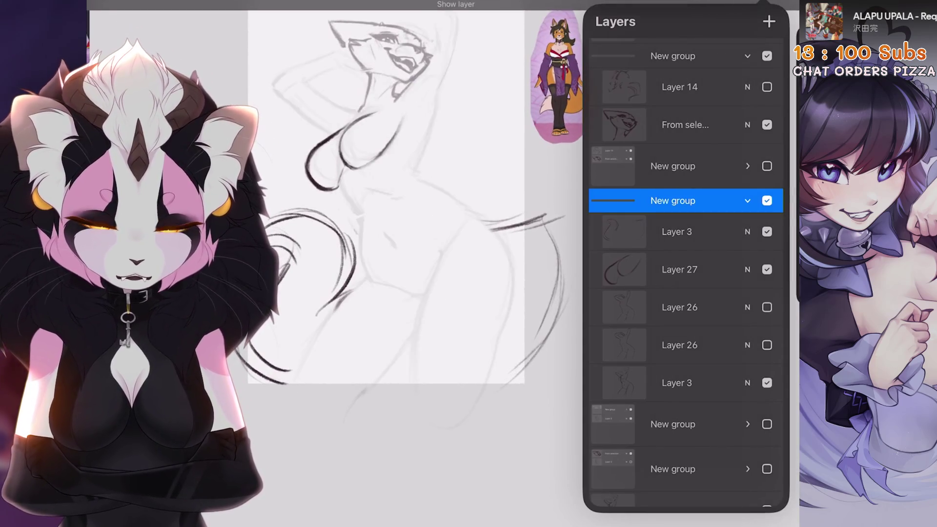
pyautogui.scroll(-2, 380, 210)
# Step: Flick Layer 26 on and off to compare, leaving it visible and selected
pyautogui.click(766, 307)
pyautogui.click(766, 306)
pyautogui.click(766, 307)
pyautogui.click(766, 307)
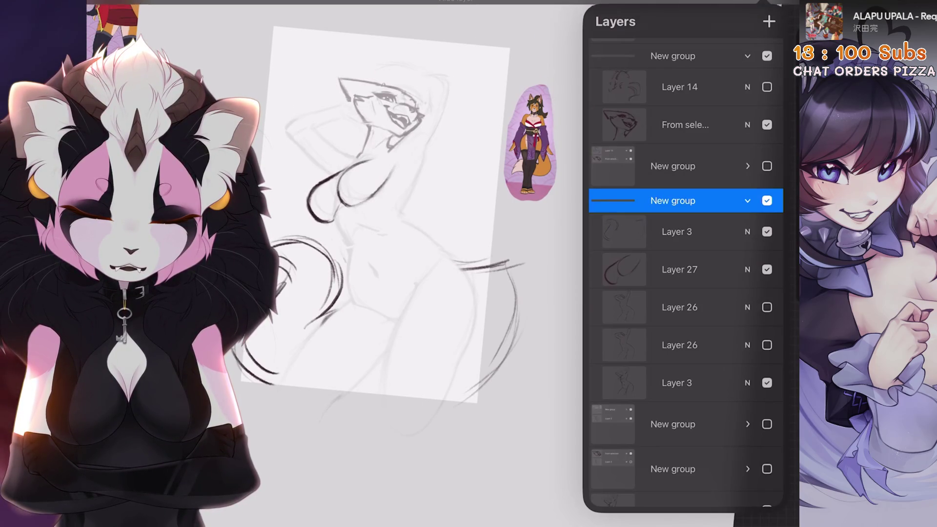
pyautogui.click(766, 307)
pyautogui.click(767, 307)
pyautogui.click(766, 307)
pyautogui.click(766, 307)
pyautogui.click(767, 307)
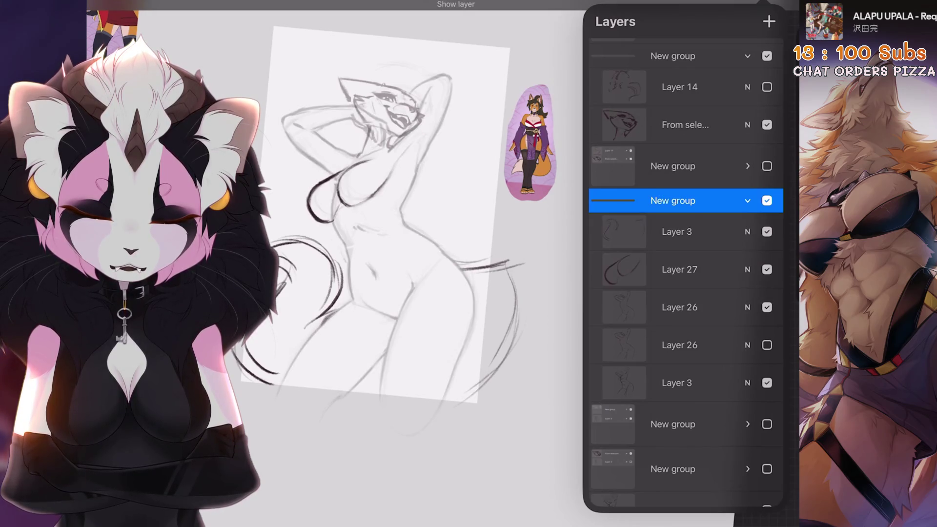
pyautogui.click(679, 307)
pyautogui.scroll(5, 425, 205)
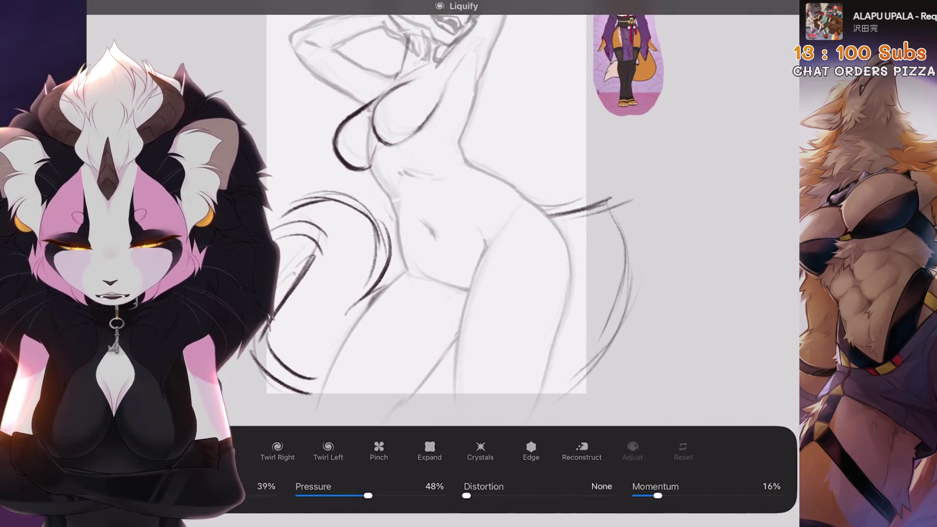
# Step: Push the hip curve, torso outline and raised arm outline with the liquify Push warp
pyautogui.scroll(2, 430, 214)
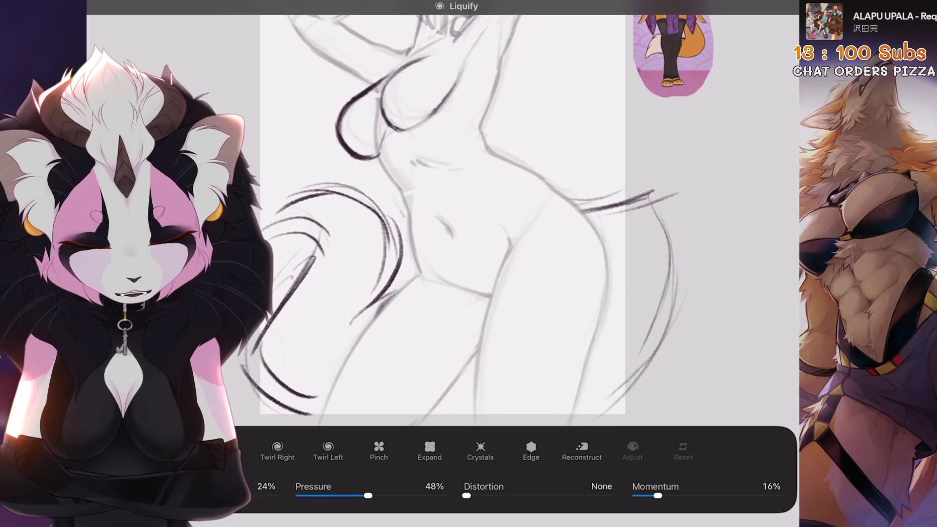
pyautogui.moveTo(500, 292); pyautogui.dragTo(507, 266)
pyautogui.scroll(1, 499, 214)
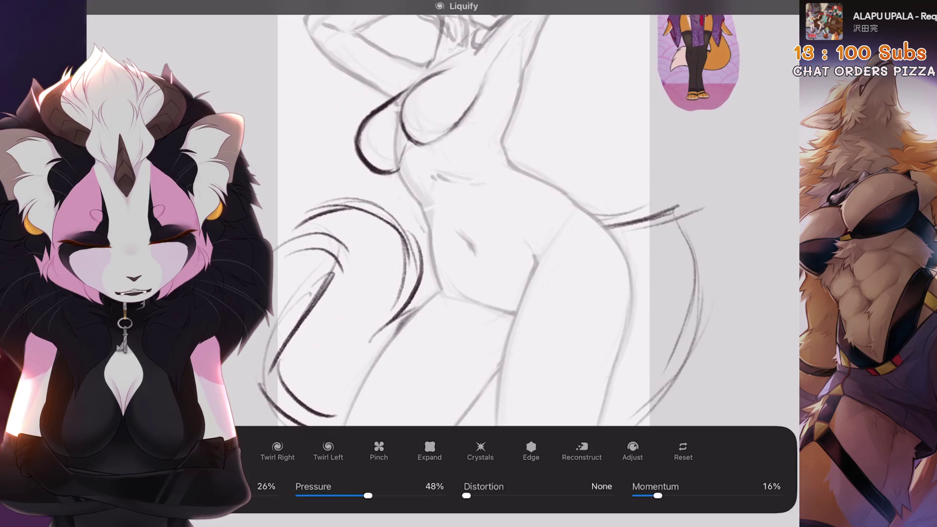
pyautogui.scroll(1, 536, 219)
pyautogui.moveTo(471, 222); pyautogui.dragTo(468, 220)
pyautogui.scroll(-3, 508, 219)
pyautogui.scroll(2, 507, 219)
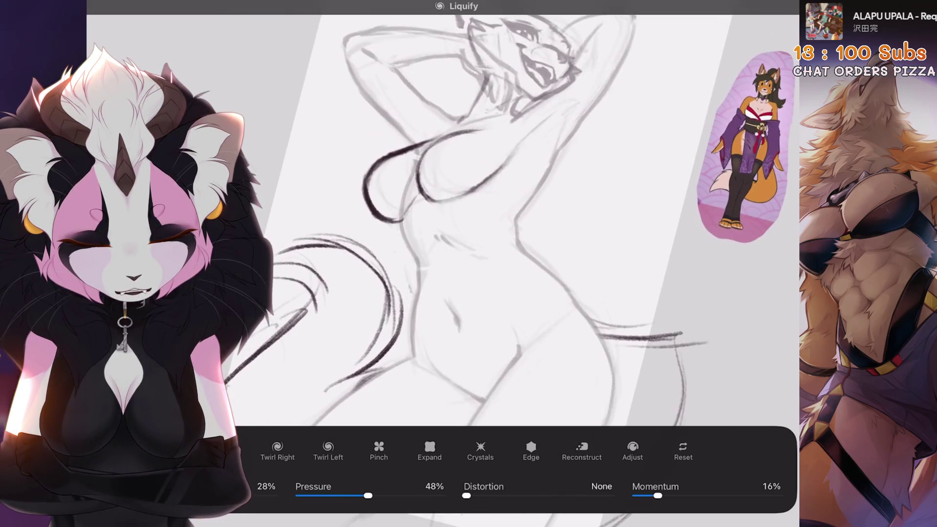
pyautogui.scroll(-1, 507, 220)
pyautogui.moveTo(534, 181); pyautogui.dragTo(539, 185)
pyautogui.moveTo(552, 149); pyautogui.dragTo(556, 153)
pyautogui.scroll(1, 508, 220)
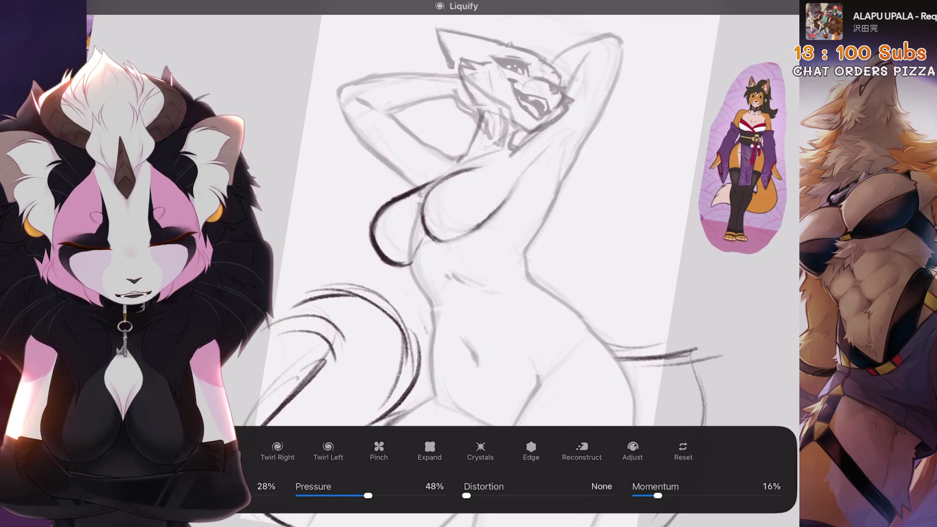
pyautogui.scroll(-2, 507, 219)
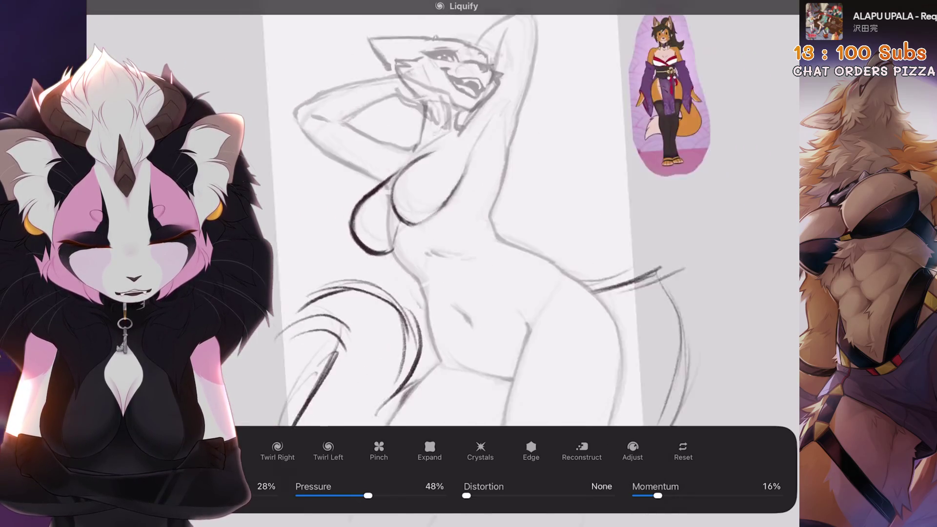
# Step: Tilt the view and nudge nearby lower-body sketch lines with a small Push warp
pyautogui.moveTo(503, 268); pyautogui.dragTo(507, 271)
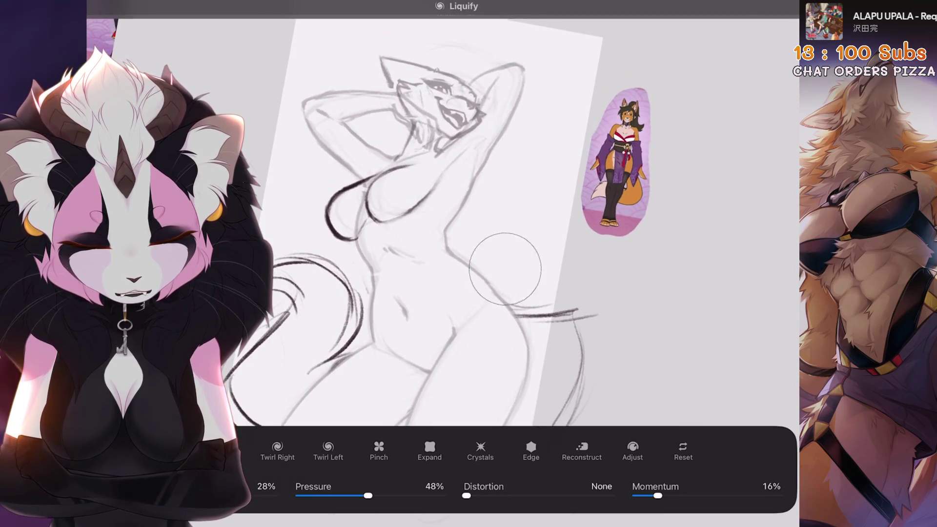
pyautogui.scroll(-2, 454, 220)
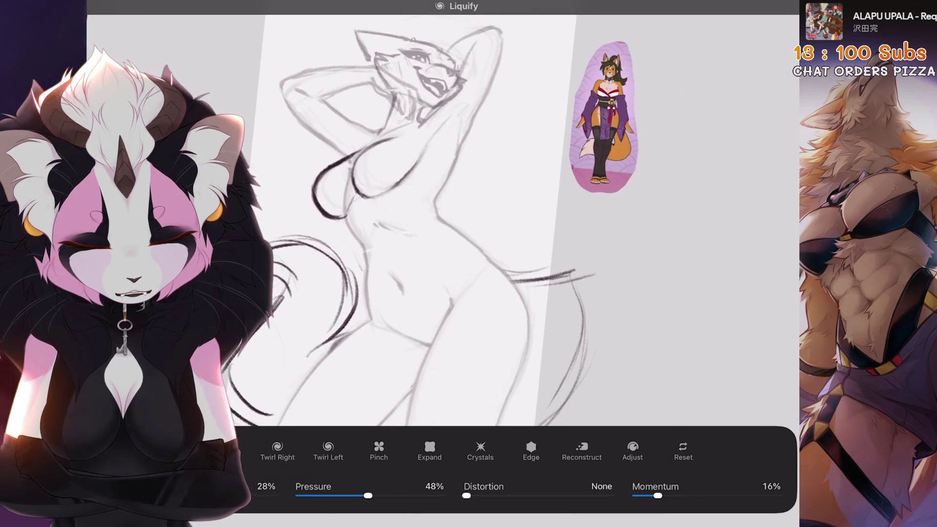
pyautogui.scroll(-2, 439, 219)
pyautogui.scroll(5, 439, 219)
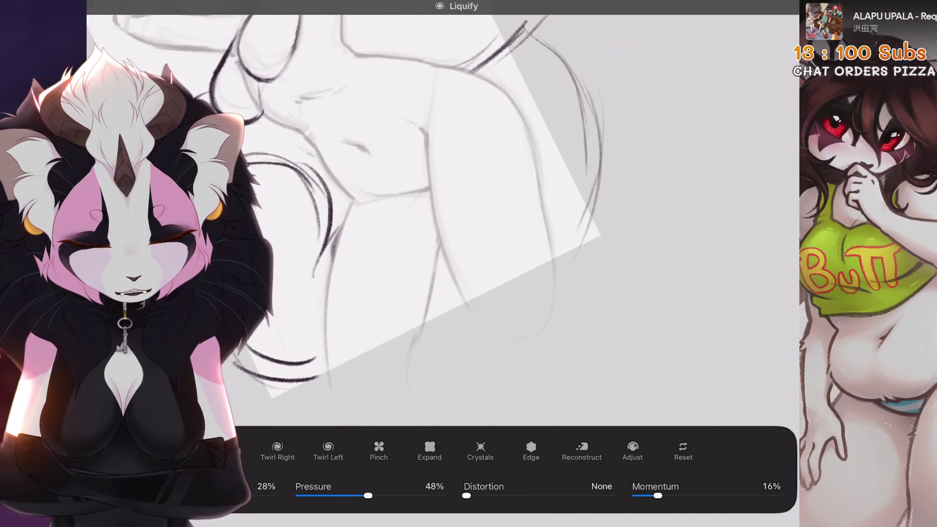
pyautogui.hscroll(2, 439, 220)
pyautogui.click(459, 300)
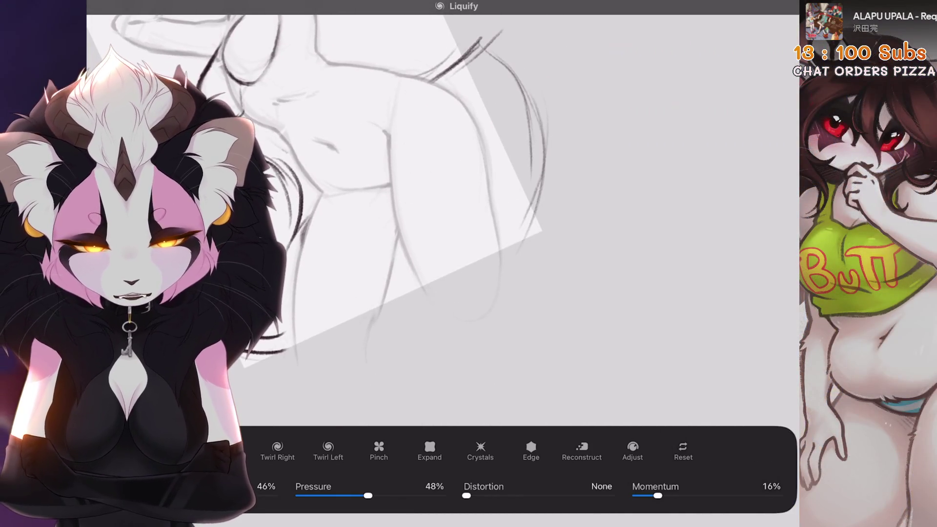
pyautogui.scroll(2, 439, 220)
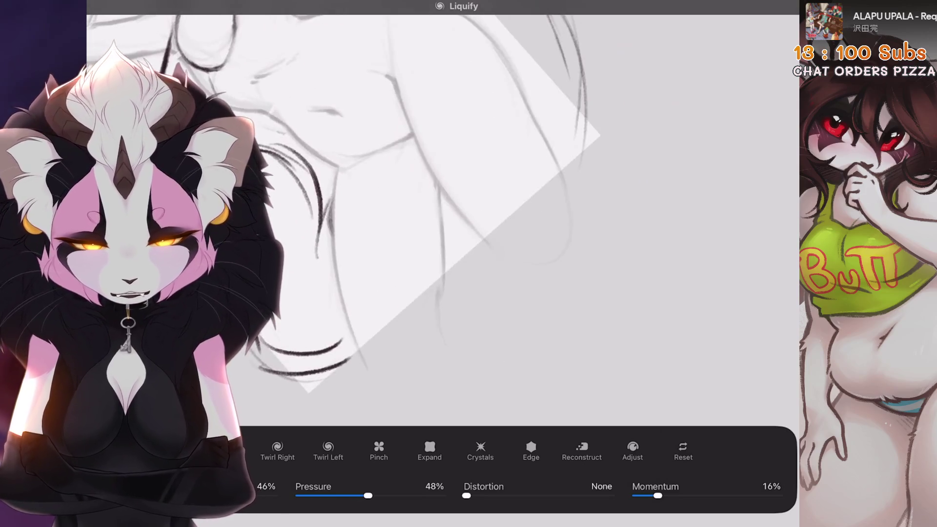
pyautogui.scroll(-5, 439, 220)
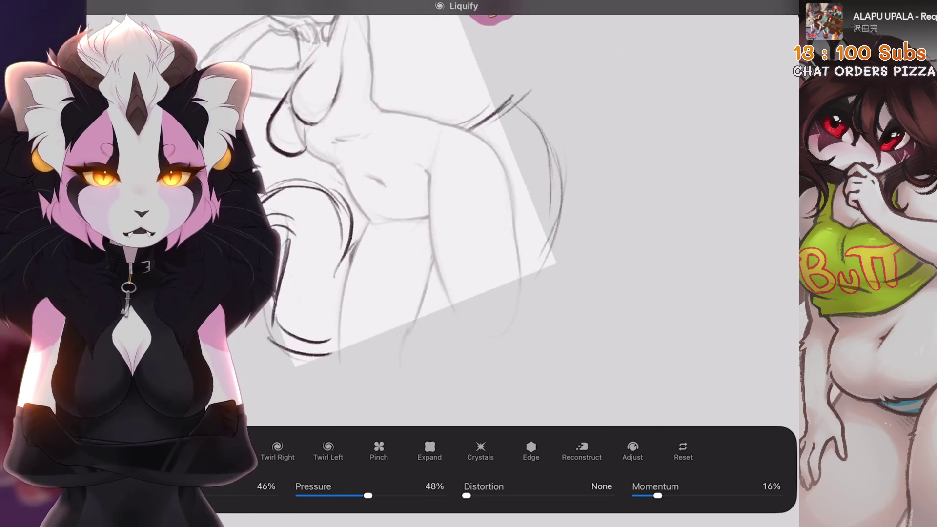
pyautogui.scroll(5, 439, 219)
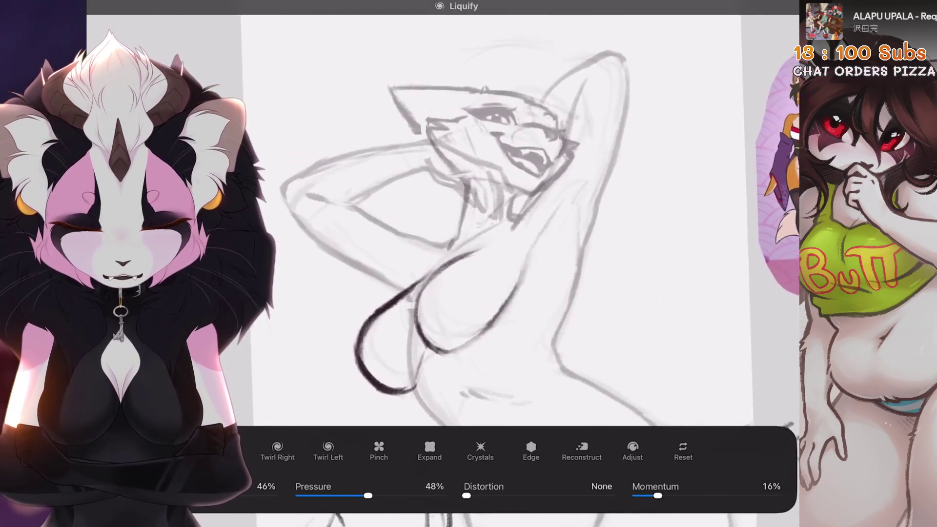
pyautogui.scroll(4, 439, 220)
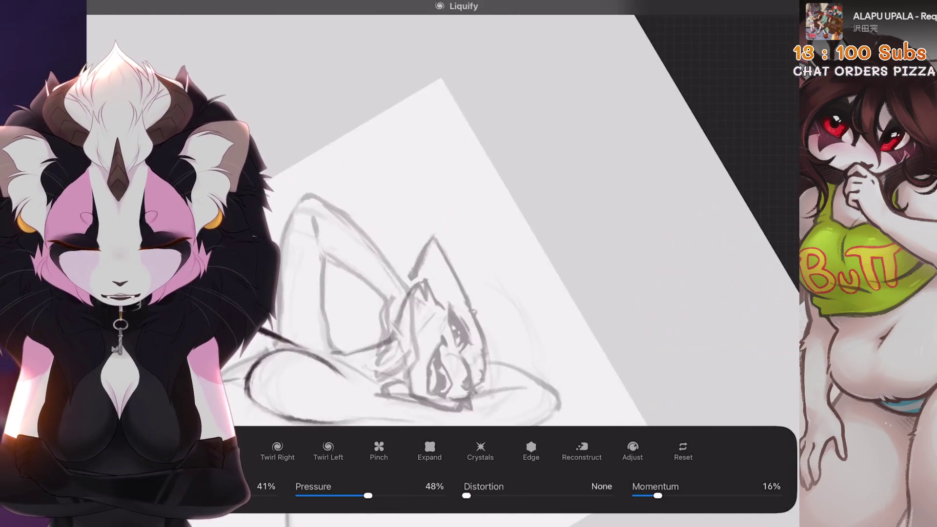
pyautogui.scroll(-3, 439, 219)
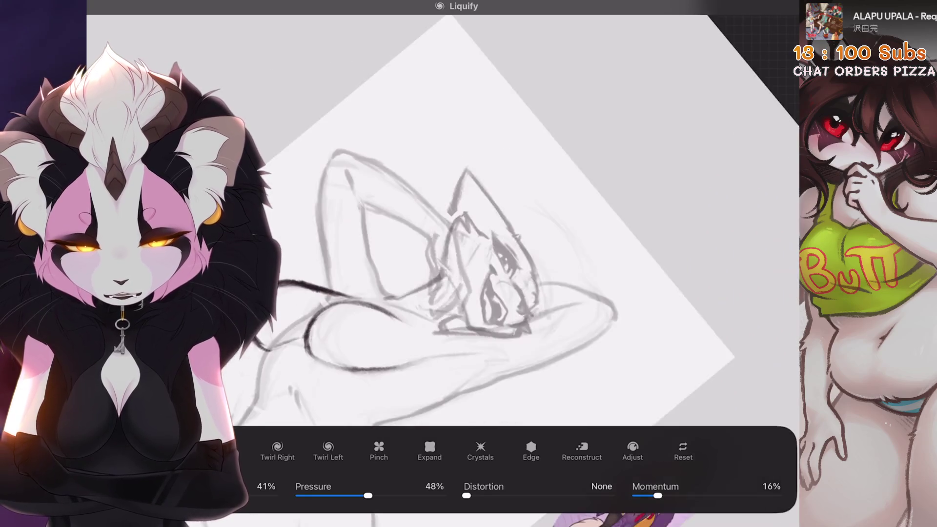
pyautogui.scroll(4, 488, 220)
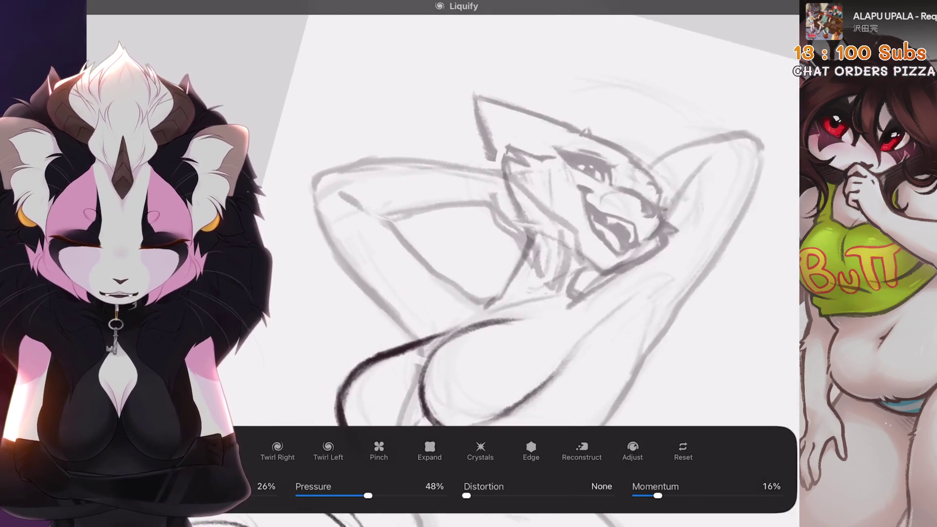
# Step: Switch the liquify warp to Expand mode and adjust its brush slider
pyautogui.click(430, 449)
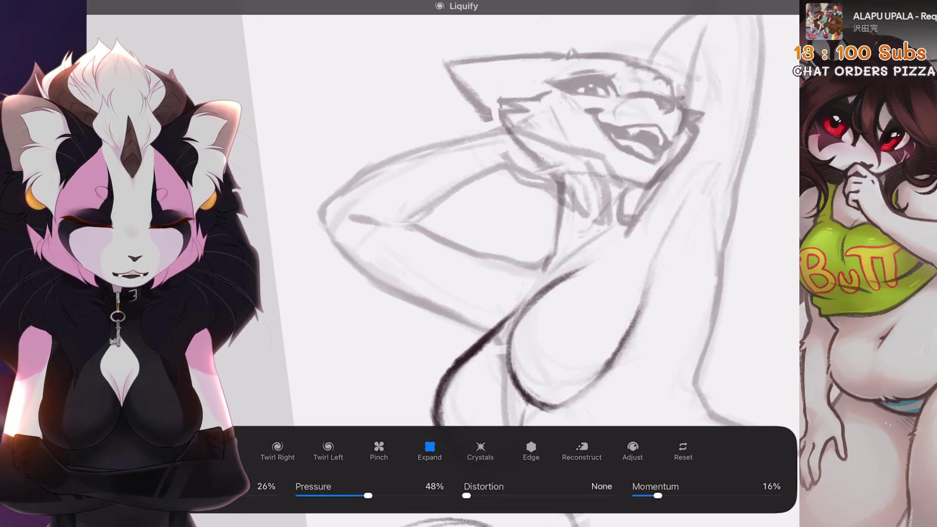
pyautogui.hscroll(5, 439, 220)
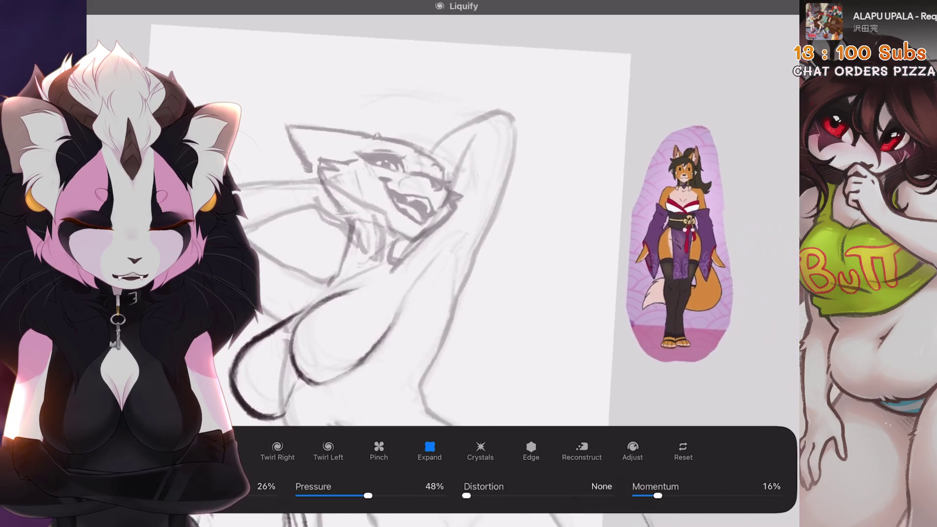
pyautogui.moveTo(166, 495); pyautogui.dragTo(174, 495)
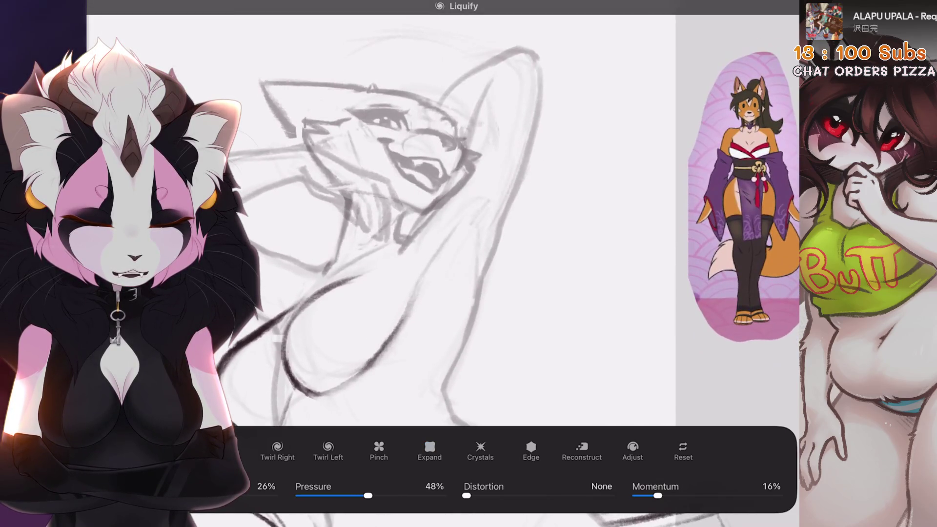
pyautogui.hscroll(3, 439, 220)
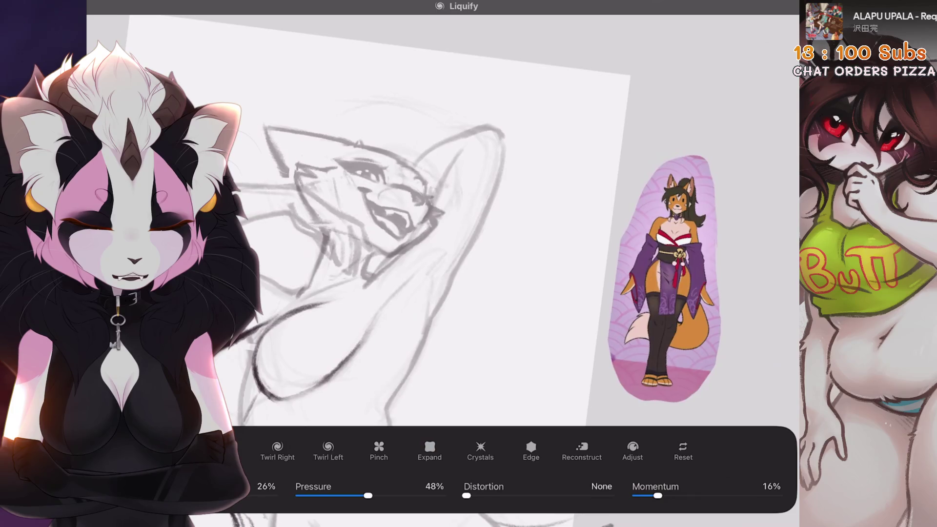
pyautogui.scroll(-3, 439, 219)
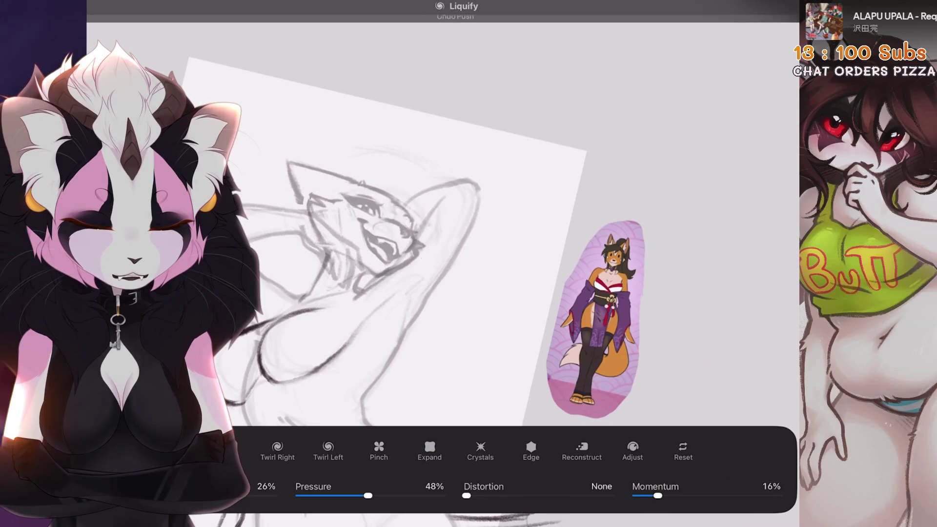
pyautogui.hscroll(-3, 439, 219)
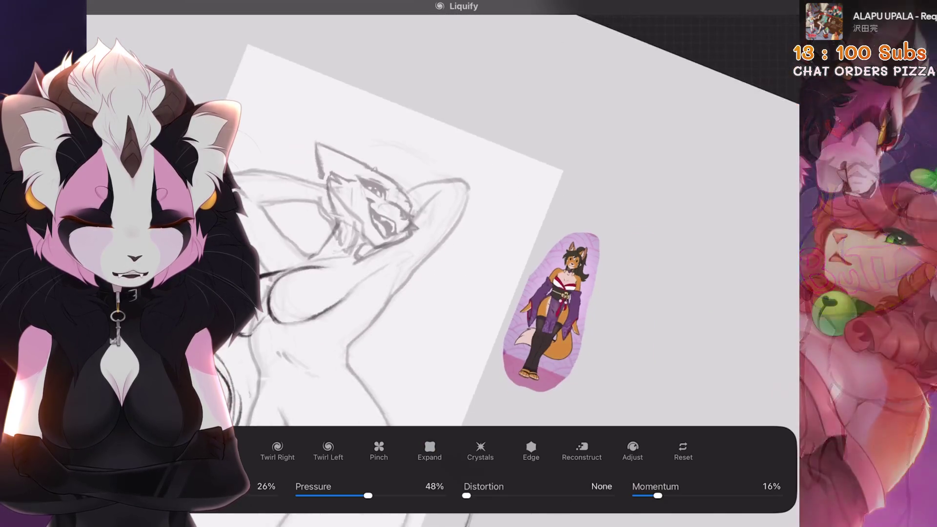
pyautogui.scroll(3, 488, 219)
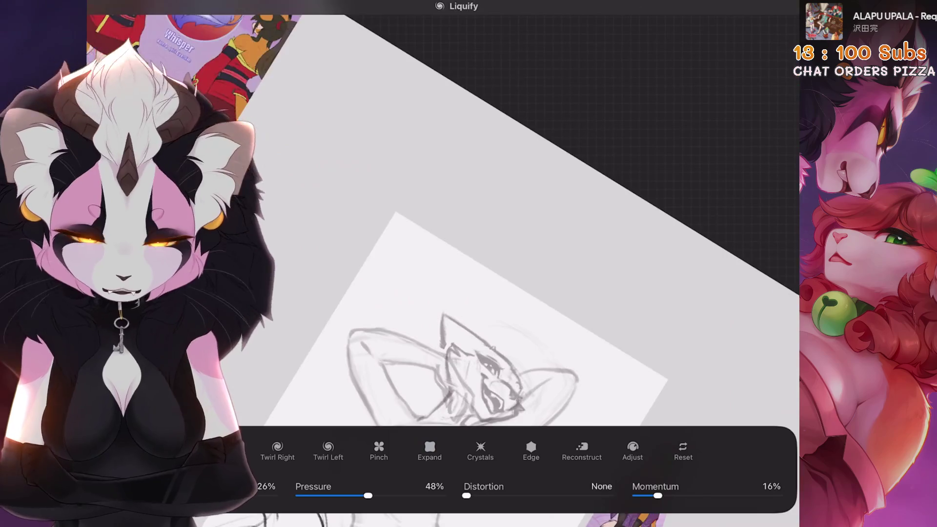
pyautogui.hscroll(-1, 537, 220)
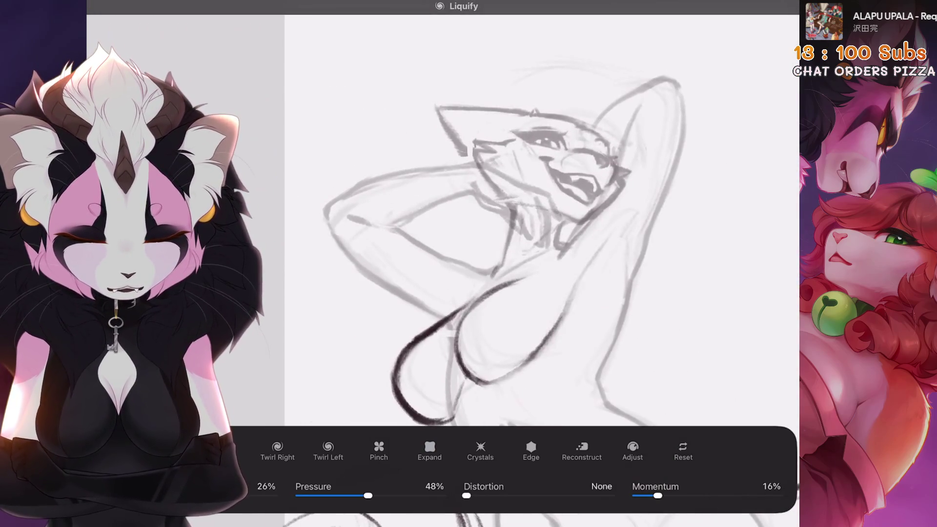
pyautogui.scroll(-3, 537, 219)
pyautogui.scroll(5, 537, 219)
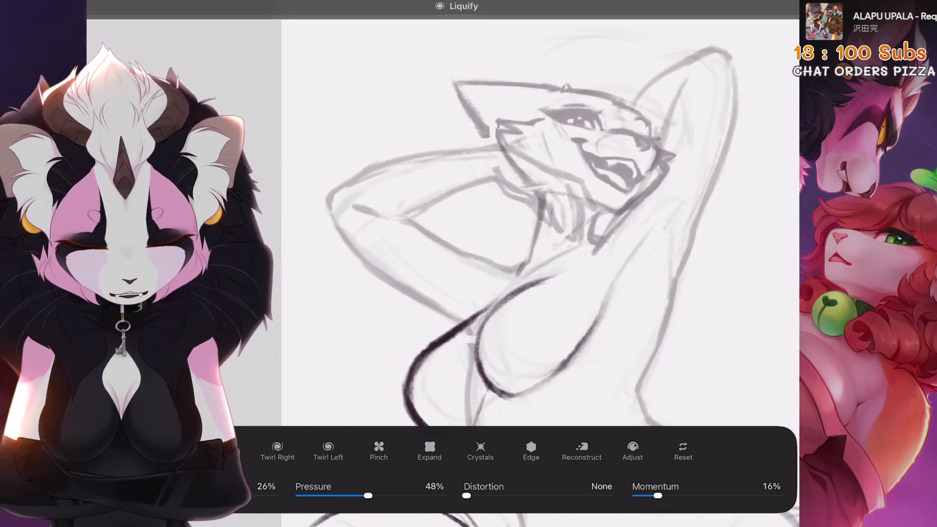
pyautogui.scroll(-5, 468, 263)
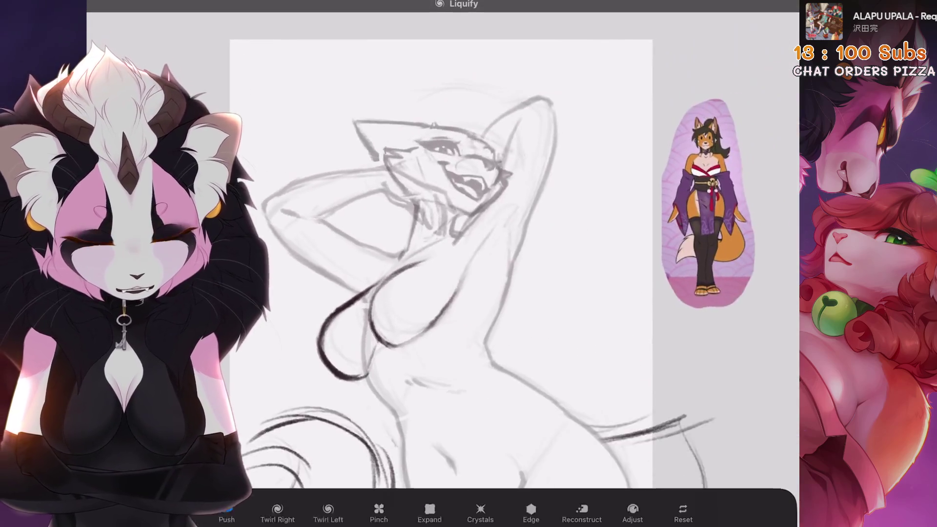
# Step: Undo the last warp to compare, then redo it to keep the change
pyautogui.hotkey('ctrl', 'z')
pyautogui.hotkey('ctrl', 'shift', 'z')
pyautogui.scroll(-2, 439, 268)
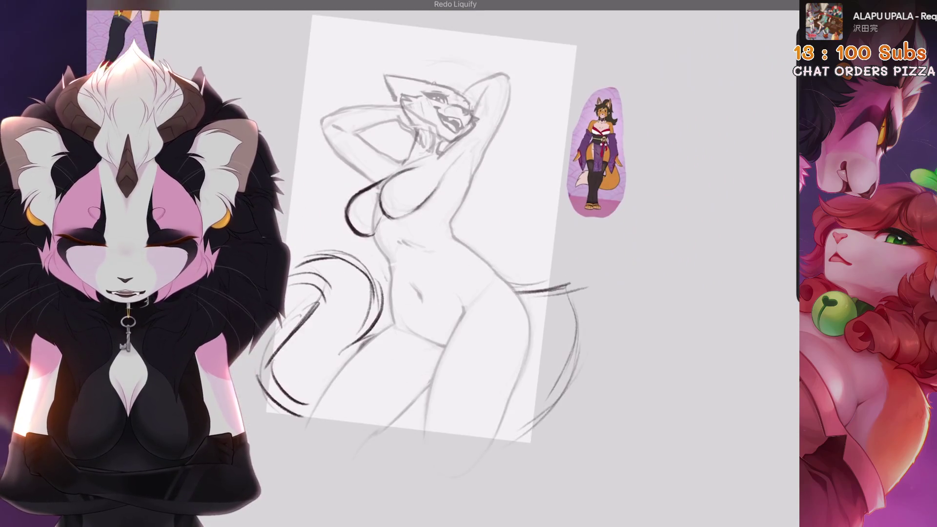
# Step: Toggle Layer 26 off and on to compare, then hide the lower Layer 3 sketch
pyautogui.click(758, 5)
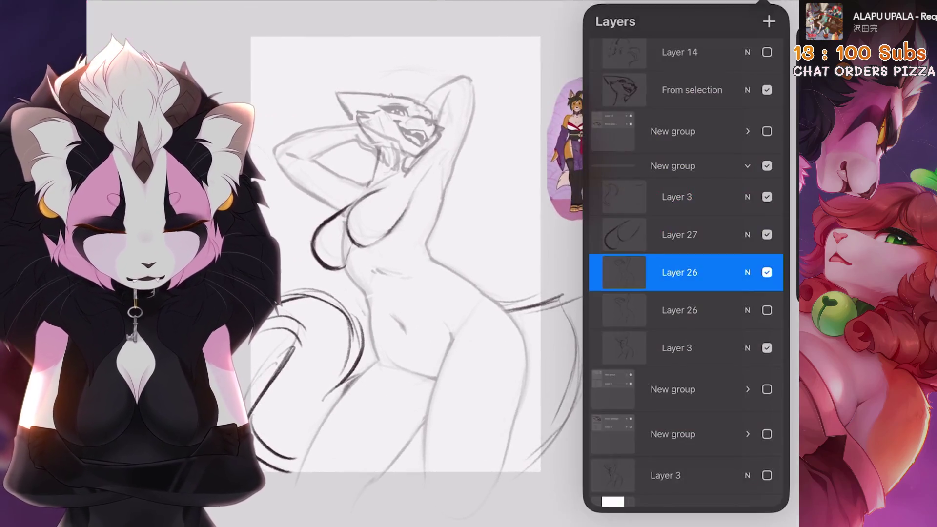
pyautogui.click(767, 272)
pyautogui.click(766, 272)
pyautogui.scroll(-2, 390, 254)
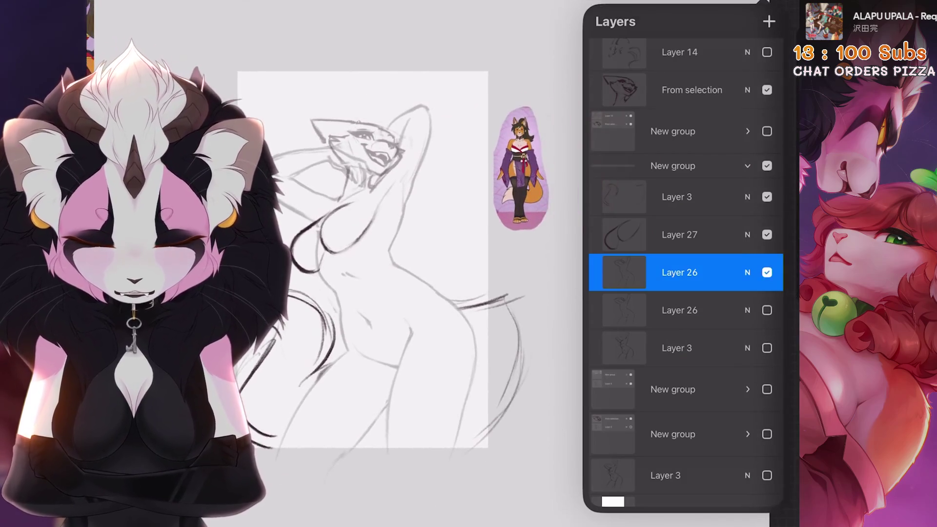
pyautogui.click(766, 272)
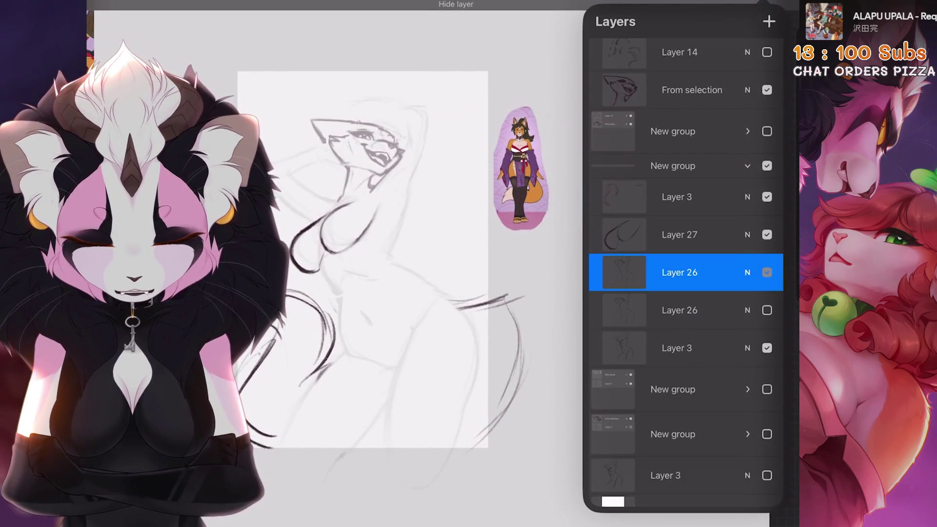
pyautogui.click(766, 272)
pyautogui.click(677, 348)
pyautogui.click(767, 348)
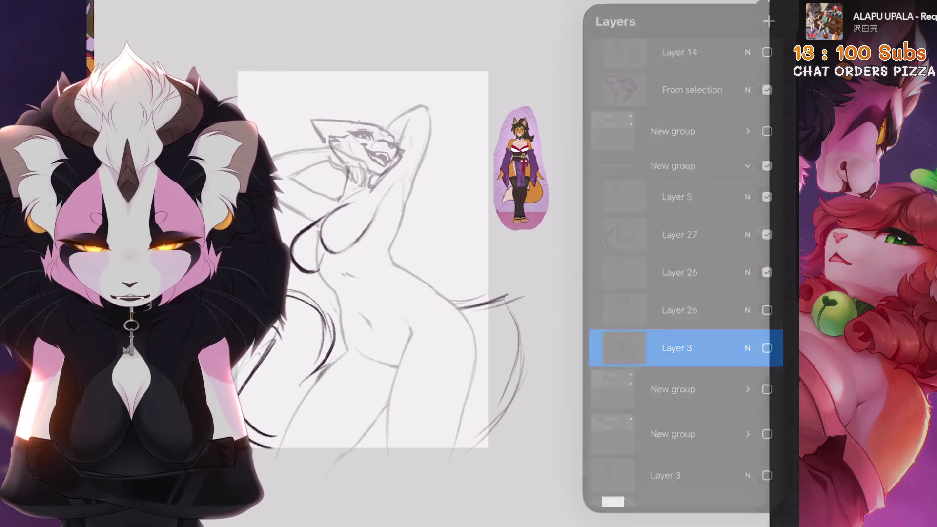
pyautogui.scroll(3, 363, 259)
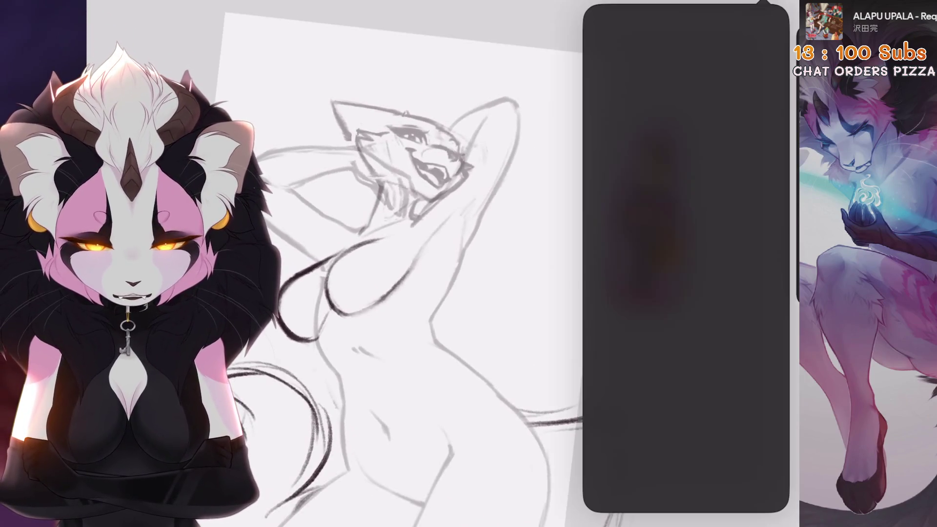
# Step: Make the From selection layer active and close the layers list
pyautogui.click(676, 121)
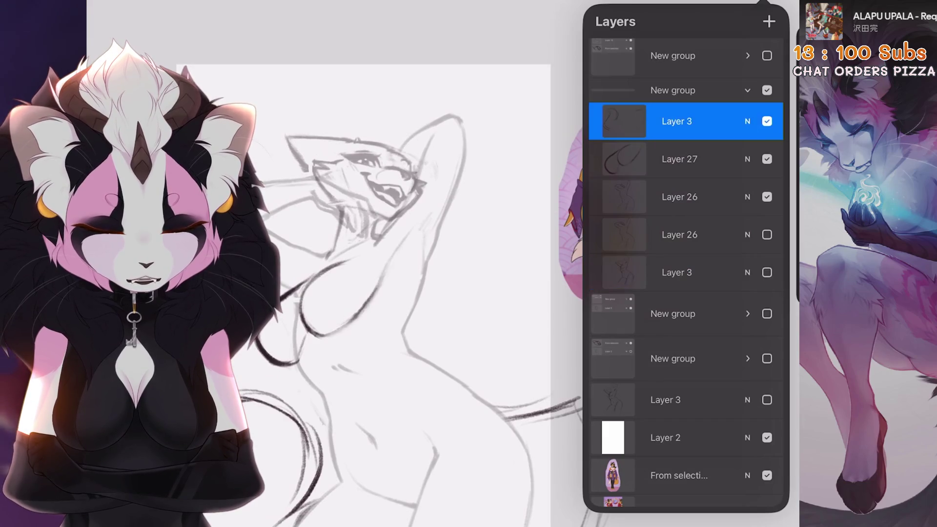
pyautogui.click(679, 197)
pyautogui.scroll(3, 685, 244)
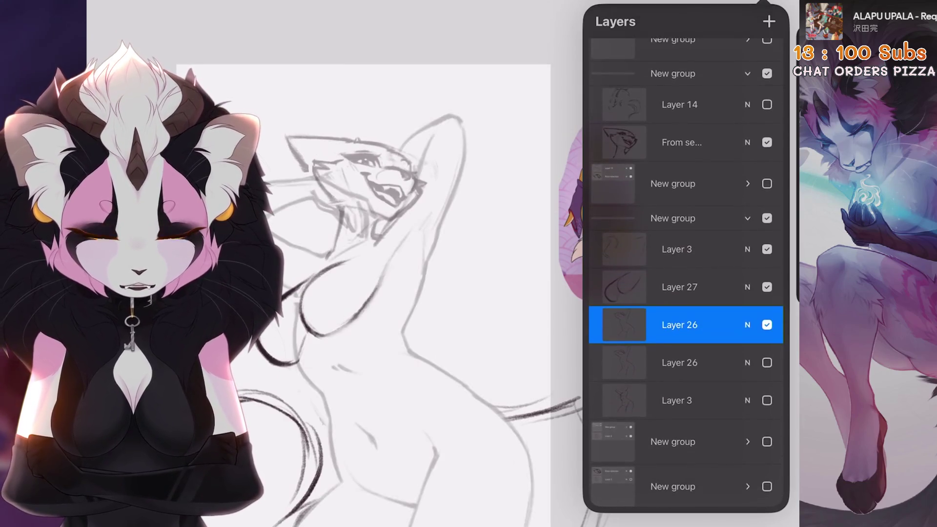
pyautogui.click(681, 142)
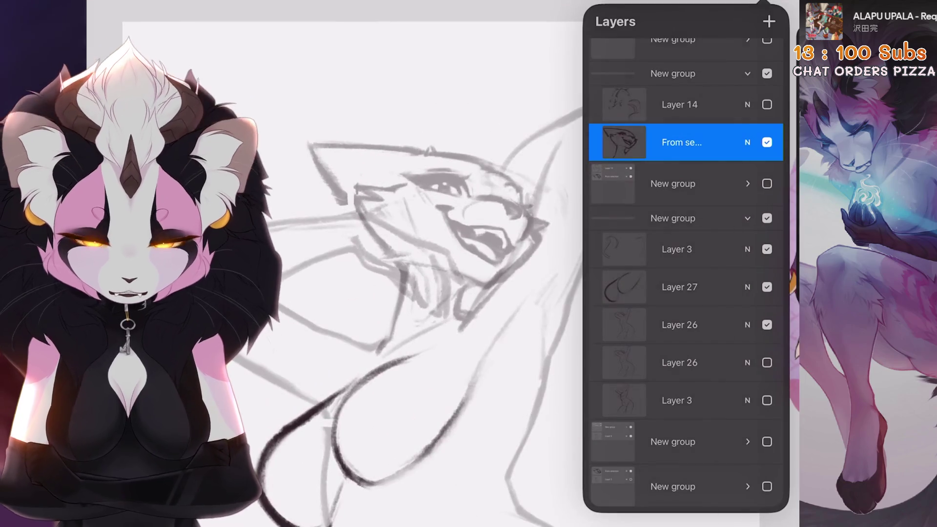
pyautogui.scroll(-2, 391, 292)
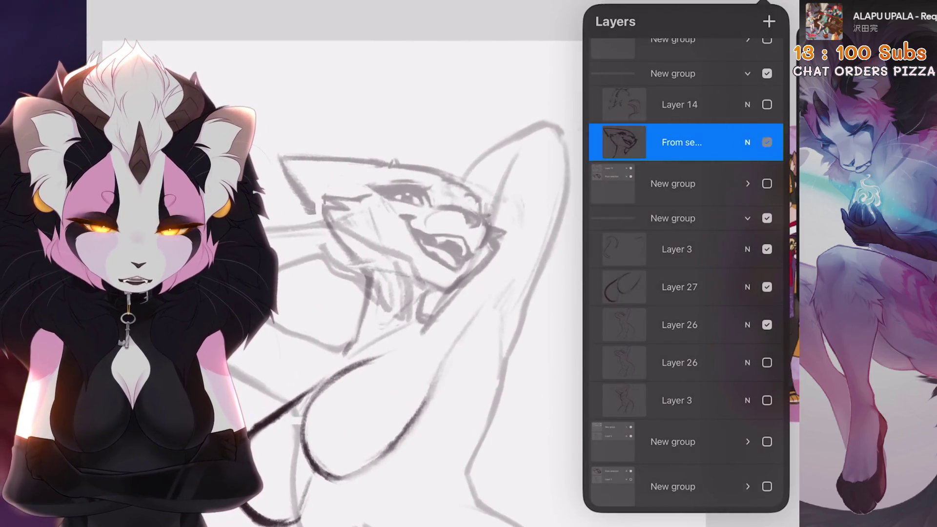
pyautogui.scroll(2, 425, 292)
pyautogui.click(488, 292)
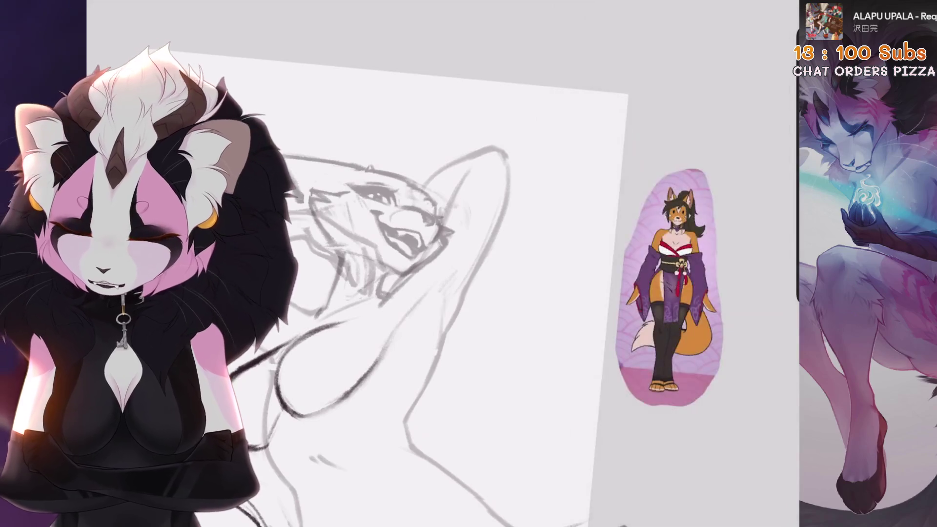
# Step: Erase the old ear and head-top strokes, then undo the erasure to restore them
pyautogui.scroll(2, 488, 293)
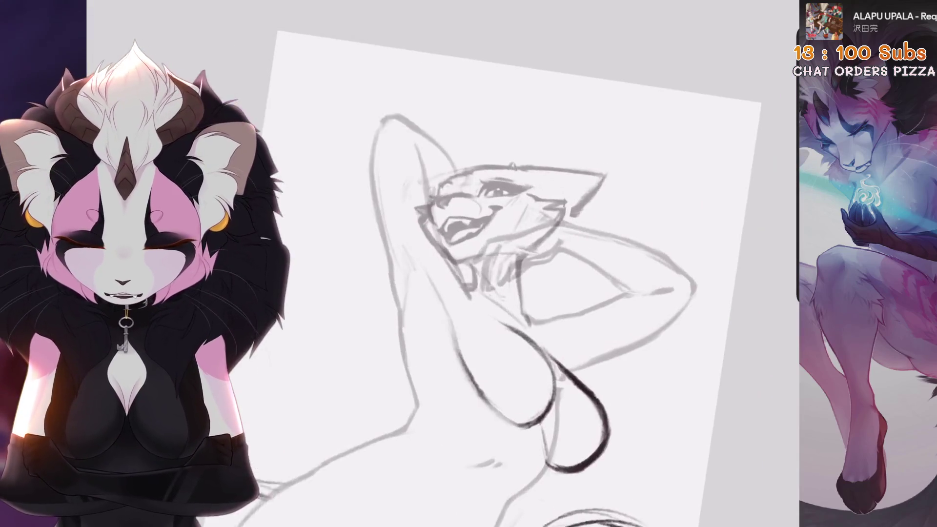
pyautogui.scroll(2, 487, 292)
pyautogui.scroll(-2, 488, 292)
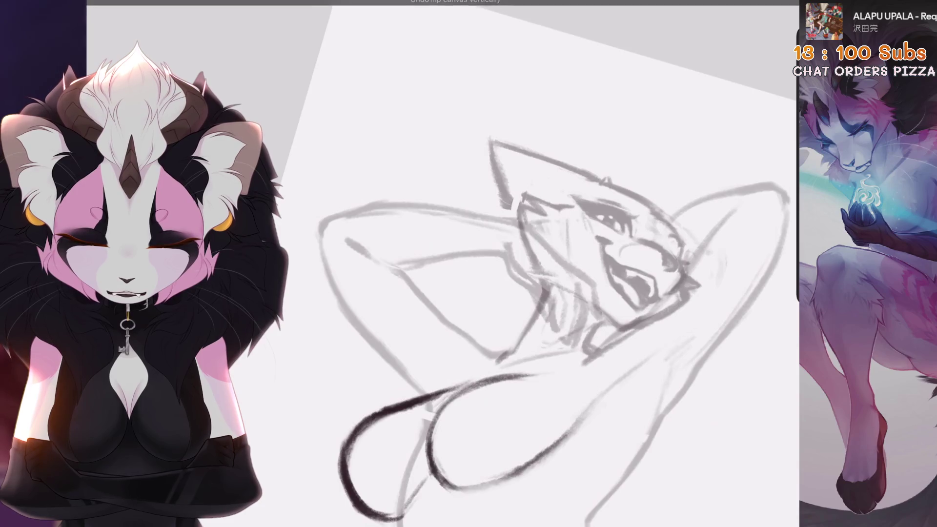
pyautogui.scroll(3, 487, 292)
pyautogui.scroll(2, 488, 293)
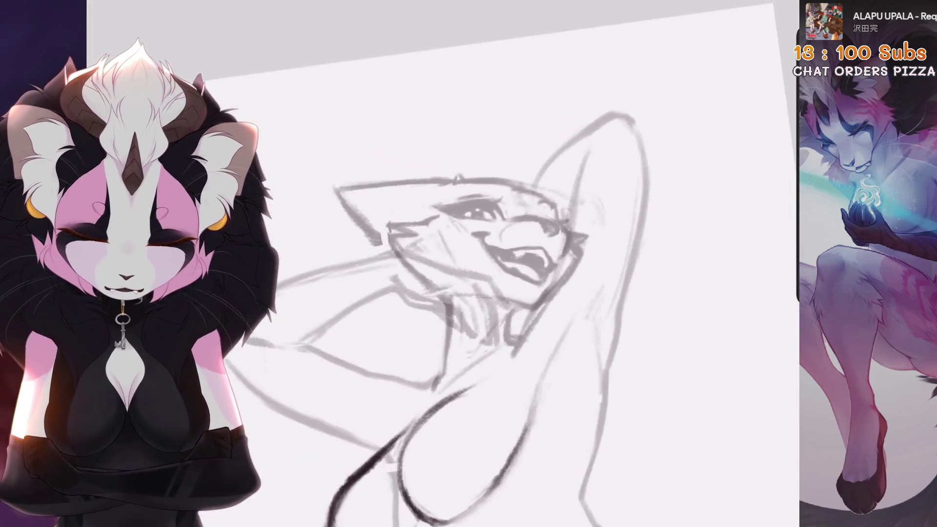
pyautogui.scroll(2, 487, 293)
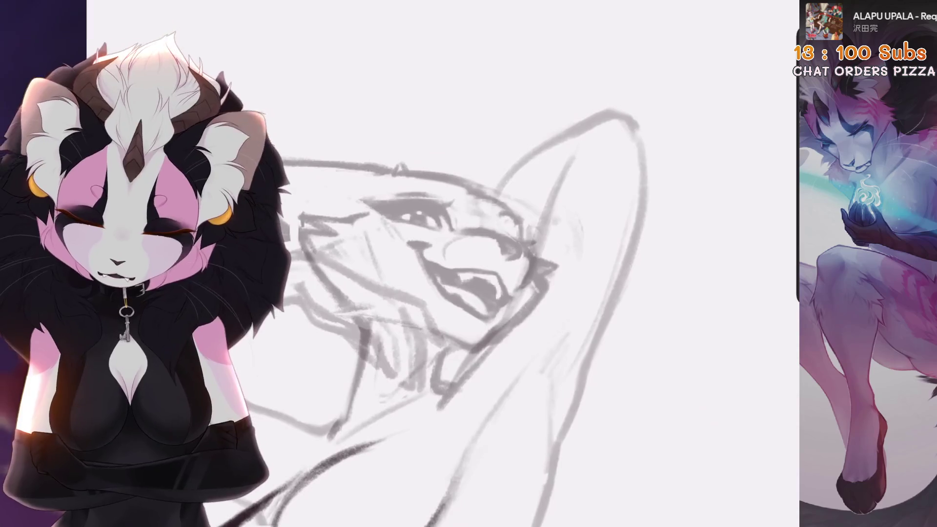
pyautogui.scroll(-1, 488, 292)
pyautogui.scroll(2, 488, 292)
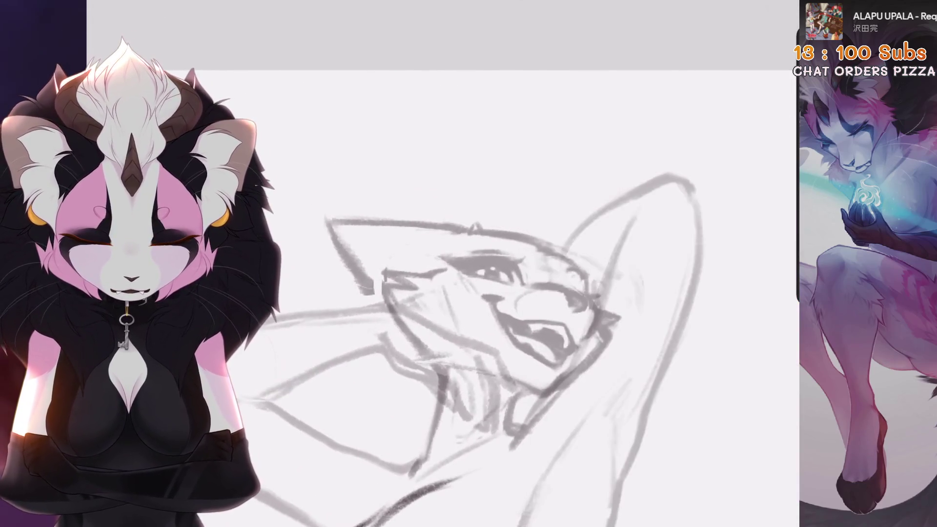
pyautogui.moveTo(331, 222); pyautogui.dragTo(469, 227)
pyautogui.scroll(-1, 488, 292)
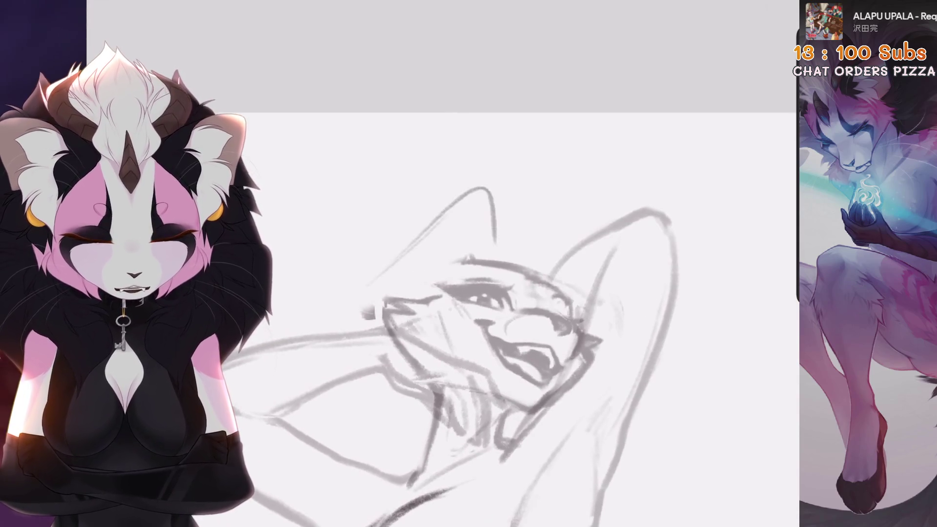
pyautogui.hotkey('ctrl', 'z')
pyautogui.hotkey('ctrl', 'z')
pyautogui.scroll(2, 488, 293)
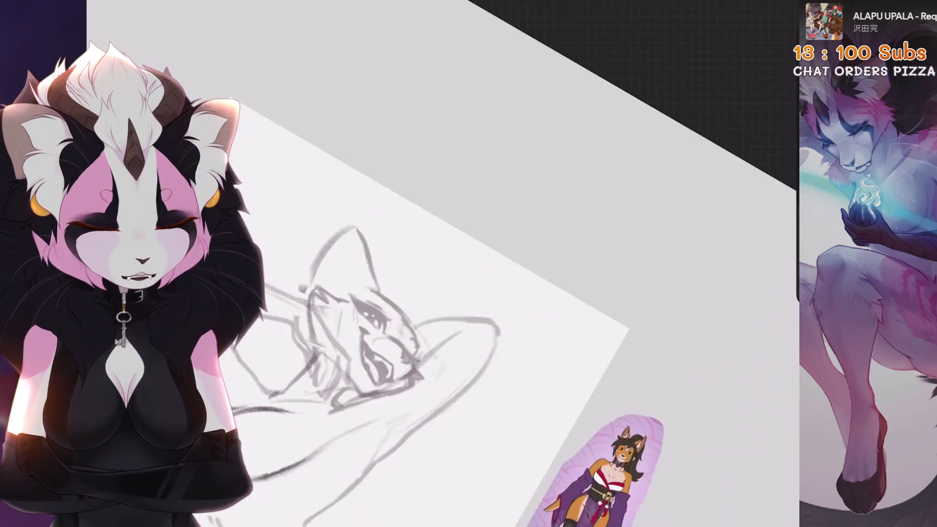
# Step: Sketch a new pointed ear above the head, undoing one failed stroke and redrawing it
pyautogui.moveTo(510, 266); pyautogui.dragTo(456, 165)
pyautogui.moveTo(469, 261)
pyautogui.mouseDown()
pyautogui.moveTo(458, 193)
pyautogui.moveTo(390, 256)
pyautogui.mouseUp()
pyautogui.moveTo(435, 164); pyautogui.dragTo(420, 276)
pyautogui.hotkey('ctrl', 'z')
pyautogui.hotkey('ctrl', 'z')
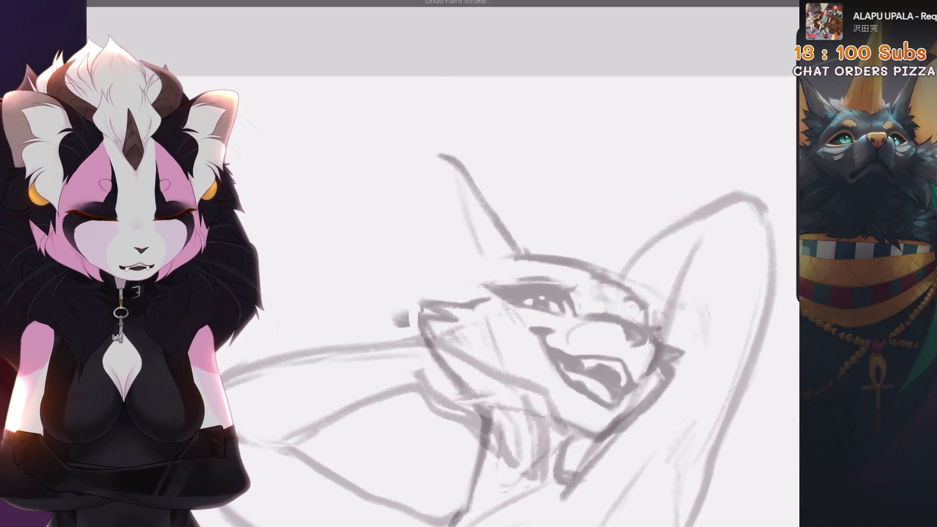
pyautogui.moveTo(441, 325)
pyautogui.mouseDown()
pyautogui.moveTo(426, 255)
pyautogui.moveTo(392, 252)
pyautogui.moveTo(355, 309)
pyautogui.mouseUp()
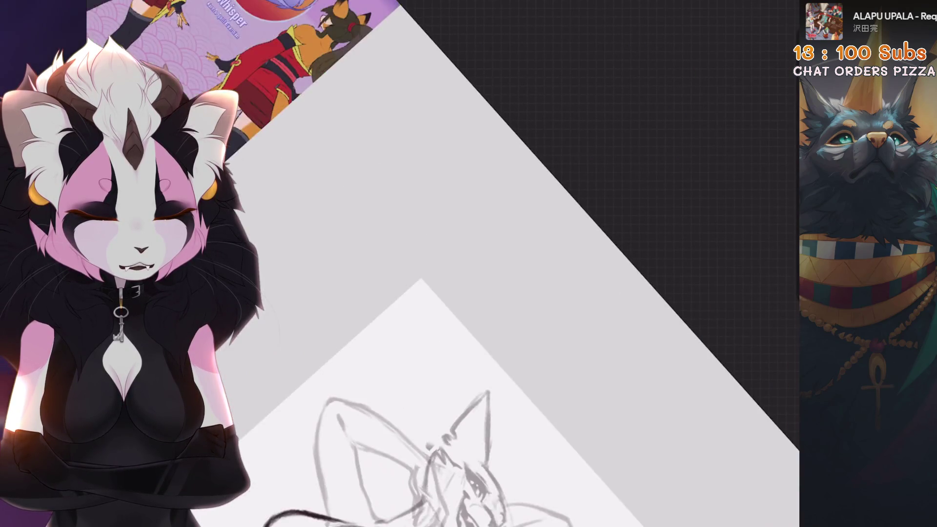
pyautogui.scroll(3, 439, 293)
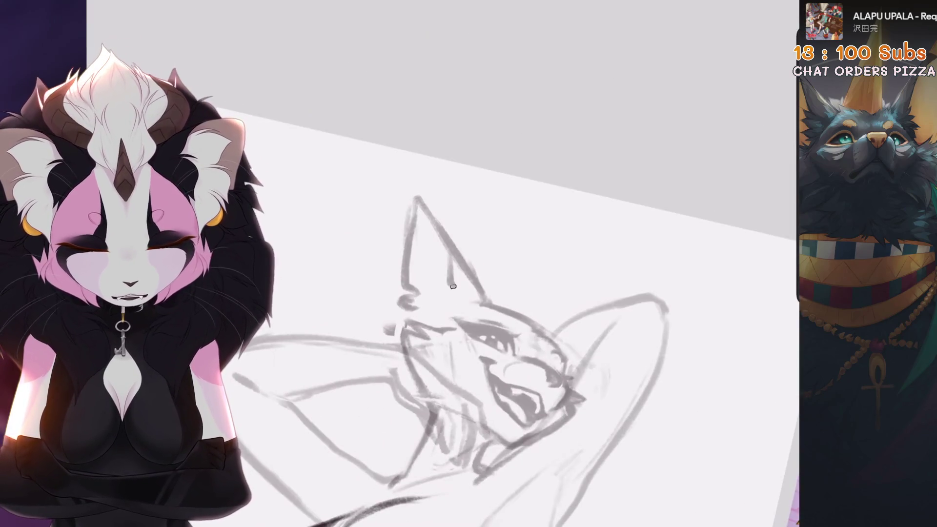
pyautogui.press('6')
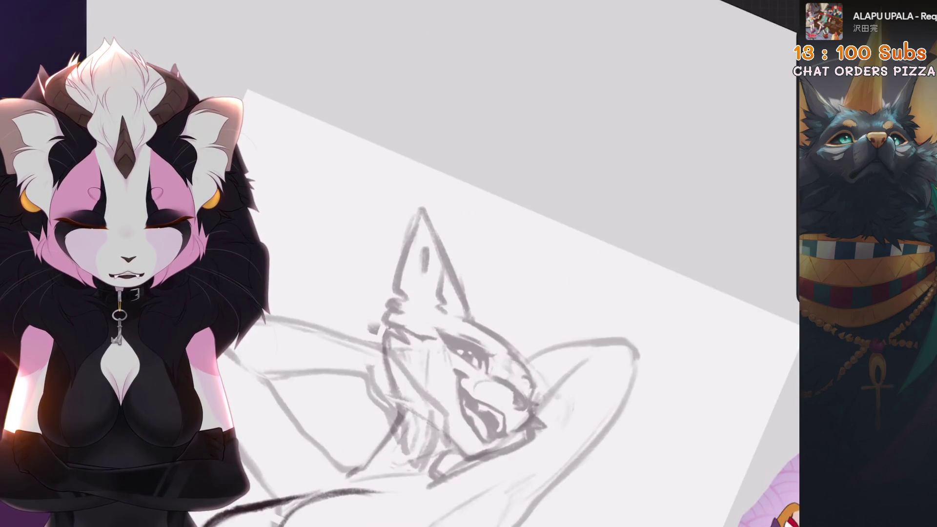
pyautogui.scroll(-2, 439, 293)
pyautogui.click(179, 7)
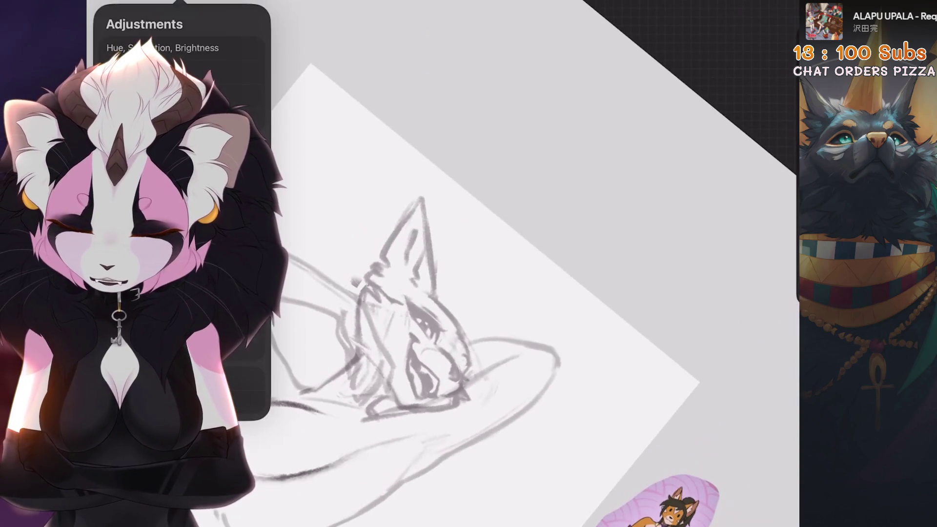
# Step: Nudge the sketch lines with a liquify push, then leave Liquify
pyautogui.click(147, 375)
pyautogui.click(433, 157)
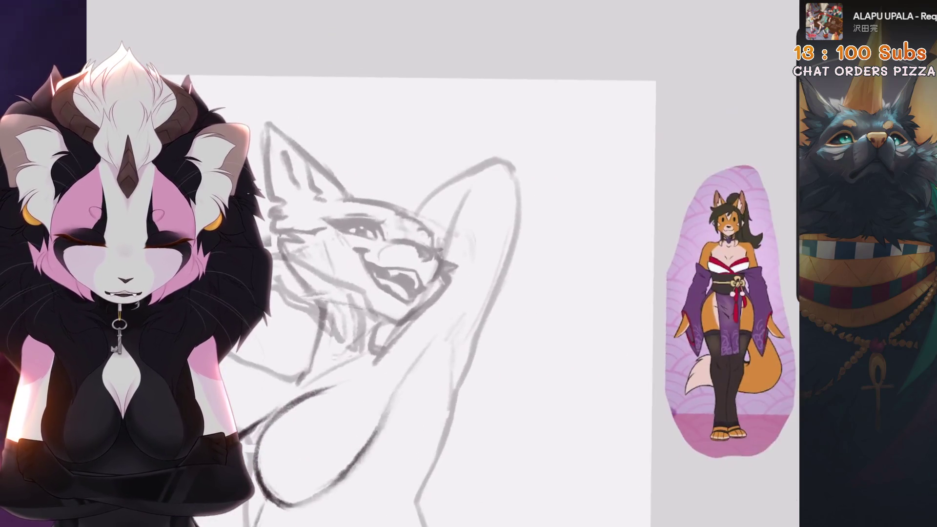
pyautogui.click(761, 3)
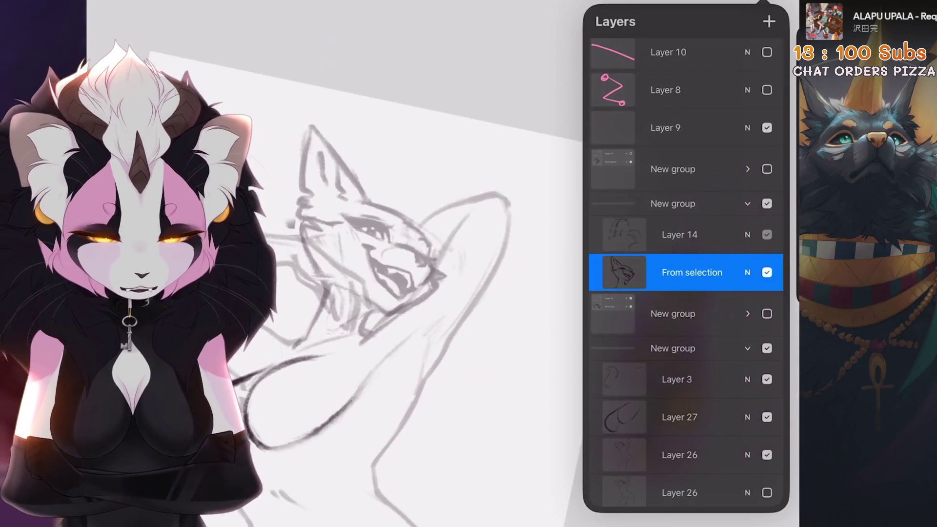
pyautogui.click(659, 3)
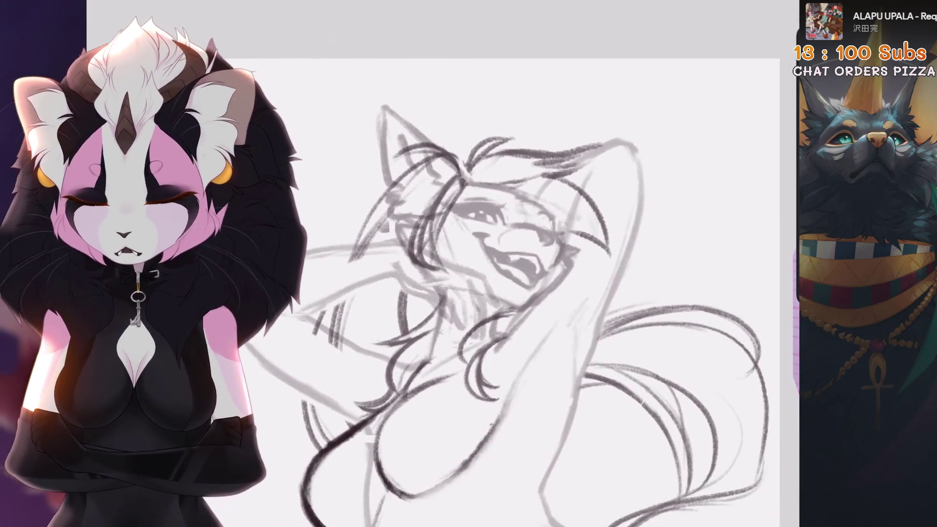
# Step: Freehand-select the ear and rotate it upright with Transform
pyautogui.press('s')
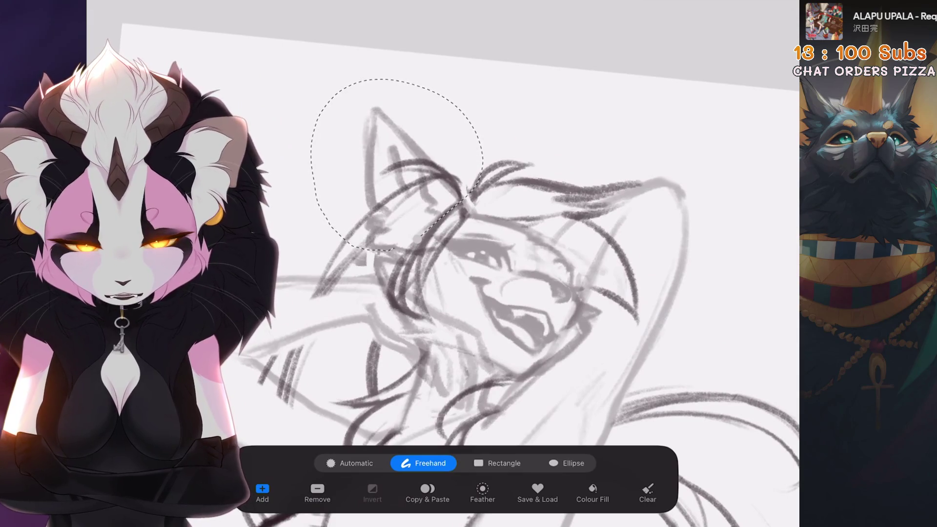
pyautogui.press('v')
pyautogui.moveTo(401, 78); pyautogui.dragTo(383, 90)
pyautogui.press('v')
pyautogui.scroll(-3, 439, 273)
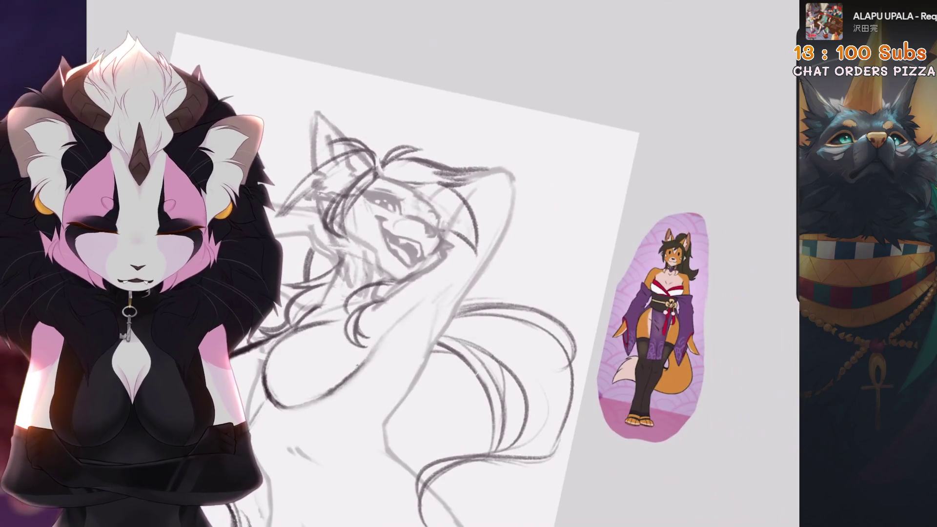
# Step: Hide the long-hair sketch on Layer 14 and make Layer 26 active
pyautogui.press('l')
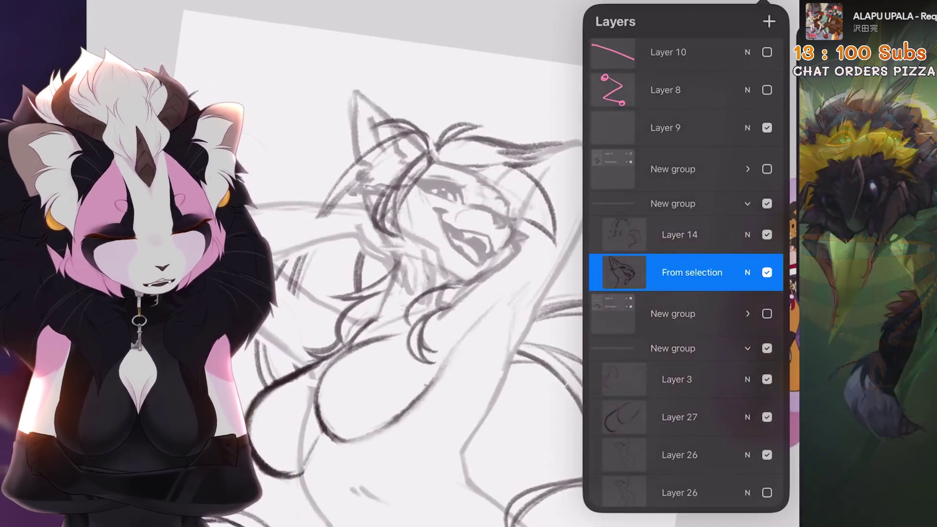
pyautogui.click(767, 235)
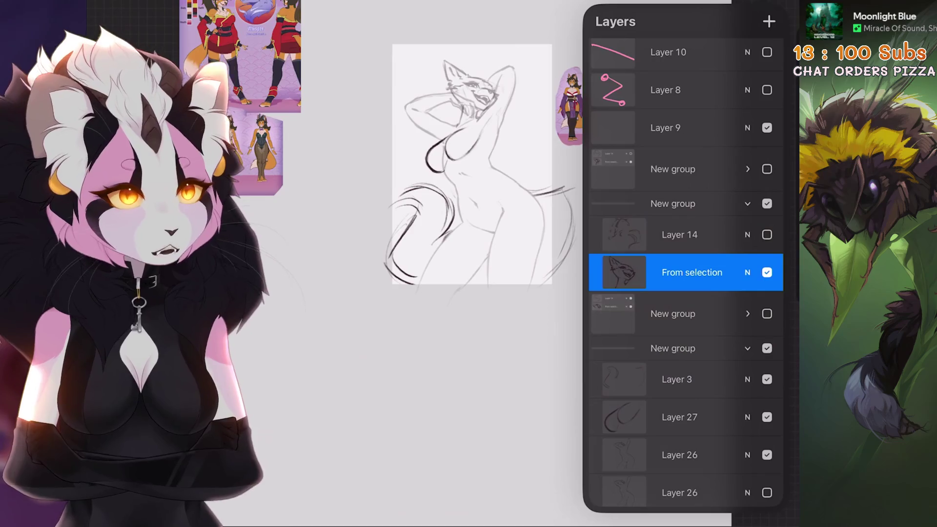
pyautogui.scroll(5, 471, 164)
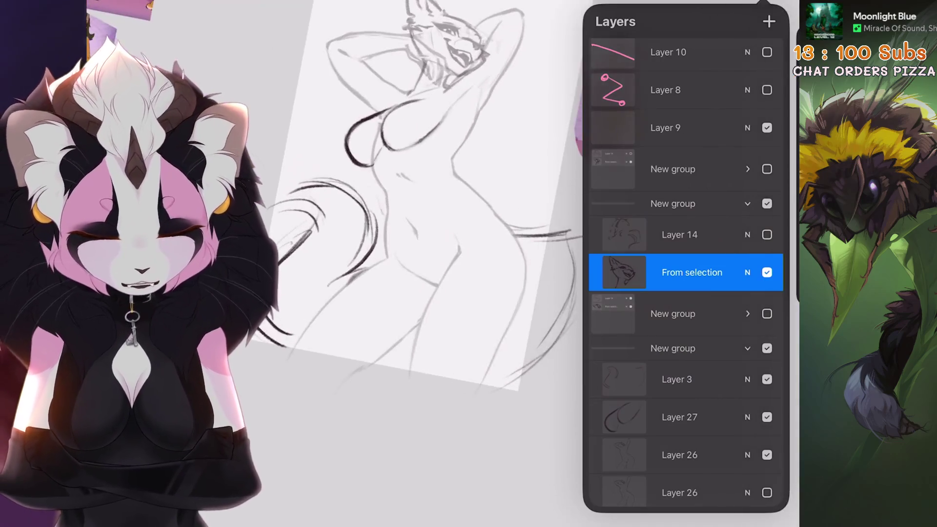
pyautogui.scroll(-3, 686, 273)
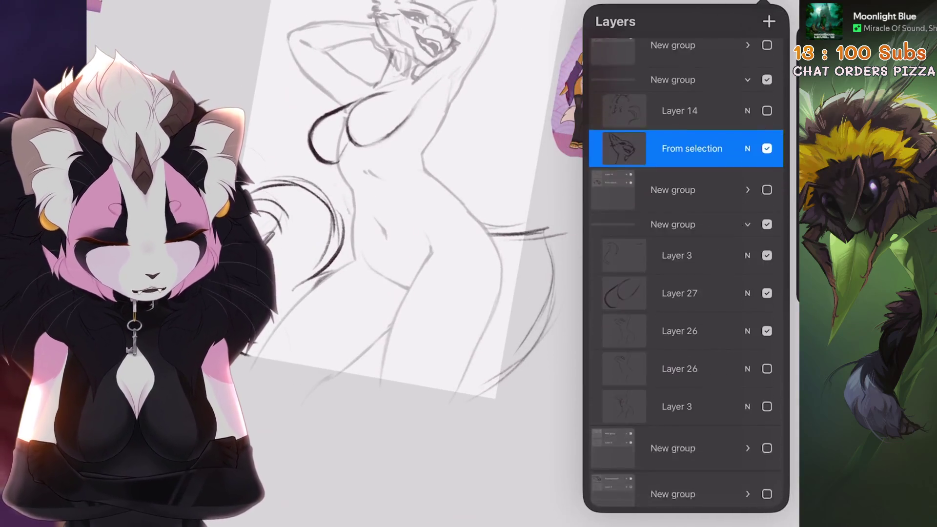
pyautogui.click(679, 297)
# Step: Freehand-select part of the lower body on Layer 26 and enter Transform
pyautogui.press('s')
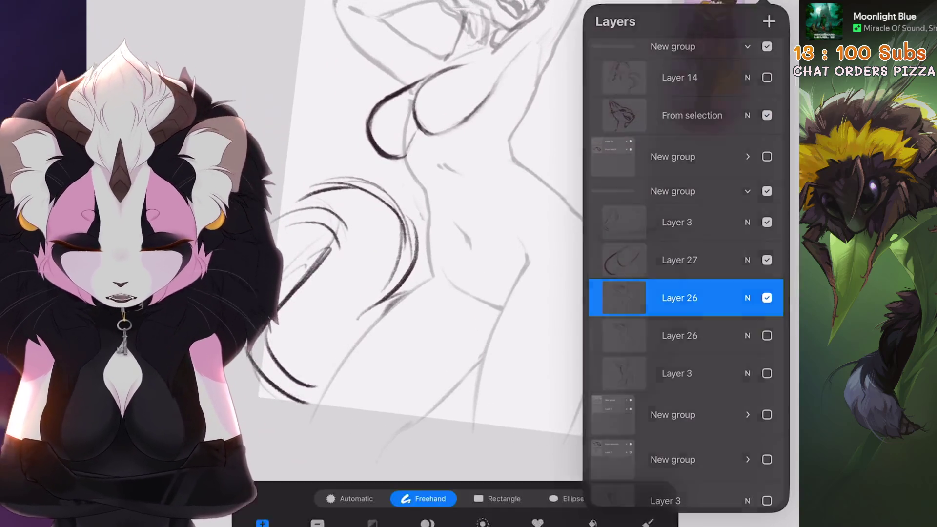
pyautogui.scroll(3, 468, 220)
pyautogui.moveTo(479, 221); pyautogui.dragTo(446, 211)
pyautogui.press('v')
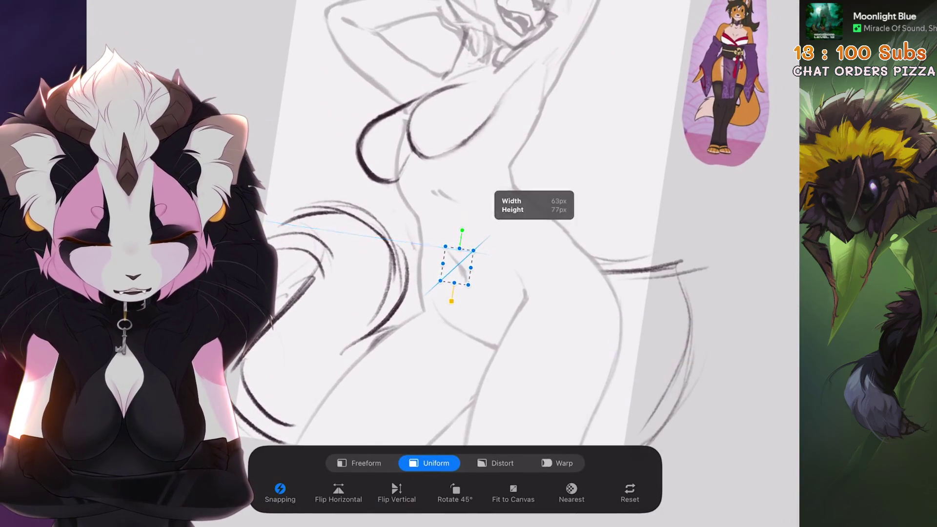
pyautogui.scroll(-5, 439, 220)
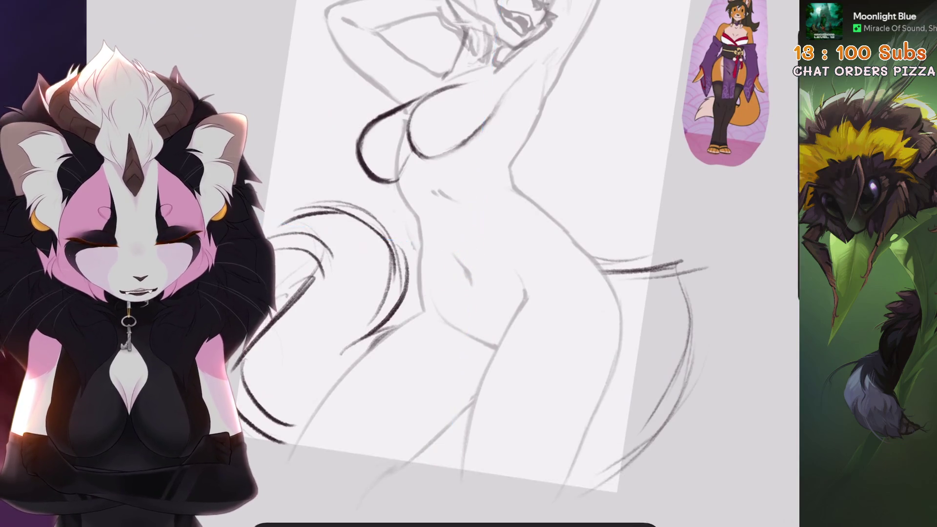
pyautogui.scroll(2, 439, 220)
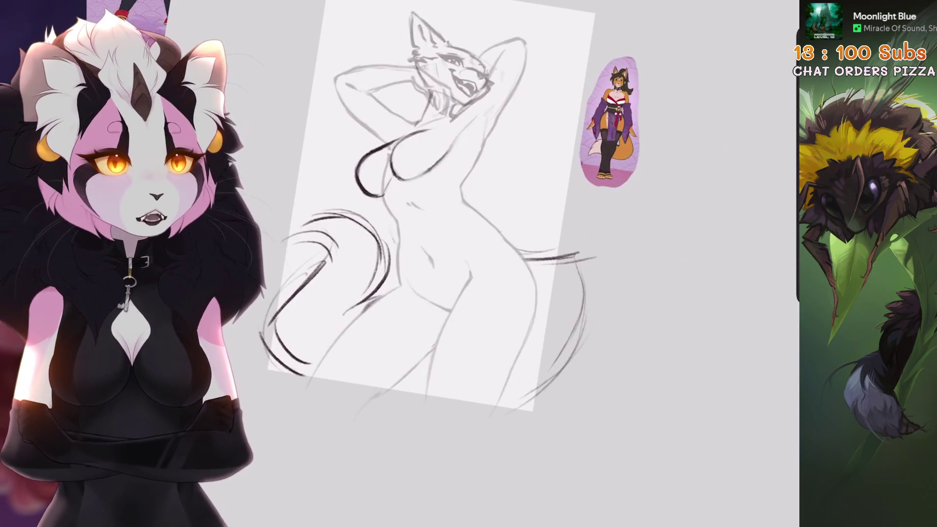
pyautogui.scroll(3, 447, 200)
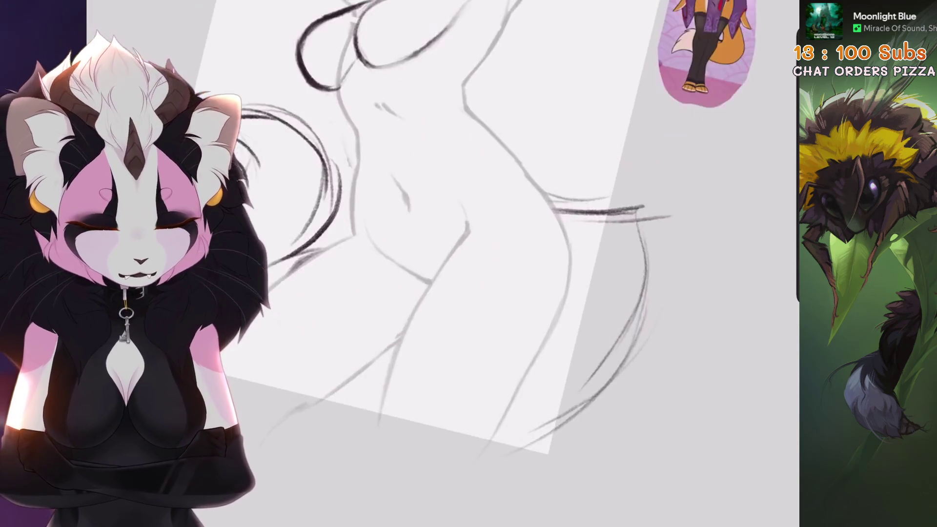
# Step: Draw trial triangle, oval and long diagonal guide strokes with the pencil, undoing each
pyautogui.press('b')
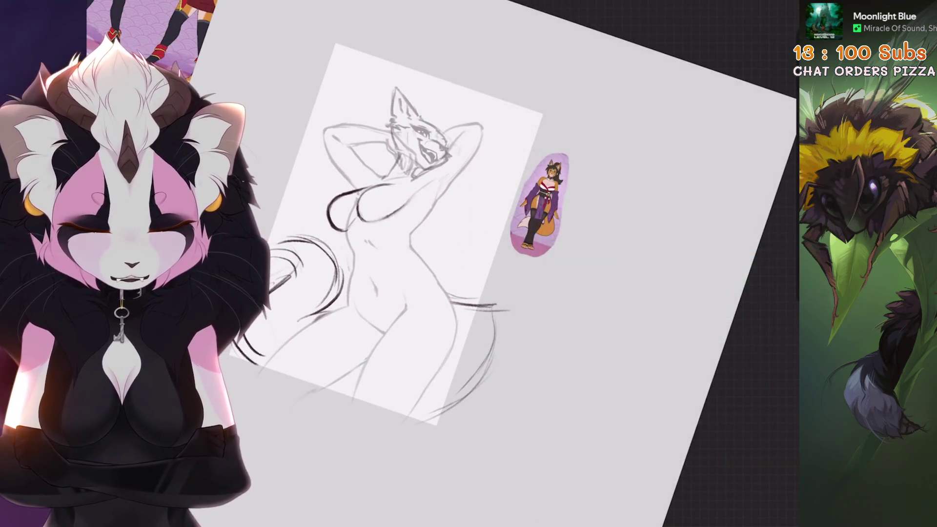
pyautogui.moveTo(304, 230); pyautogui.dragTo(483, 302)
pyautogui.hotkey('ctrl', 'z')
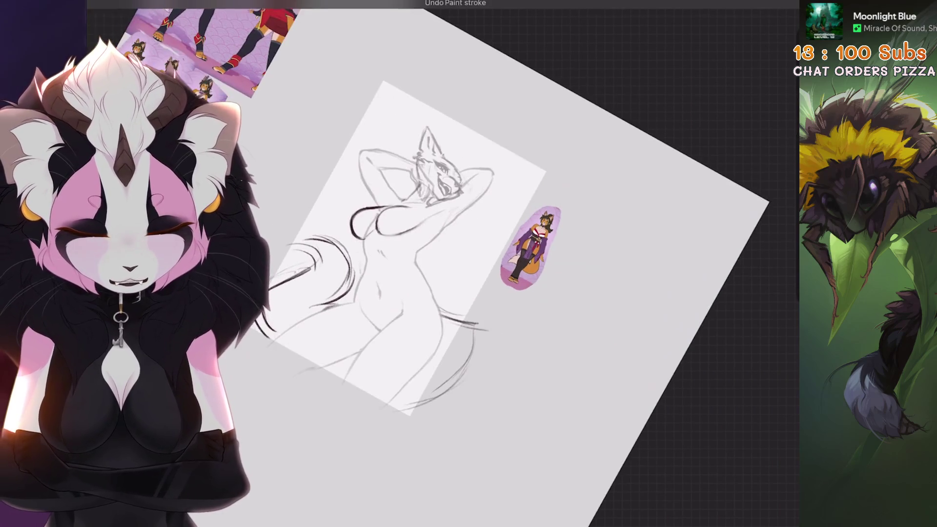
pyautogui.moveTo(307, 292); pyautogui.dragTo(226, 371)
pyautogui.hotkey('ctrl', 'z')
pyautogui.moveTo(422, 95); pyautogui.dragTo(290, 398)
pyautogui.hotkey('ctrl', 'z')
pyautogui.moveTo(422, 95); pyautogui.dragTo(290, 398)
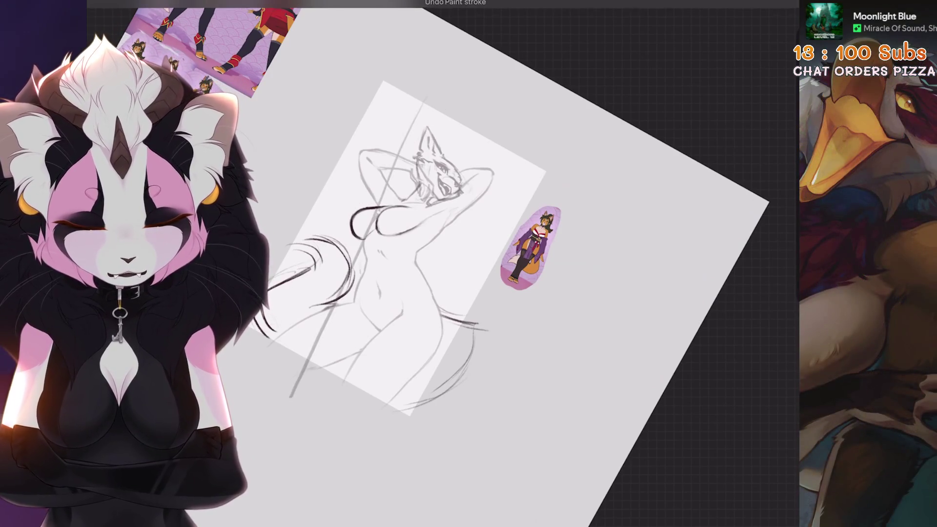
pyautogui.moveTo(455, 108); pyautogui.dragTo(385, 429)
pyautogui.moveTo(498, 138); pyautogui.dragTo(473, 427)
pyautogui.moveTo(386, 114); pyautogui.dragTo(304, 259)
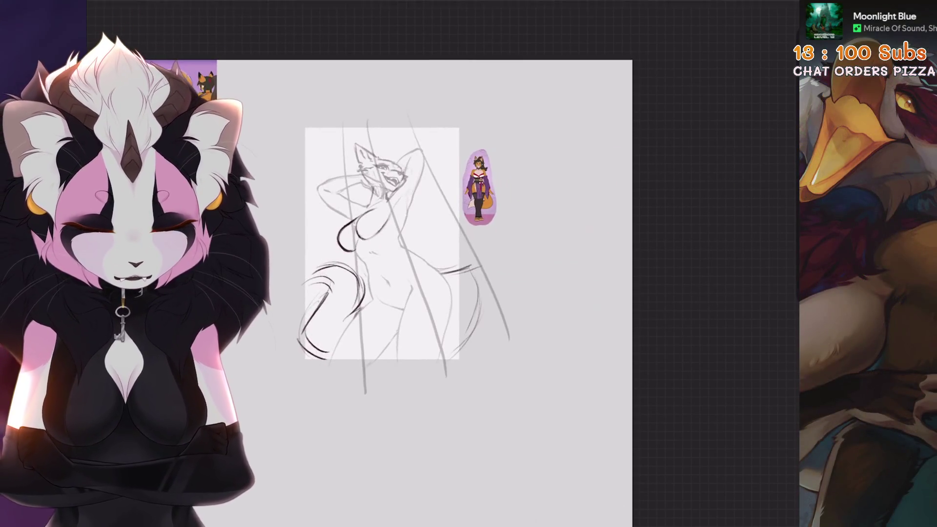
pyautogui.hotkey('ctrl', 'z')
pyautogui.hotkey('ctrl', 'z')
pyautogui.hotkey('ctrl', 'z')
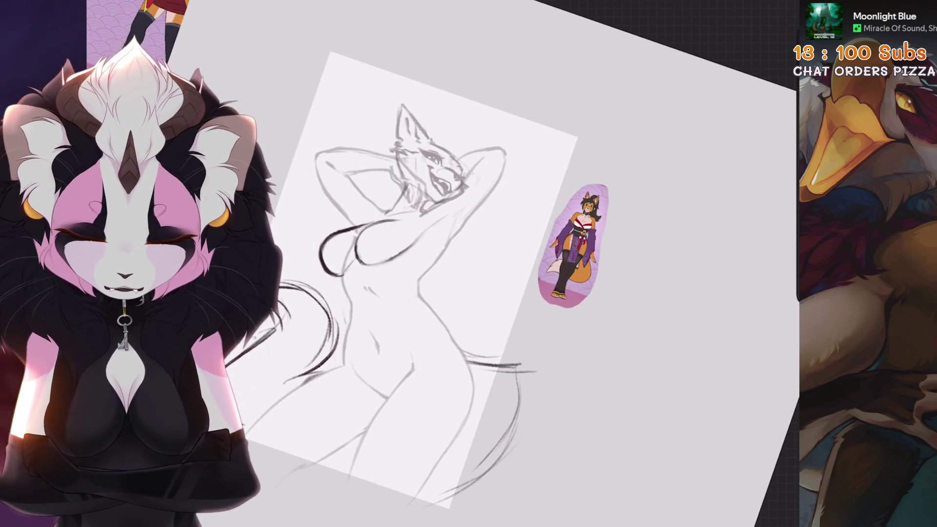
# Step: Open the layers list and toggle Layer 26 and Layer 3 visibility to compare
pyautogui.press('l')
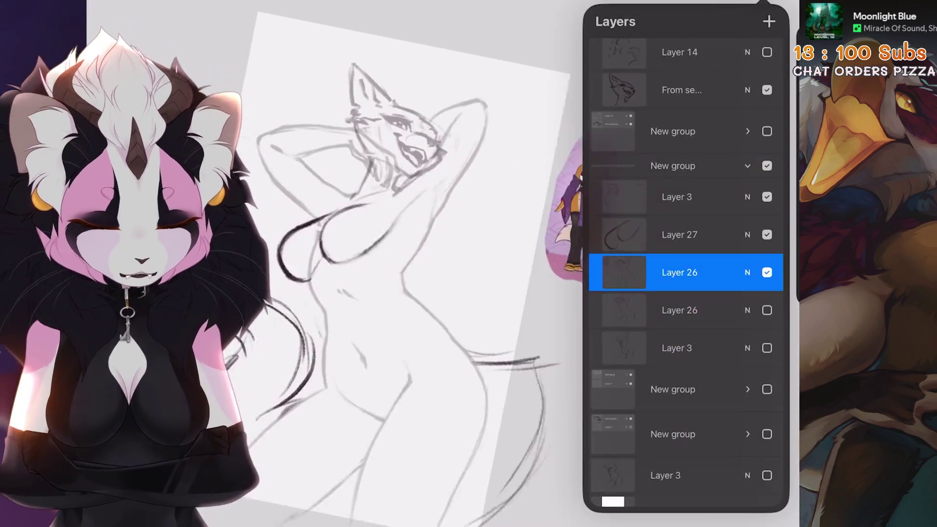
pyautogui.scroll(2, 439, 293)
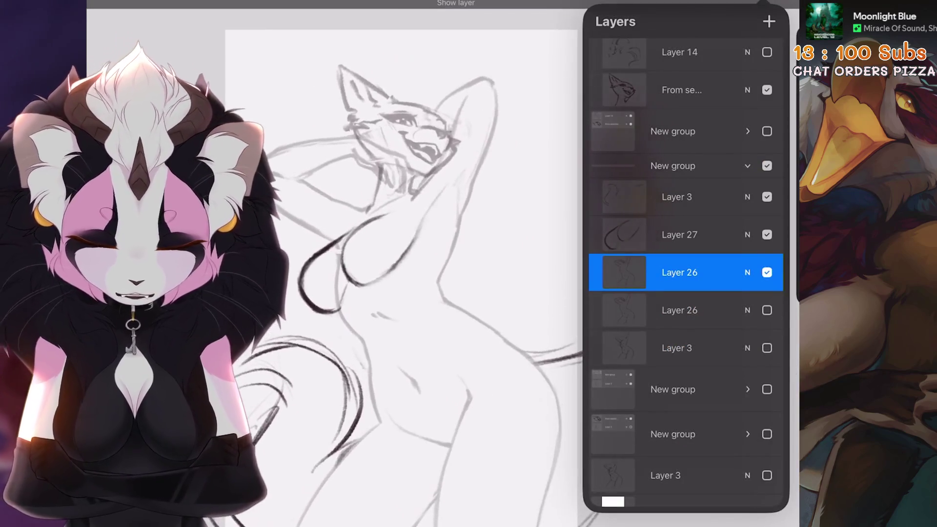
pyautogui.click(766, 310)
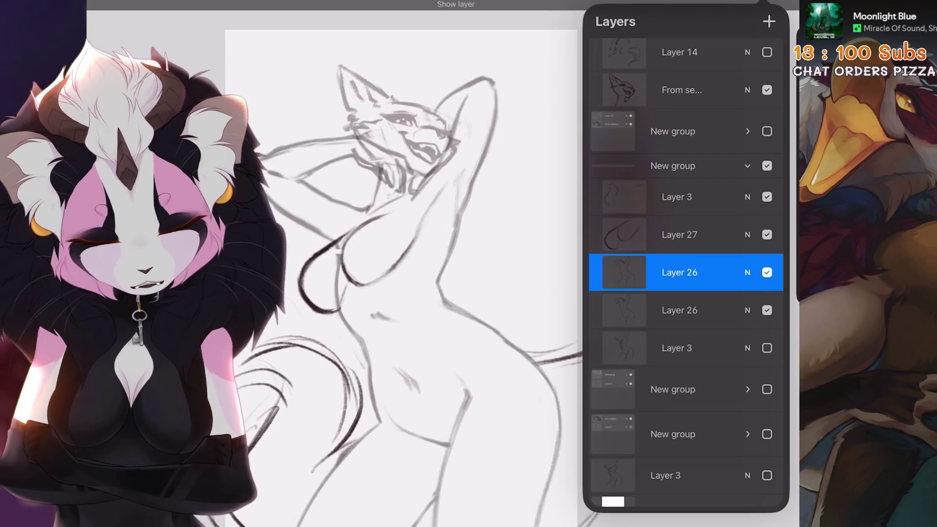
pyautogui.click(767, 310)
pyautogui.click(767, 272)
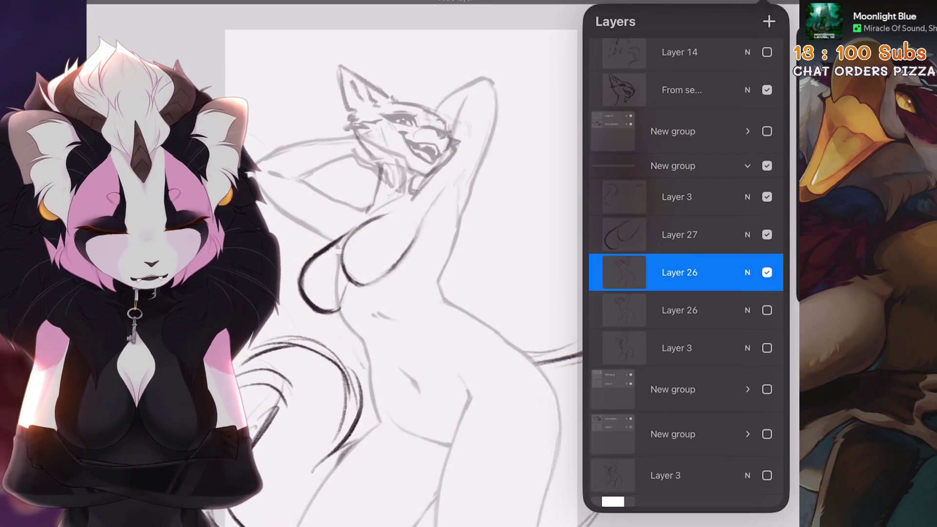
pyautogui.click(766, 348)
pyautogui.click(767, 272)
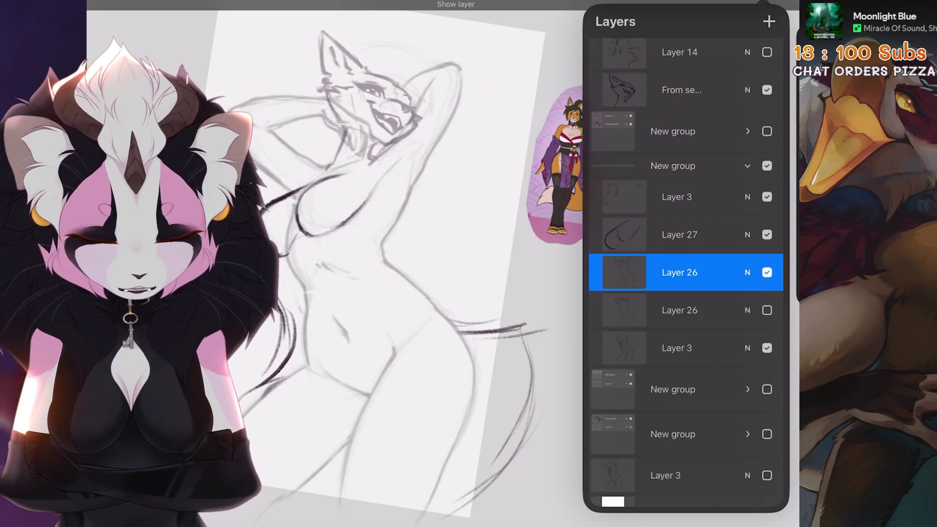
# Step: Flick Layer 26's body lines off and on repeatedly, leaving them visible
pyautogui.click(766, 272)
pyautogui.click(766, 272)
pyautogui.click(766, 272)
pyautogui.click(766, 272)
pyautogui.click(767, 272)
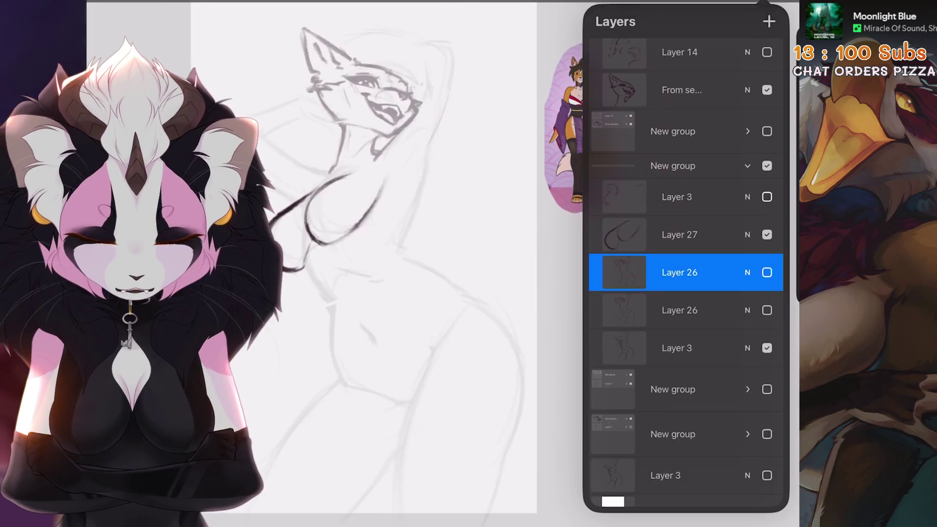
pyautogui.scroll(2, 686, 268)
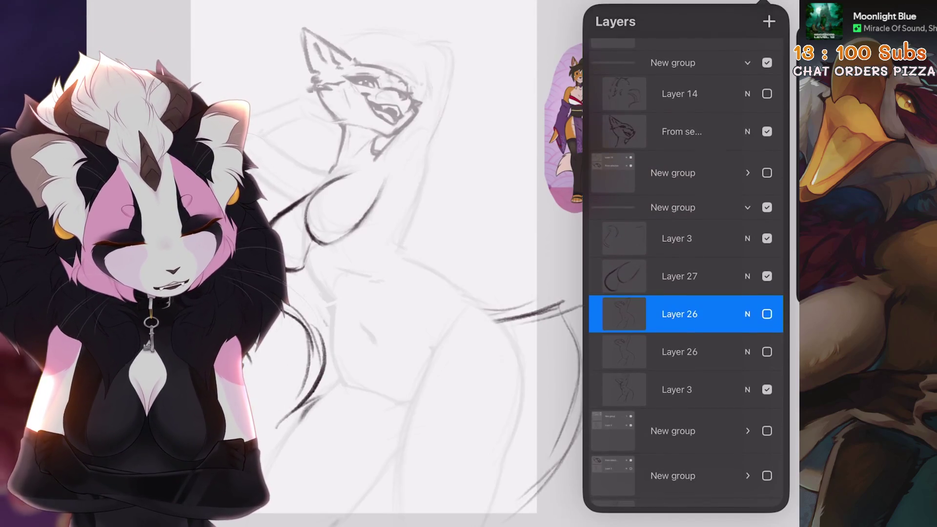
pyautogui.click(766, 313)
pyautogui.scroll(-2, 353, 288)
pyautogui.scroll(3, 685, 268)
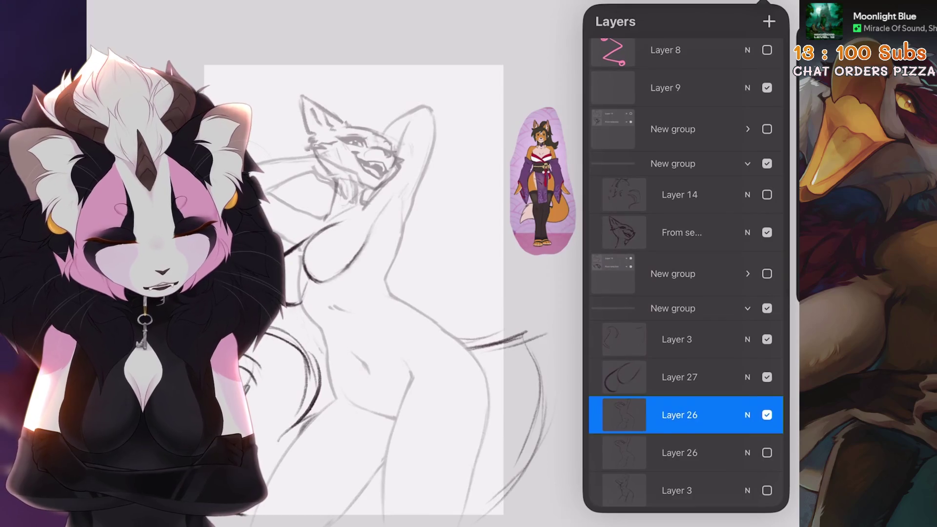
# Step: Switch the working layer to Layer 27 after briefly returning to Layer 26
pyautogui.click(679, 376)
pyautogui.scroll(5, 390, 263)
pyautogui.click(679, 414)
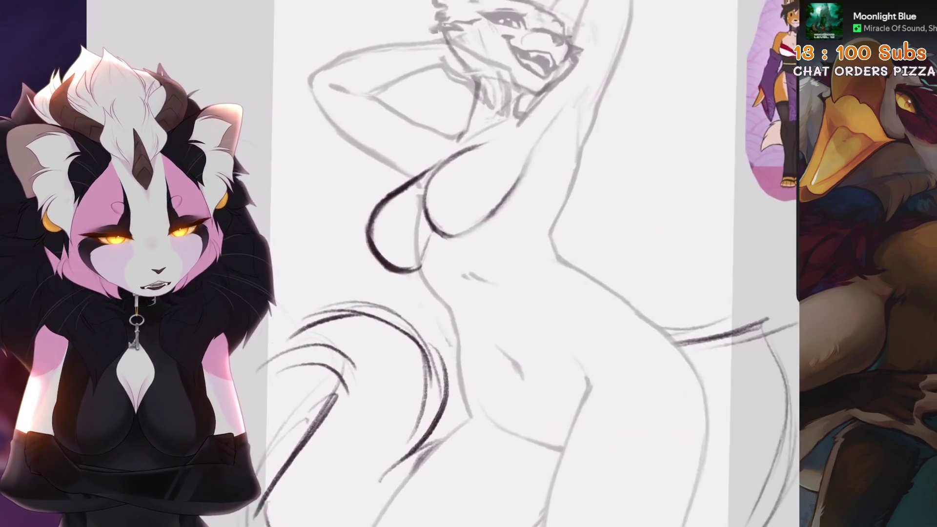
pyautogui.scroll(-3, 488, 263)
pyautogui.scroll(-3, 488, 264)
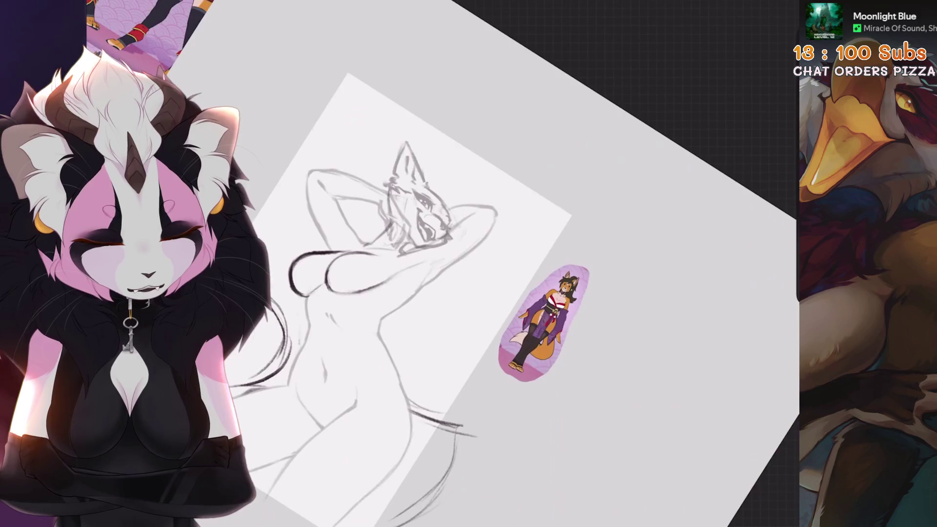
pyautogui.scroll(2, 439, 263)
pyautogui.scroll(3, 439, 264)
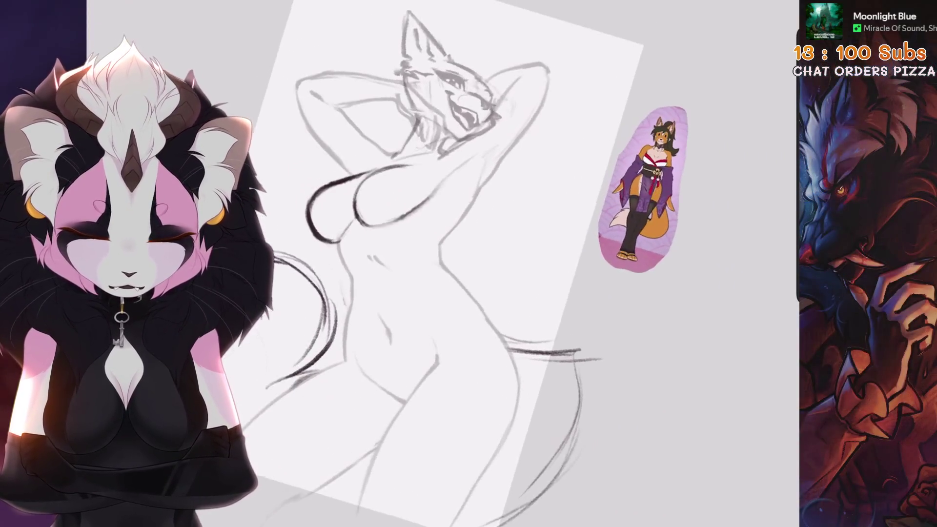
pyautogui.press('l')
pyautogui.click(679, 235)
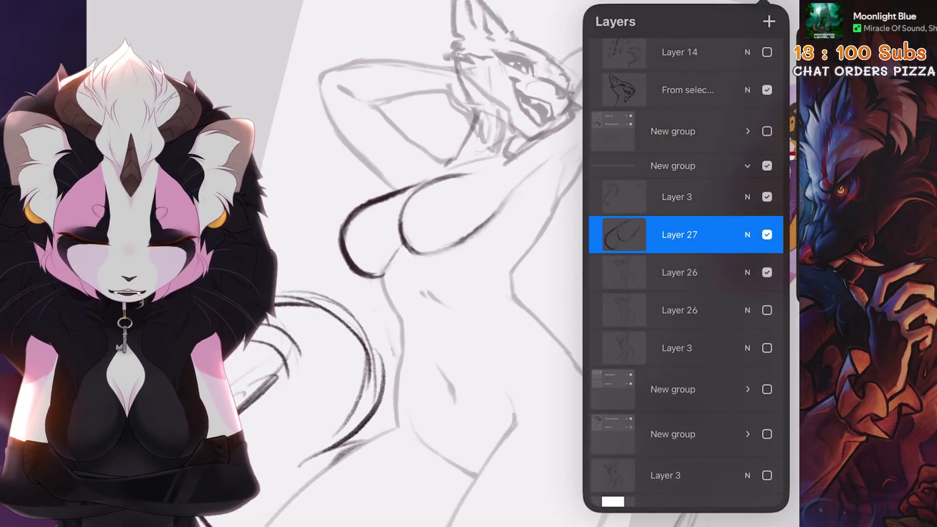
# Step: Freehand-select Layer 27's chest lines and reshape them with Warp, then Uniform, and commit
pyautogui.press('s')
pyautogui.press('v')
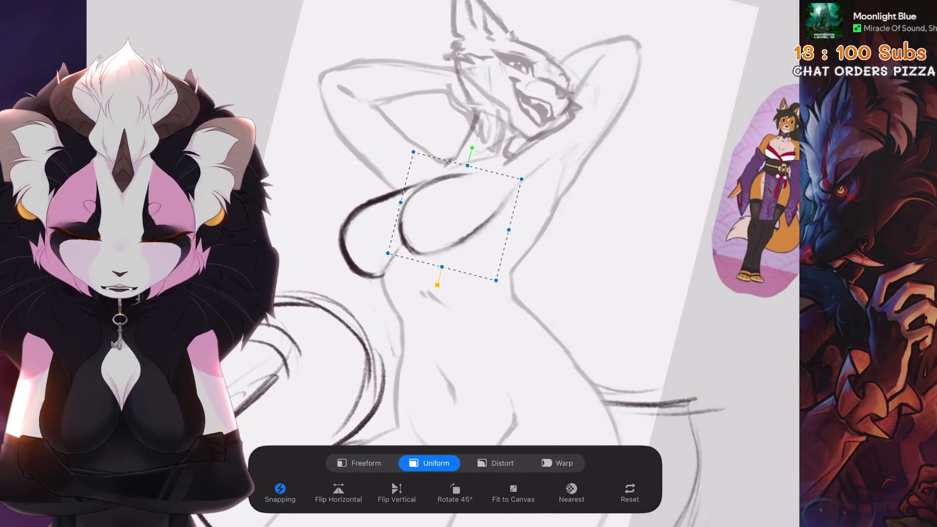
pyautogui.scroll(2, 469, 263)
pyautogui.click(556, 463)
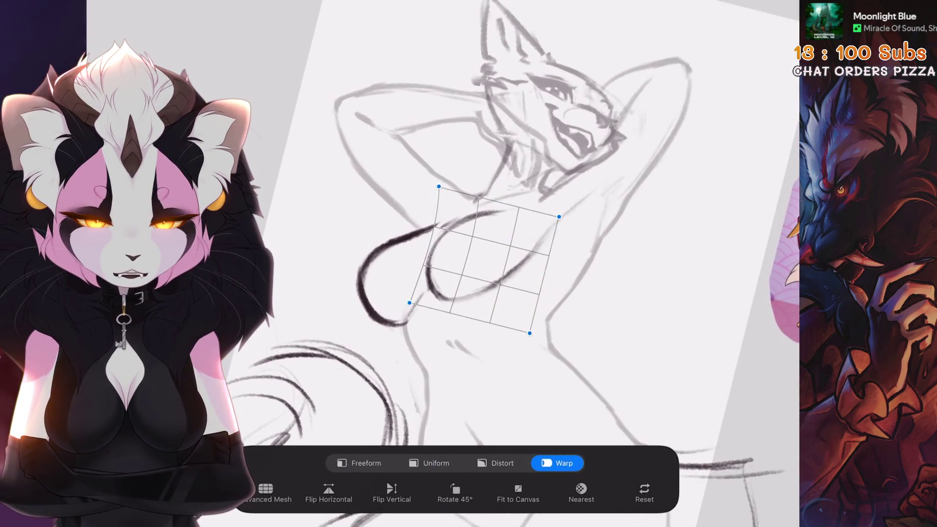
pyautogui.click(429, 462)
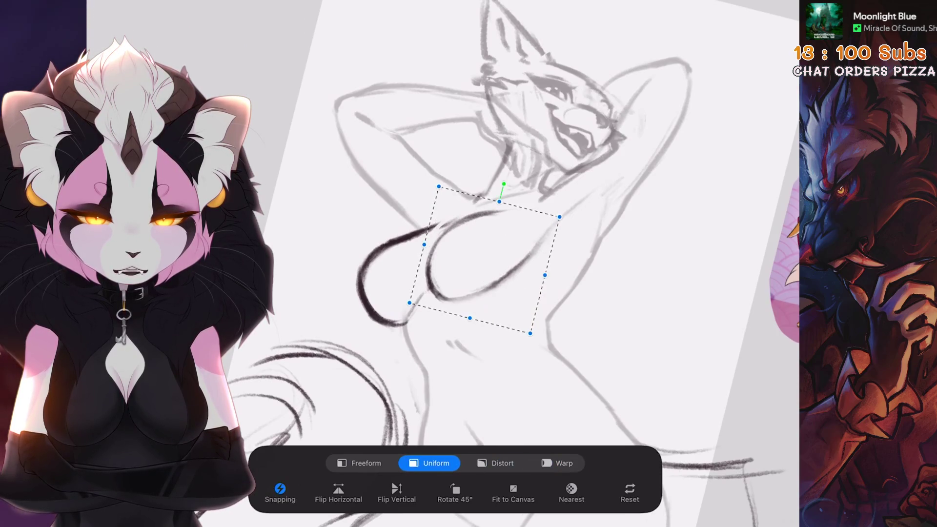
pyautogui.press('v')
pyautogui.scroll(2, 469, 264)
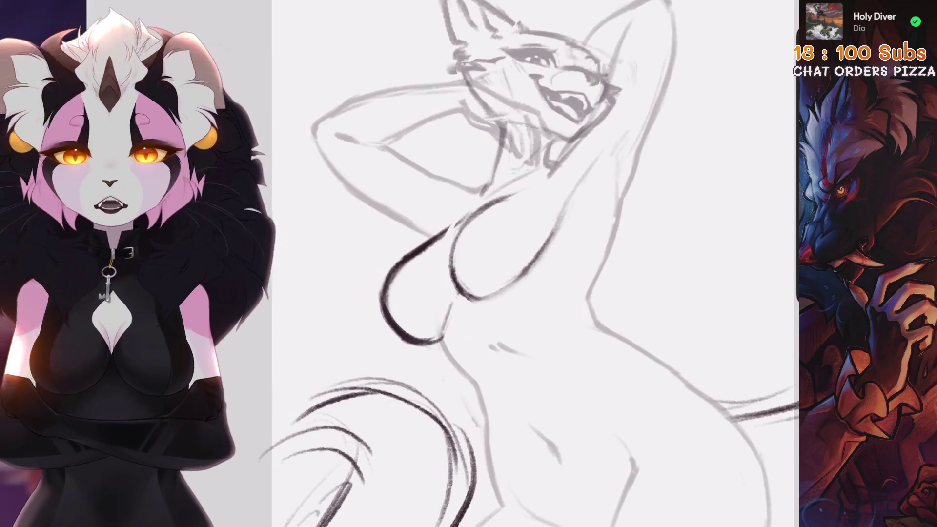
pyautogui.scroll(-3, 537, 263)
pyautogui.scroll(4, 537, 263)
pyautogui.scroll(2, 536, 263)
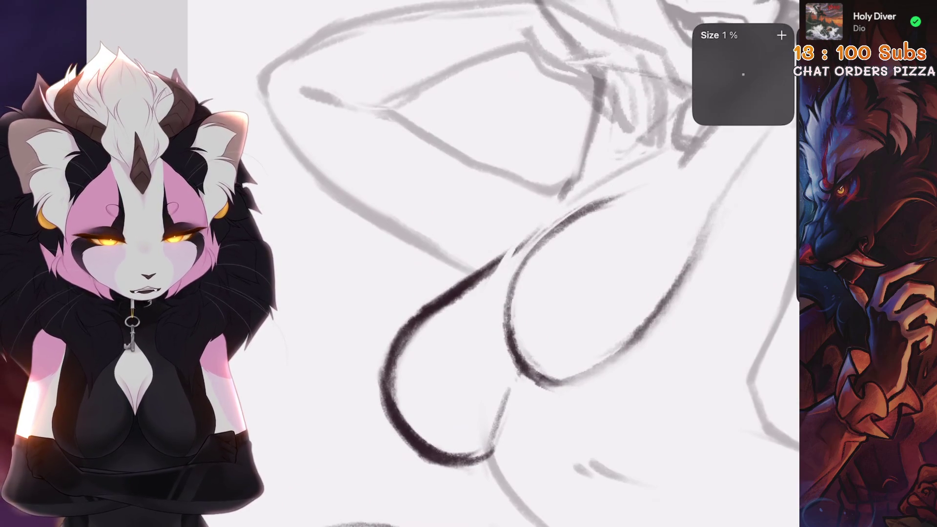
pyautogui.scroll(-1, 496, 298)
pyautogui.scroll(1, 536, 263)
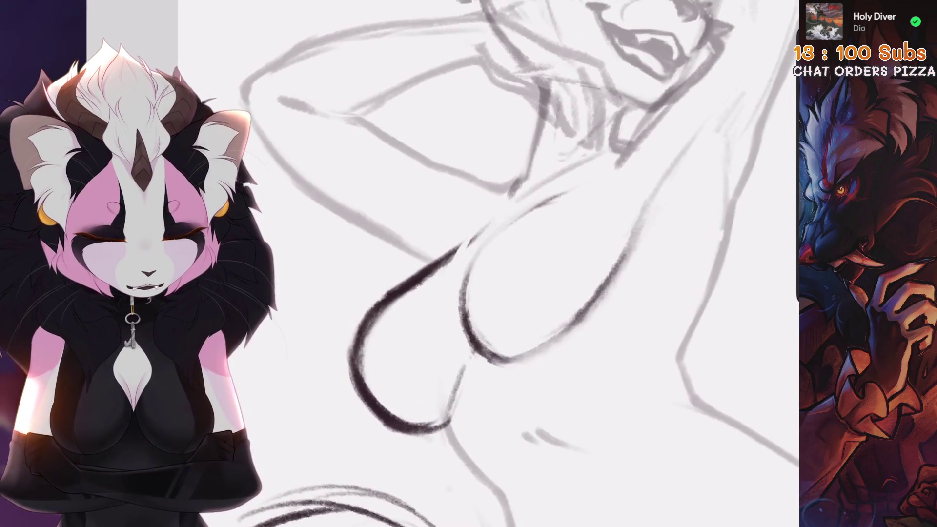
# Step: Lighten the thin stray stroke above the chest lines, undoing the unwanted trial strokes
pyautogui.hotkey('ctrl', 'z')
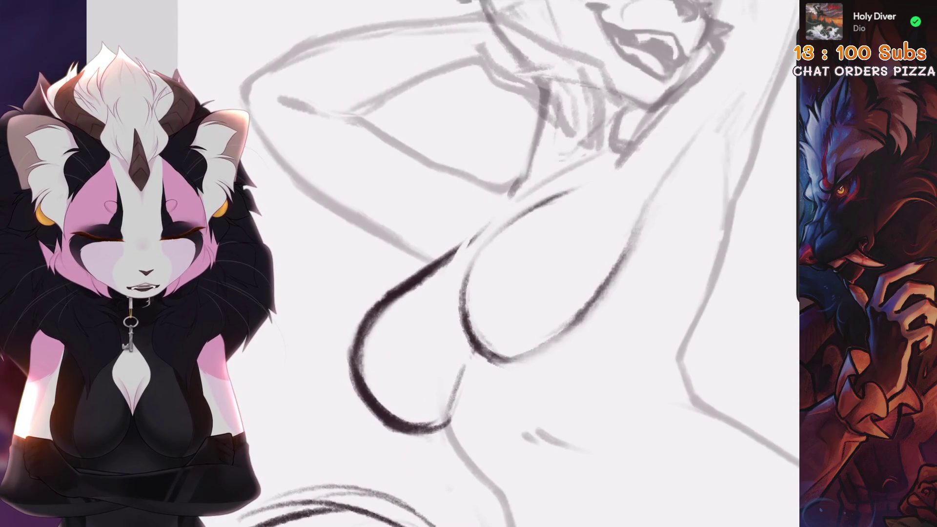
pyautogui.hotkey('ctrl', 'z')
pyautogui.moveTo(561, 192)
pyautogui.mouseDown()
pyautogui.moveTo(466, 241)
pyautogui.moveTo(468, 254)
pyautogui.mouseUp()
pyautogui.hotkey('ctrl', 'z')
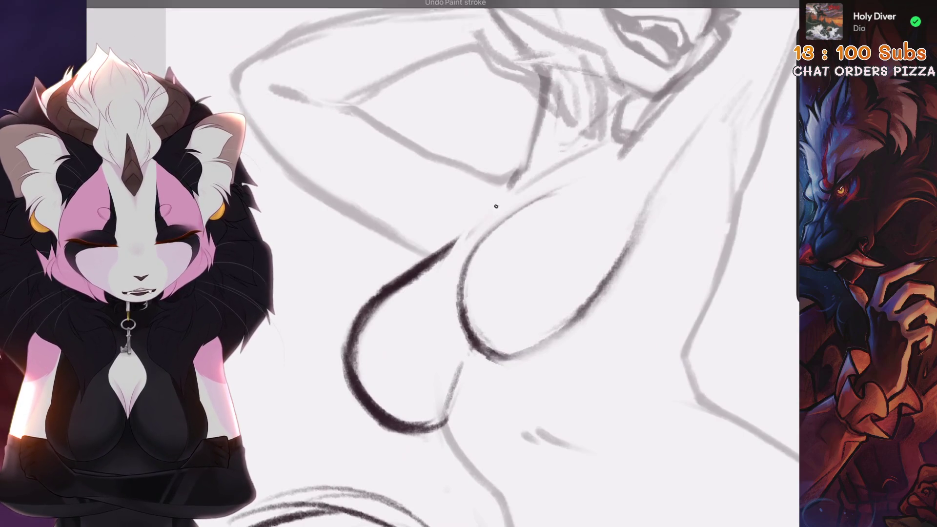
pyautogui.moveTo(465, 233); pyautogui.dragTo(439, 259)
pyautogui.hotkey('ctrl', 'z')
# Step: Try and undo another short chest stroke, then bring the layers list back up
pyautogui.scroll(-5, 468, 263)
pyautogui.scroll(5, 468, 264)
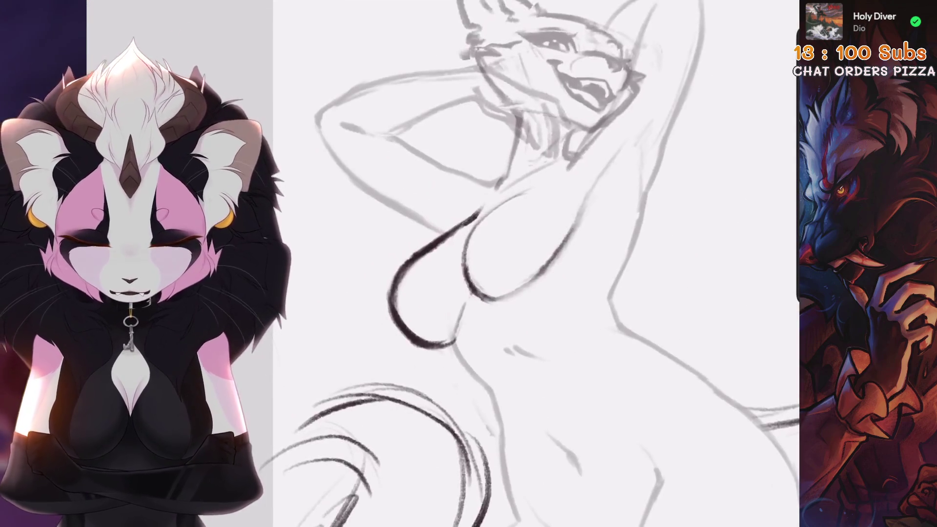
pyautogui.hotkey('ctrl', 'z')
pyautogui.moveTo(476, 210); pyautogui.dragTo(443, 235)
pyautogui.hotkey('ctrl', 'z')
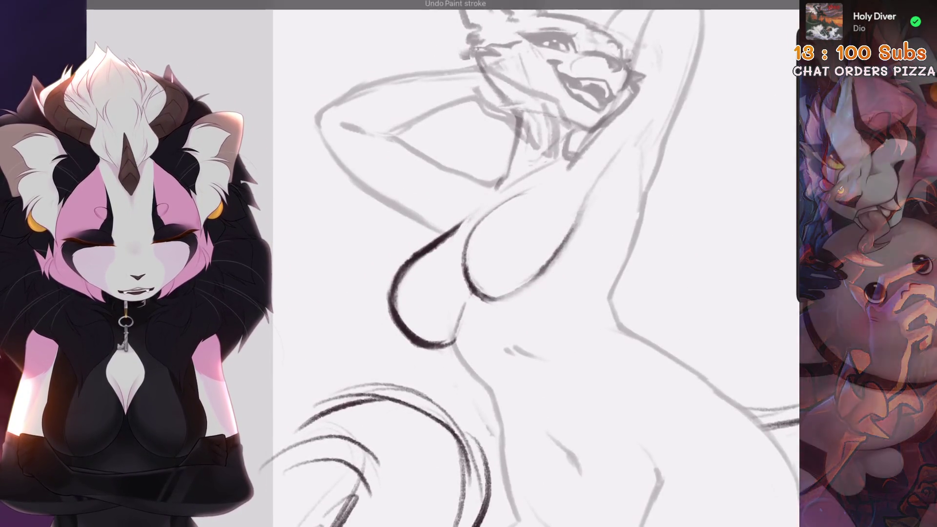
pyautogui.scroll(-5, 469, 263)
pyautogui.scroll(5, 469, 263)
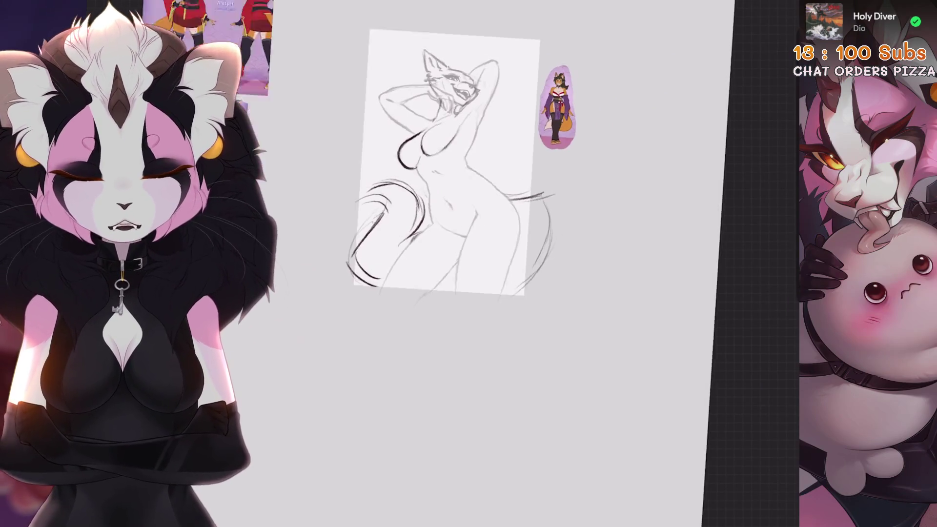
pyautogui.press('l')
pyautogui.scroll(1, 686, 273)
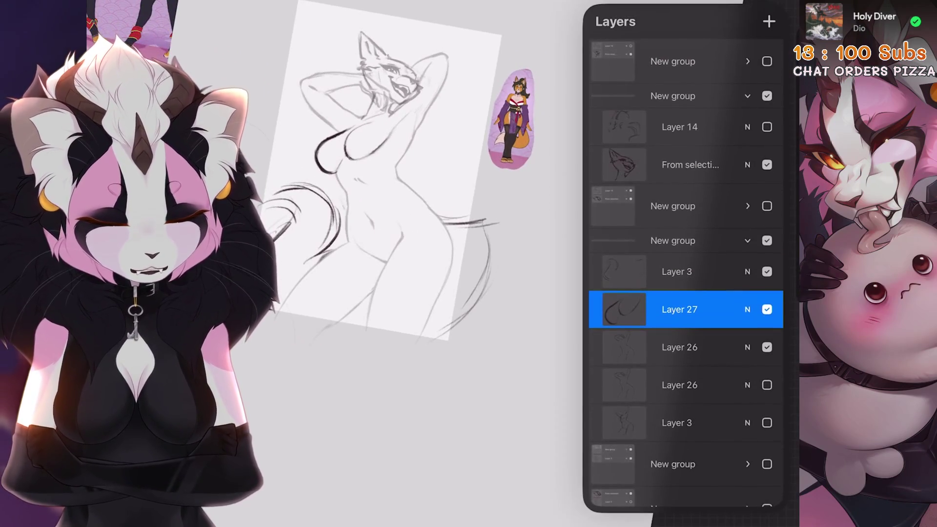
# Step: Show Layer 14's hair strokes and set its opacity to about 70%
pyautogui.click(766, 127)
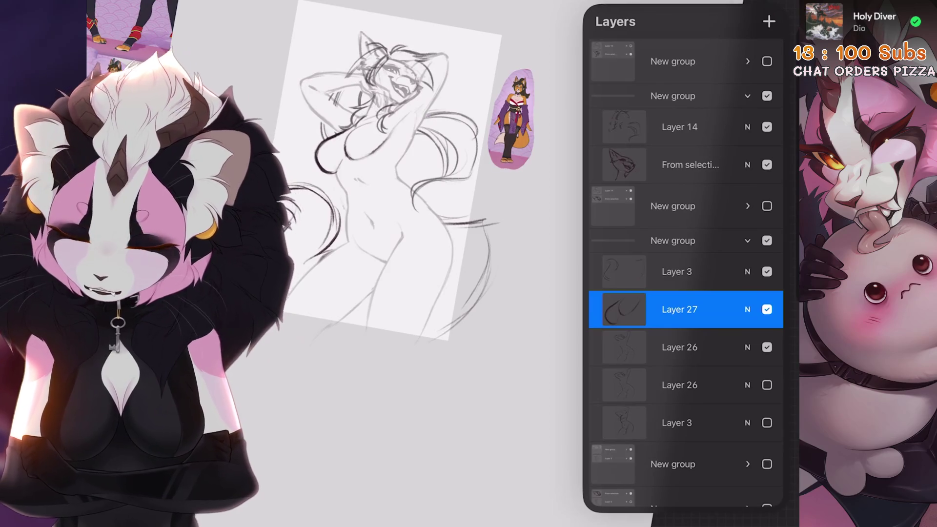
pyautogui.scroll(2, 390, 220)
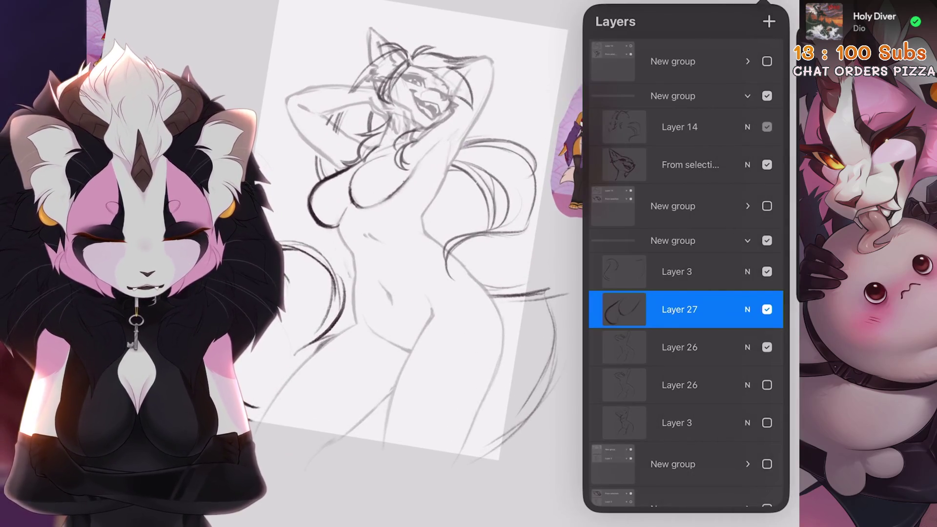
pyautogui.click(747, 127)
pyautogui.moveTo(703, 172)
pyautogui.mouseDown()
pyautogui.moveTo(667, 172)
pyautogui.moveTo(747, 172)
pyautogui.moveTo(720, 172)
pyautogui.mouseUp()
pyautogui.click(747, 127)
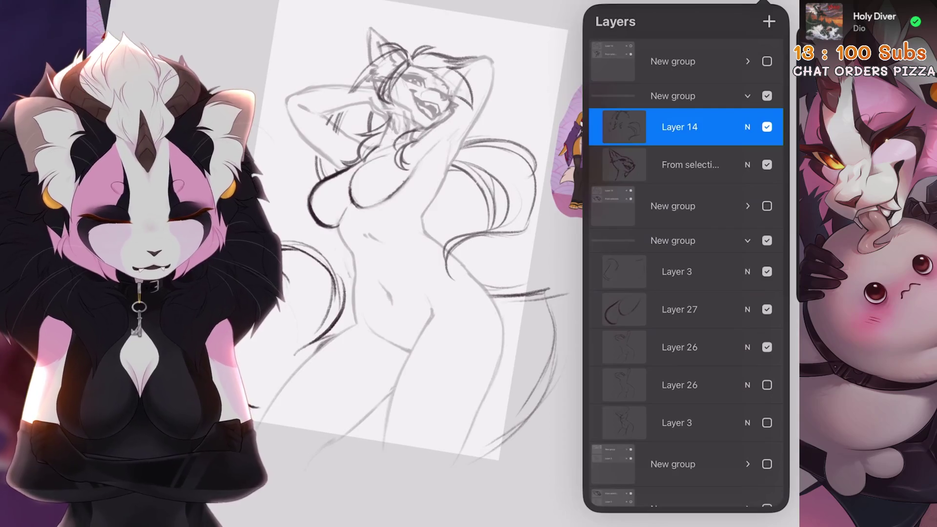
pyautogui.scroll(5, 439, 243)
# Step: Tilt the canvas and sketch dark curved strokes by the head, undoing the second one
pyautogui.moveTo(537, 195); pyautogui.dragTo(434, 274)
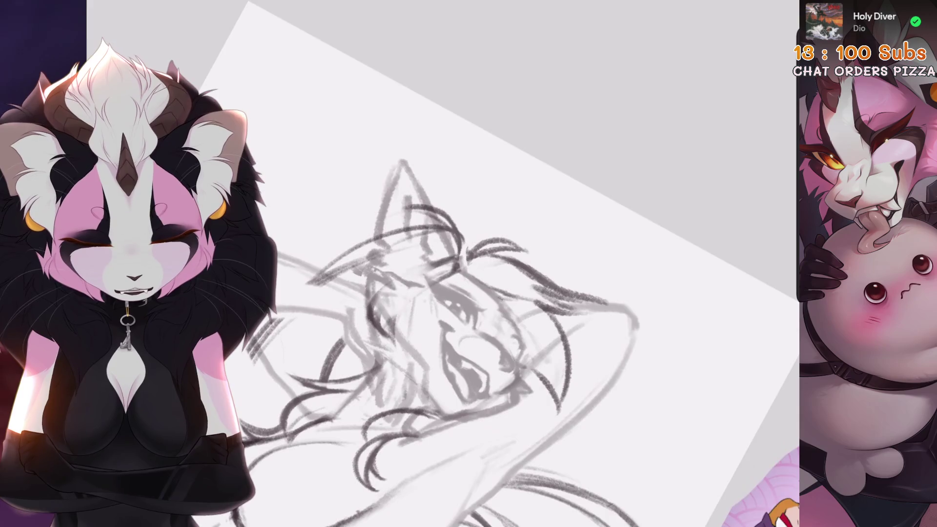
pyautogui.scroll(5, 439, 268)
pyautogui.hotkey('ctrl', 'z')
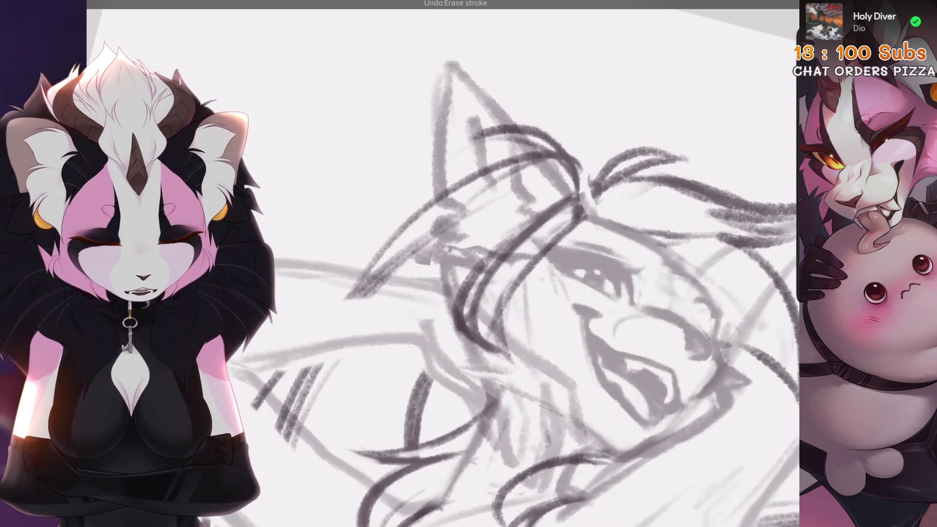
pyautogui.moveTo(488, 244); pyautogui.dragTo(469, 200)
pyautogui.moveTo(580, 165); pyautogui.dragTo(517, 317)
pyautogui.hotkey('ctrl', 'z')
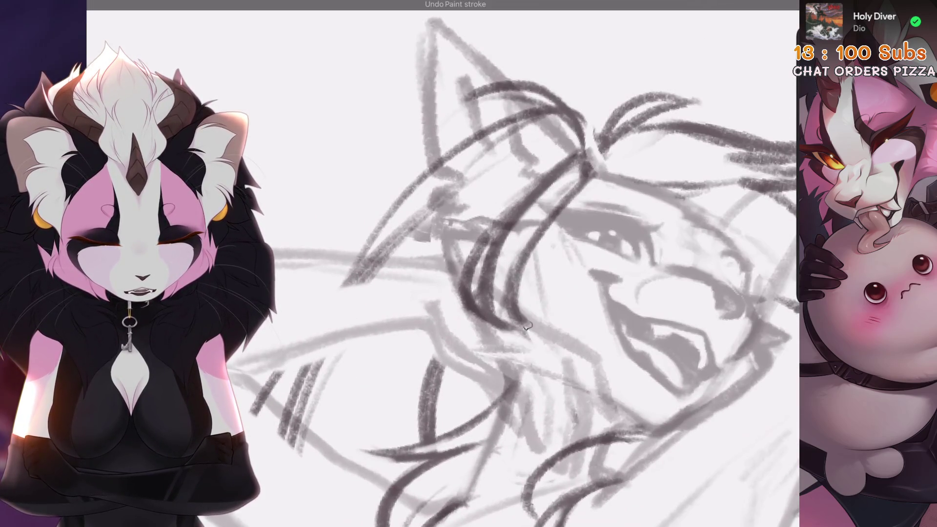
# Step: Draw new diagonal hair tufts on top of the fox's head with the pencil brush
pyautogui.scroll(-5, 488, 263)
pyautogui.scroll(4, 488, 264)
pyautogui.scroll(2, 457, 263)
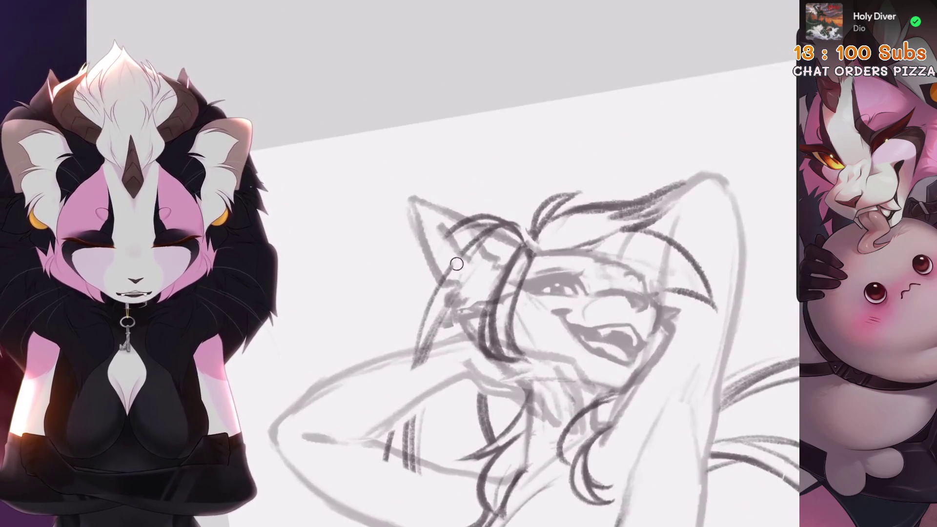
pyautogui.scroll(-5, 463, 253)
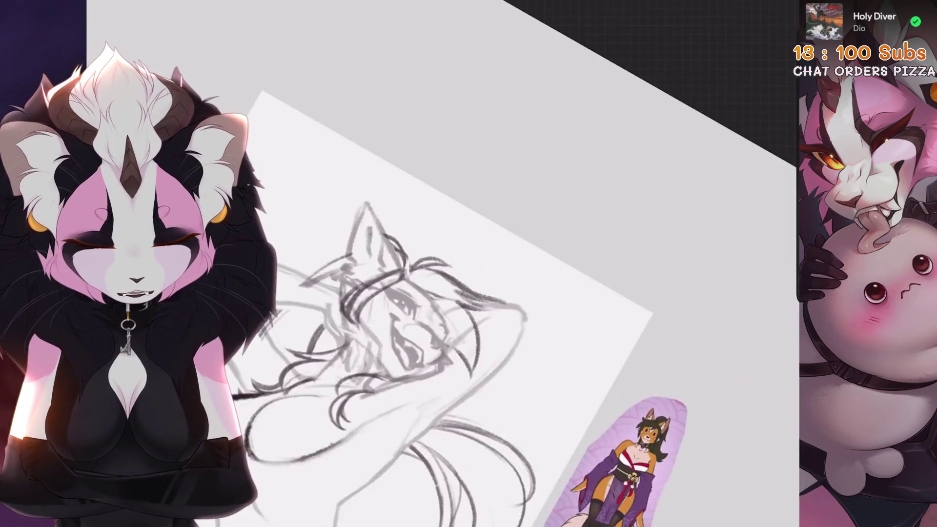
pyautogui.scroll(7, 464, 253)
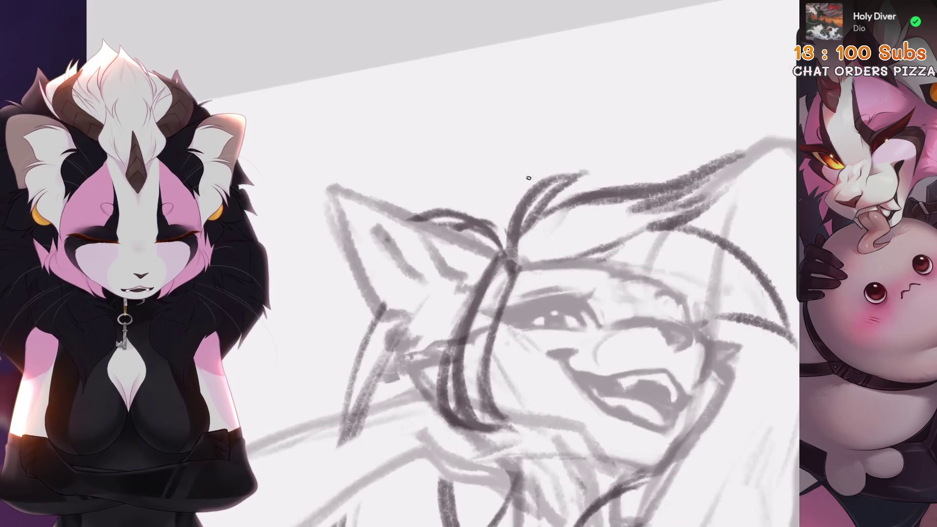
pyautogui.scroll(-4, 529, 178)
pyautogui.scroll(4, 529, 178)
pyautogui.scroll(-4, 528, 178)
pyautogui.scroll(2, 528, 178)
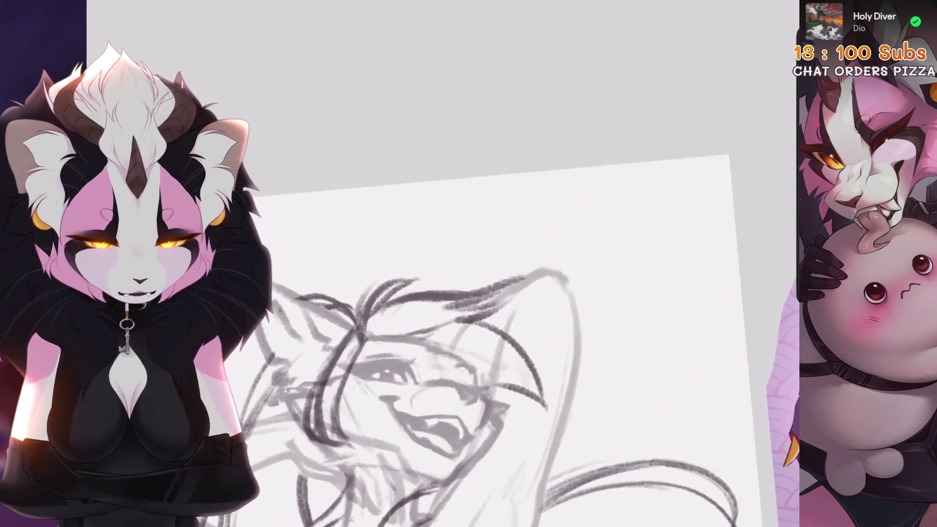
pyautogui.scroll(4, 539, 226)
pyautogui.moveTo(453, 231)
pyautogui.mouseDown()
pyautogui.moveTo(527, 234)
pyautogui.moveTo(522, 192)
pyautogui.moveTo(517, 227)
pyautogui.mouseUp()
pyautogui.scroll(2, 523, 192)
pyautogui.hotkey('ctrl', 'z')
pyautogui.moveTo(583, 144); pyautogui.dragTo(520, 229)
pyautogui.moveTo(566, 200); pyautogui.dragTo(488, 283)
# Step: Extend the neck and chest lines downward with two long strokes, then recentre the view
pyautogui.scroll(-5, 537, 264)
pyautogui.scroll(5, 537, 264)
pyautogui.scroll(2, 536, 263)
pyautogui.scroll(1, 536, 263)
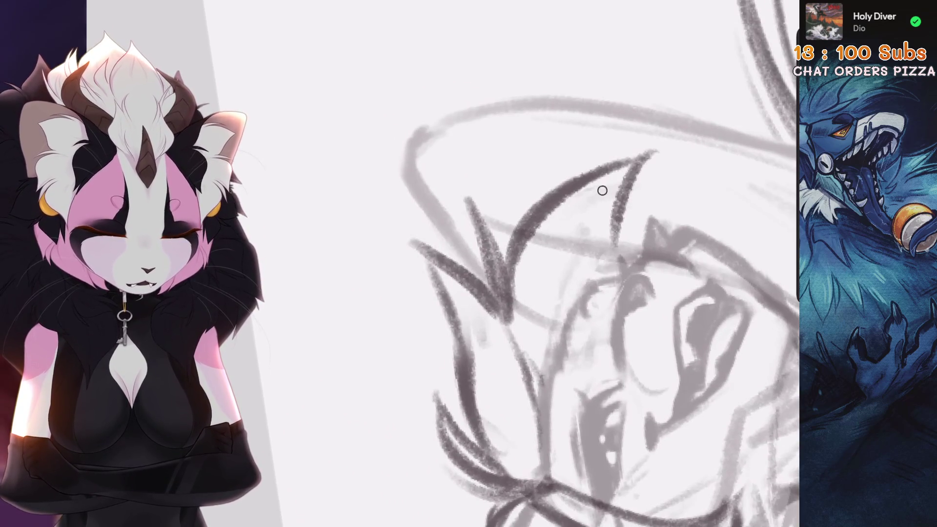
pyautogui.scroll(-5, 536, 263)
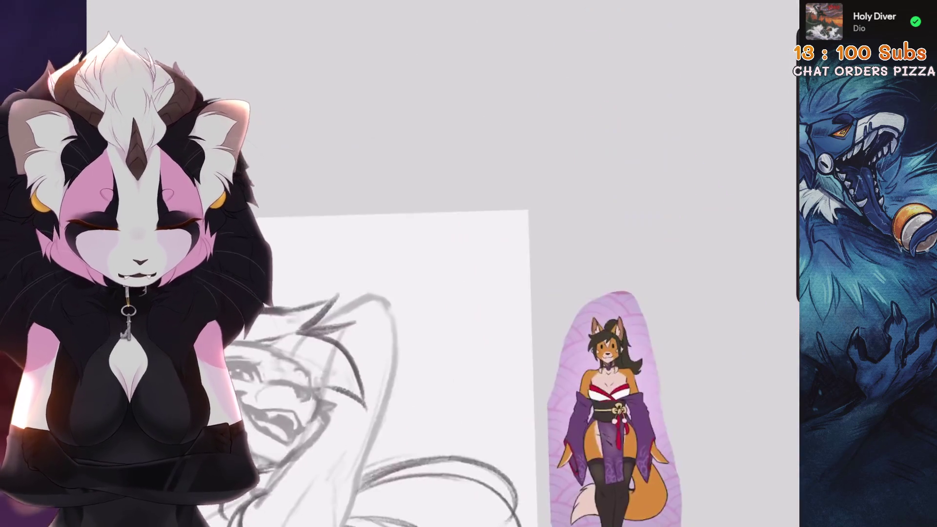
pyautogui.scroll(5, 537, 263)
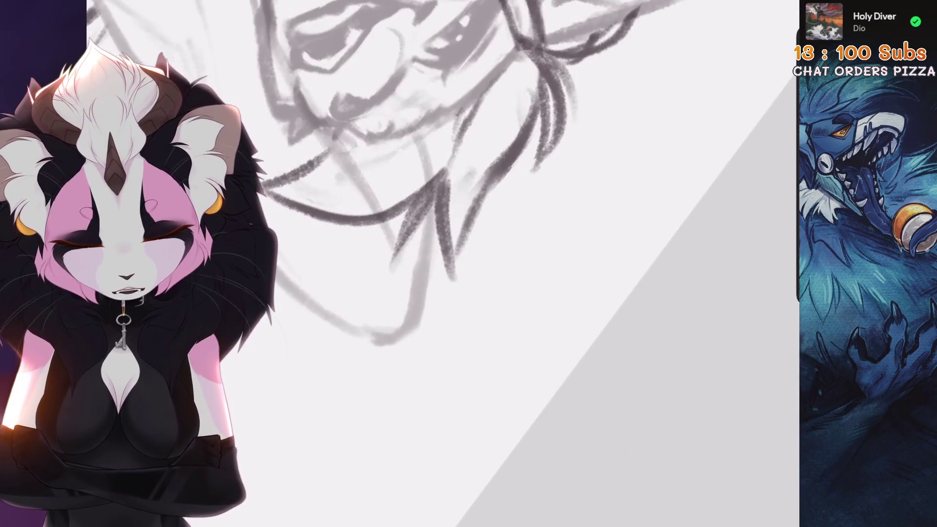
pyautogui.scroll(1, 537, 263)
pyautogui.scroll(1, 536, 264)
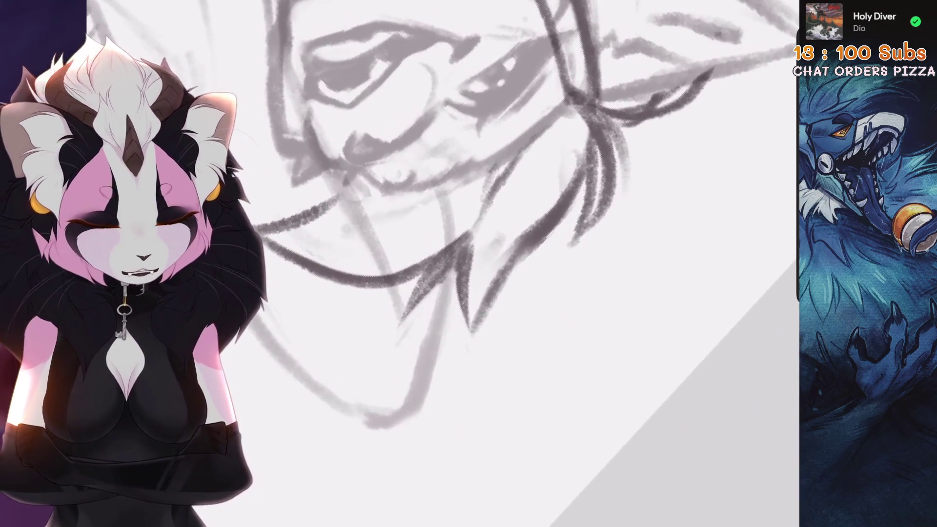
pyautogui.moveTo(458, 251); pyautogui.dragTo(486, 347)
pyautogui.moveTo(522, 230); pyautogui.dragTo(478, 348)
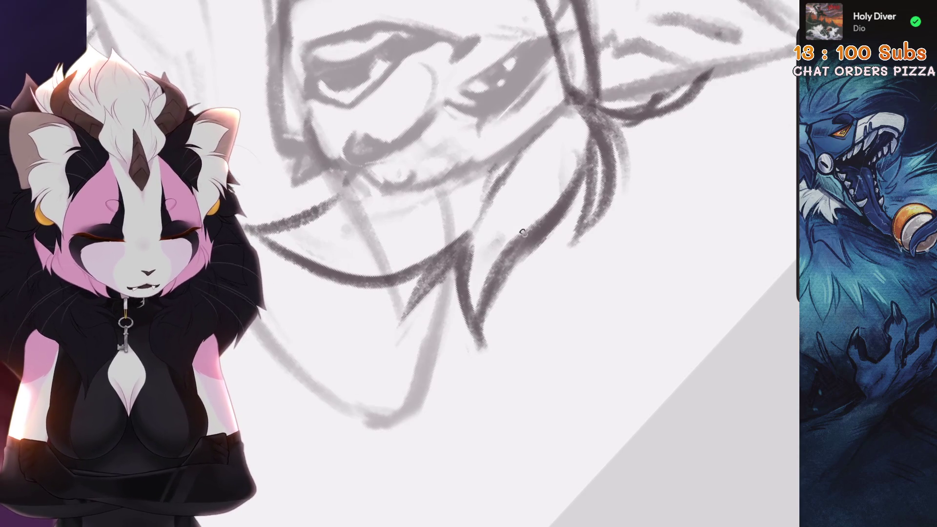
pyautogui.scroll(-2, 537, 263)
pyautogui.scroll(2, 536, 264)
pyautogui.moveTo(464, 292); pyautogui.dragTo(561, 380)
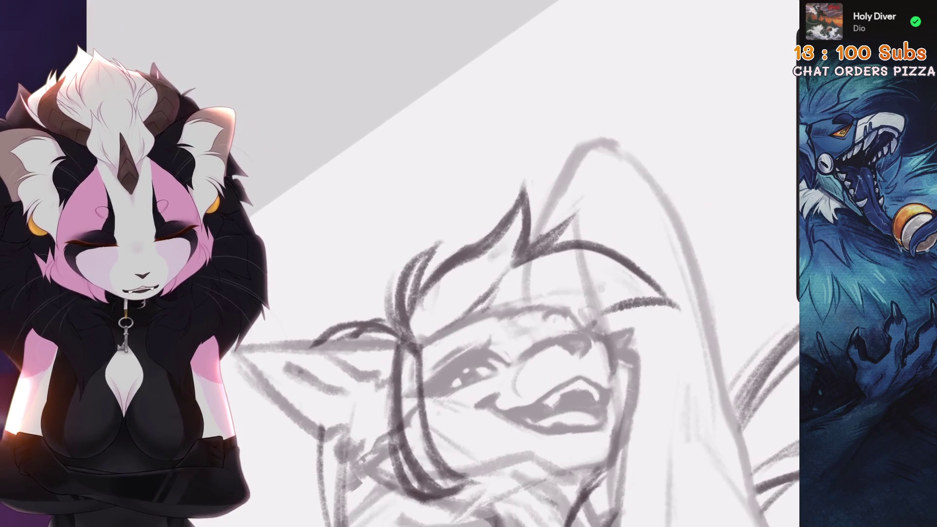
pyautogui.scroll(-3, 503, 215)
pyautogui.scroll(-3, 371, 302)
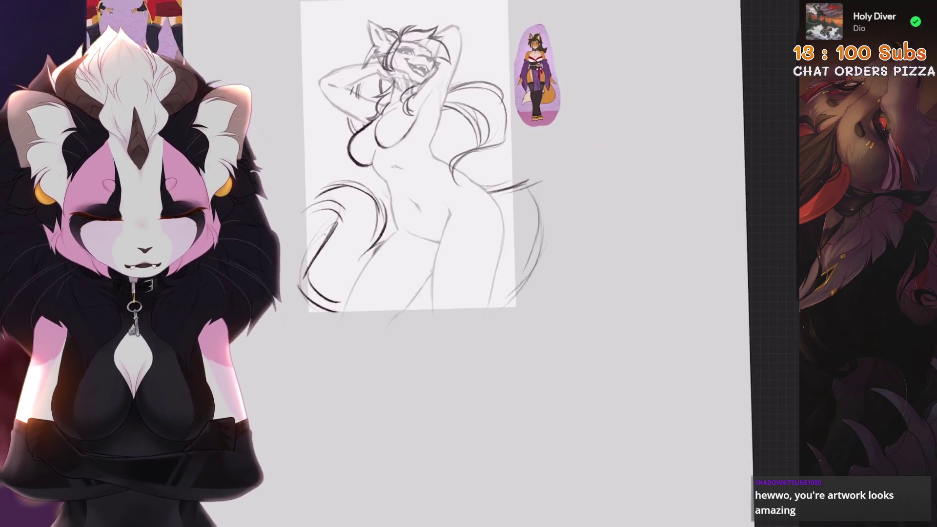
pyautogui.scroll(-5, 683, 269)
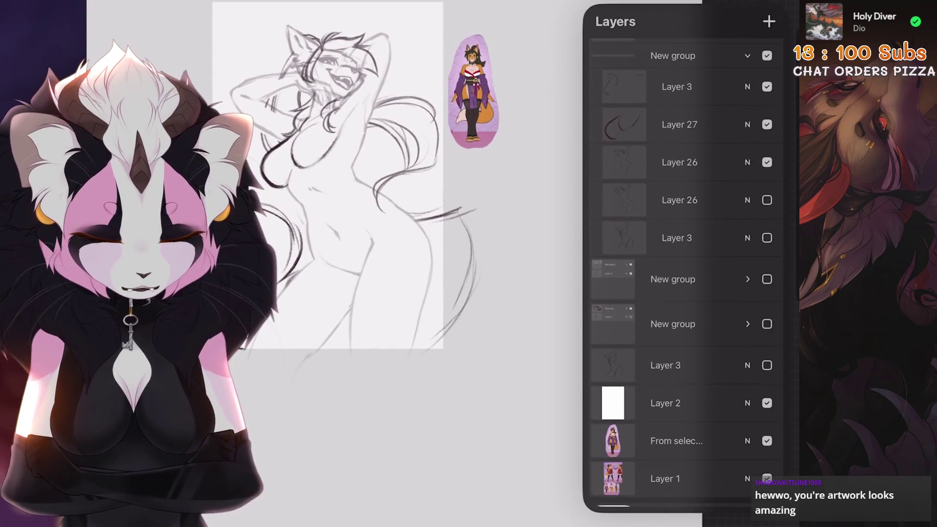
# Step: Make the lower Layer 3 sketch visible and select the upper Layer 26 for editing
pyautogui.click(767, 162)
pyautogui.click(766, 238)
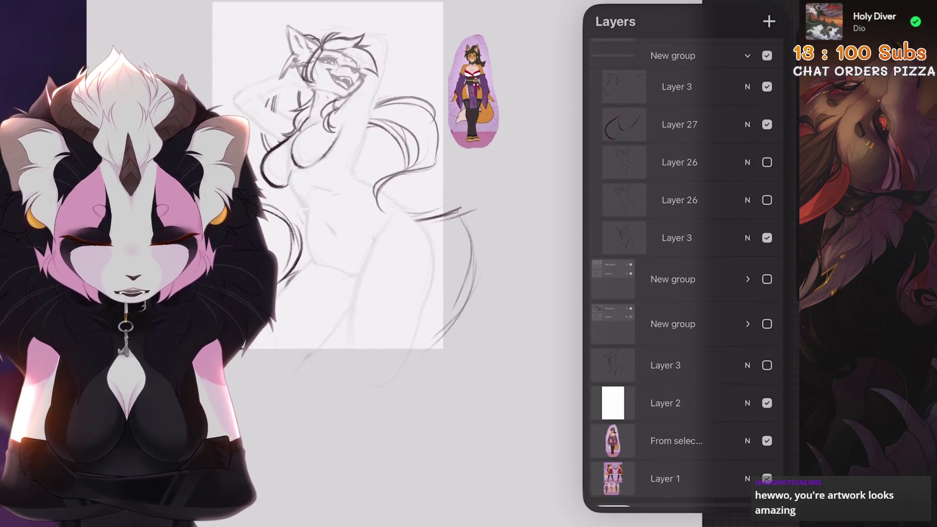
pyautogui.click(766, 162)
pyautogui.click(679, 162)
pyautogui.scroll(3, 391, 219)
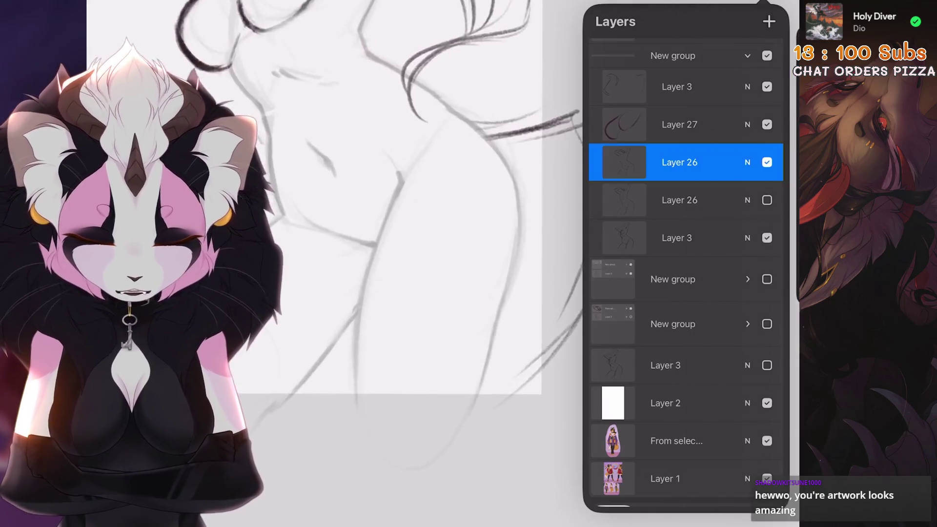
pyautogui.scroll(1, 390, 219)
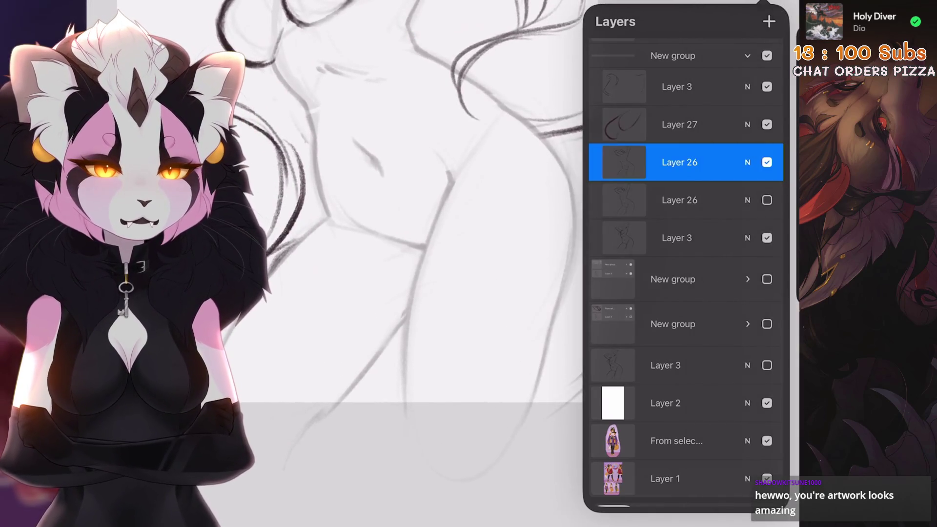
pyautogui.moveTo(420, 244); pyautogui.dragTo(429, 239)
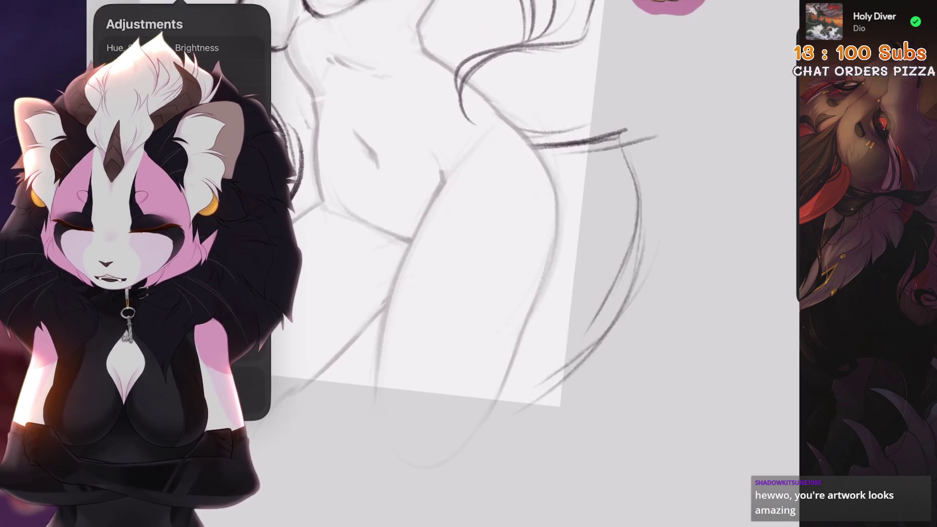
# Step: Liquify Layer 26's torso lines into a new shape, reducing the brush size to 14%
pyautogui.click(146, 385)
pyautogui.moveTo(510, 307); pyautogui.dragTo(524, 277)
pyautogui.scroll(2, 439, 219)
pyautogui.moveTo(185, 495); pyautogui.dragTo(147, 495)
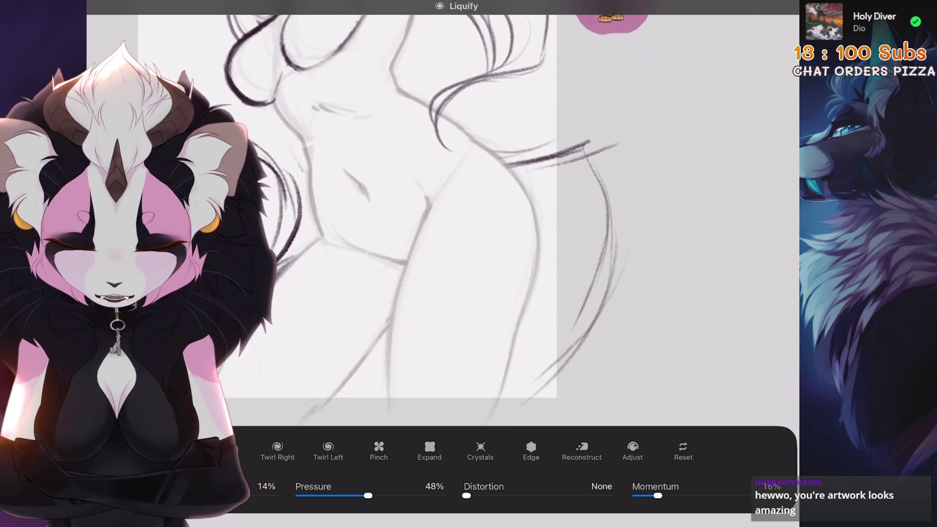
pyautogui.scroll(-2, 439, 219)
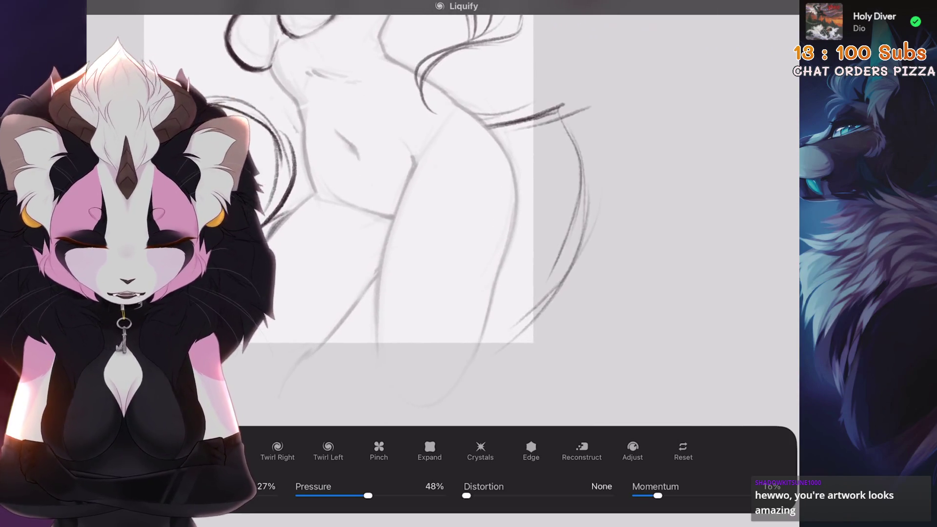
pyautogui.scroll(2, 439, 219)
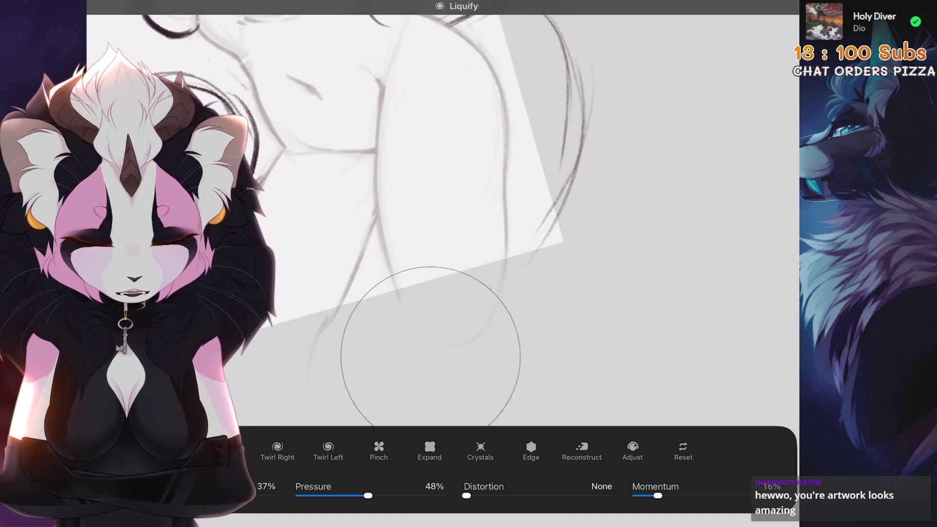
pyautogui.scroll(-2, 430, 196)
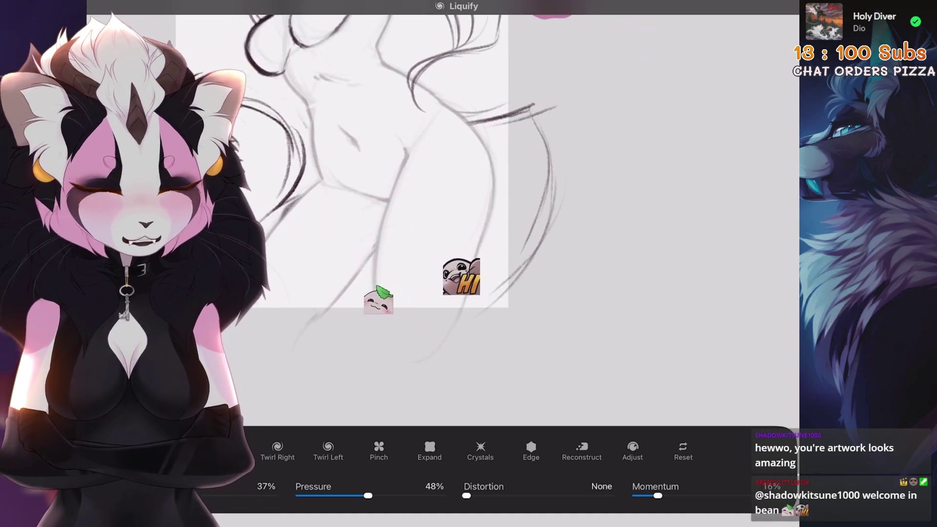
pyautogui.scroll(-3, 371, 170)
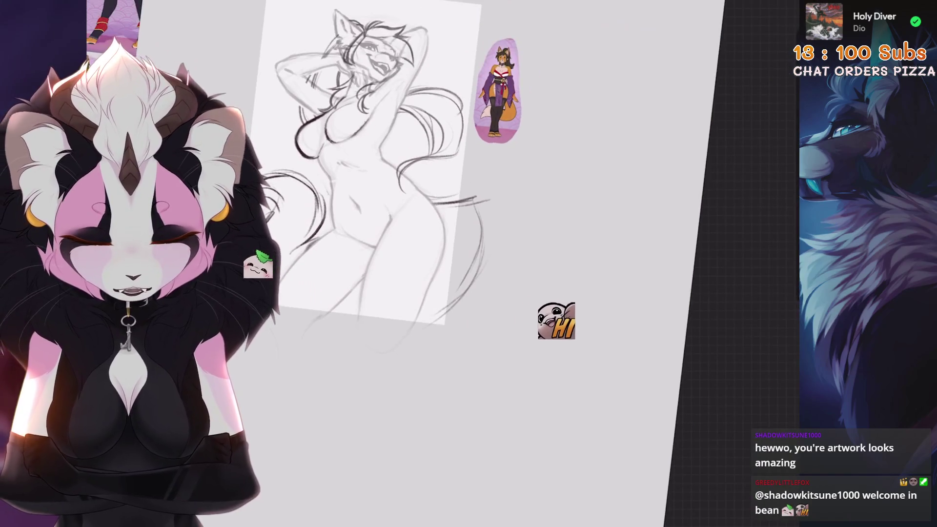
pyautogui.scroll(3, 439, 220)
# Step: Lasso the lower torso and hips, shrink them slightly from the top, and nudge them into place
pyautogui.press('s')
pyautogui.moveTo(605, 172)
pyautogui.mouseDown()
pyautogui.moveTo(556, 147)
pyautogui.moveTo(531, 161)
pyautogui.moveTo(375, 326)
pyautogui.moveTo(322, 400)
pyautogui.moveTo(324, 391)
pyautogui.mouseUp()
pyautogui.press('v')
pyautogui.moveTo(449, 284); pyautogui.dragTo(450, 284)
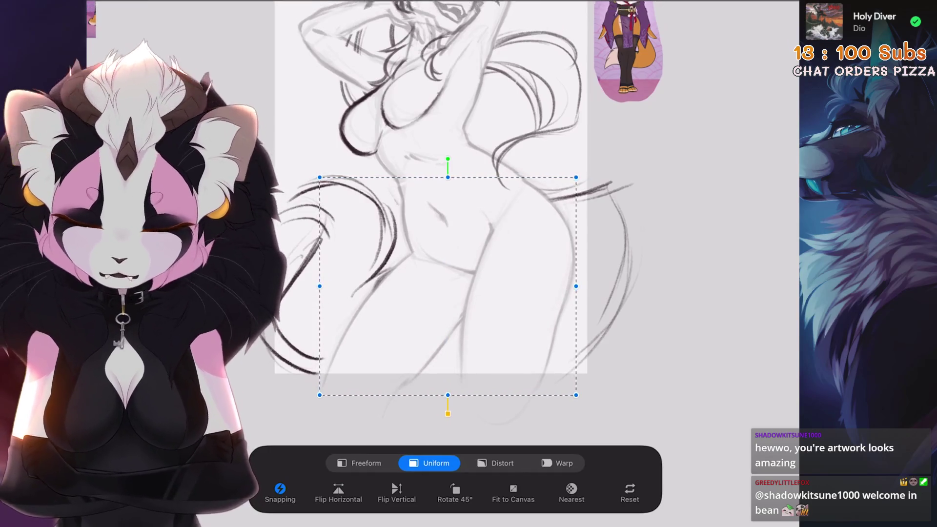
pyautogui.moveTo(448, 395); pyautogui.dragTo(448, 392)
pyautogui.scroll(2, 448, 273)
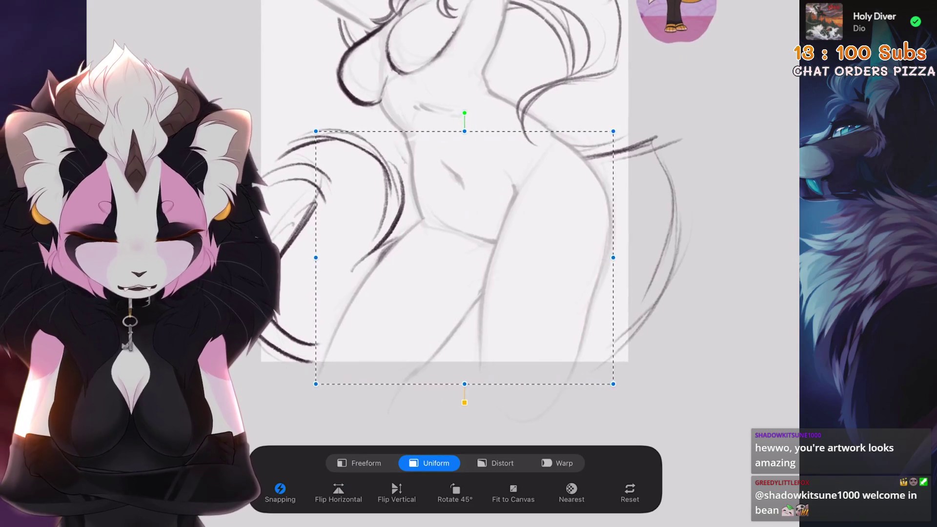
pyautogui.moveTo(469, 259); pyautogui.dragTo(470, 259)
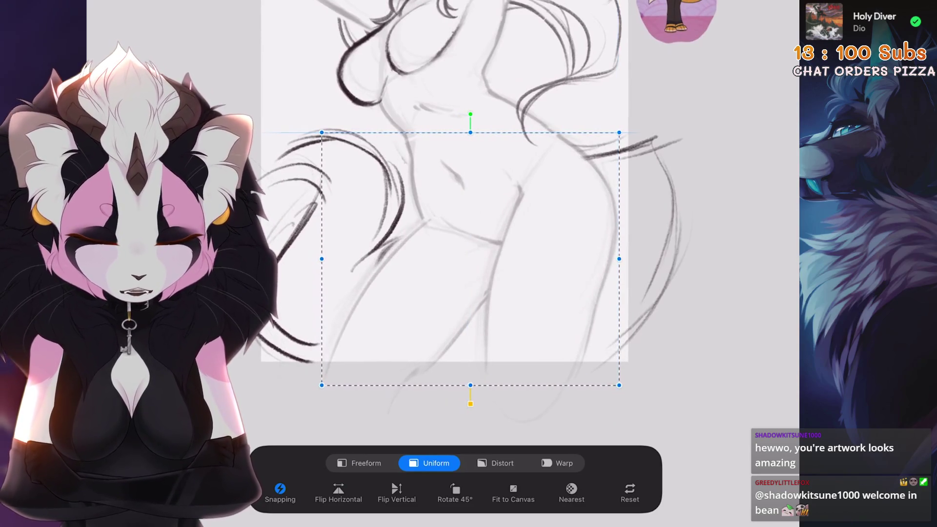
pyautogui.scroll(-1, 454, 274)
pyautogui.moveTo(434, 298); pyautogui.dragTo(433, 298)
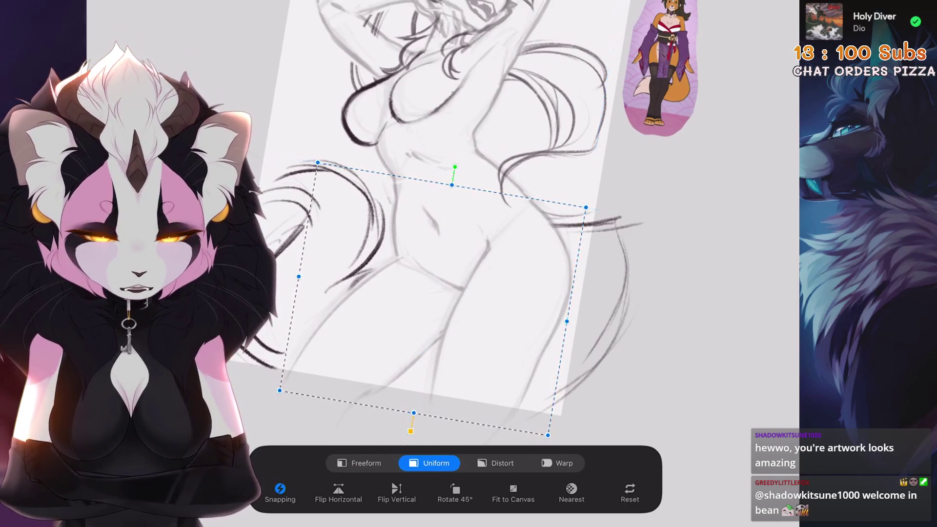
pyautogui.scroll(3, 536, 263)
pyautogui.scroll(-3, 454, 264)
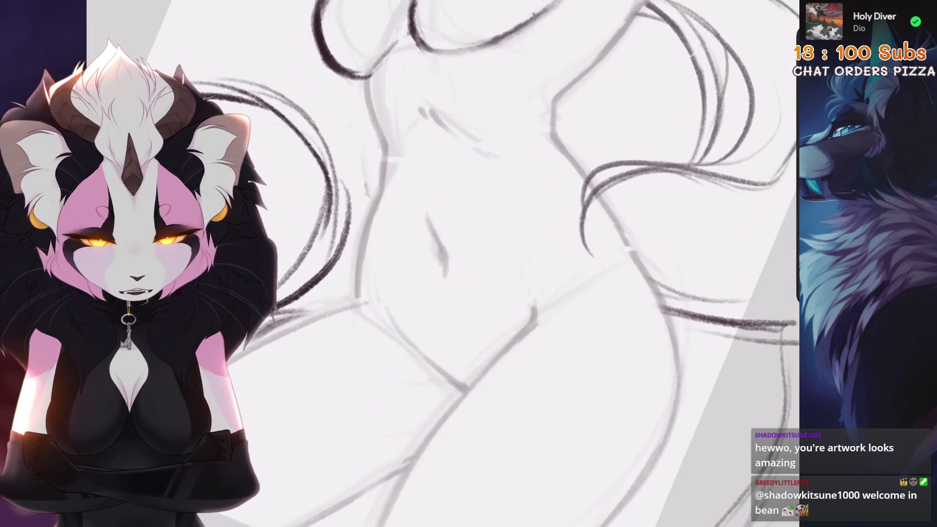
pyautogui.scroll(-3, 439, 263)
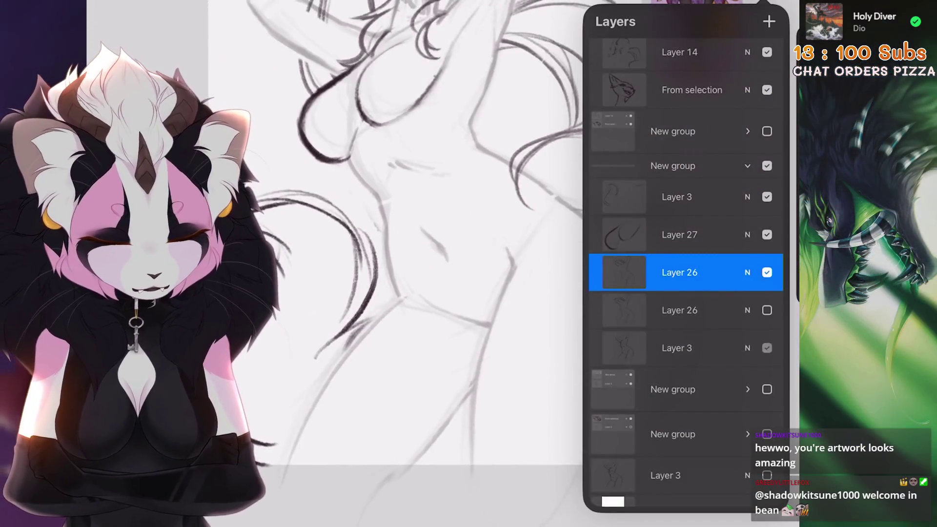
# Step: Freehand-select the small navel mark, rotate it a few degrees and move it to a better torso position
pyautogui.scroll(5, 488, 264)
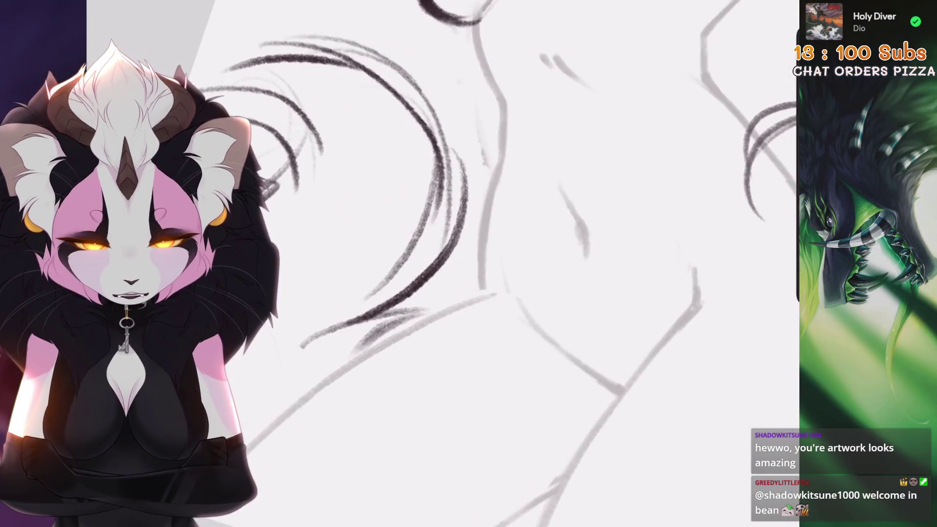
pyautogui.press('s')
pyautogui.press('v')
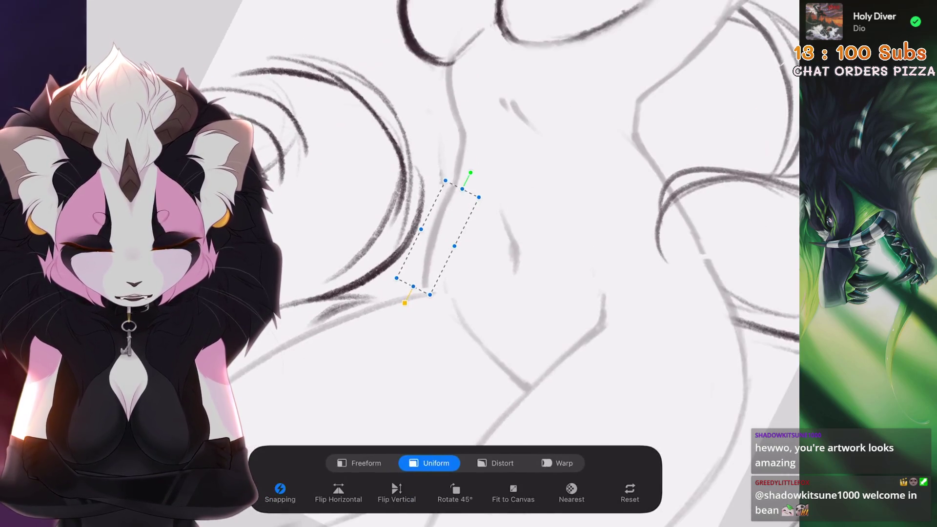
pyautogui.moveTo(471, 172); pyautogui.dragTo(469, 171)
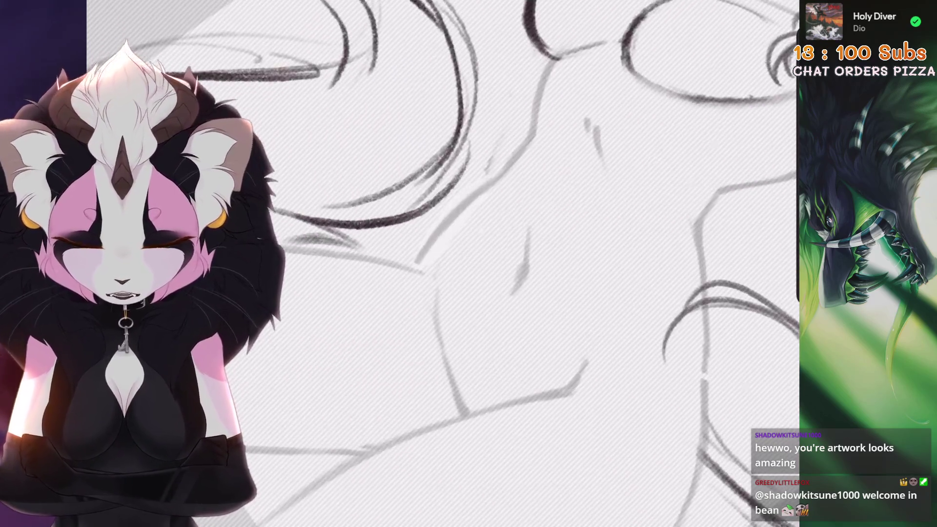
pyautogui.press('v')
pyautogui.moveTo(432, 189); pyautogui.dragTo(427, 192)
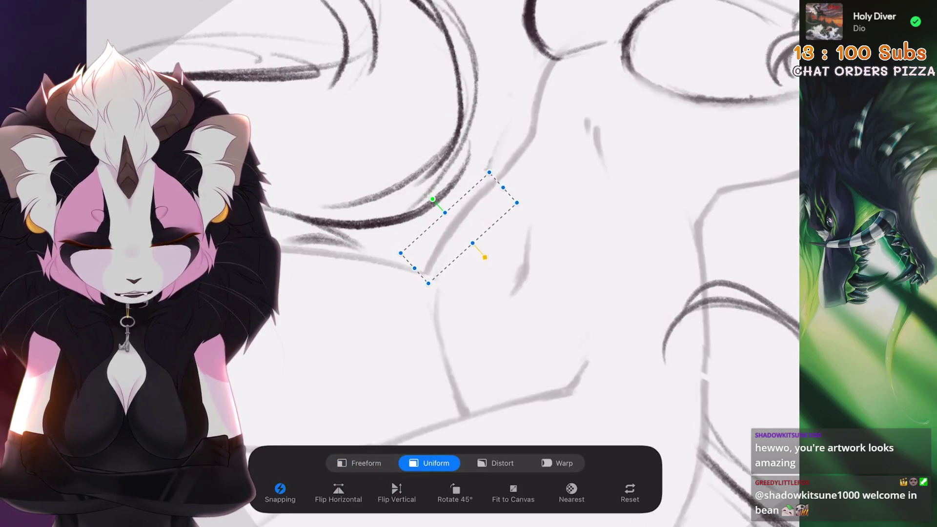
pyautogui.press('v')
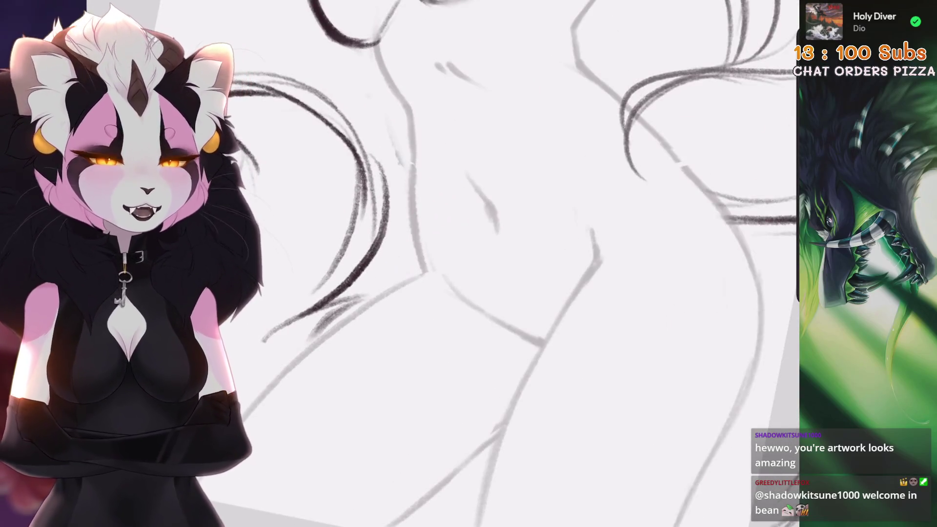
pyautogui.press('v')
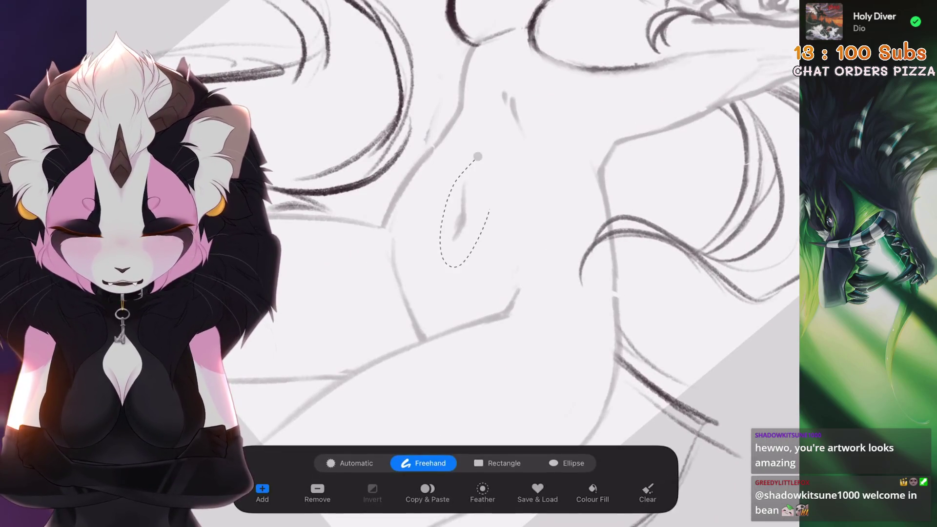
pyautogui.press('v')
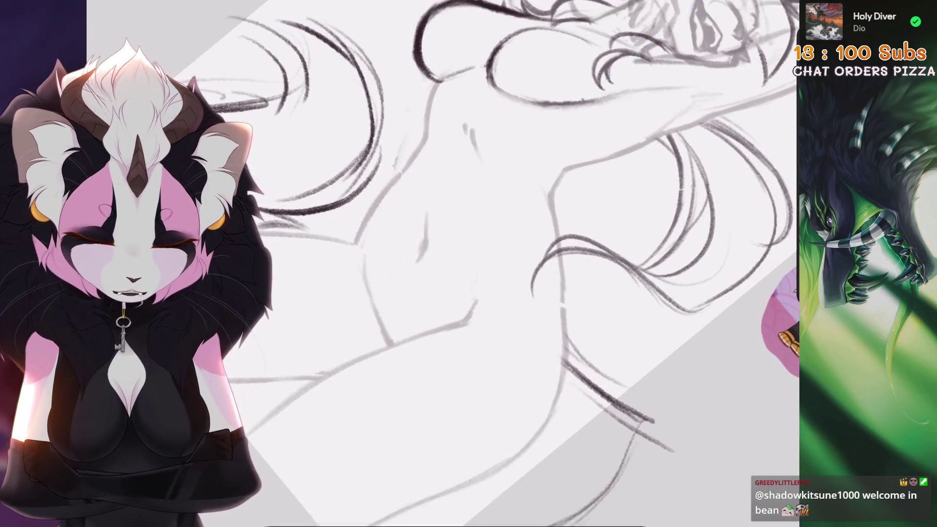
pyautogui.scroll(5, 437, 263)
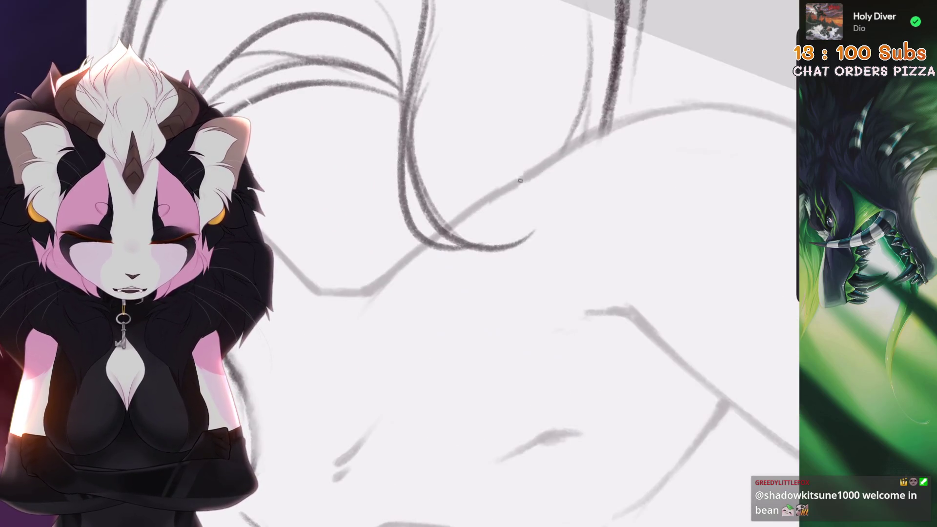
pyautogui.scroll(-5, 520, 180)
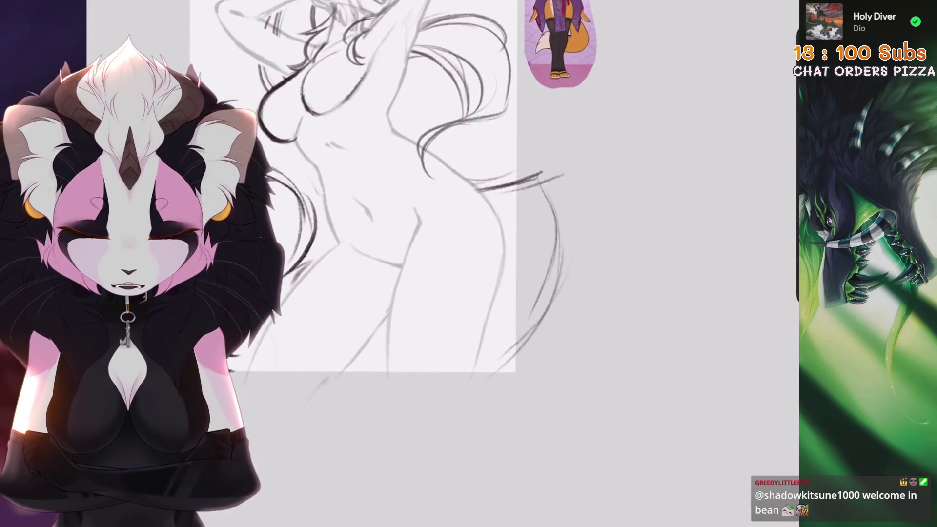
# Step: Nudge the lassoed navel mark slightly upward on the torso with Transform
pyautogui.scroll(-4, 420, 195)
pyautogui.scroll(5, 420, 196)
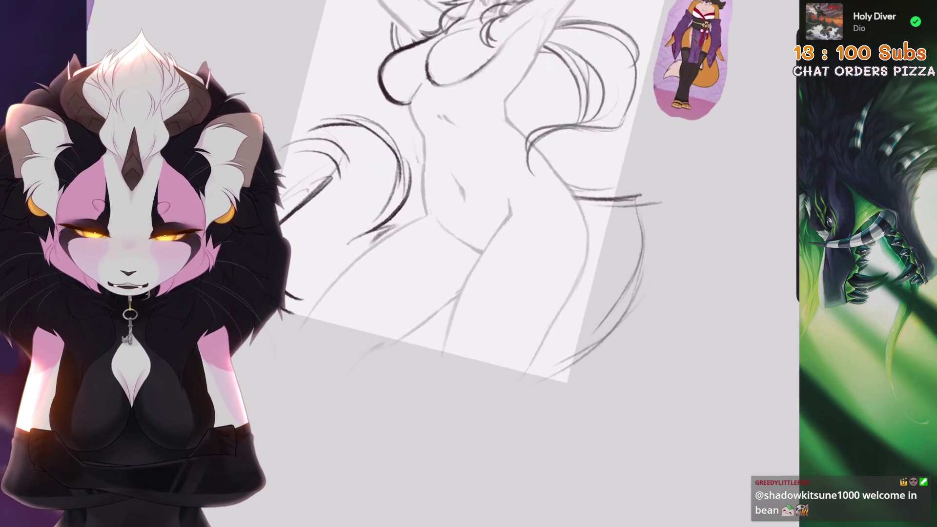
pyautogui.scroll(-2, 478, 190)
pyautogui.scroll(-4, 488, 195)
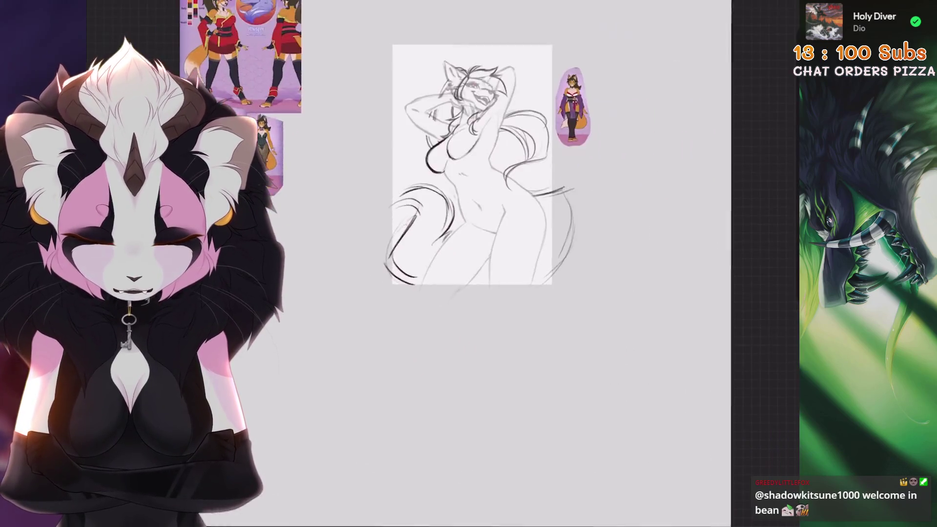
pyautogui.scroll(1, 488, 171)
pyautogui.scroll(2, 487, 171)
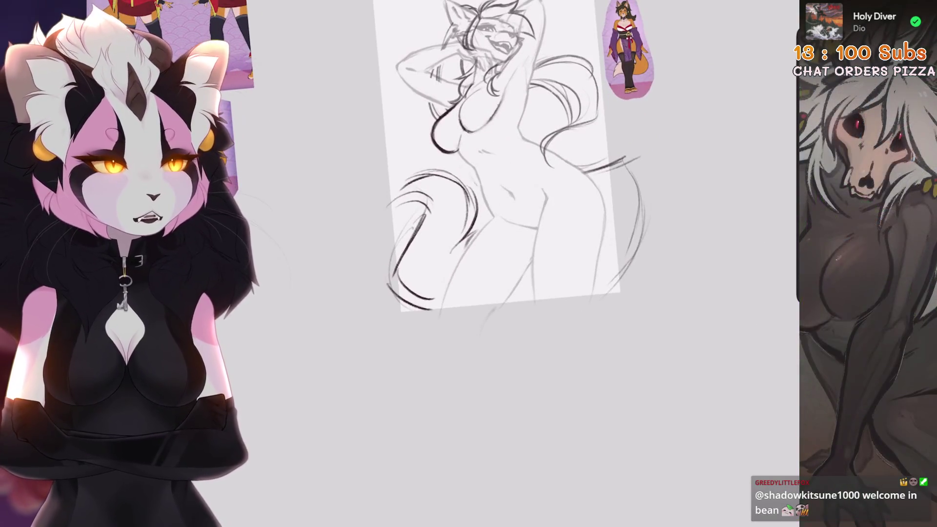
pyautogui.scroll(5, 488, 195)
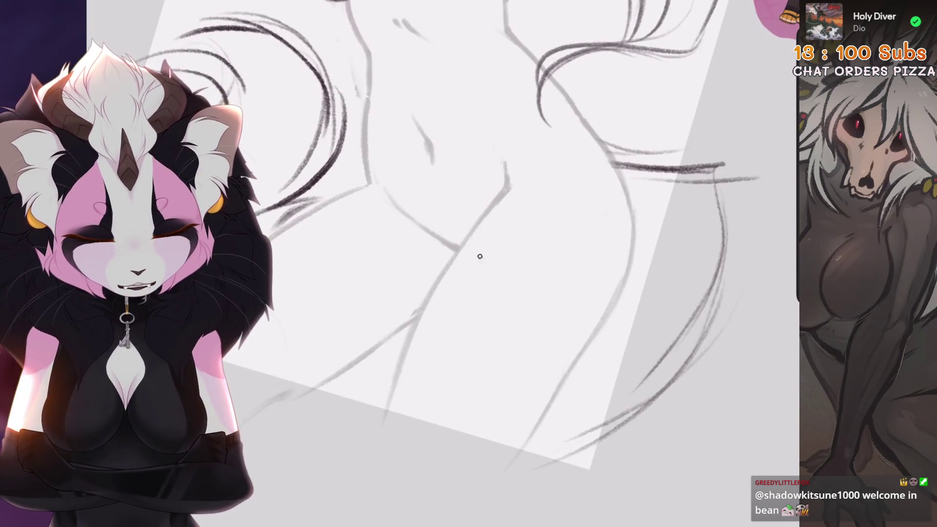
pyautogui.scroll(-5, 383, 440)
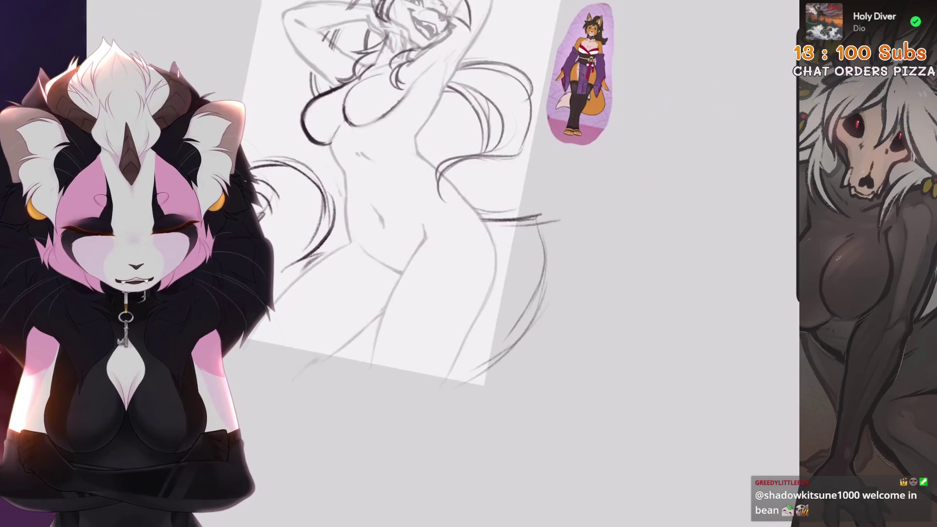
pyautogui.scroll(5, 439, 204)
pyautogui.press('v')
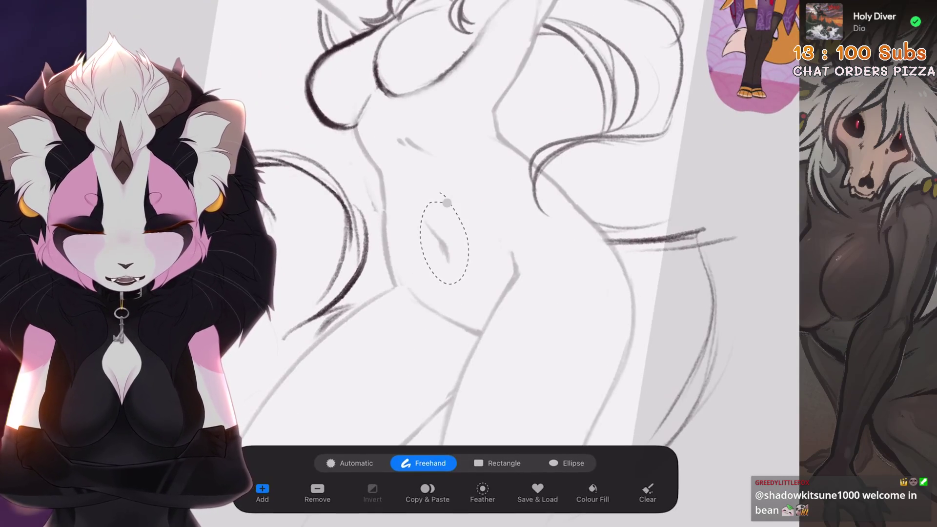
pyautogui.moveTo(436, 239); pyautogui.dragTo(438, 233)
# Step: Undo two stray pencil strokes
pyautogui.scroll(3, 488, 244)
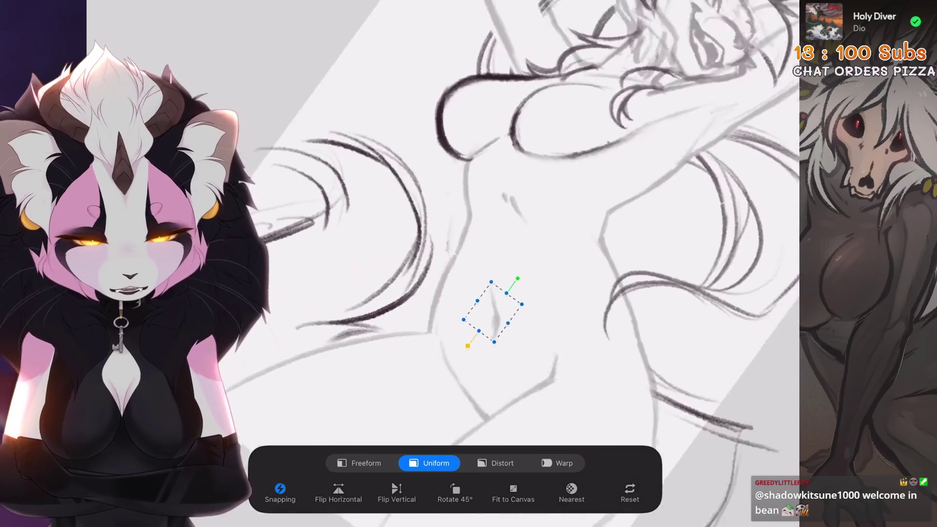
pyautogui.scroll(-3, 439, 263)
pyautogui.scroll(3, 439, 263)
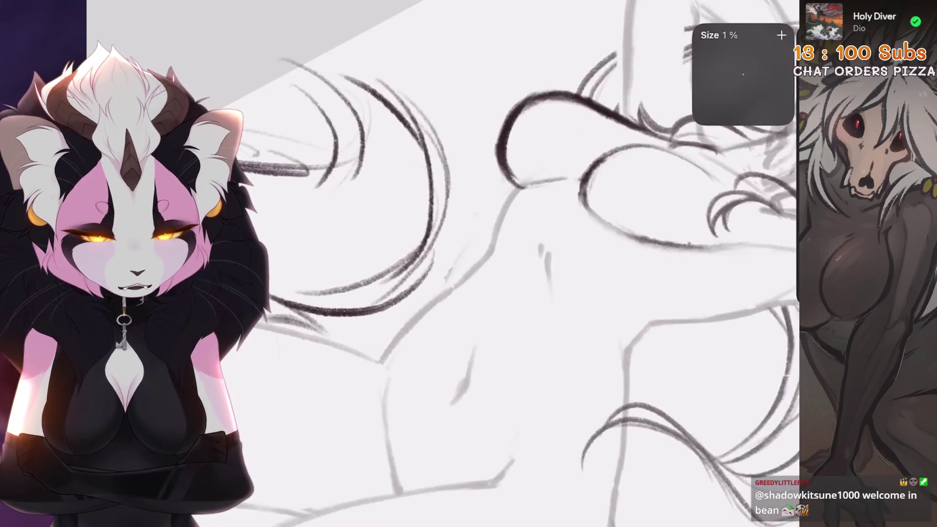
pyautogui.scroll(-2, 551, 201)
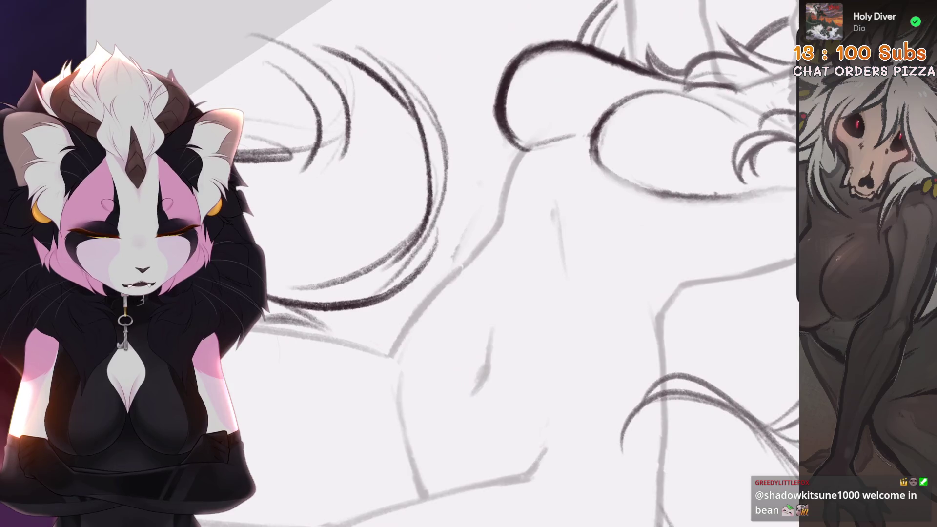
pyautogui.scroll(-2, 558, 184)
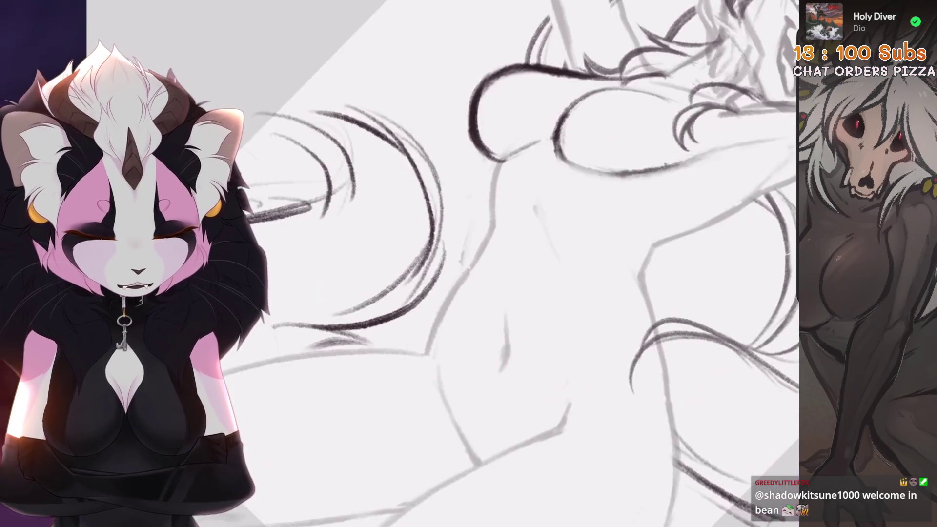
pyautogui.scroll(-2, 490, 218)
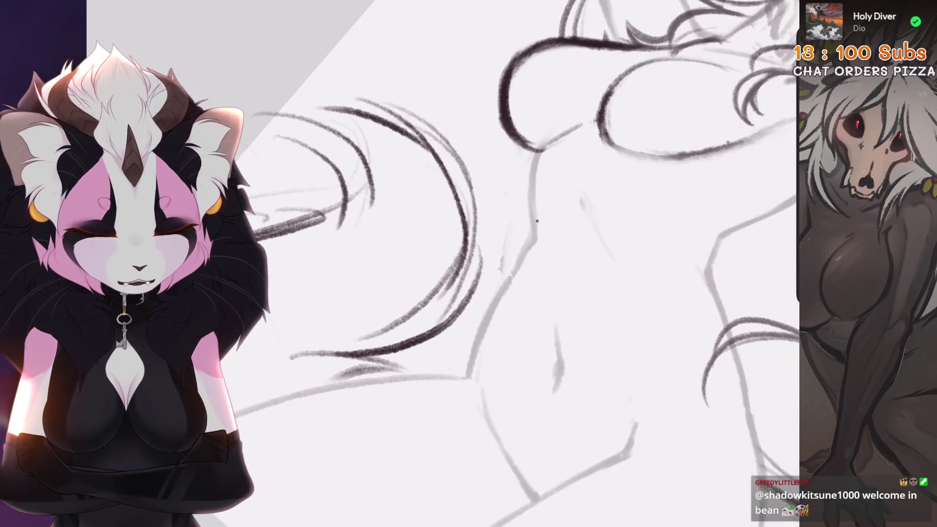
pyautogui.scroll(-3, 537, 221)
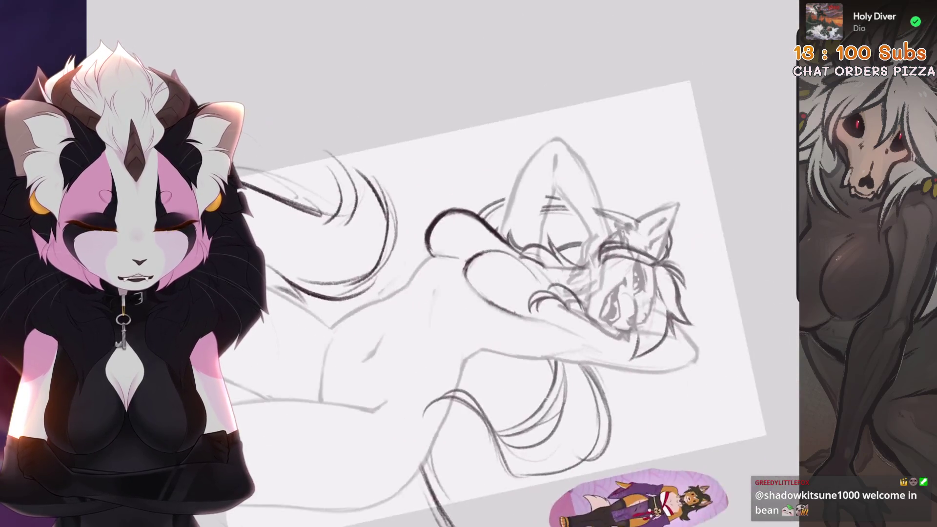
pyautogui.scroll(5, 488, 263)
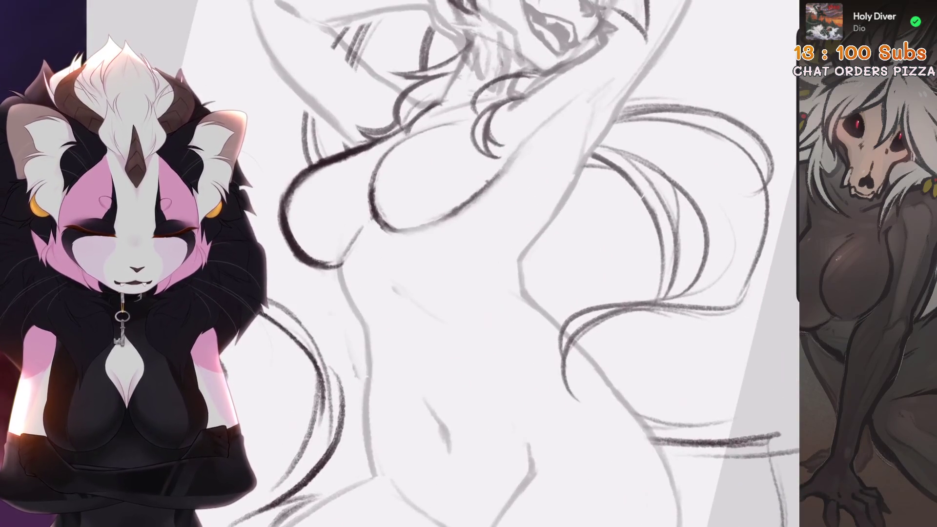
pyautogui.scroll(2, 526, 251)
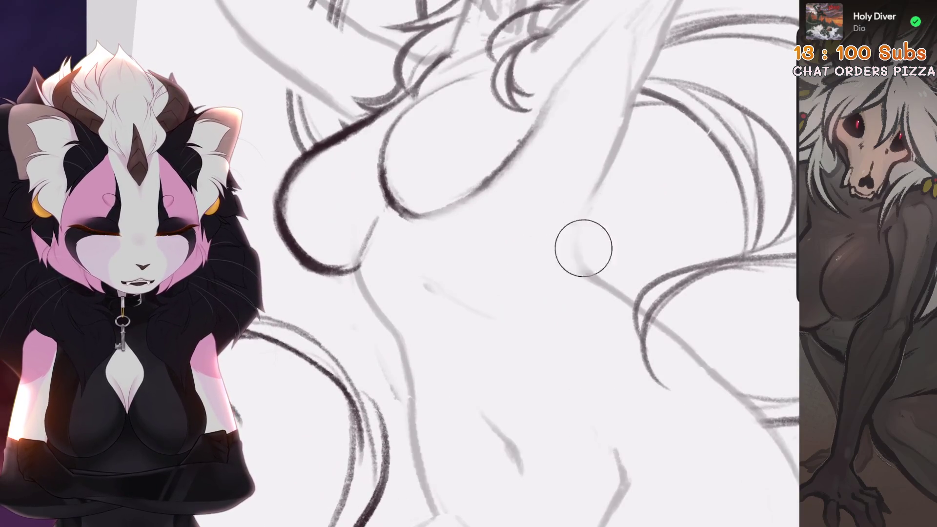
pyautogui.scroll(-1, 583, 248)
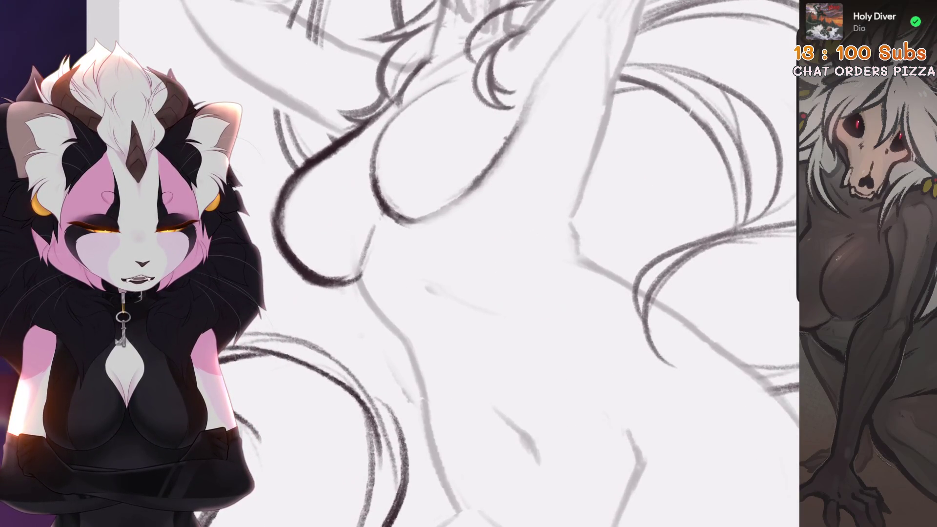
pyautogui.hotkey('ctrl', 'z')
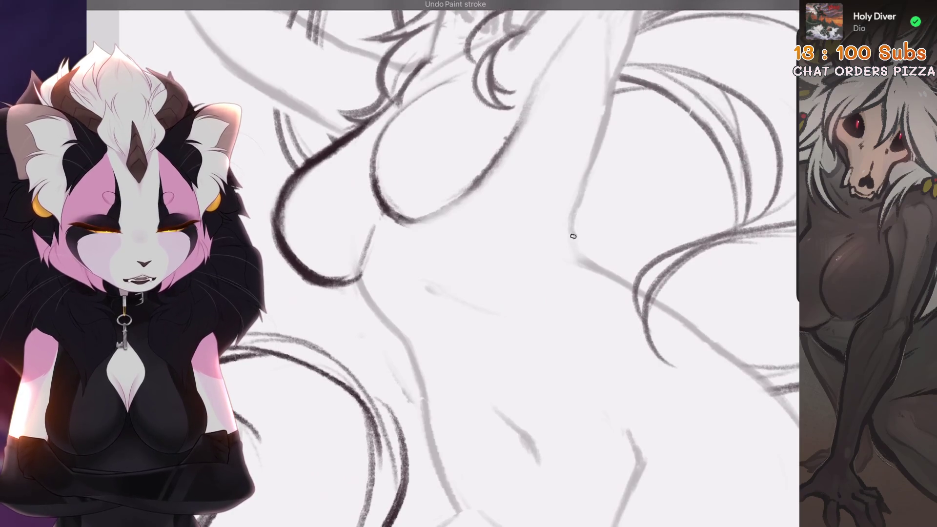
pyautogui.scroll(-3, 573, 236)
pyautogui.scroll(-2, 471, 269)
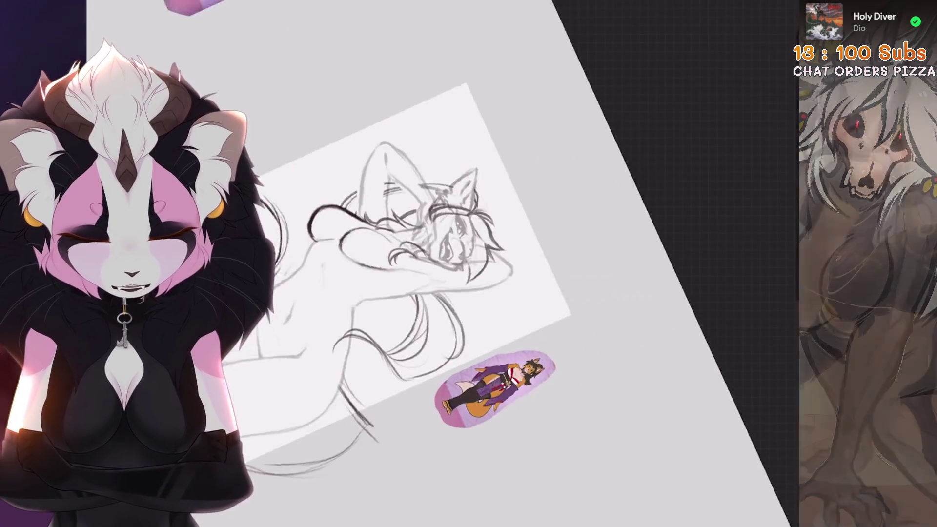
pyautogui.scroll(4, 471, 270)
pyautogui.hotkey('ctrl', 'z')
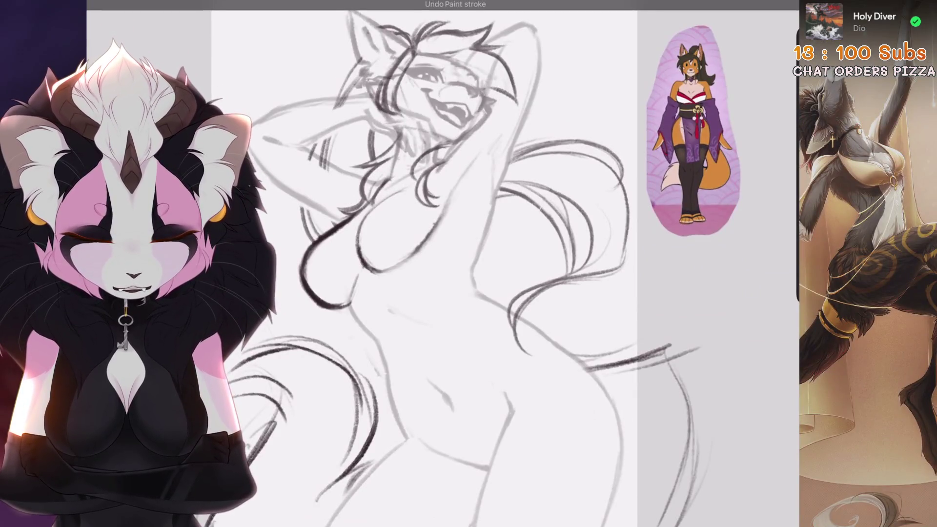
# Step: Bring up the Layers panel
pyautogui.scroll(-3, 471, 263)
pyautogui.scroll(-2, 471, 205)
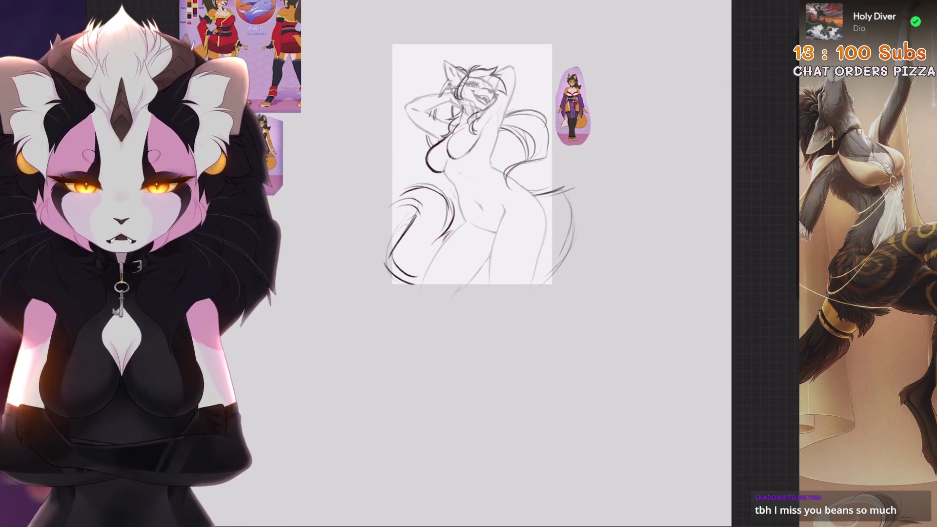
pyautogui.scroll(5, 470, 195)
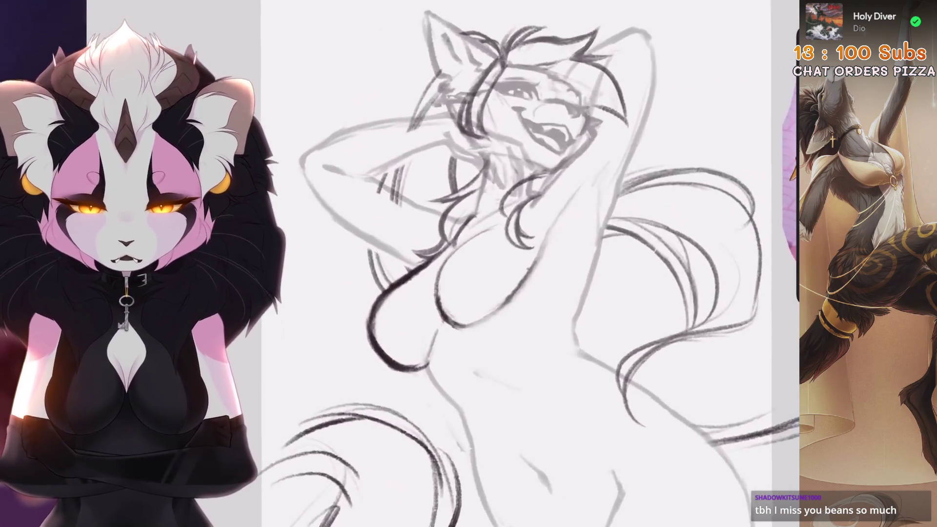
pyautogui.scroll(3, 471, 244)
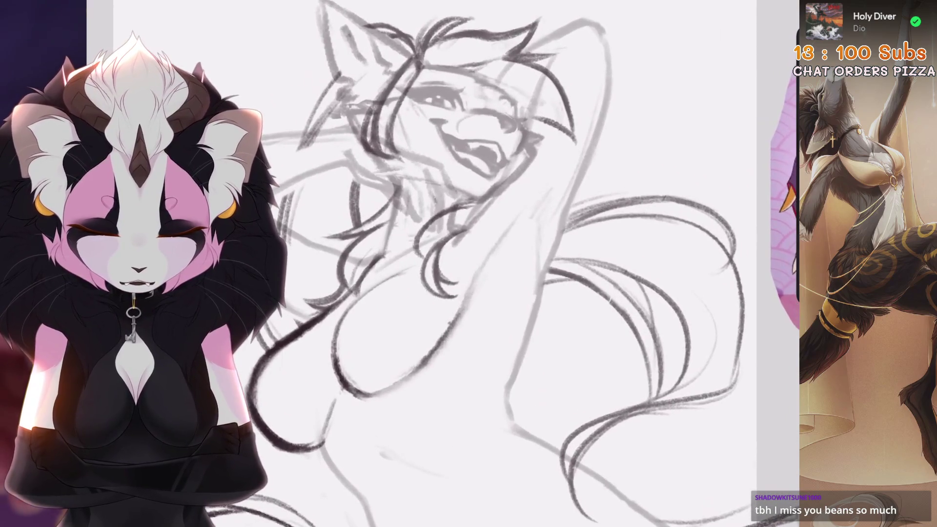
pyautogui.press('l')
pyautogui.scroll(2, 390, 244)
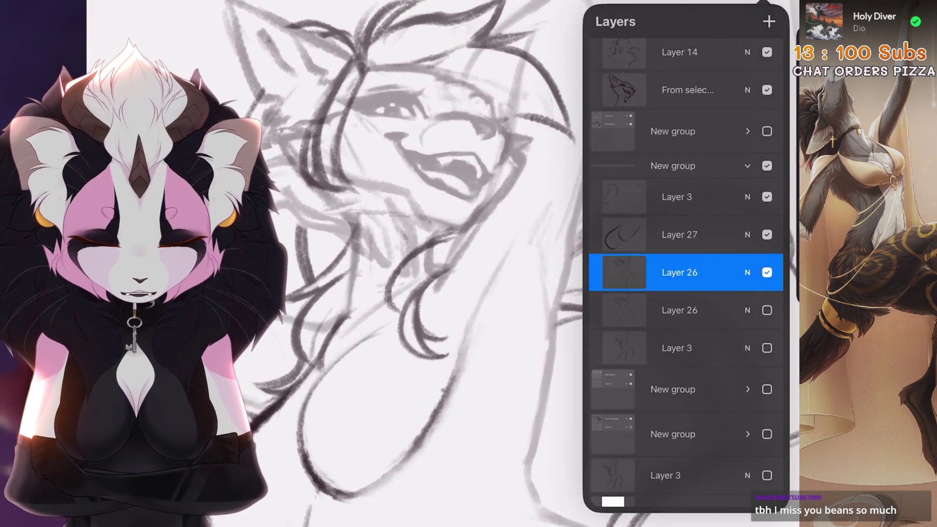
# Step: Make the head sketch layer the active layer
pyautogui.scroll(-3, 439, 263)
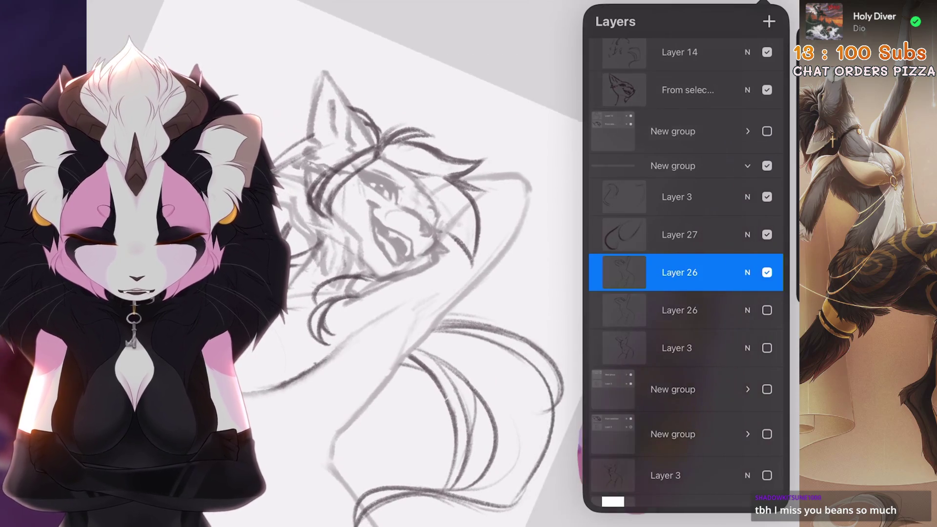
pyautogui.scroll(5, 686, 273)
pyautogui.click(687, 259)
pyautogui.scroll(2, 429, 263)
pyautogui.scroll(3, 430, 263)
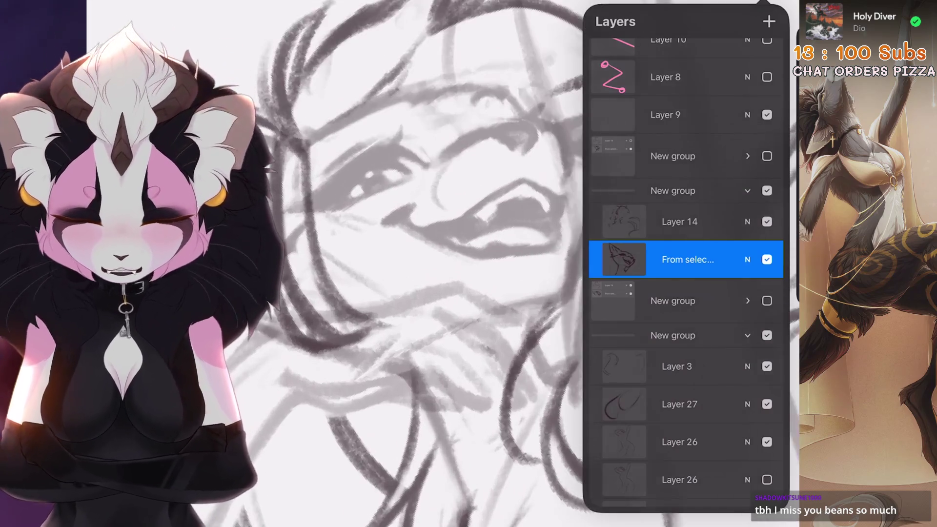
# Step: Lasso the mouth corner and rotate it to a new angle, then commit
pyautogui.press('s')
pyautogui.moveTo(560, 303); pyautogui.dragTo(583, 264)
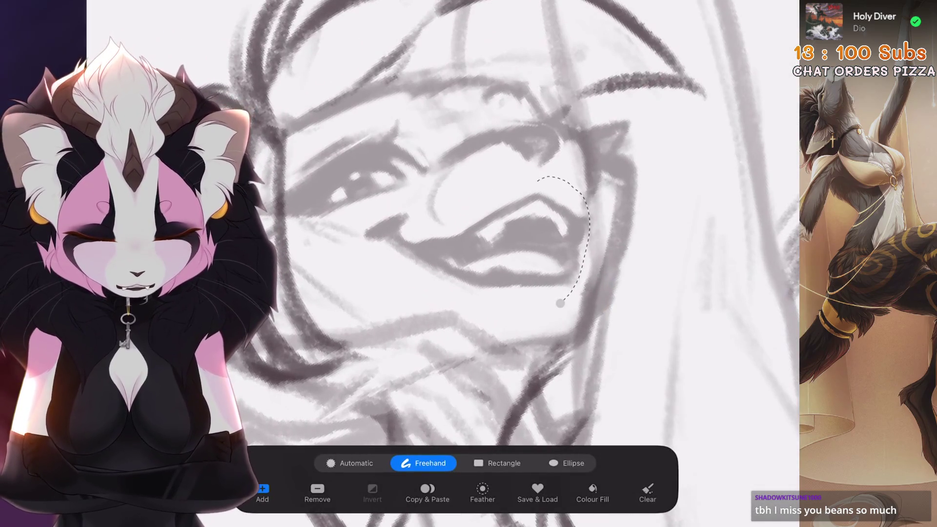
pyautogui.click(560, 303)
pyautogui.press('v')
pyautogui.moveTo(531, 239); pyautogui.dragTo(531, 241)
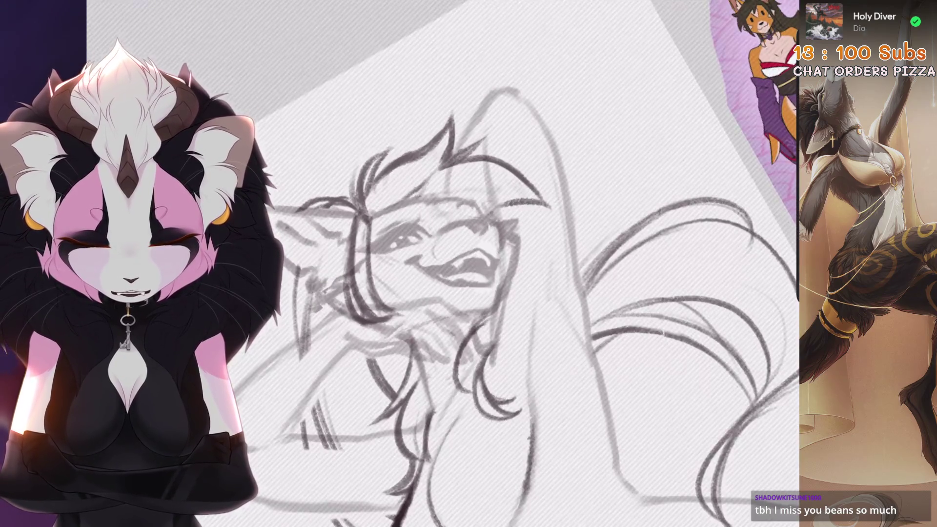
pyautogui.hotkey('ctrl', 'z')
pyautogui.press('v')
pyautogui.moveTo(540, 247); pyautogui.dragTo(543, 251)
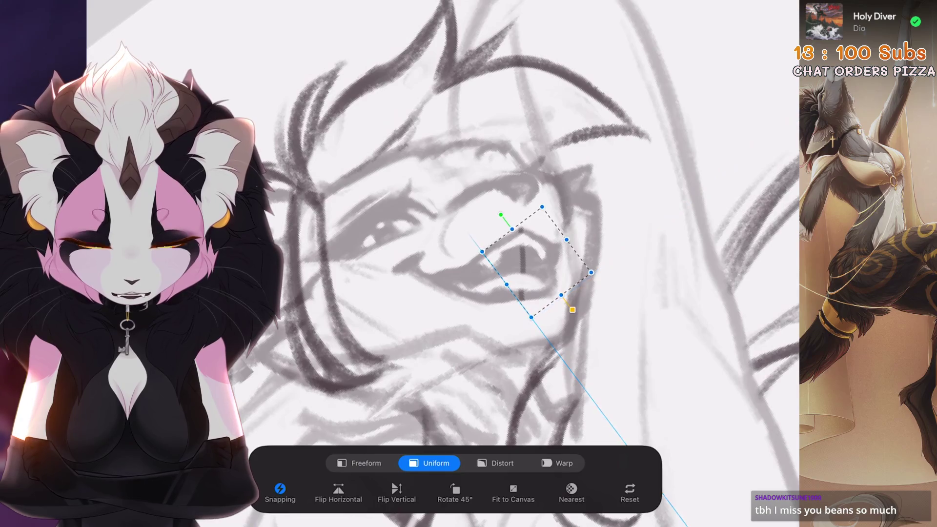
pyautogui.press('v')
# Step: Freehand-select the whole mouth and apply a uniform Transform adjustment
pyautogui.press('s')
pyautogui.moveTo(536, 212); pyautogui.dragTo(439, 257)
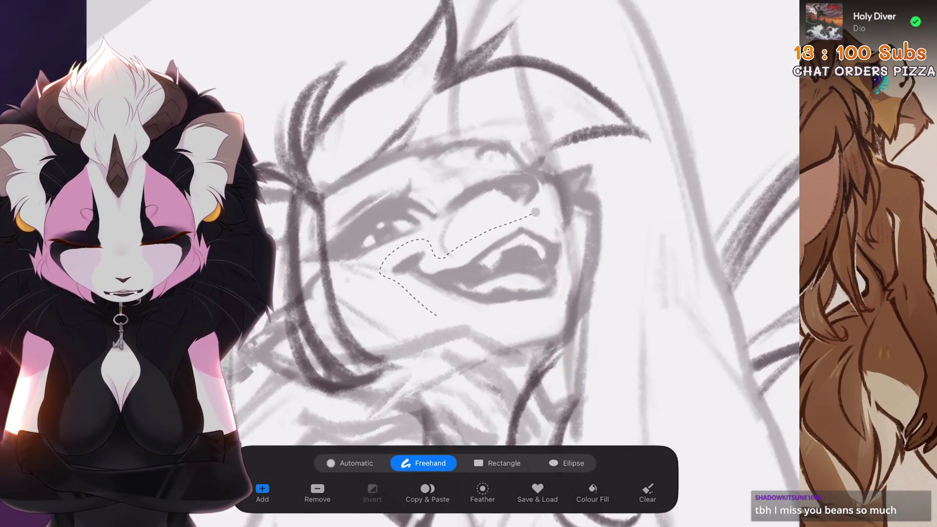
pyautogui.moveTo(549, 327)
pyautogui.mouseDown()
pyautogui.moveTo(564, 244)
pyautogui.moveTo(444, 258)
pyautogui.mouseUp()
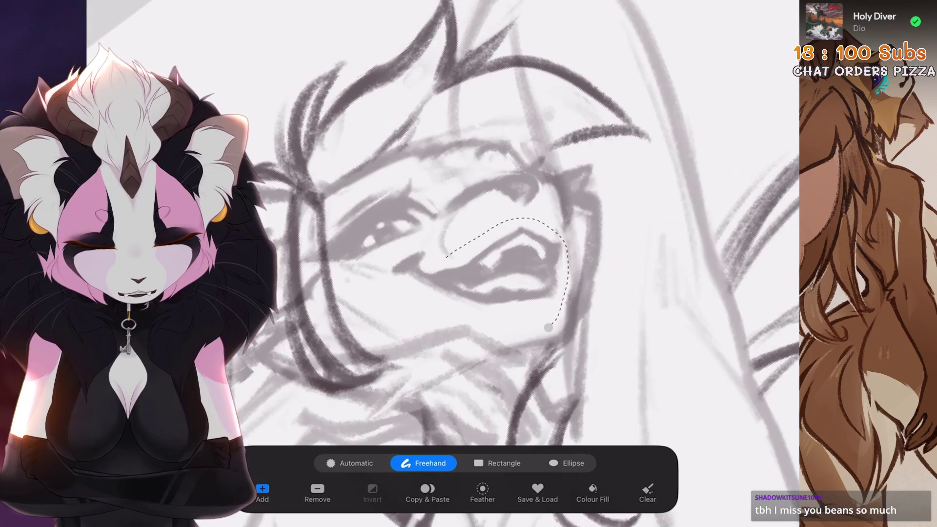
pyautogui.moveTo(401, 299); pyautogui.dragTo(548, 327)
pyautogui.press('v')
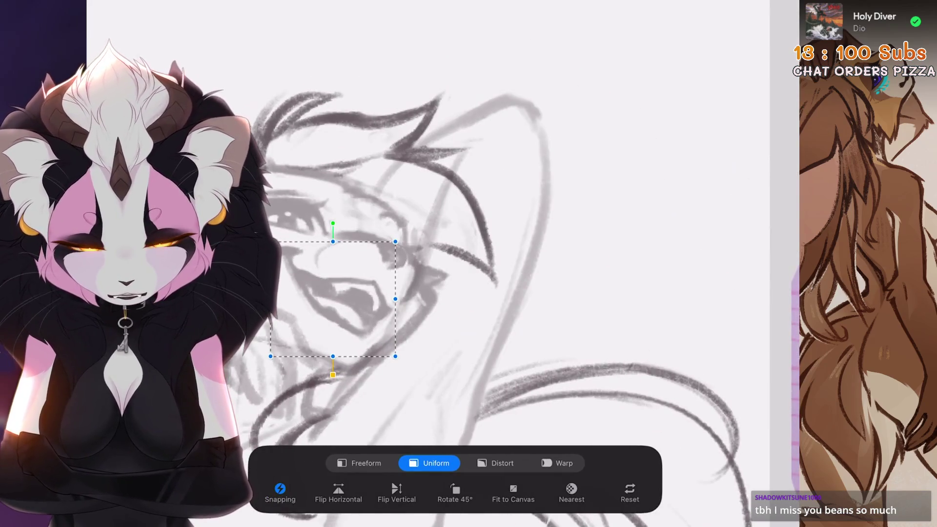
pyautogui.press('Return')
# Step: Compare with undo and redo, keeping the mouth transform
pyautogui.scroll(-5, 488, 263)
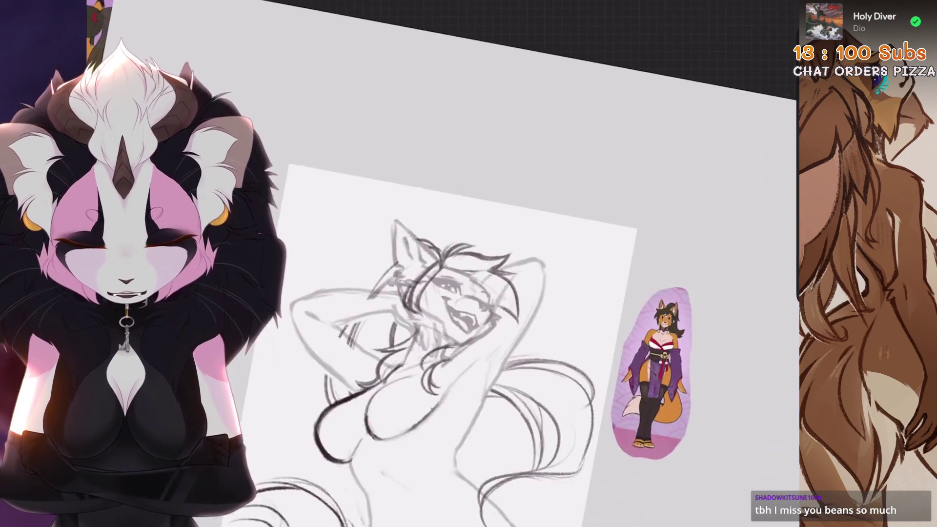
pyautogui.hotkey('ctrl', 'z')
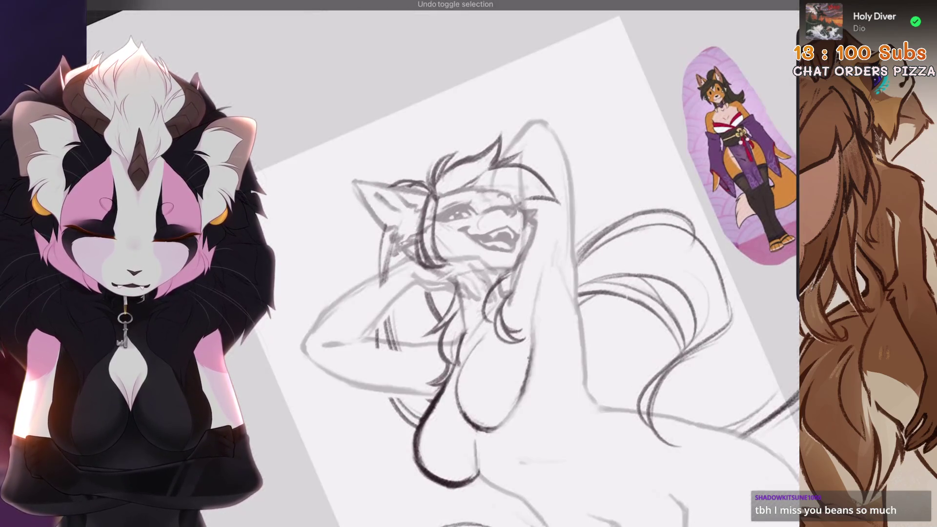
pyautogui.scroll(5, 488, 264)
pyautogui.scroll(1, 439, 264)
pyautogui.hotkey('ctrl', 'z')
pyautogui.hotkey('ctrl', 'z')
pyautogui.hotkey('ctrl', 'shift', 'z')
pyautogui.hotkey('ctrl', 'shift', 'z')
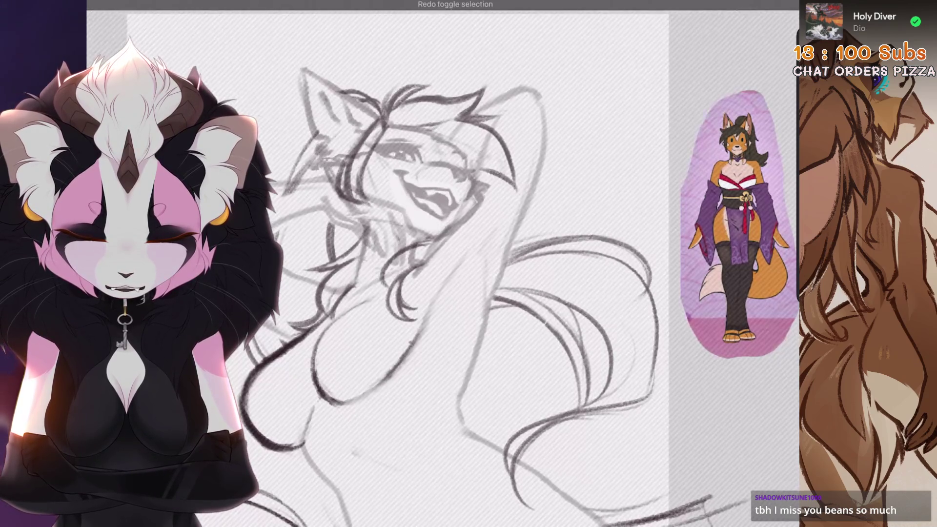
pyautogui.scroll(-3, 439, 264)
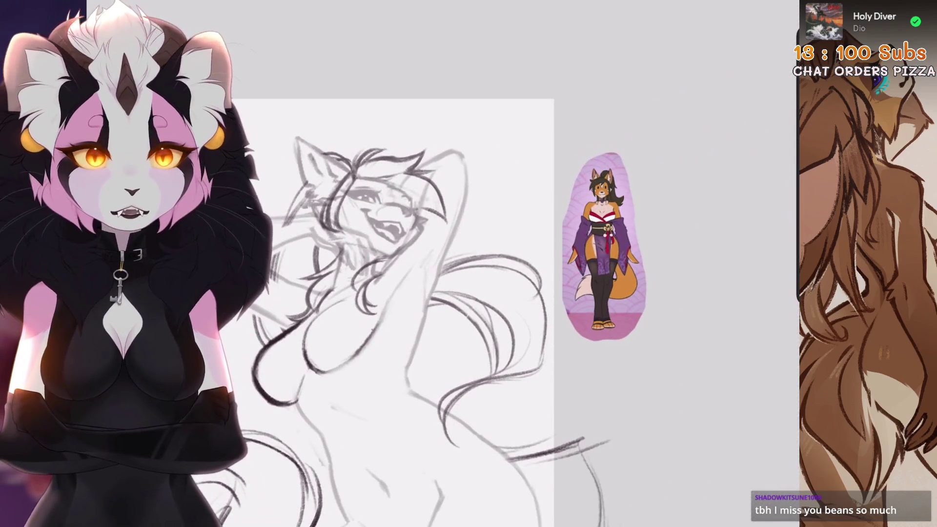
pyautogui.scroll(-5, 468, 264)
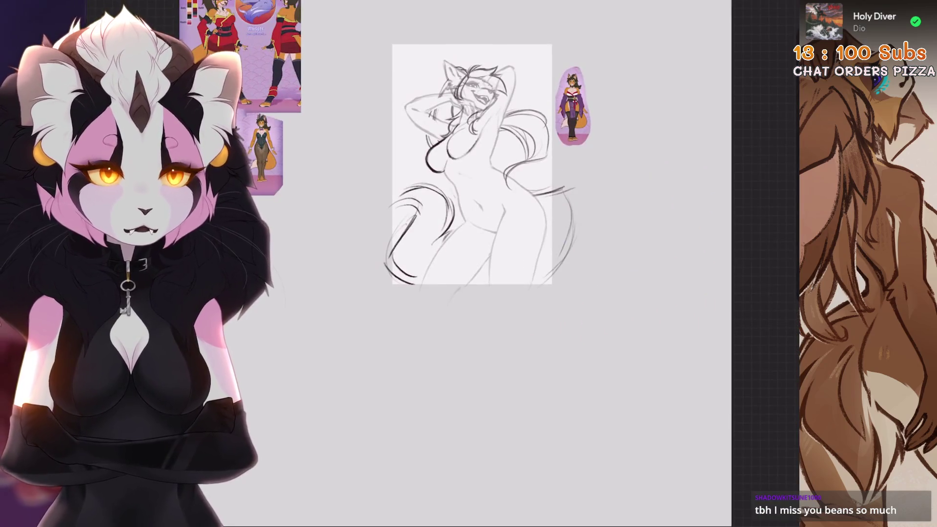
pyautogui.scroll(2, 469, 263)
# Step: Lower the rough sketch layer's opacity to fade it and make Layer 3 visible
pyautogui.press('l')
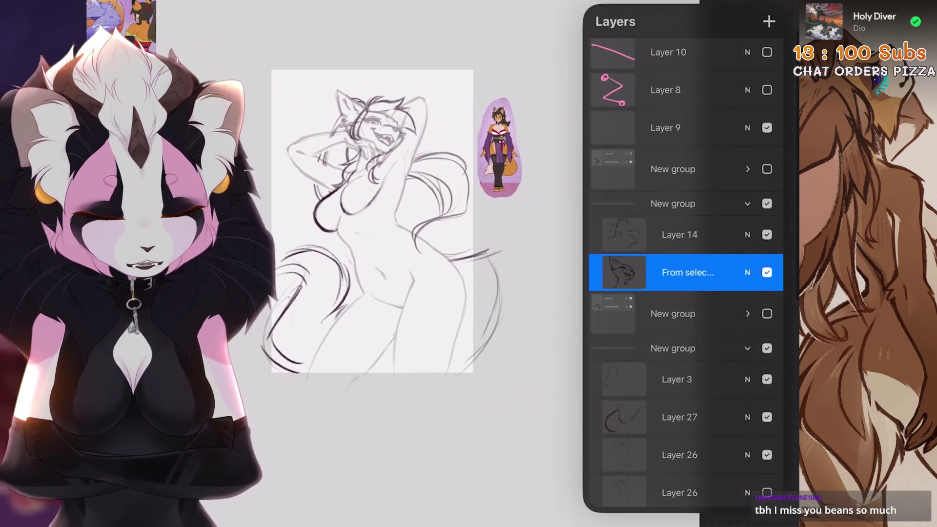
pyautogui.scroll(-2, 686, 264)
pyautogui.click(747, 150)
pyautogui.moveTo(772, 295); pyautogui.dragTo(632, 296)
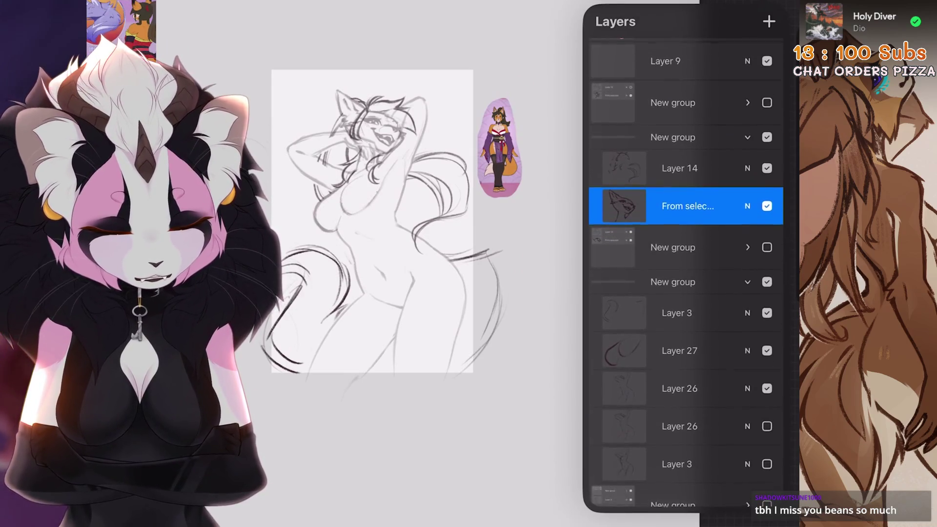
pyautogui.click(747, 443)
pyautogui.scroll(-3, 685, 293)
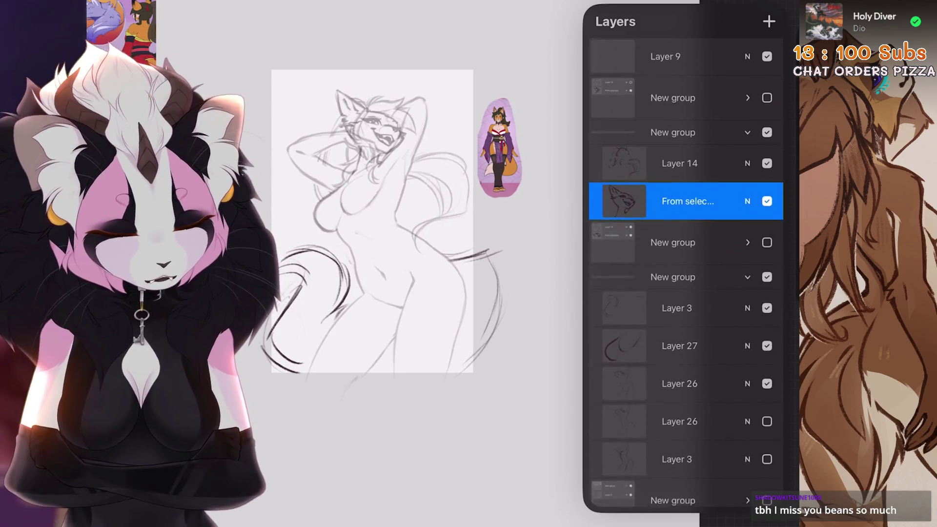
pyautogui.click(766, 281)
pyautogui.click(747, 174)
pyautogui.moveTo(772, 295); pyautogui.dragTo(629, 295)
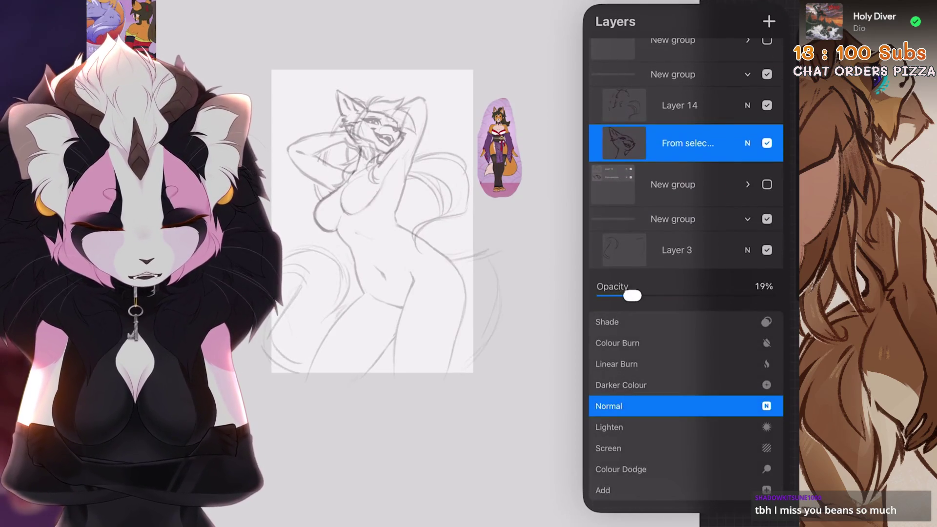
pyautogui.click(747, 143)
pyautogui.scroll(2, 371, 219)
# Step: Add a new layer above Layer 3
pyautogui.click(676, 250)
pyautogui.click(769, 22)
pyautogui.scroll(5, 405, 229)
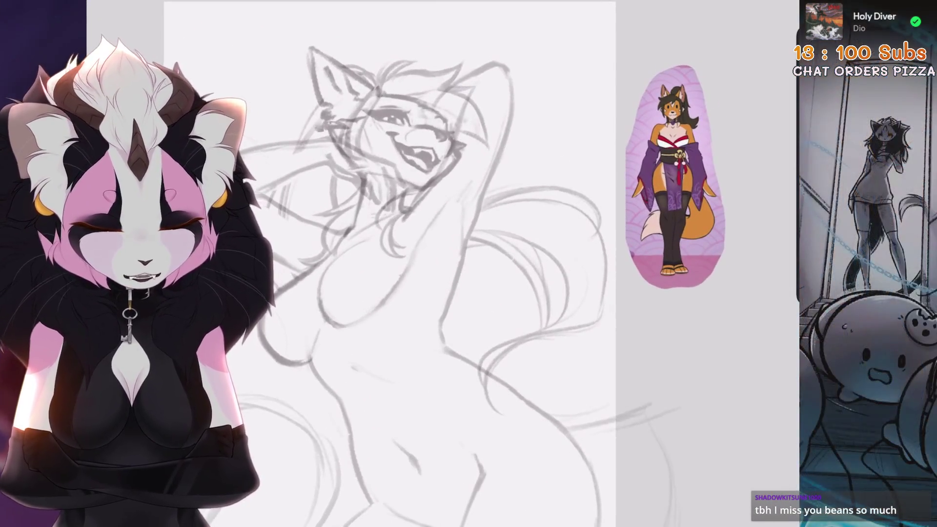
pyautogui.scroll(5, 673, 176)
pyautogui.scroll(5, 439, 263)
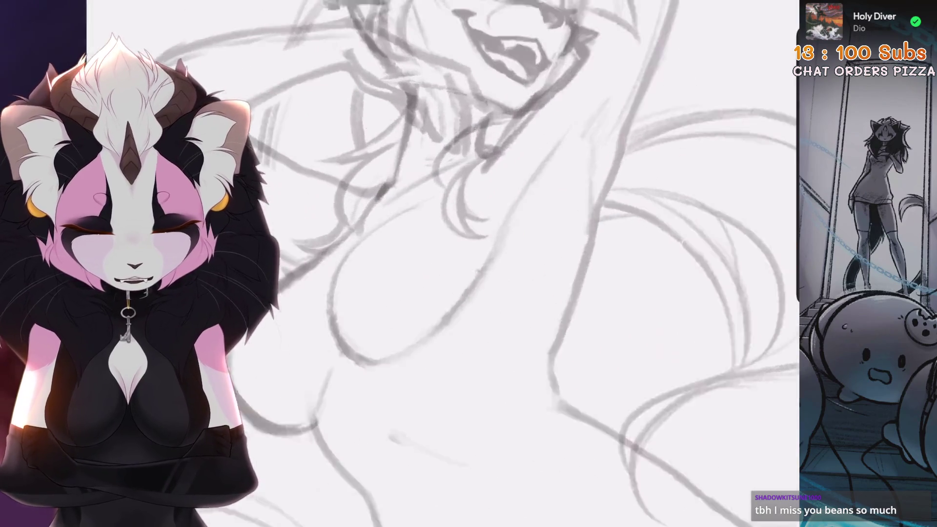
# Step: Draw a dark curved stroke across the chest, checking it with undo and redo
pyautogui.hotkey('ctrl', 'z')
pyautogui.scroll(-2, 429, 264)
pyautogui.moveTo(471, 239); pyautogui.dragTo(341, 322)
pyautogui.hotkey('ctrl', 'z')
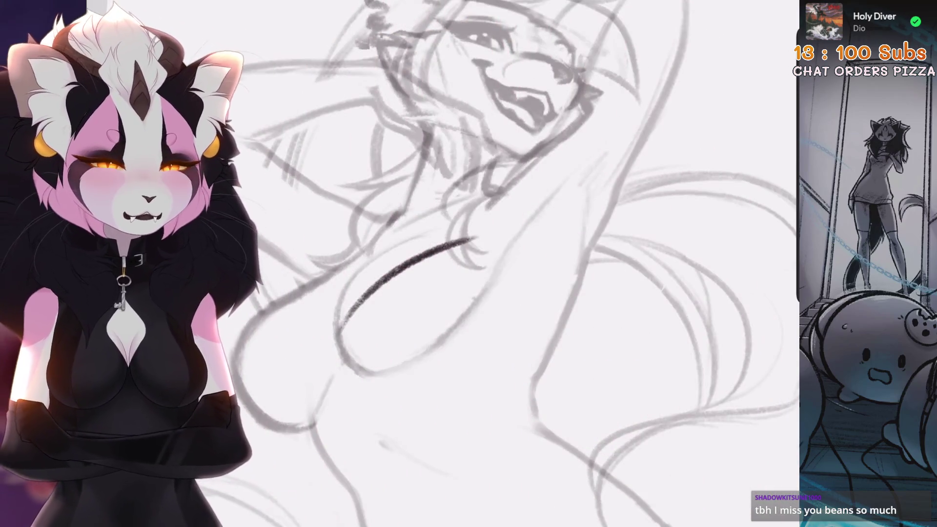
pyautogui.hotkey('ctrl', 'z')
pyautogui.scroll(-3, 429, 263)
pyautogui.scroll(4, 429, 263)
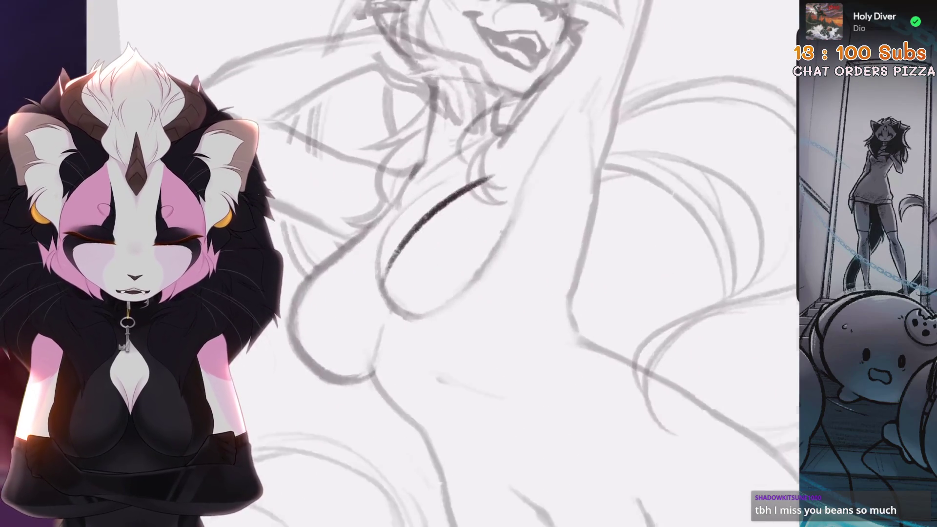
pyautogui.scroll(-3, 464, 222)
pyautogui.hotkey('ctrl', 'shift', 'z')
pyautogui.hotkey('ctrl', 'z')
pyautogui.hotkey('ctrl', 'shift', 'z')
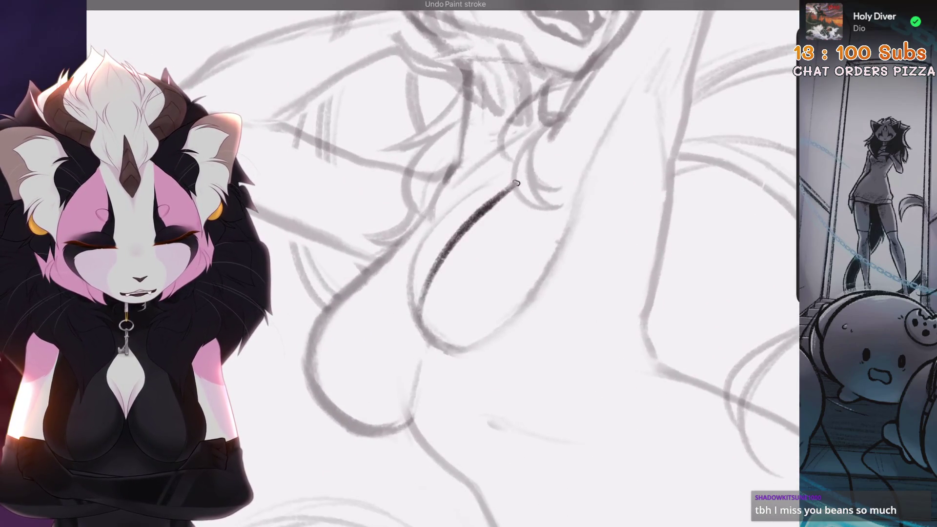
pyautogui.scroll(3, 464, 221)
pyautogui.scroll(-2, 430, 263)
pyautogui.scroll(5, 429, 263)
# Step: Draw a longer dark diagonal line across the chest
pyautogui.moveTo(490, 255); pyautogui.dragTo(352, 341)
pyautogui.hotkey('ctrl', 'z')
pyautogui.hotkey('ctrl', 'shift', 'z')
pyautogui.scroll(-3, 430, 264)
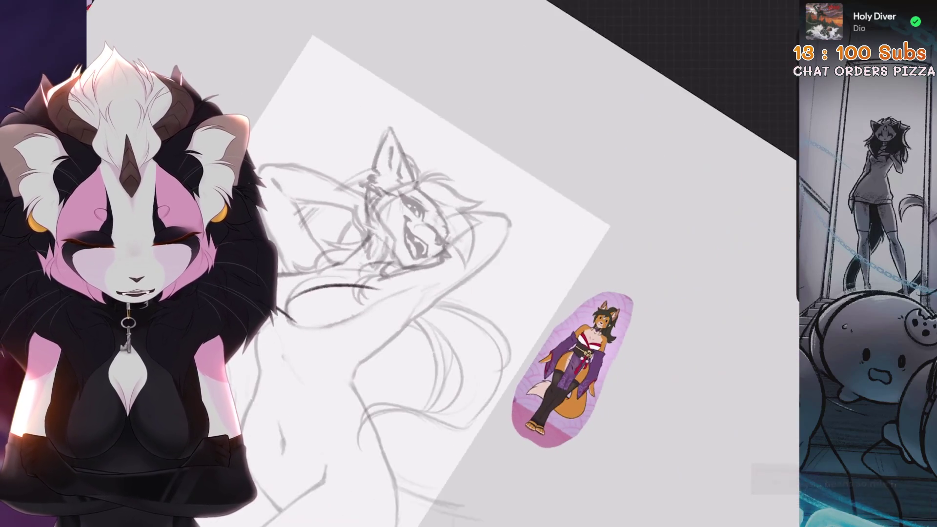
pyautogui.scroll(3, 429, 264)
pyautogui.scroll(2, 429, 263)
pyautogui.moveTo(422, 303)
pyautogui.mouseDown()
pyautogui.moveTo(470, 226)
pyautogui.moveTo(570, 149)
pyautogui.mouseUp()
pyautogui.hotkey('ctrl', 'z')
pyautogui.hotkey('ctrl', 'z')
pyautogui.hotkey('ctrl', 'shift', 'z')
pyautogui.scroll(-3, 429, 263)
pyautogui.scroll(3, 429, 263)
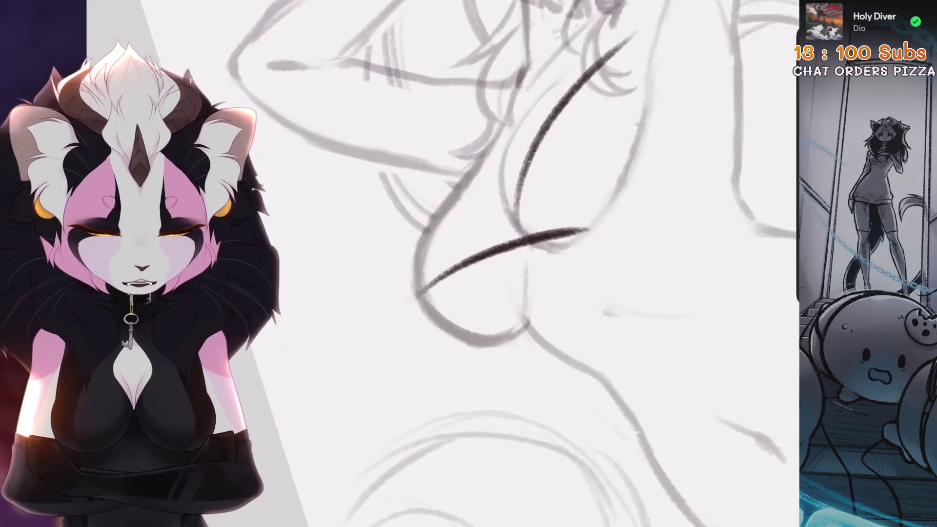
# Step: Add and retrace dark chest strokes beneath the raised arm
pyautogui.moveTo(424, 344); pyautogui.dragTo(608, 205)
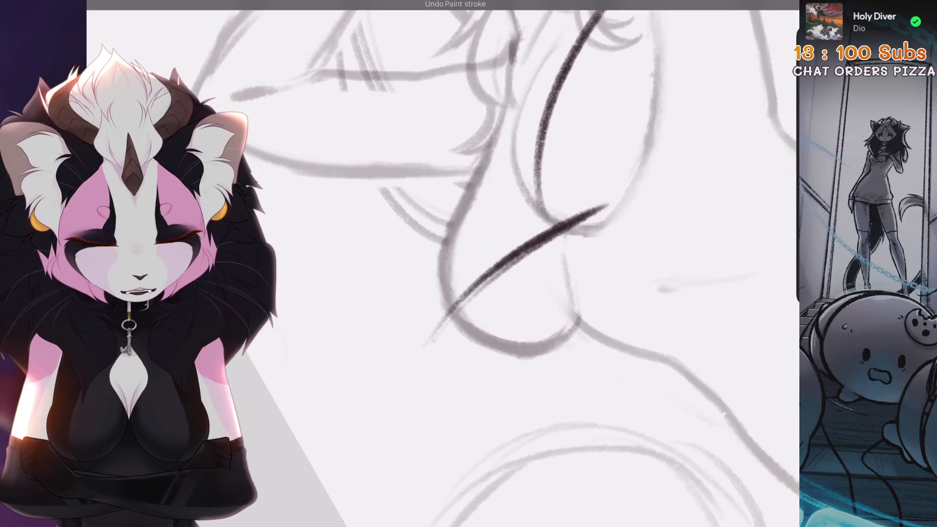
pyautogui.scroll(-2, 429, 263)
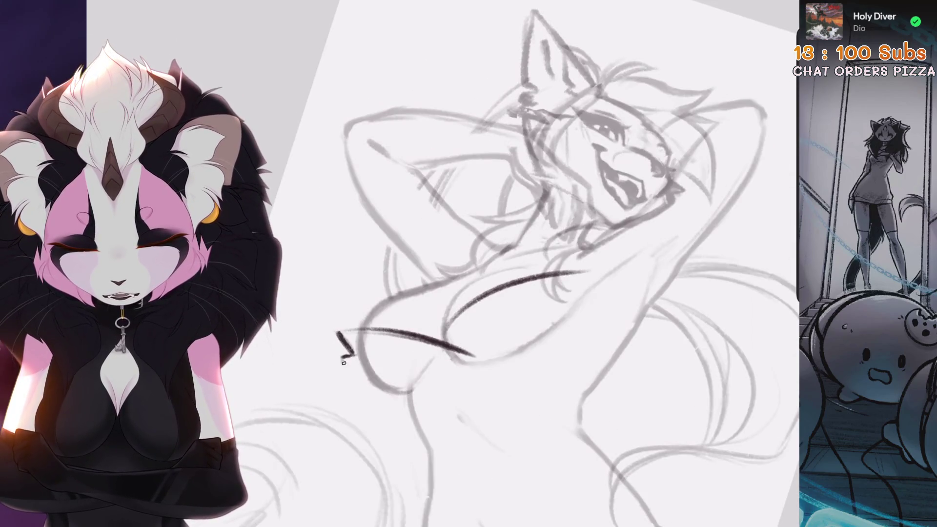
pyautogui.scroll(3, 342, 362)
pyautogui.hotkey('ctrl', 'z')
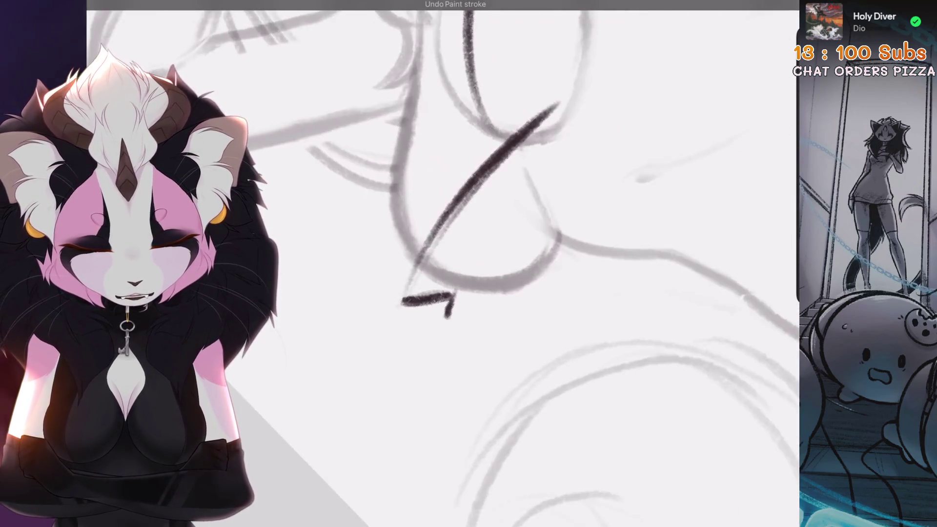
pyautogui.press('4')
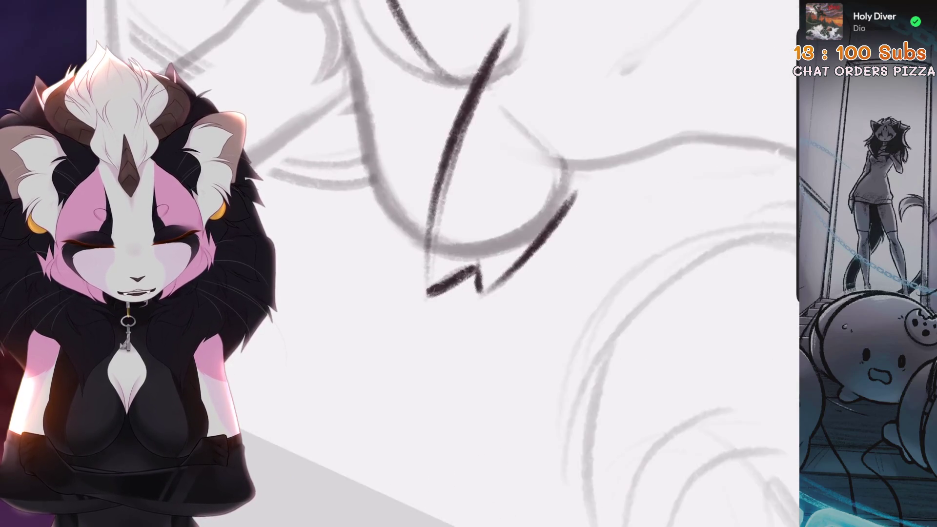
pyautogui.moveTo(562, 199); pyautogui.dragTo(510, 273)
pyautogui.scroll(-3, 429, 263)
pyautogui.press('4')
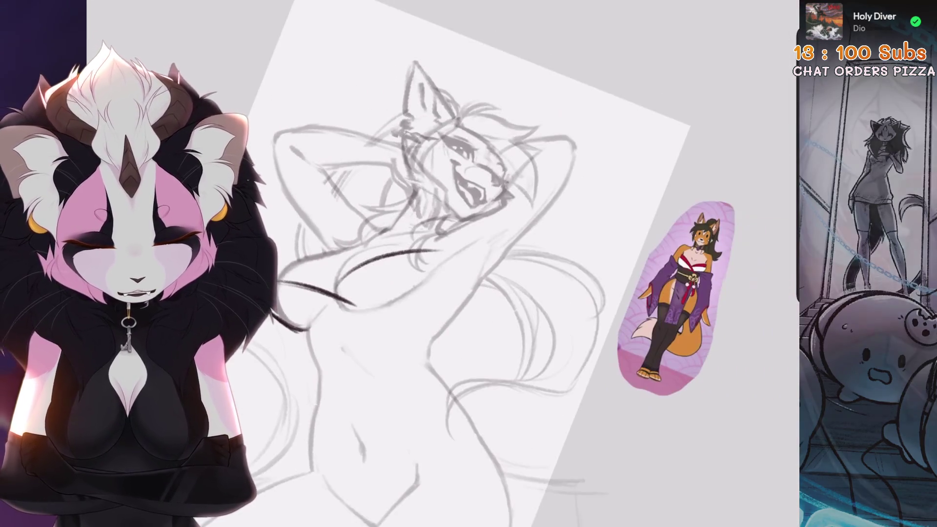
pyautogui.scroll(3, 429, 263)
pyautogui.scroll(-2, 429, 263)
pyautogui.moveTo(529, 196); pyautogui.dragTo(393, 370)
pyautogui.hotkey('ctrl', 'z')
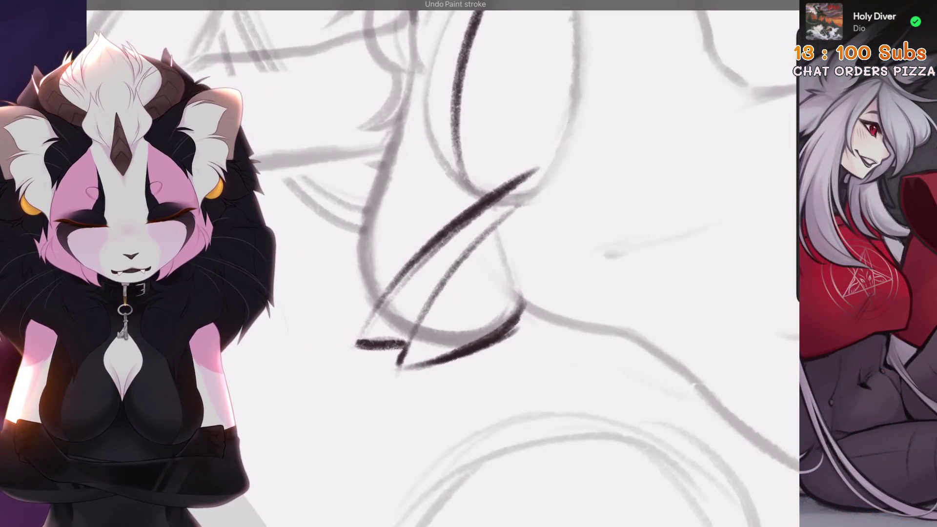
pyautogui.moveTo(512, 212); pyautogui.dragTo(402, 368)
# Step: Switch tools and erase the long dark diagonal chest stroke
pyautogui.press('5')
pyautogui.scroll(-3, 429, 263)
pyautogui.press('6')
pyautogui.scroll(3, 429, 263)
pyautogui.press('5')
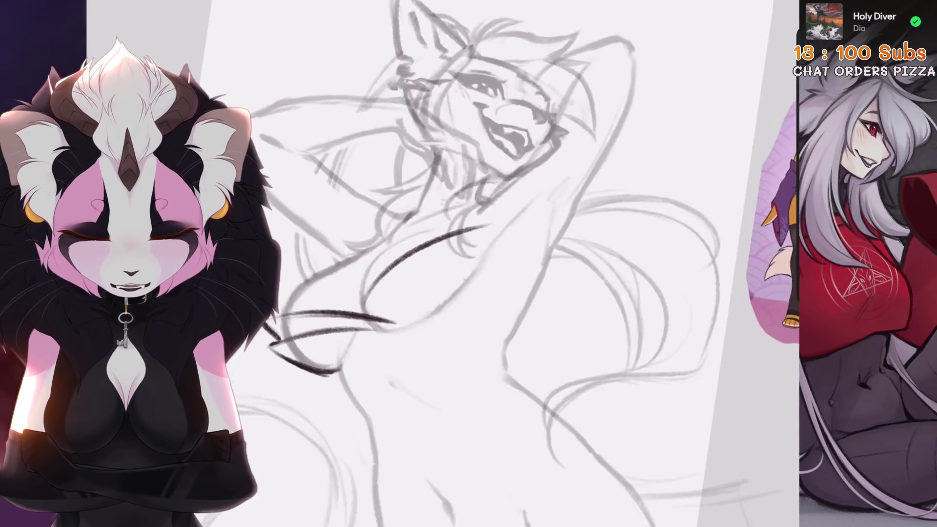
pyautogui.scroll(-2, 429, 264)
pyautogui.press('6')
pyautogui.scroll(4, 429, 263)
pyautogui.press('5')
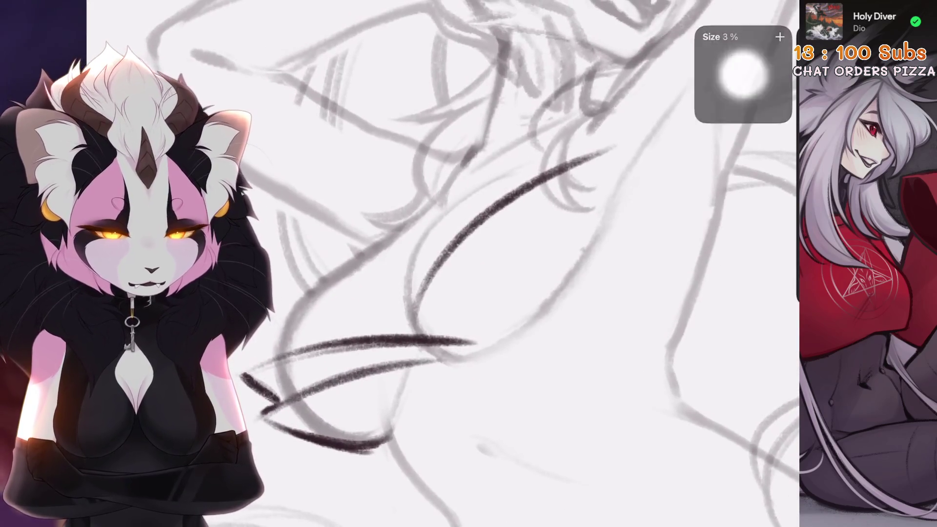
pyautogui.moveTo(604, 140); pyautogui.dragTo(420, 293)
# Step: Lay down new dark strokes along the chest curve, undoing unwanted ones
pyautogui.moveTo(556, 143); pyautogui.dragTo(398, 328)
pyautogui.hotkey('ctrl', 'z')
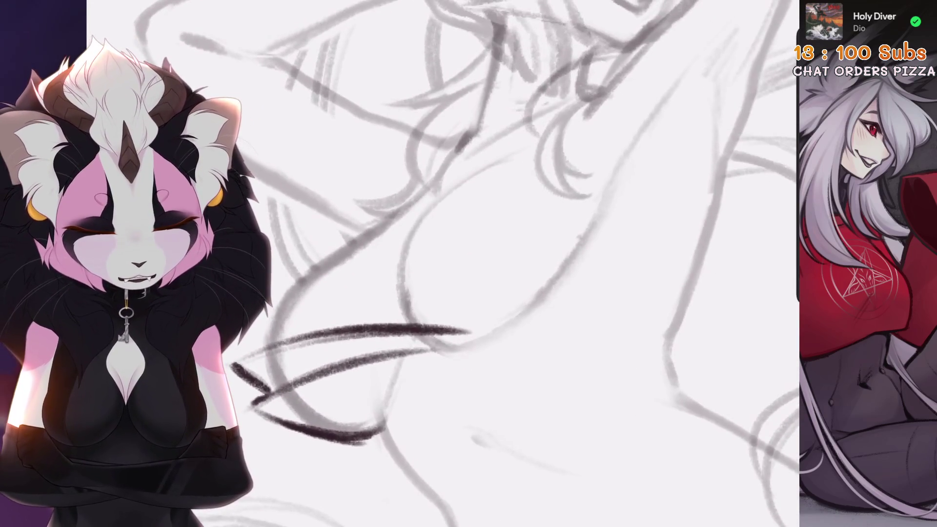
pyautogui.moveTo(594, 129); pyautogui.dragTo(400, 328)
pyautogui.hotkey('ctrl', 'z')
pyautogui.moveTo(527, 177); pyautogui.dragTo(435, 264)
pyautogui.scroll(-2, 488, 263)
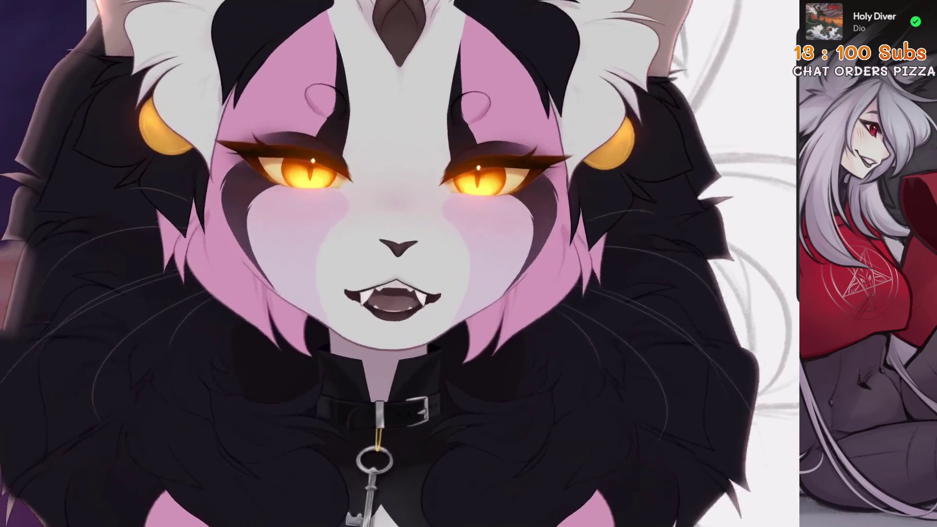
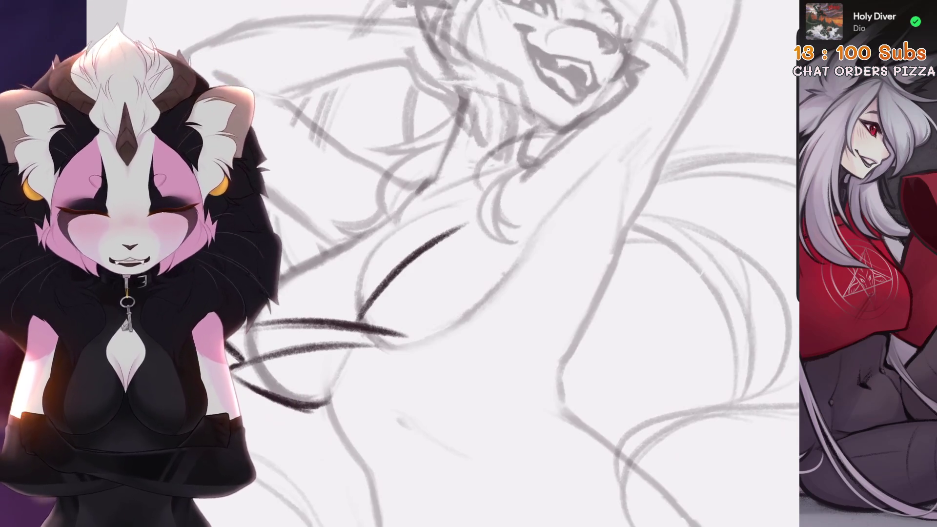
# Step: Undo the last stroke and redraw a darker kimono stroke over the fox's chest
pyautogui.hotkey('ctrl', '0')
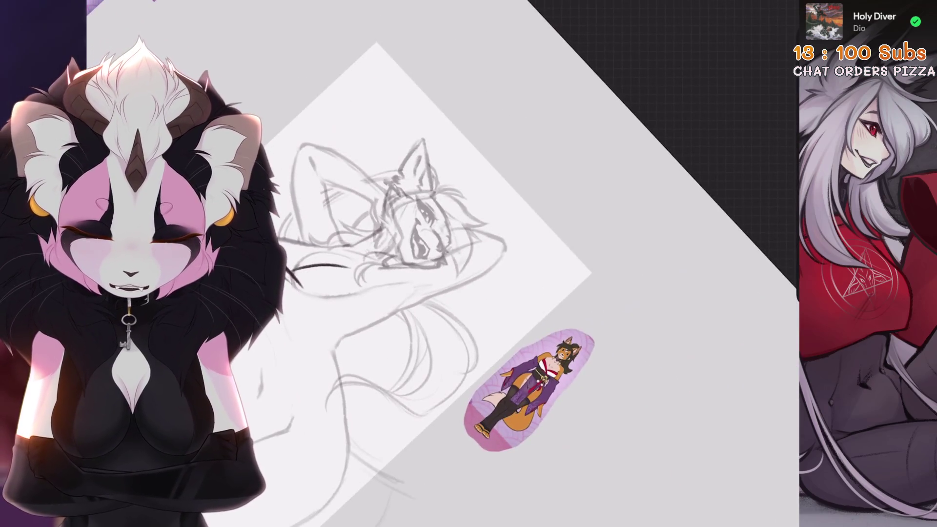
pyautogui.hotkey('ctrl', 'alt', '0')
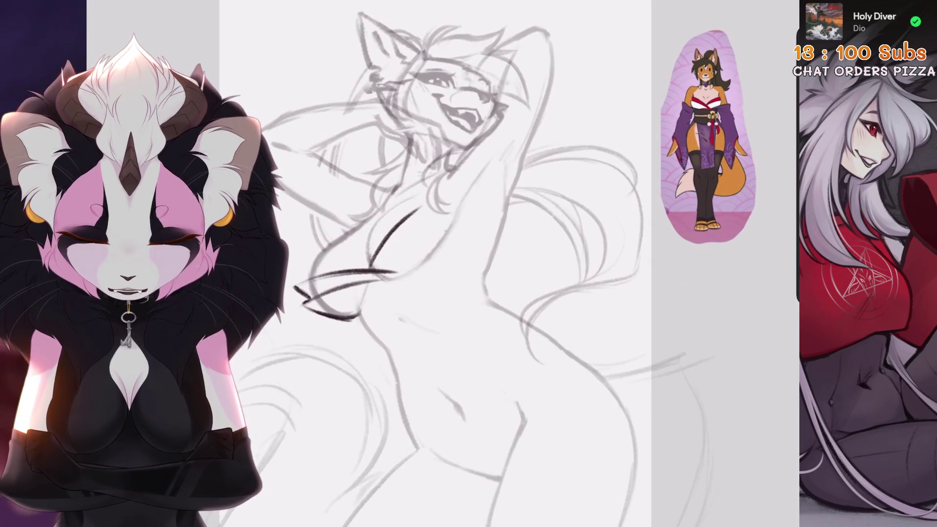
pyautogui.scroll(5, 347, 239)
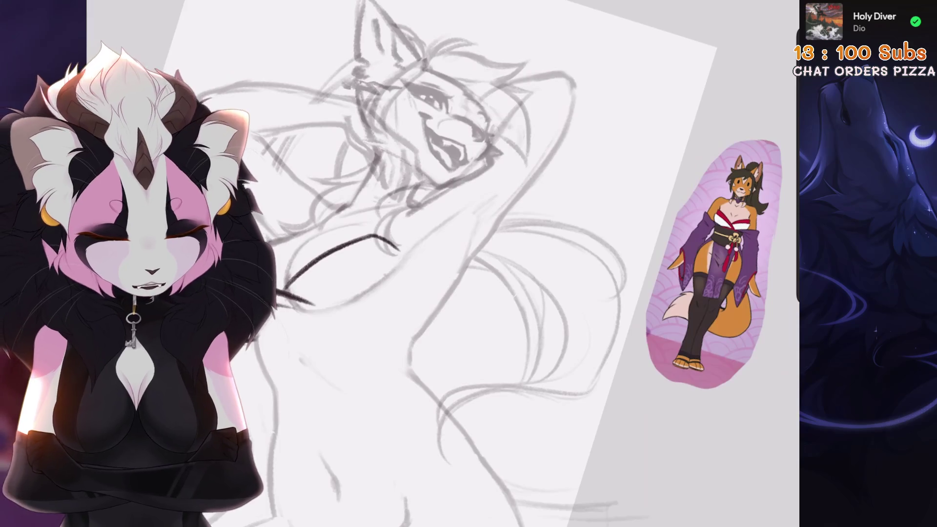
pyautogui.hotkey('ctrl', 'z')
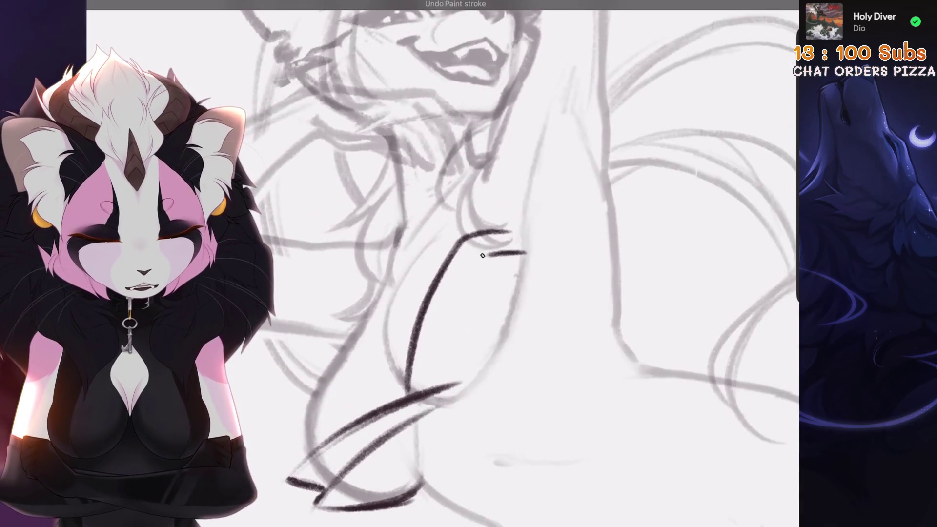
pyautogui.moveTo(420, 383); pyautogui.dragTo(475, 254)
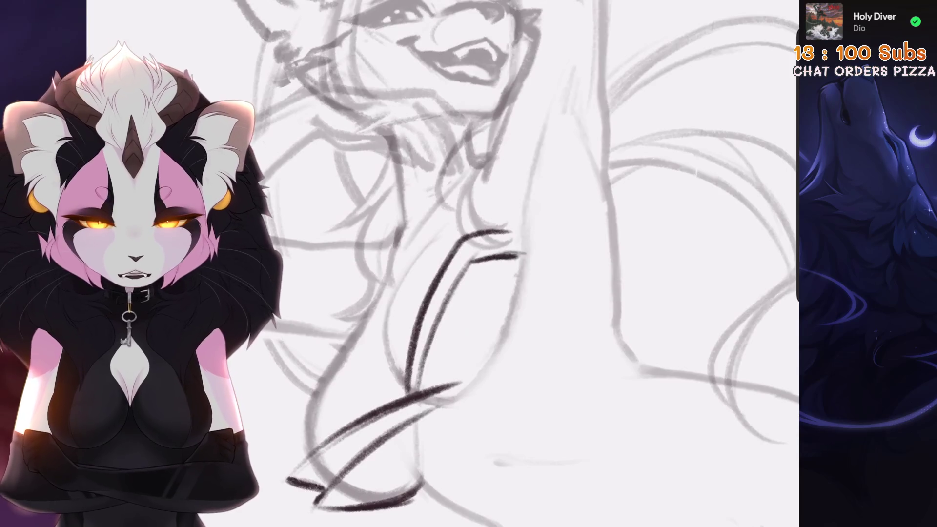
pyautogui.scroll(-3, 469, 264)
# Step: Lasso the inked chest strokes and warp their left side outward
pyautogui.press('s')
pyautogui.moveTo(396, 272); pyautogui.dragTo(366, 293)
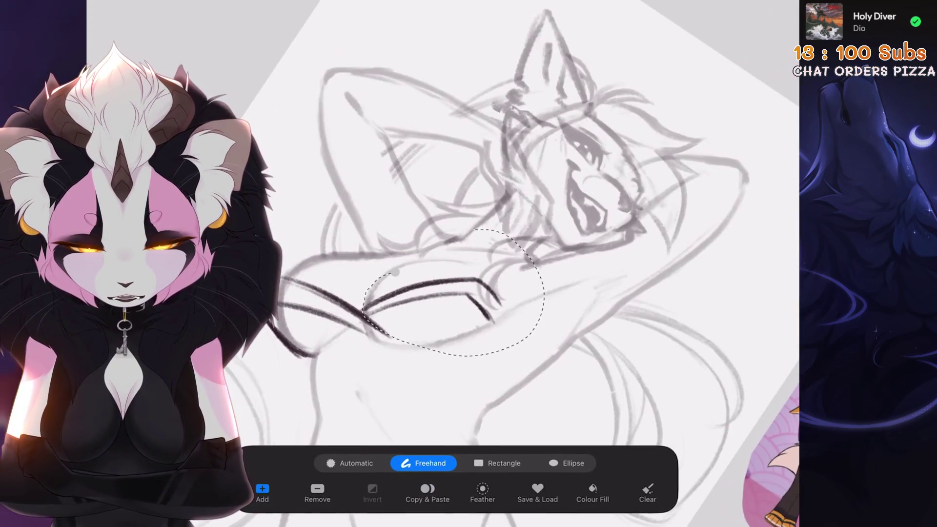
pyautogui.moveTo(488, 229); pyautogui.dragTo(395, 272)
pyautogui.press('v')
pyautogui.click(557, 462)
pyautogui.moveTo(469, 312)
pyautogui.mouseDown()
pyautogui.moveTo(398, 315)
pyautogui.moveTo(404, 288)
pyautogui.mouseUp()
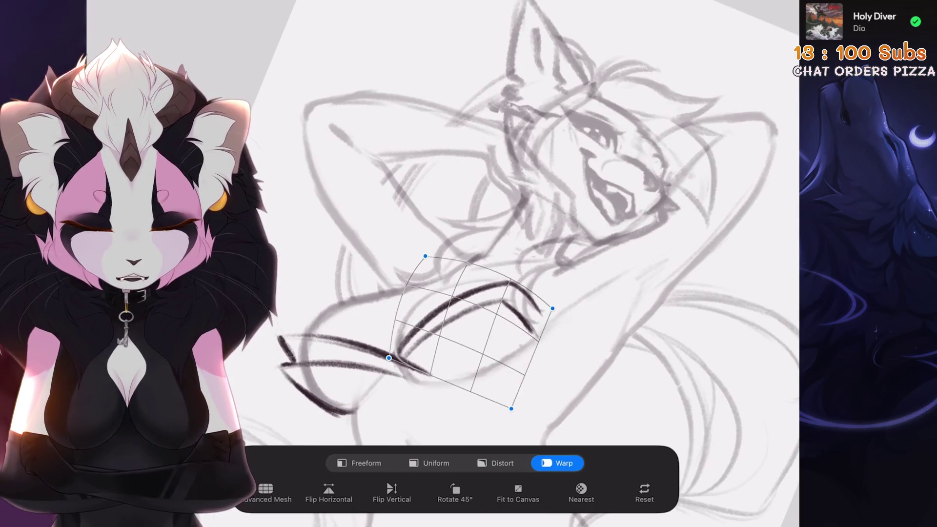
pyautogui.moveTo(439, 332); pyautogui.dragTo(436, 335)
# Step: Adjust the warp's lower-left and upper-right curves, then commit the reshaped strokes
pyautogui.moveTo(389, 357); pyautogui.dragTo(380, 361)
pyautogui.moveTo(508, 298); pyautogui.dragTo(513, 295)
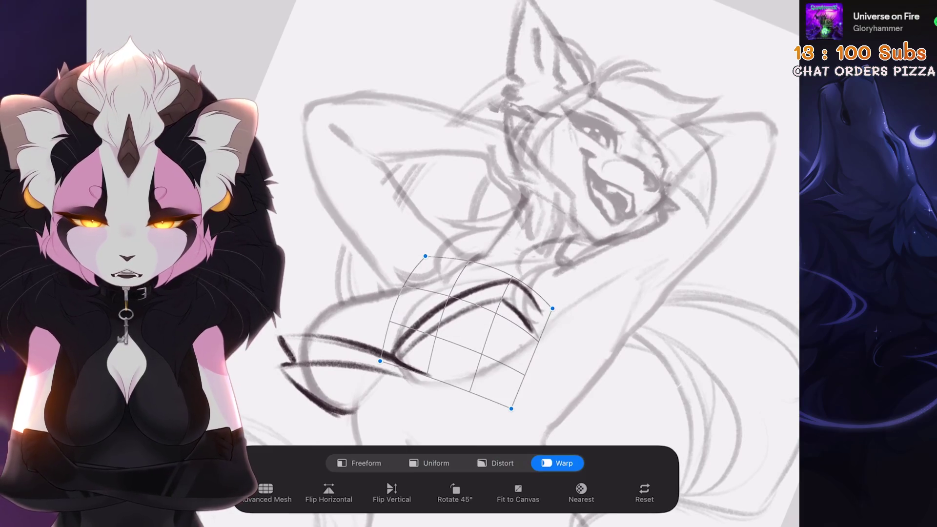
pyautogui.press('Return')
pyautogui.scroll(-3, 468, 263)
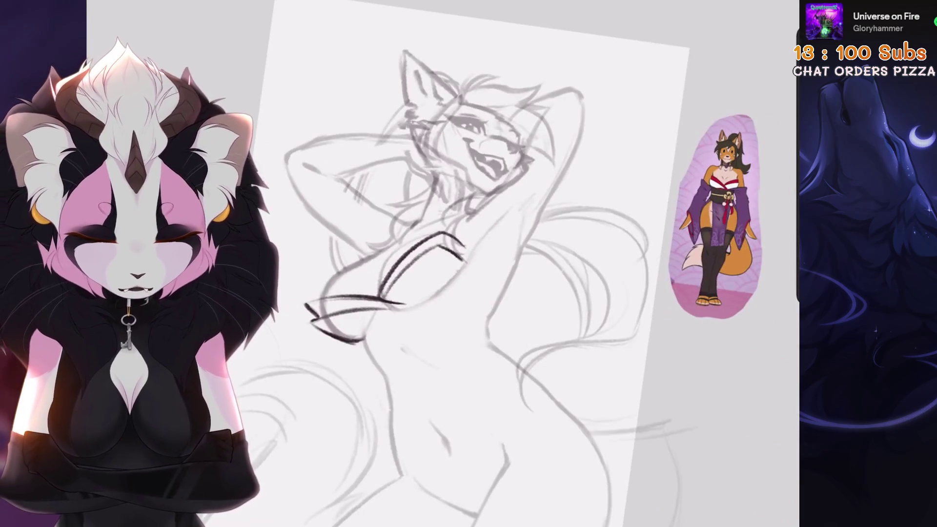
pyautogui.scroll(3, 390, 273)
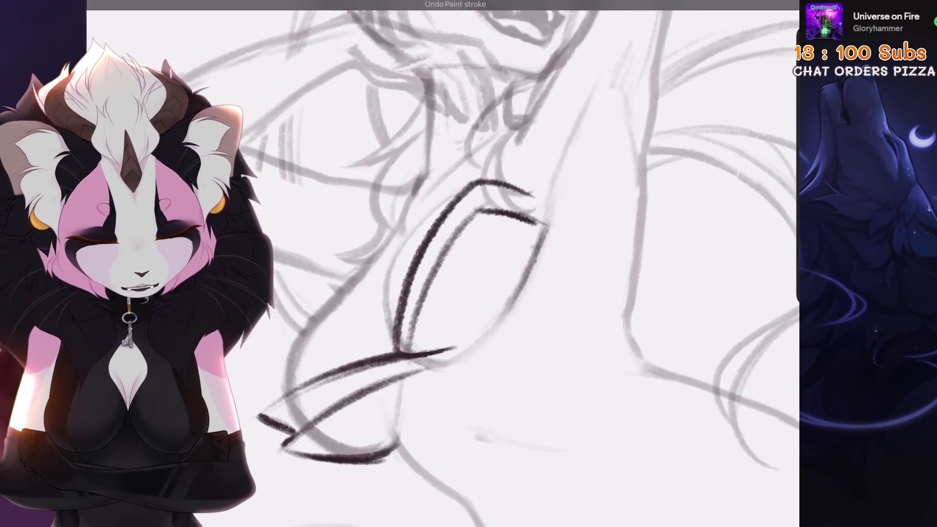
pyautogui.scroll(-3, 439, 264)
pyautogui.scroll(3, 439, 263)
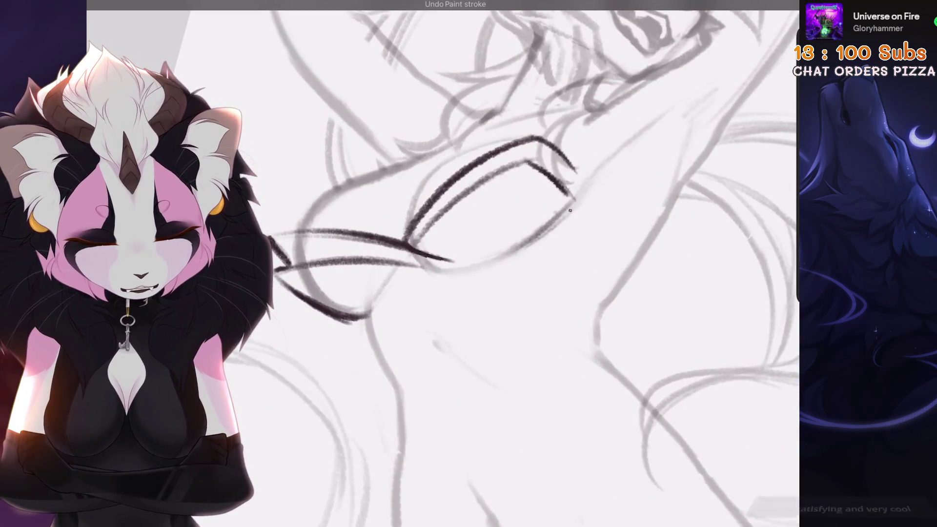
pyautogui.scroll(-3, 439, 263)
pyautogui.scroll(1, 439, 264)
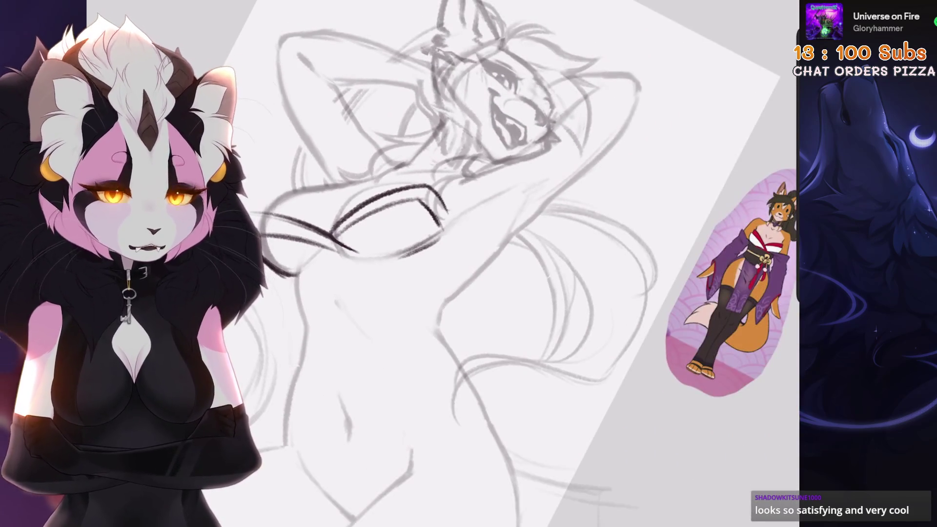
pyautogui.scroll(3, 488, 264)
pyautogui.scroll(-3, 488, 264)
pyautogui.scroll(3, 488, 263)
# Step: Select the dark strokes on the left, warp them and commit
pyautogui.press('s')
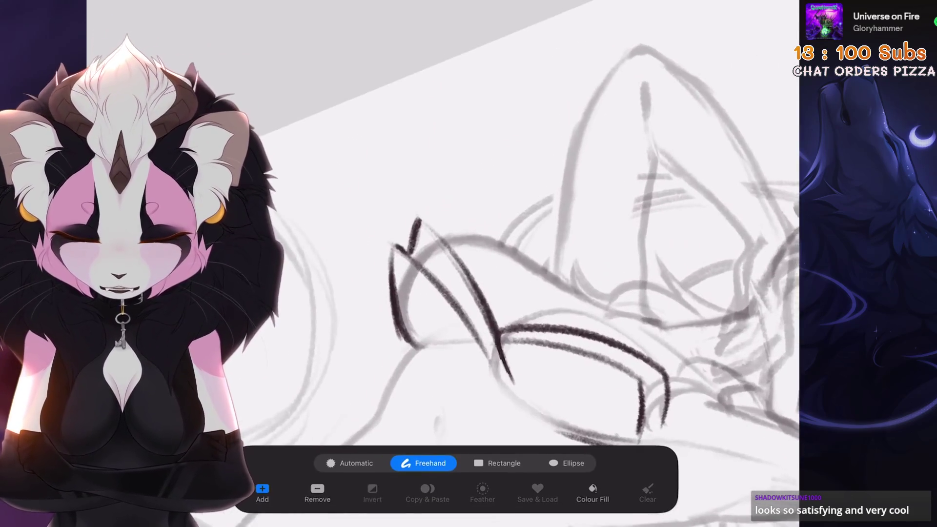
pyautogui.click(491, 388)
pyautogui.press('v')
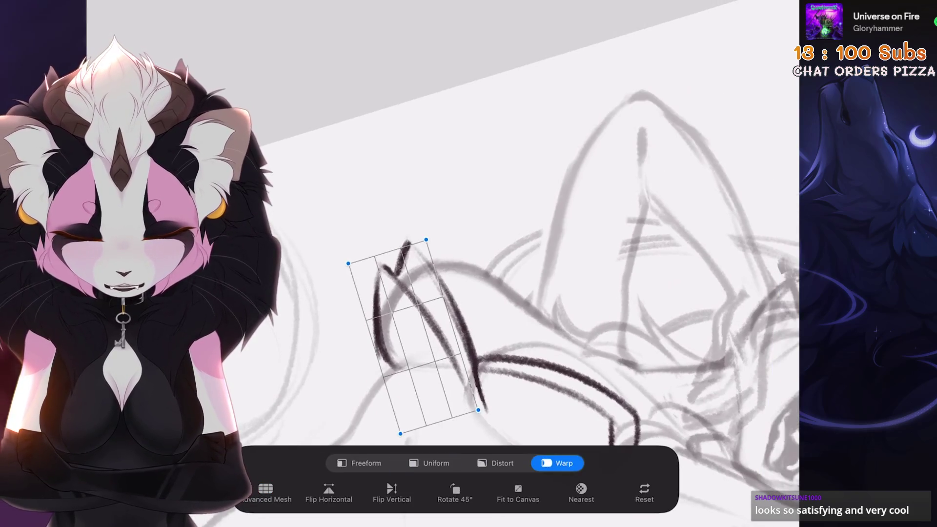
pyautogui.press('b')
# Step: With a very small brush on a rotated canvas, trace the faint kimono line in dark
pyautogui.scroll(3, 537, 263)
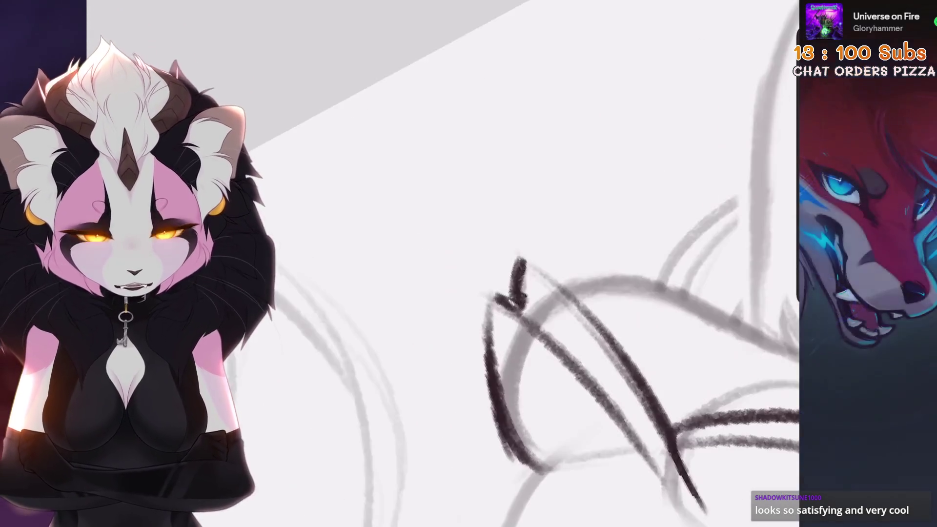
pyautogui.press('[')
pyautogui.scroll(1, 511, 272)
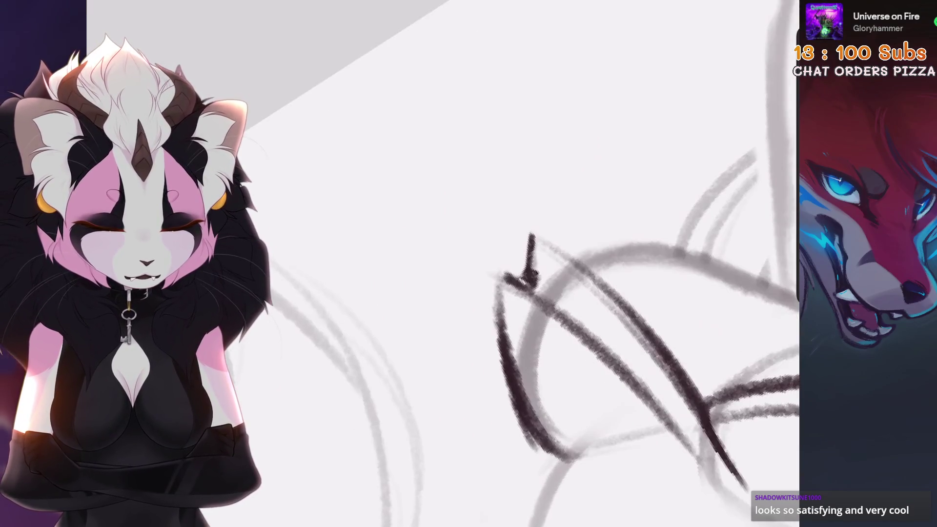
pyautogui.moveTo(529, 258)
pyautogui.mouseDown()
pyautogui.moveTo(439, 300)
pyautogui.moveTo(418, 293)
pyautogui.moveTo(397, 313)
pyautogui.moveTo(381, 307)
pyautogui.moveTo(385, 322)
pyautogui.moveTo(395, 326)
pyautogui.moveTo(545, 190)
pyautogui.mouseUp()
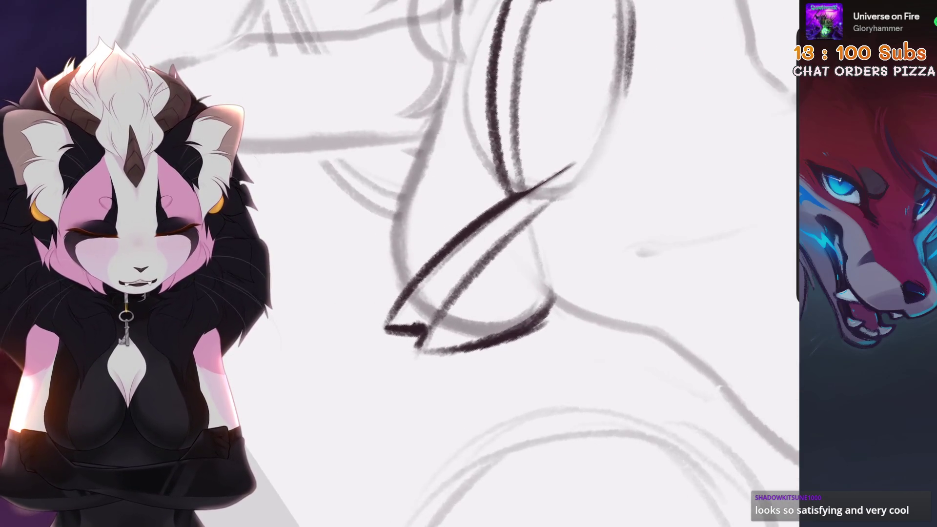
pyautogui.moveTo(417, 344)
pyautogui.mouseDown()
pyautogui.moveTo(561, 198)
pyautogui.moveTo(527, 98)
pyautogui.mouseUp()
pyautogui.scroll(-5, 464, 272)
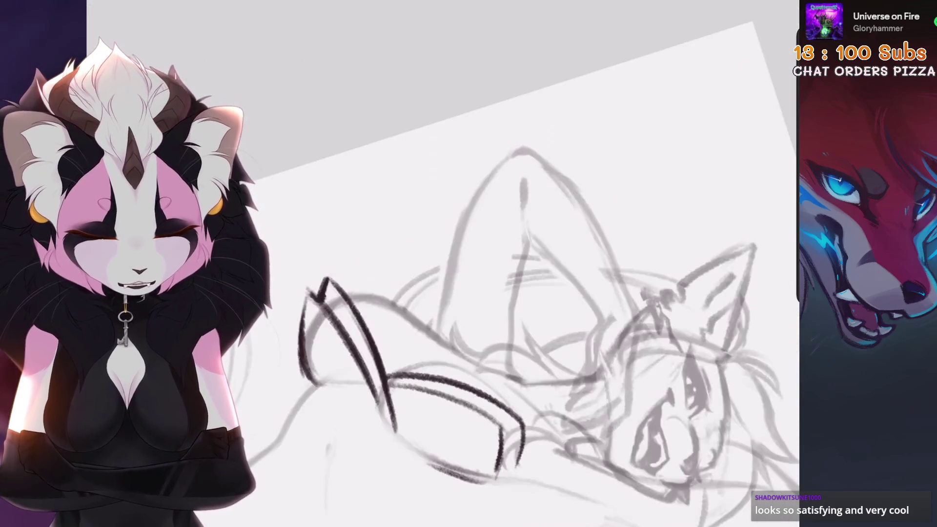
pyautogui.scroll(5, 536, 263)
# Step: Select the dark kimono strokes and push them into shape with warp and liquify
pyautogui.press('s')
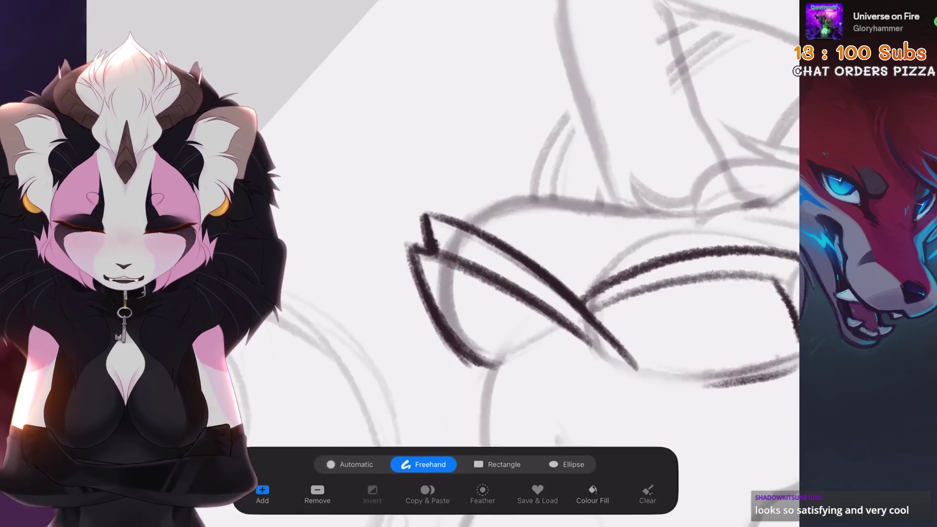
pyautogui.scroll(3, 537, 244)
pyautogui.moveTo(447, 331)
pyautogui.mouseDown()
pyautogui.moveTo(537, 380)
pyautogui.moveTo(439, 166)
pyautogui.moveTo(446, 332)
pyautogui.mouseUp()
pyautogui.press('v')
pyautogui.press('v')
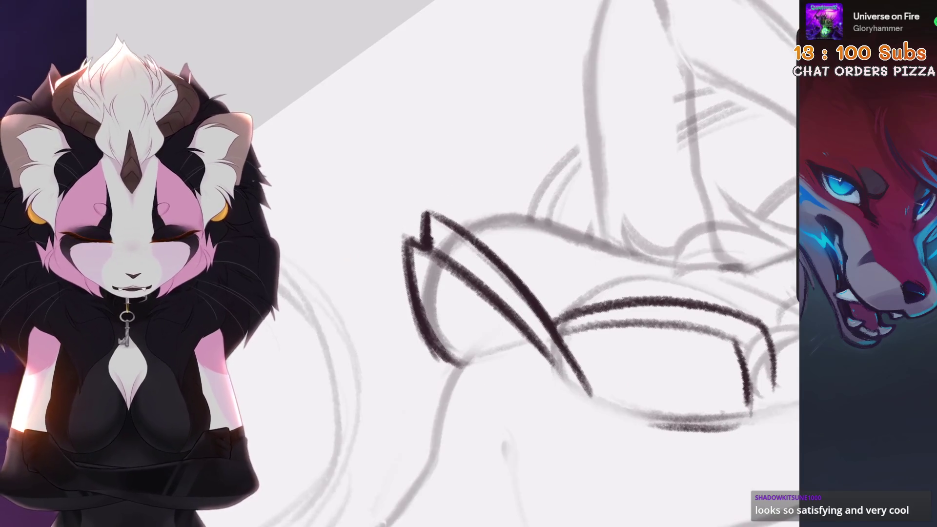
pyautogui.scroll(3, 488, 292)
pyautogui.moveTo(480, 230); pyautogui.dragTo(481, 229)
pyautogui.scroll(-3, 536, 219)
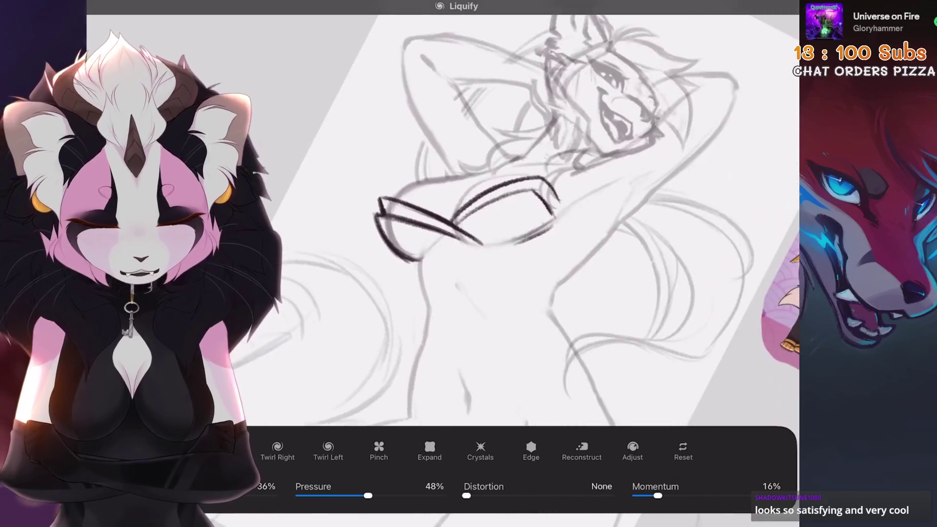
pyautogui.scroll(5, 488, 219)
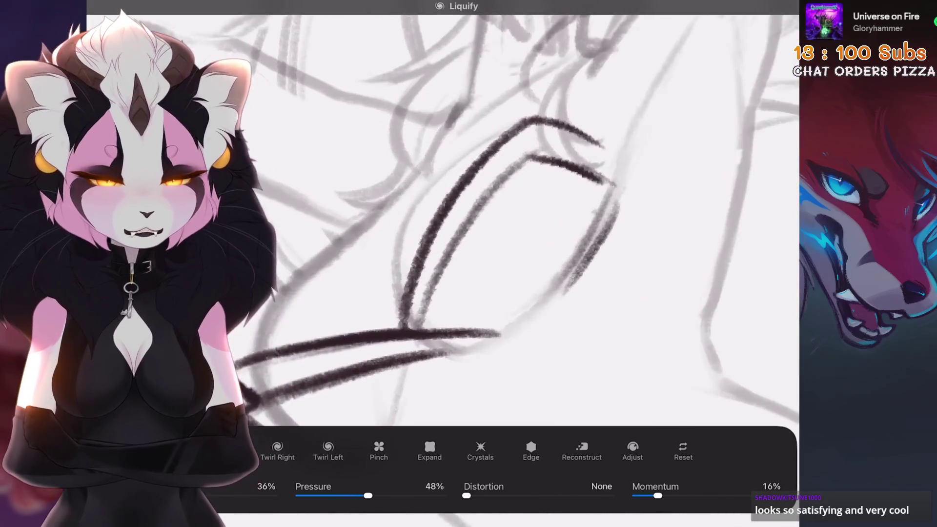
pyautogui.scroll(2, 488, 220)
# Step: Warp the dark chest stroke into a tighter collar curve and darken its end
pyautogui.press('s')
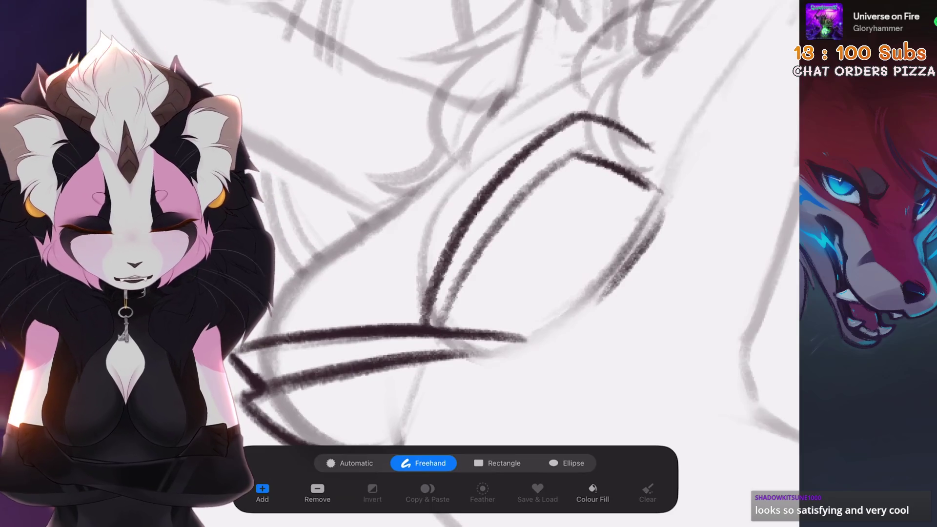
pyautogui.moveTo(582, 138); pyautogui.dragTo(437, 321)
pyautogui.press('v')
pyautogui.scroll(2, 487, 219)
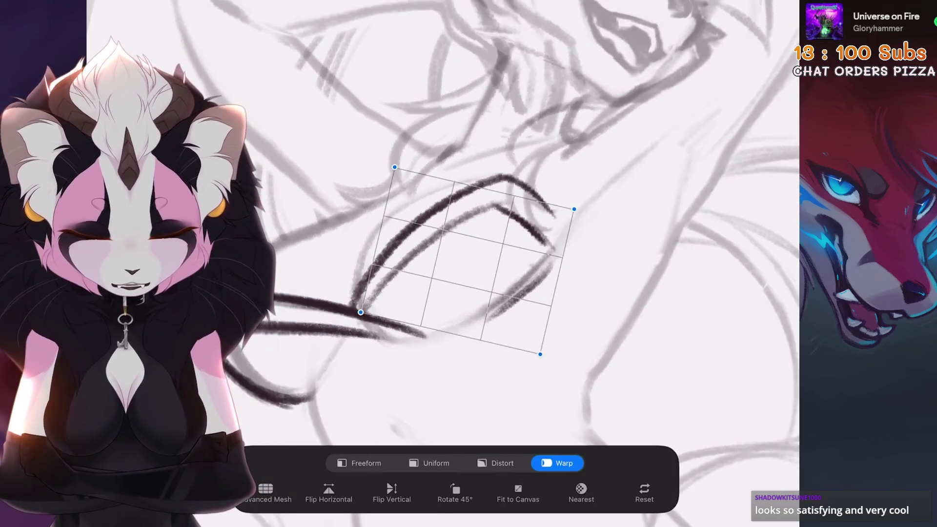
pyautogui.press('v')
pyautogui.scroll(-2, 488, 220)
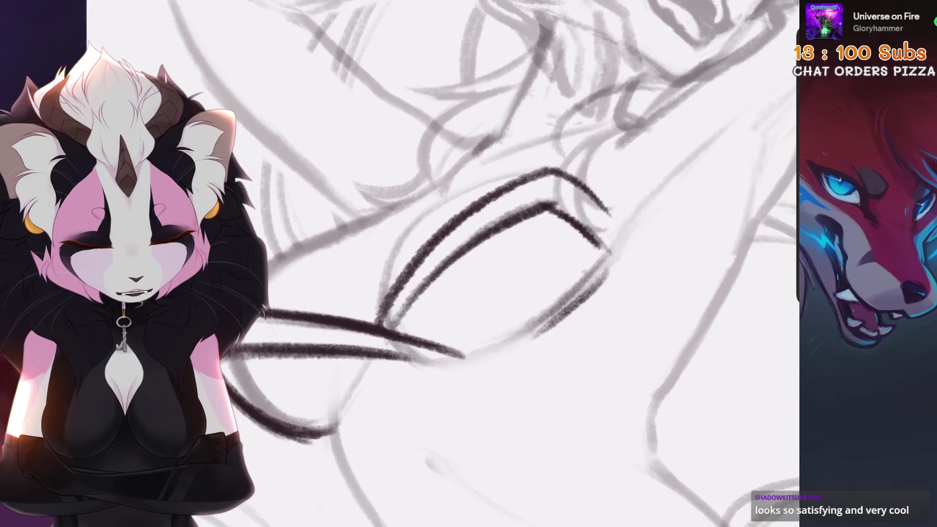
pyautogui.scroll(1, 488, 219)
pyautogui.moveTo(487, 292); pyautogui.dragTo(501, 338)
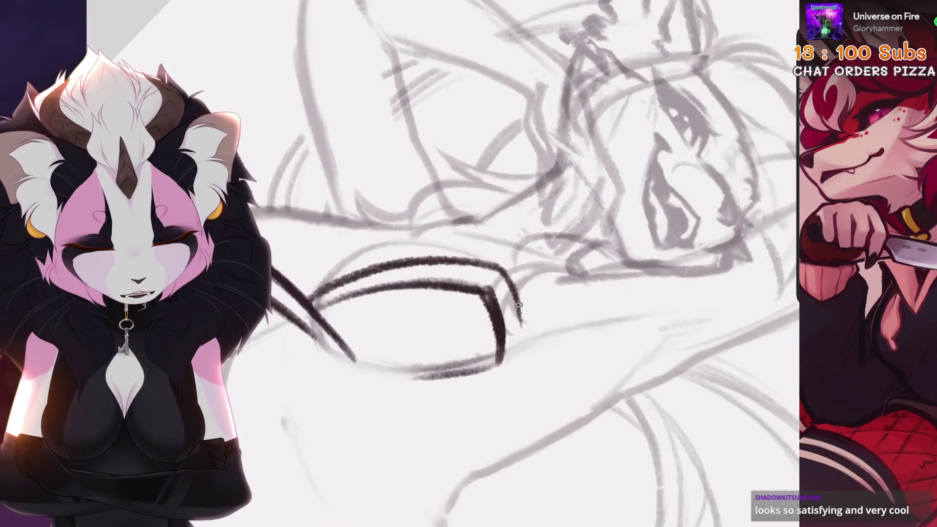
pyautogui.scroll(-3, 488, 220)
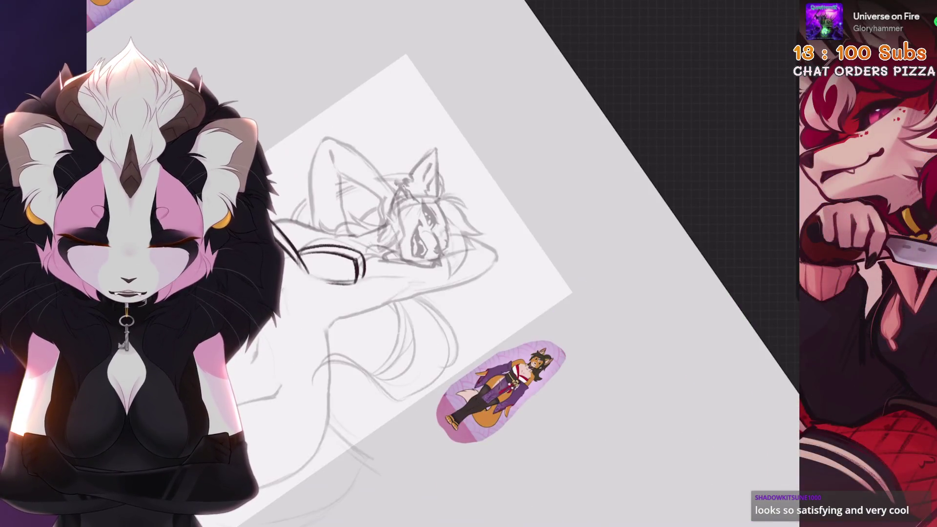
# Step: Undo recent strokes and try a thin line across the raised arm, then remove it
pyautogui.scroll(3, 634, 205)
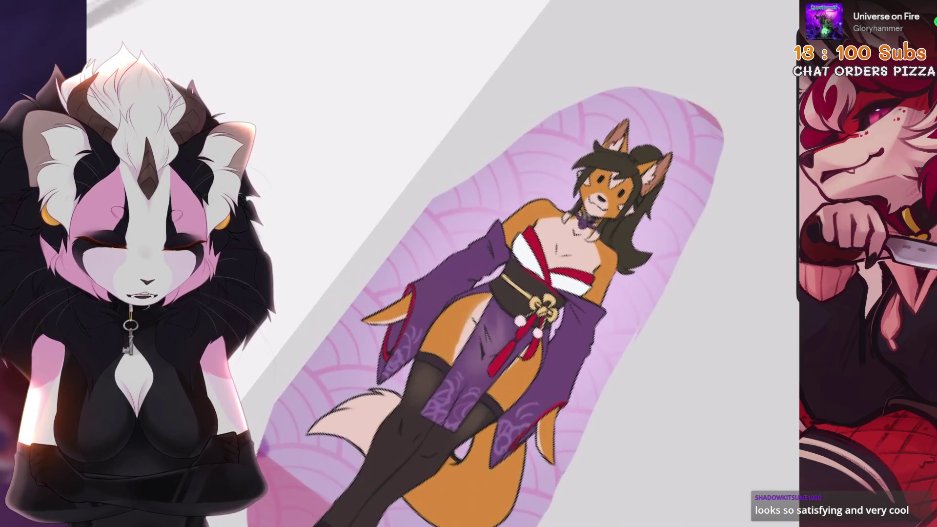
pyautogui.scroll(-3, 488, 263)
pyautogui.scroll(3, 488, 264)
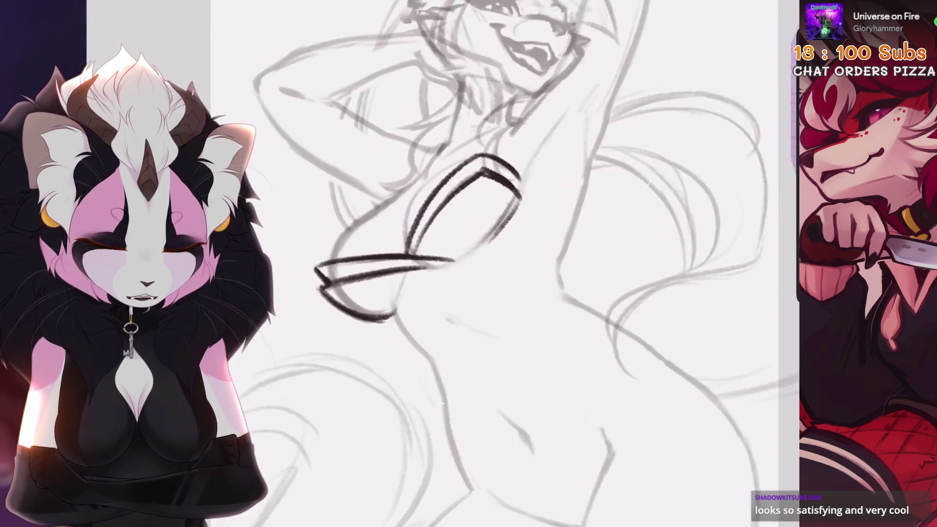
pyautogui.scroll(1, 487, 264)
pyautogui.hotkey('ctrl', 'z')
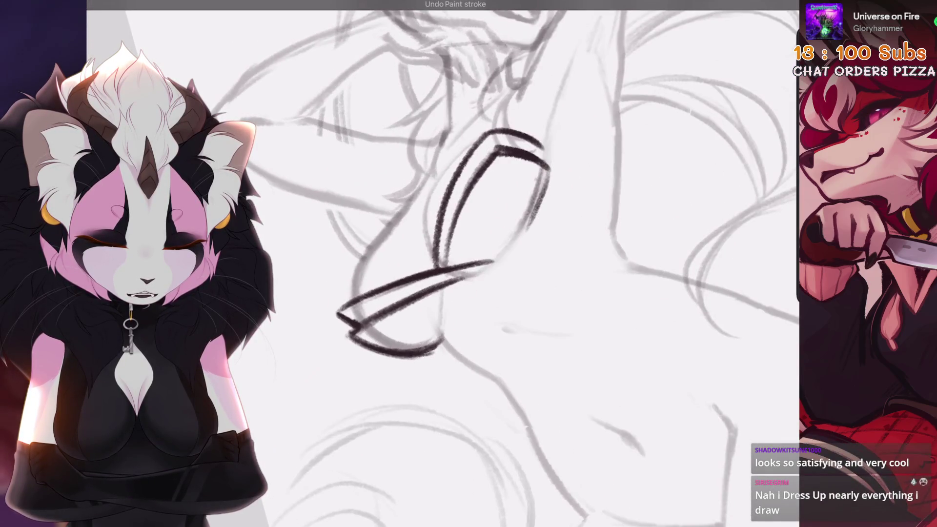
pyautogui.scroll(-3, 466, 287)
pyautogui.scroll(3, 580, 239)
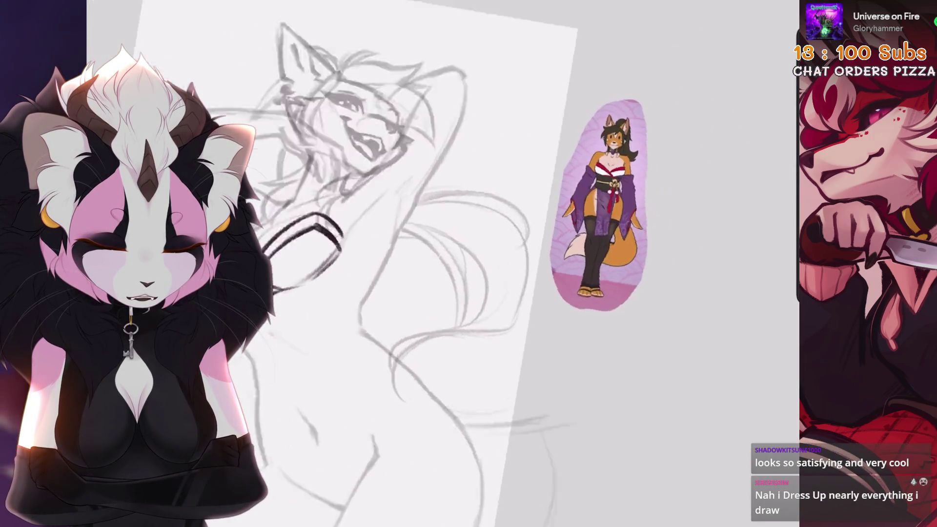
pyautogui.scroll(-3, 488, 264)
pyautogui.hotkey('ctrl', 'z')
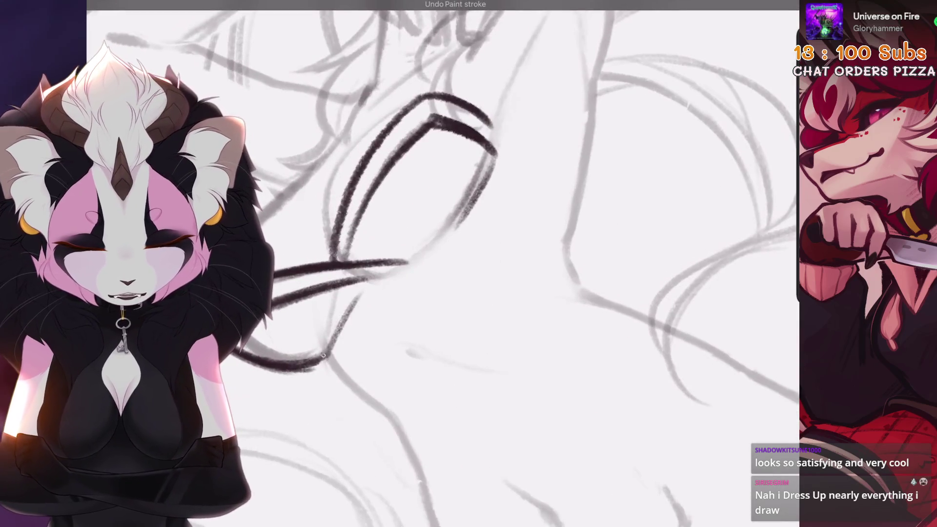
pyautogui.scroll(-2, 439, 263)
pyautogui.moveTo(426, 263); pyautogui.dragTo(536, 205)
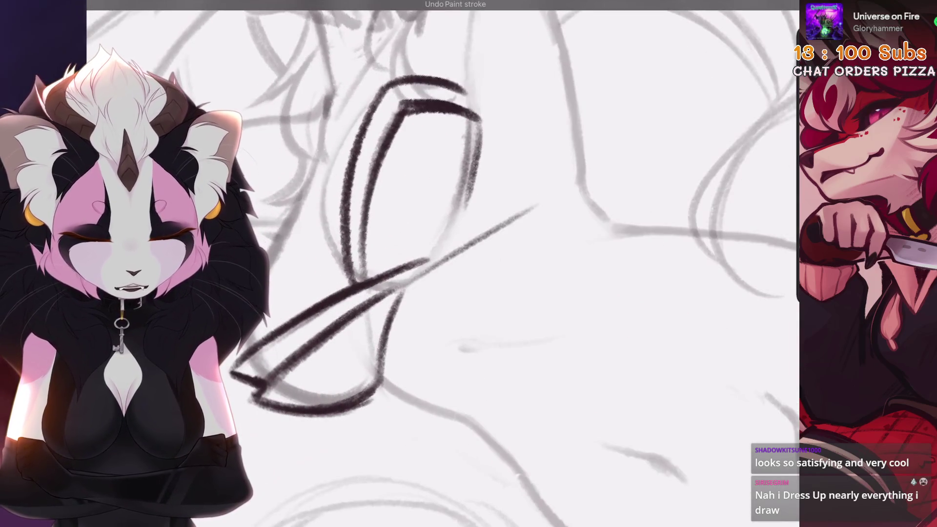
pyautogui.scroll(-2, 547, 188)
pyautogui.hotkey('ctrl', 'z')
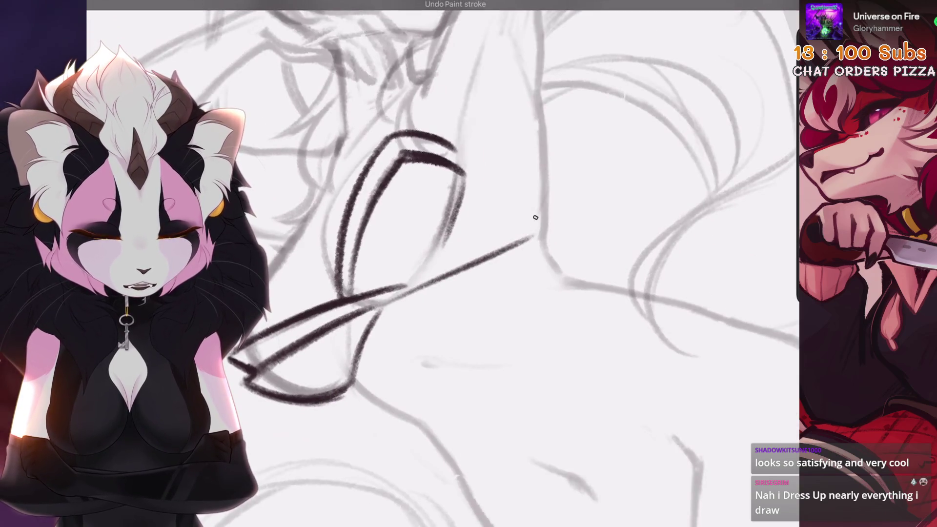
# Step: Replace a misplaced stroke with a dark sleeve outline along the raised arm
pyautogui.scroll(5, 439, 263)
pyautogui.scroll(8, 607, 305)
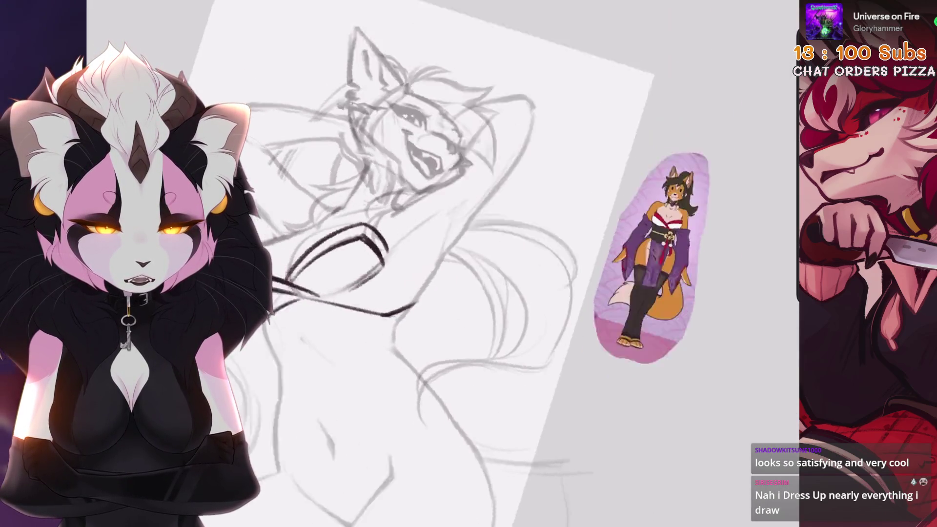
pyautogui.scroll(-6, 585, 300)
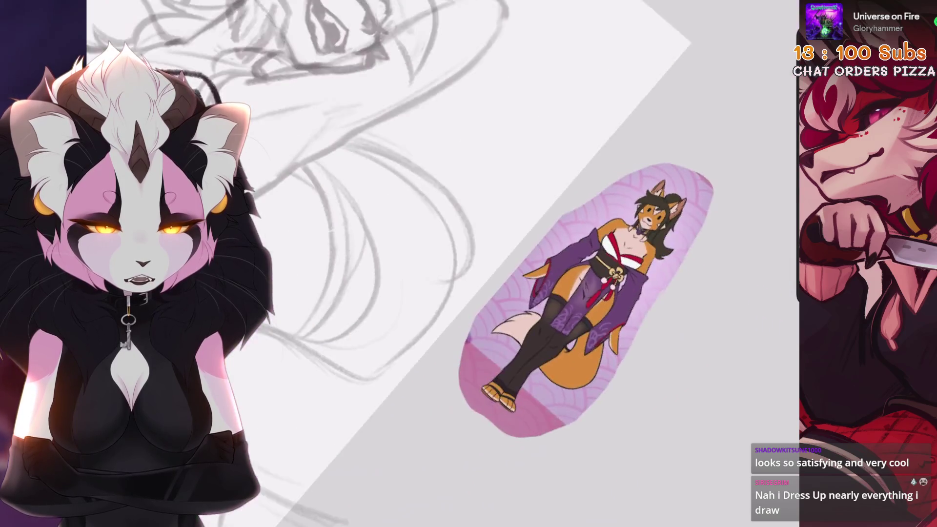
pyautogui.scroll(5, 608, 293)
pyautogui.scroll(-5, 608, 293)
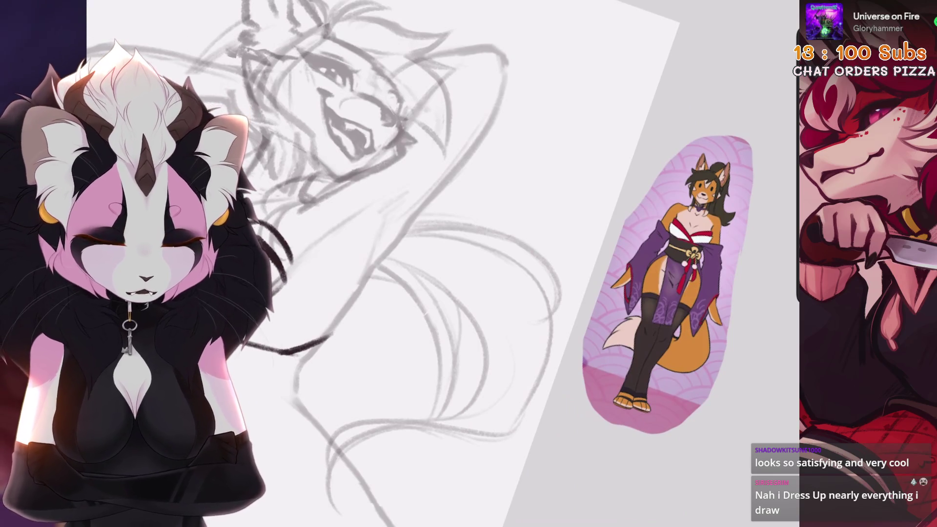
pyautogui.scroll(-2, 439, 263)
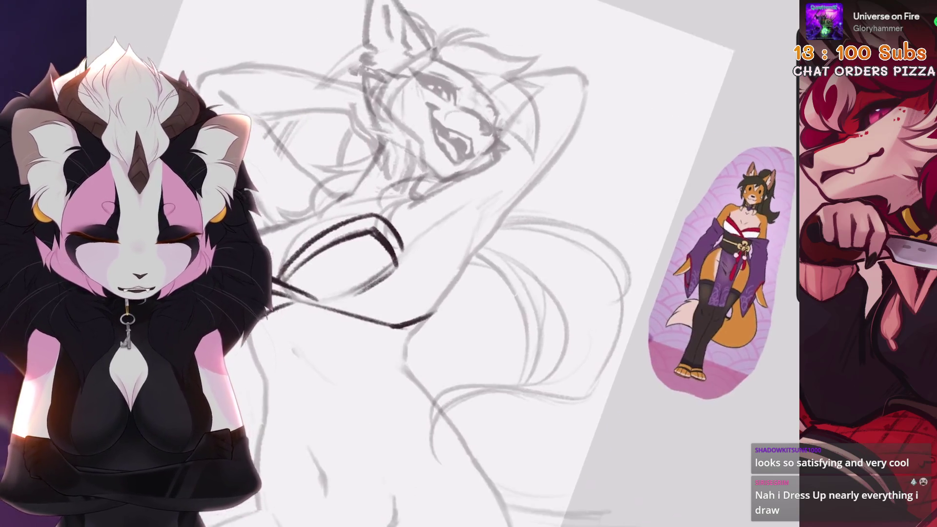
pyautogui.scroll(3, 445, 293)
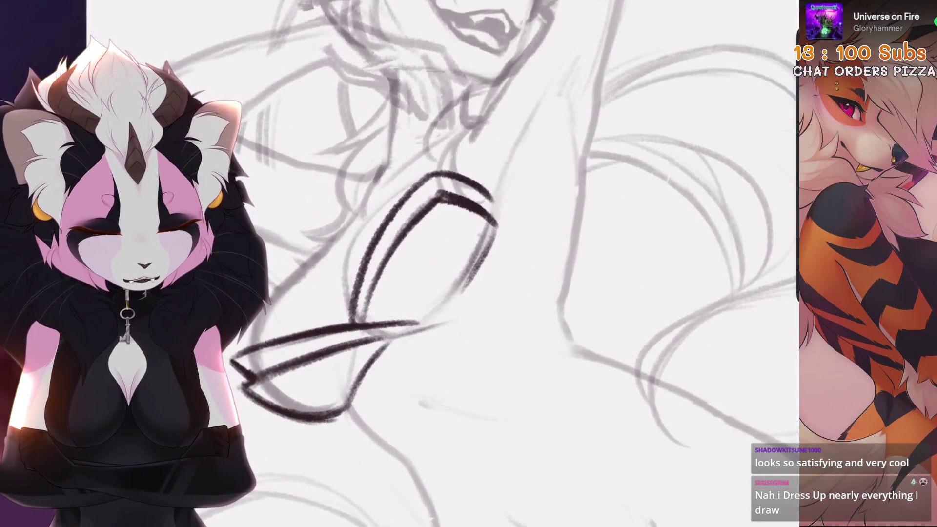
pyautogui.hotkey('ctrl', 'z')
pyautogui.moveTo(561, 196); pyautogui.dragTo(503, 282)
pyautogui.hotkey('ctrl', 'z')
pyautogui.hotkey('ctrl', 'shift', 'z')
# Step: Ink a long diagonal sleeve line across the arm, comparing it with undo and redo
pyautogui.scroll(1, 439, 263)
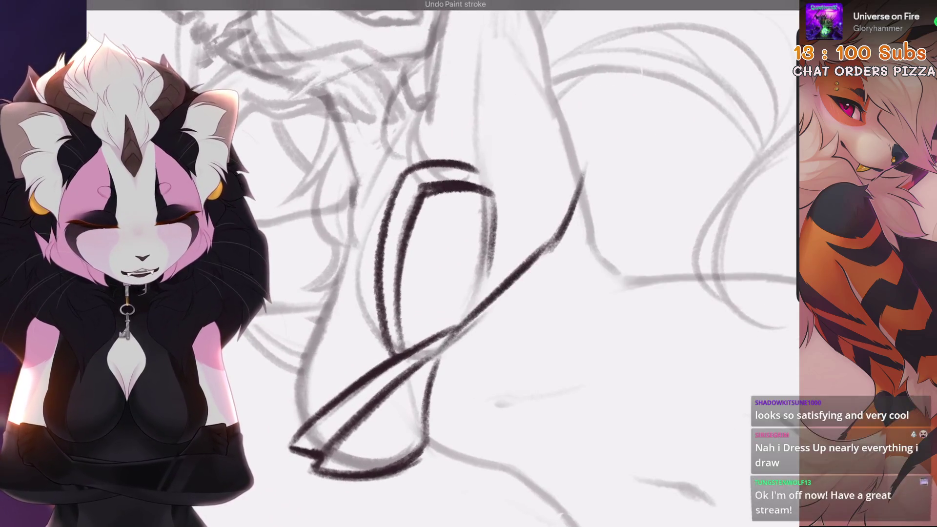
pyautogui.scroll(-5, 439, 264)
pyautogui.scroll(5, 639, 234)
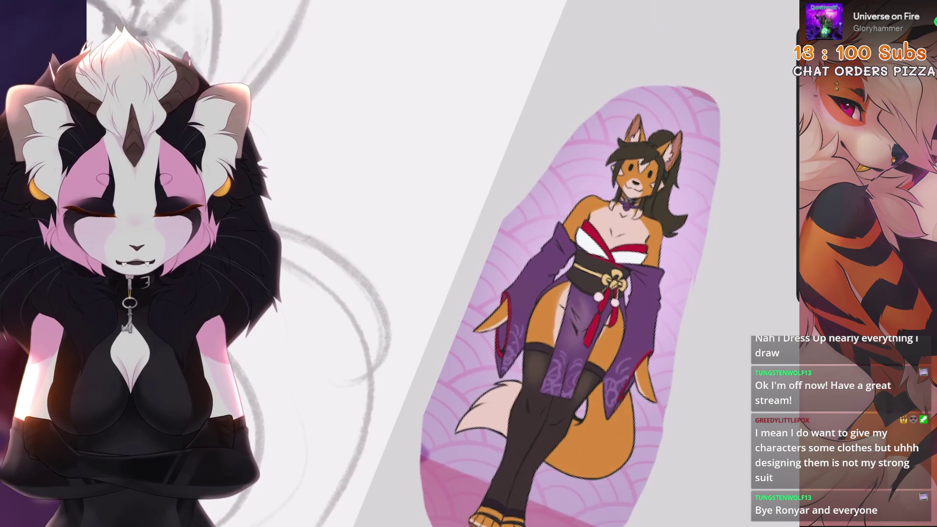
pyautogui.scroll(-3, 390, 264)
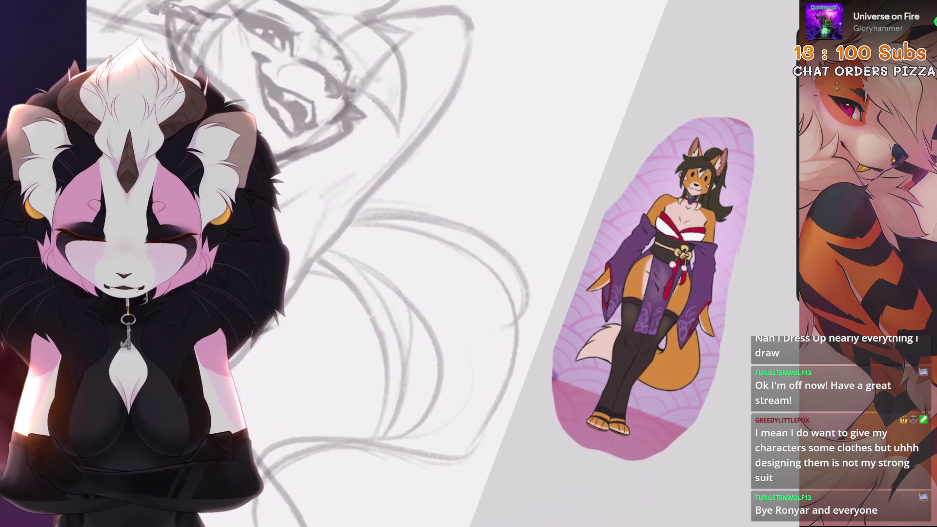
pyautogui.scroll(3, 463, 263)
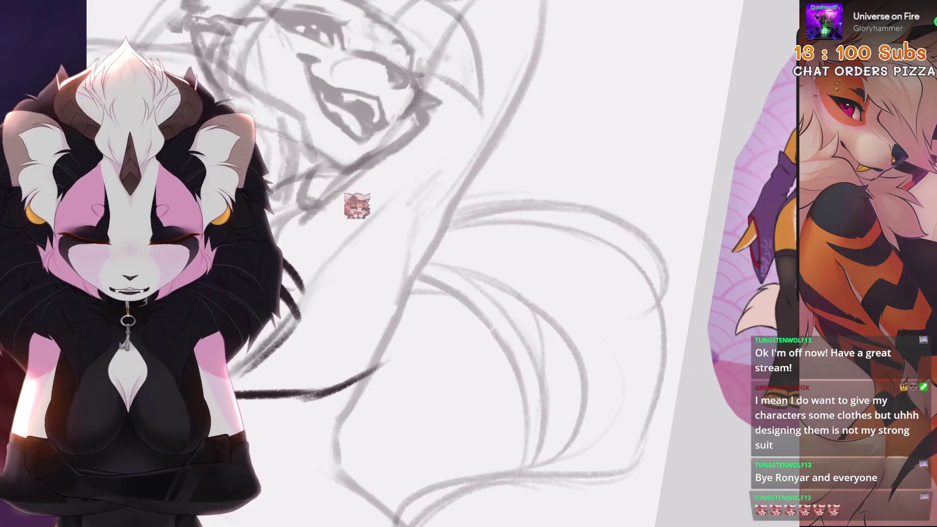
pyautogui.moveTo(304, 348); pyautogui.dragTo(419, 250)
pyautogui.scroll(-2, 439, 264)
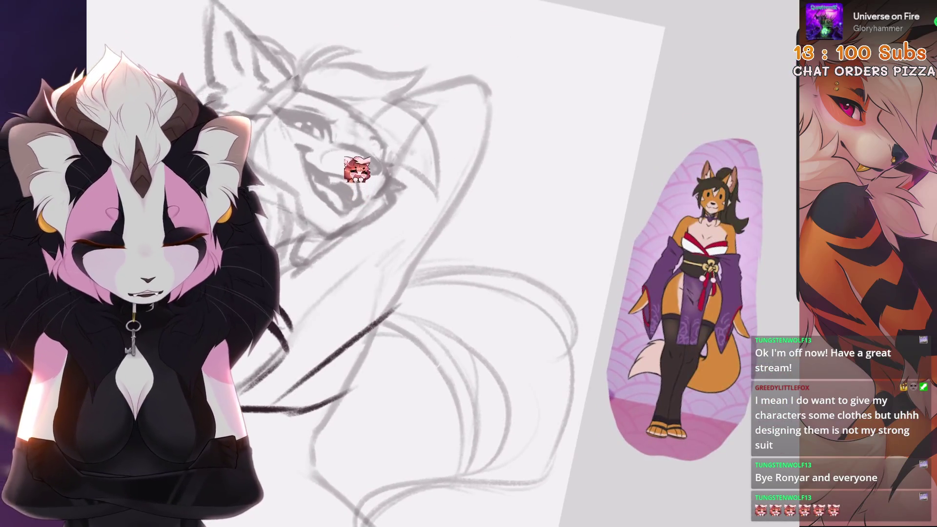
pyautogui.scroll(3, 439, 263)
pyautogui.hotkey('ctrl', 'z')
pyautogui.hotkey('ctrl', 'shift', 'z')
pyautogui.hotkey('ctrl', 'z')
pyautogui.hotkey('ctrl', 'shift', 'z')
# Step: Redraw the long diagonal sleeve line at a steeper angle, ending further lower-left
pyautogui.scroll(-3, 439, 264)
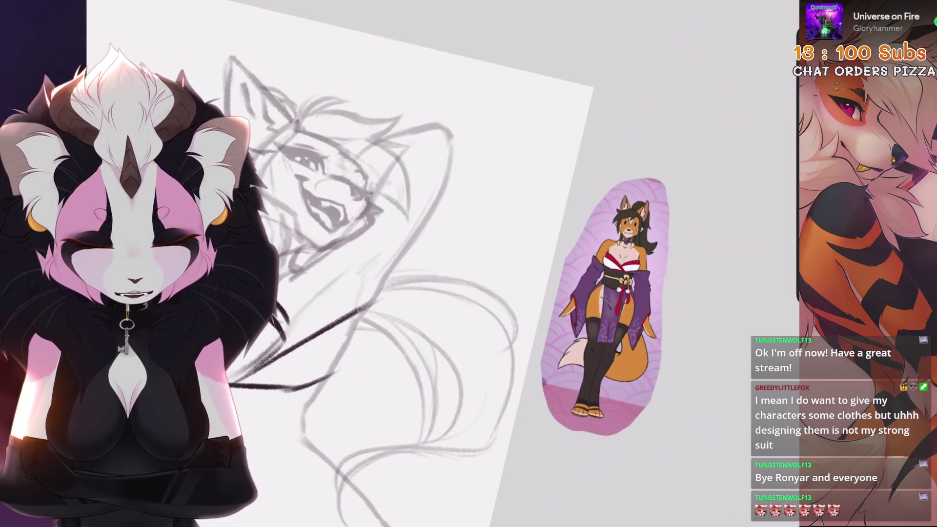
pyautogui.scroll(3, 439, 263)
pyautogui.hotkey('ctrl', 'z')
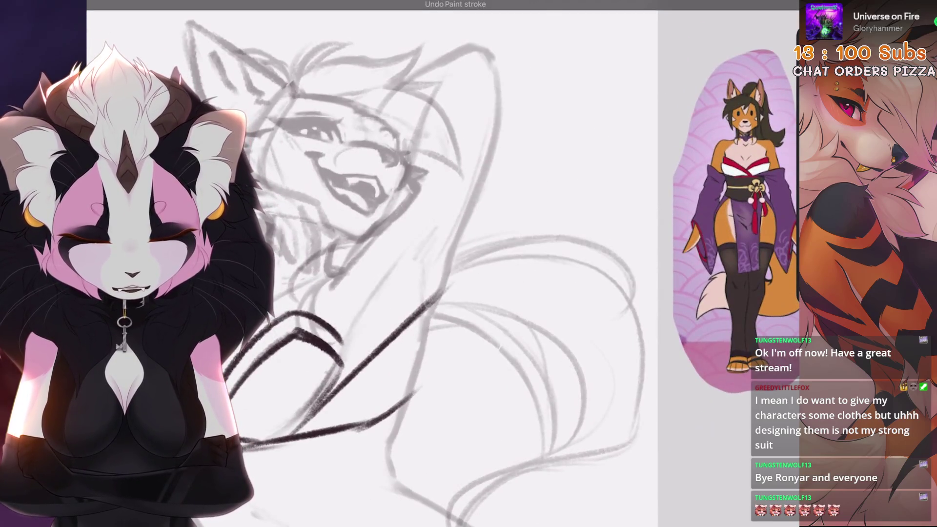
pyautogui.hotkey('ctrl', 'shift', 'z')
pyautogui.scroll(2, 439, 264)
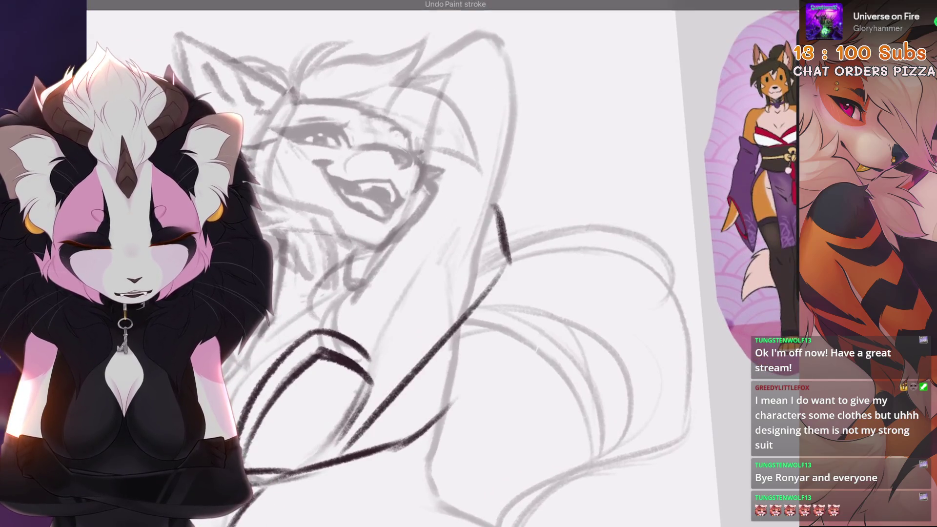
pyautogui.hotkey('ctrl', 'z')
pyautogui.moveTo(395, 446); pyautogui.dragTo(508, 266)
pyautogui.scroll(1, 508, 266)
pyautogui.hotkey('ctrl', 'z')
pyautogui.moveTo(365, 390); pyautogui.dragTo(518, 181)
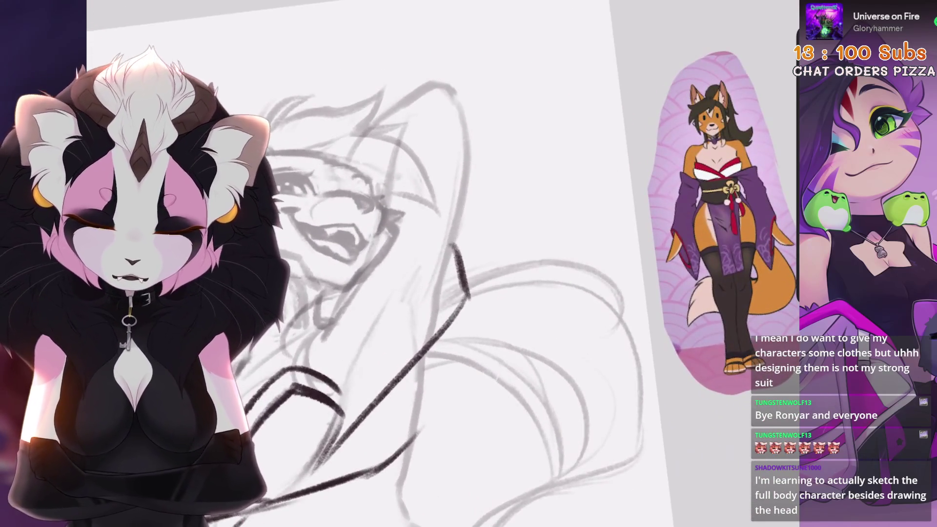
# Step: Make the brush much smaller and thin the lower-left dark stroke
pyautogui.press(']')
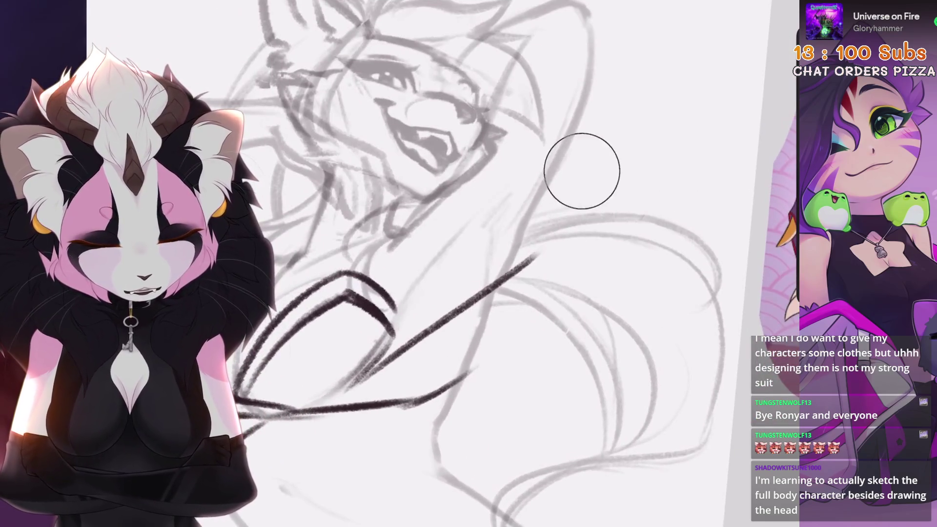
pyautogui.press('[')
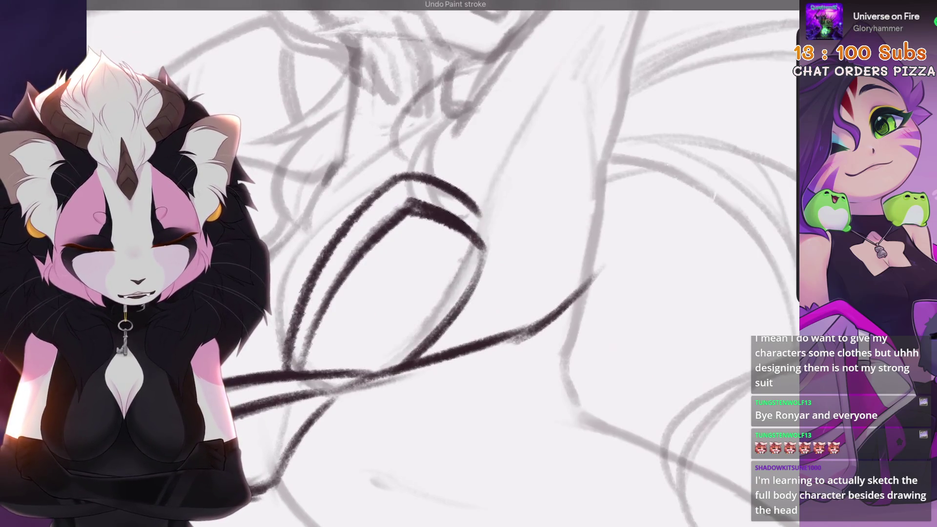
pyautogui.scroll(-2, 446, 263)
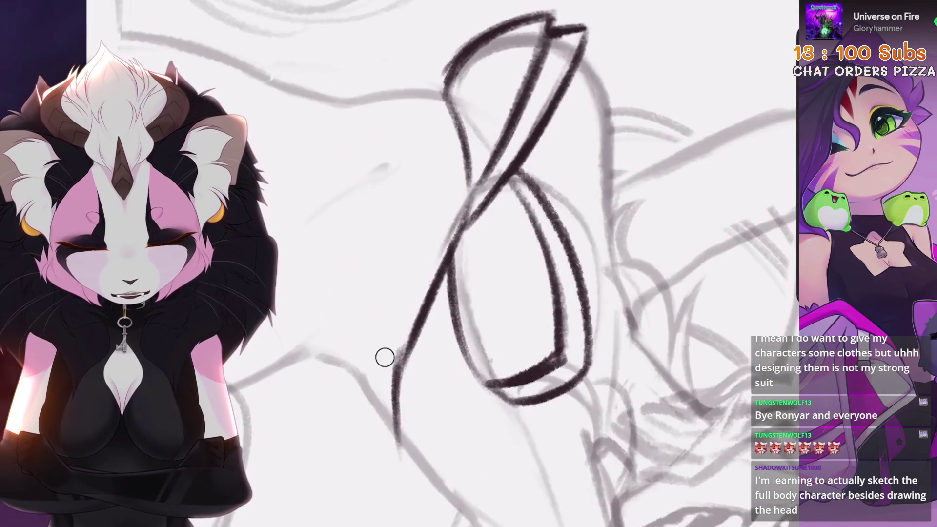
pyautogui.moveTo(385, 357); pyautogui.dragTo(423, 309)
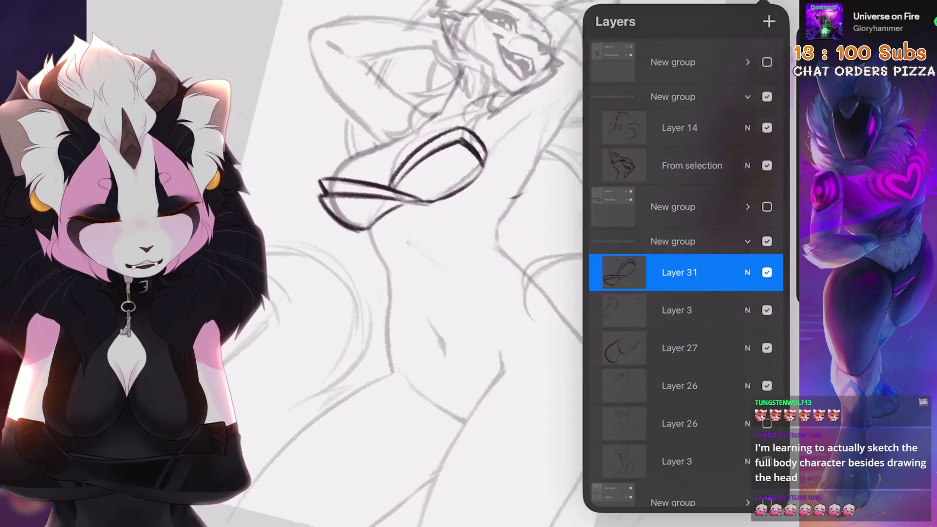
# Step: Lower Layer 31's opacity to 15%
pyautogui.scroll(-3, 685, 273)
pyautogui.click(747, 172)
pyautogui.moveTo(670, 294); pyautogui.dragTo(626, 295)
pyautogui.click(747, 172)
pyautogui.click(747, 173)
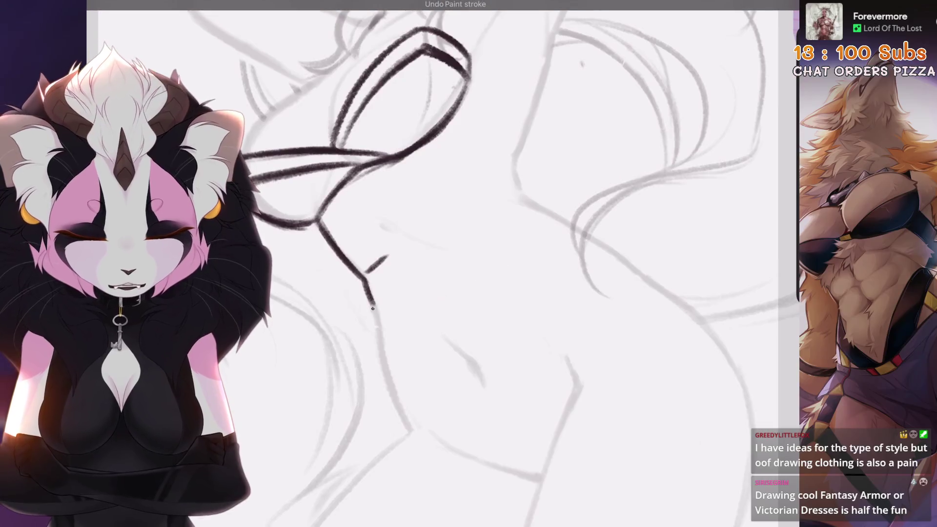
# Step: Try inking jaw and neck lines, undoing each attempt
pyautogui.moveTo(372, 309); pyautogui.dragTo(400, 303)
pyautogui.hotkey('ctrl', 'z')
pyautogui.moveTo(527, 215); pyautogui.dragTo(425, 299)
pyautogui.scroll(-5, 439, 264)
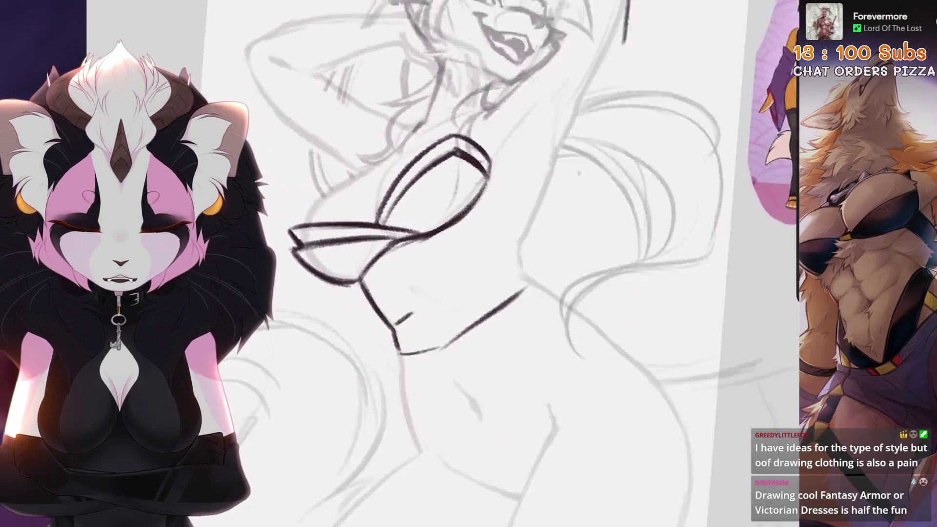
pyautogui.scroll(5, 439, 263)
pyautogui.hotkey('ctrl', 'z')
pyautogui.moveTo(492, 198); pyautogui.dragTo(572, 151)
pyautogui.hotkey('ctrl', 'z')
pyautogui.scroll(-3, 453, 273)
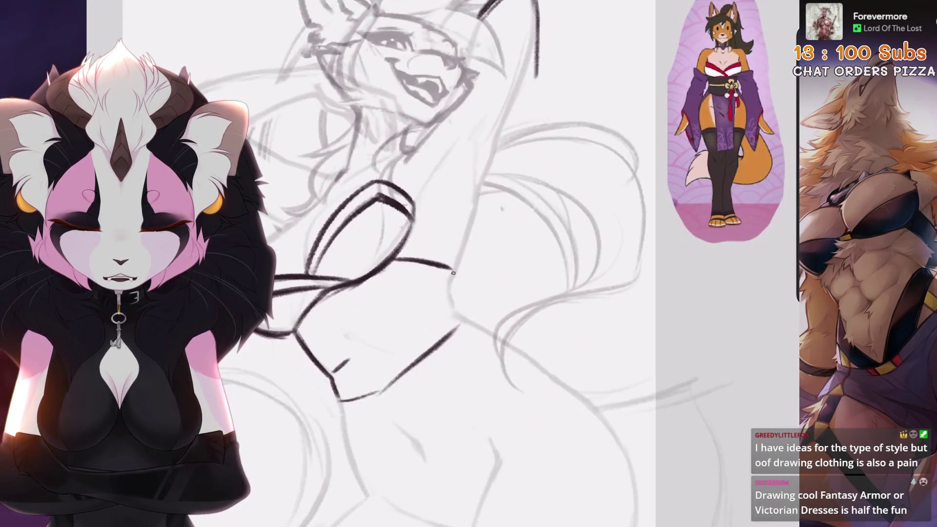
pyautogui.scroll(-1, 454, 264)
pyautogui.hotkey('ctrl', 'z')
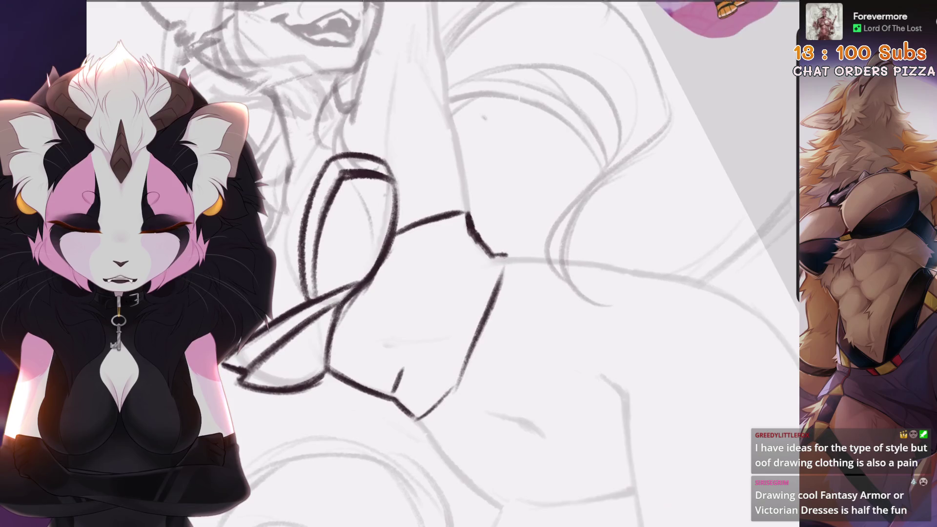
# Step: Ink the left chest contours down the torso and a dark diagonal line under the chest
pyautogui.scroll(-2, 454, 263)
pyautogui.scroll(5, 405, 355)
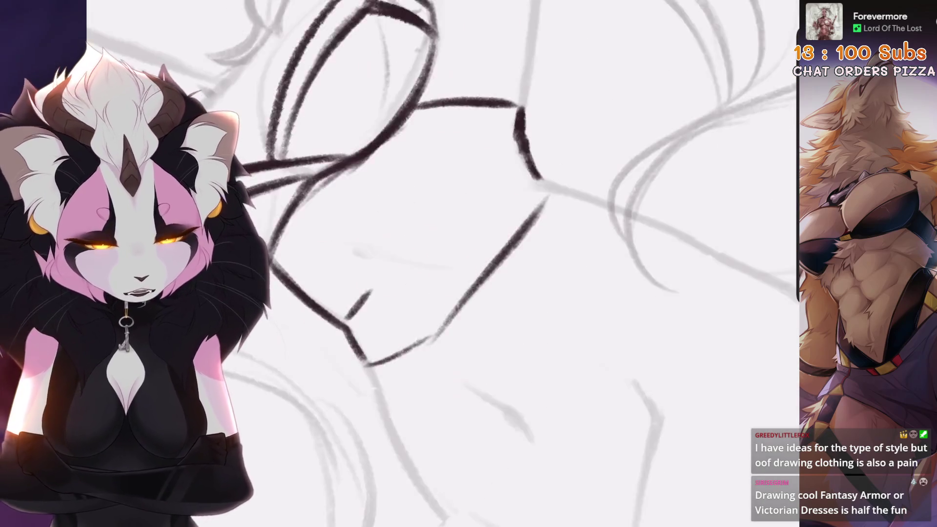
pyautogui.scroll(1, 533, 215)
pyautogui.moveTo(517, 181); pyautogui.dragTo(454, 327)
pyautogui.hotkey('ctrl', 'z')
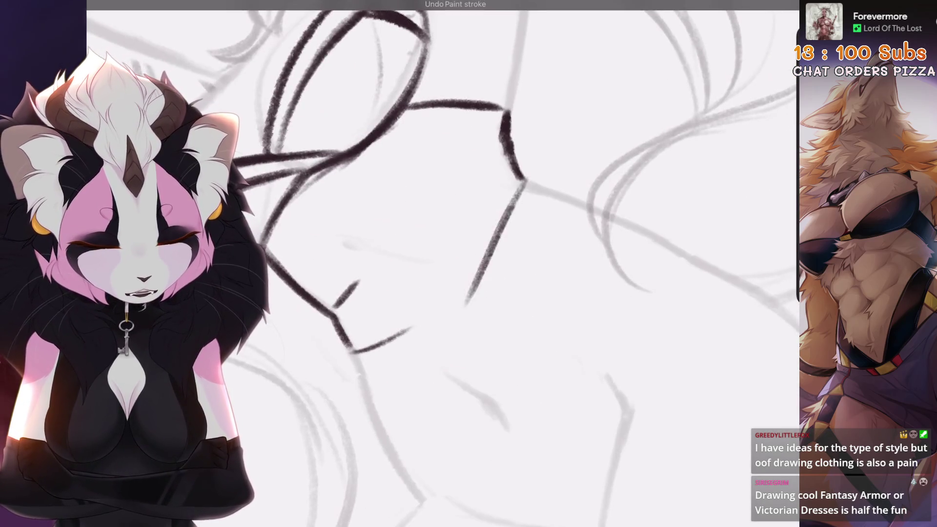
pyautogui.scroll(-3, 454, 263)
pyautogui.scroll(3, 454, 263)
pyautogui.scroll(1, 454, 263)
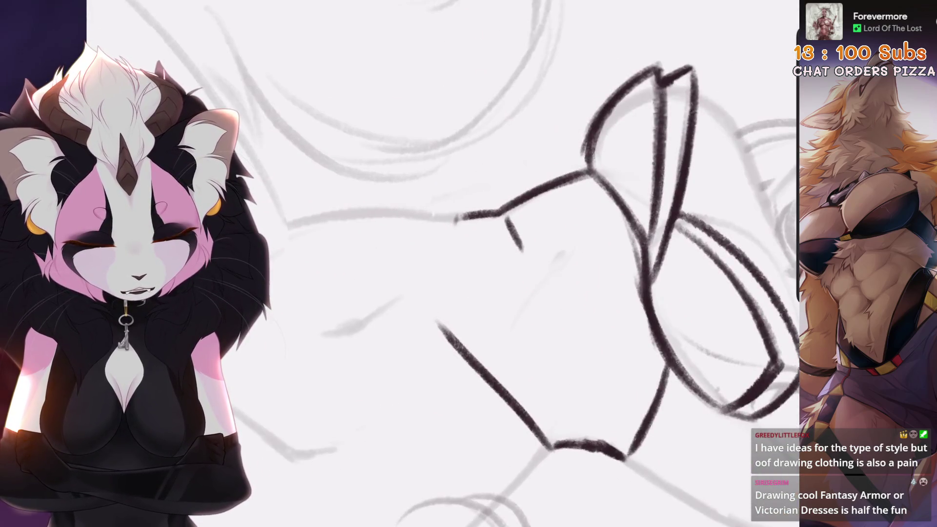
pyautogui.scroll(1, 456, 218)
pyautogui.moveTo(502, 203); pyautogui.dragTo(475, 288)
pyautogui.moveTo(454, 233)
pyautogui.mouseDown()
pyautogui.moveTo(518, 200)
pyautogui.moveTo(517, 170)
pyautogui.mouseUp()
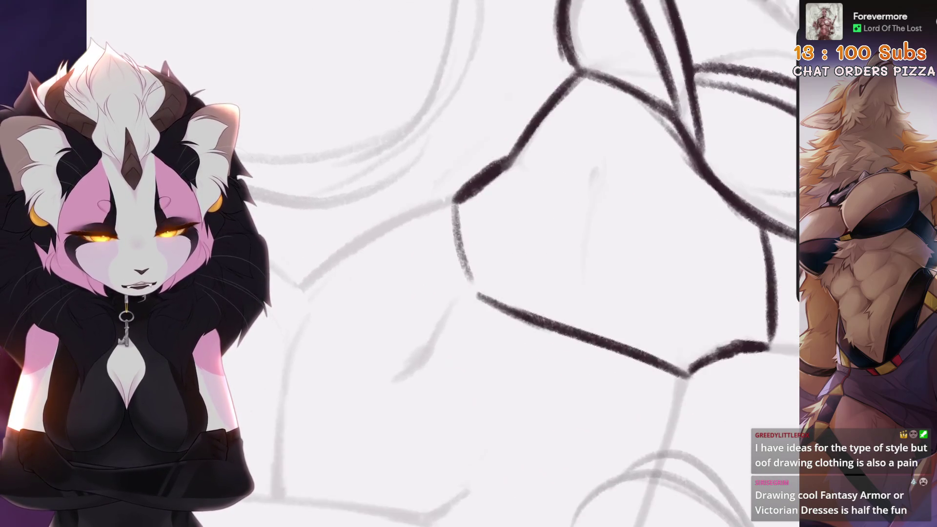
pyautogui.moveTo(451, 209); pyautogui.dragTo(470, 282)
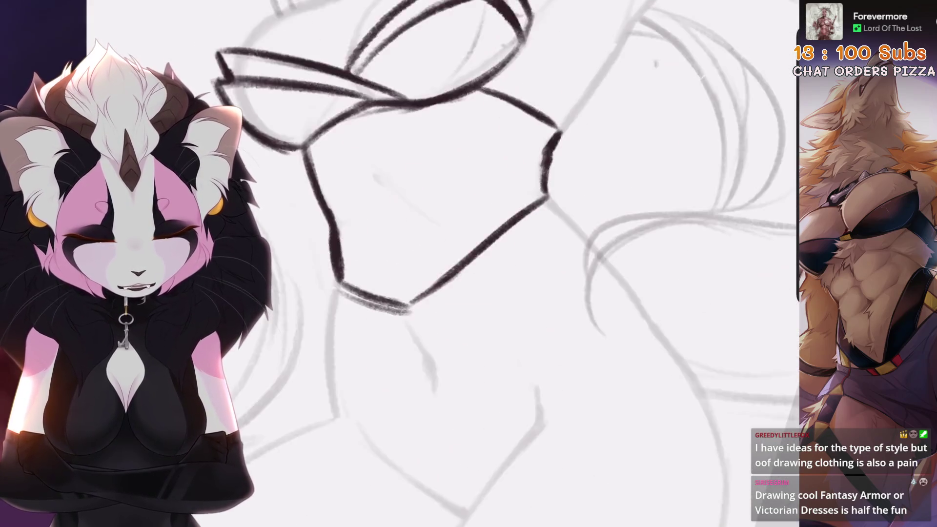
pyautogui.moveTo(409, 303); pyautogui.dragTo(546, 198)
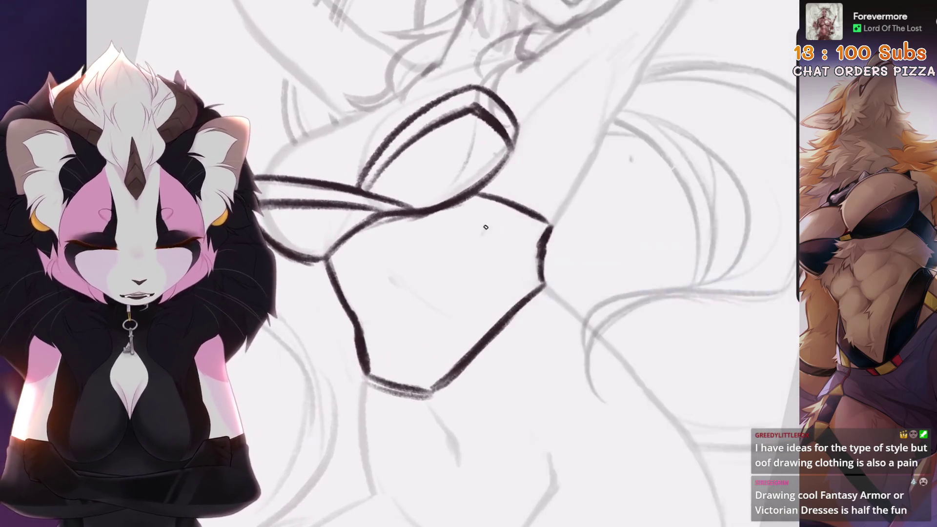
# Step: Remove the heart-shaped arc strokes from the inked kimono top
pyautogui.hotkey('ctrl', 'z')
pyautogui.moveTo(446, 263)
pyautogui.mouseDown()
pyautogui.moveTo(487, 219)
pyautogui.moveTo(491, 251)
pyautogui.mouseUp()
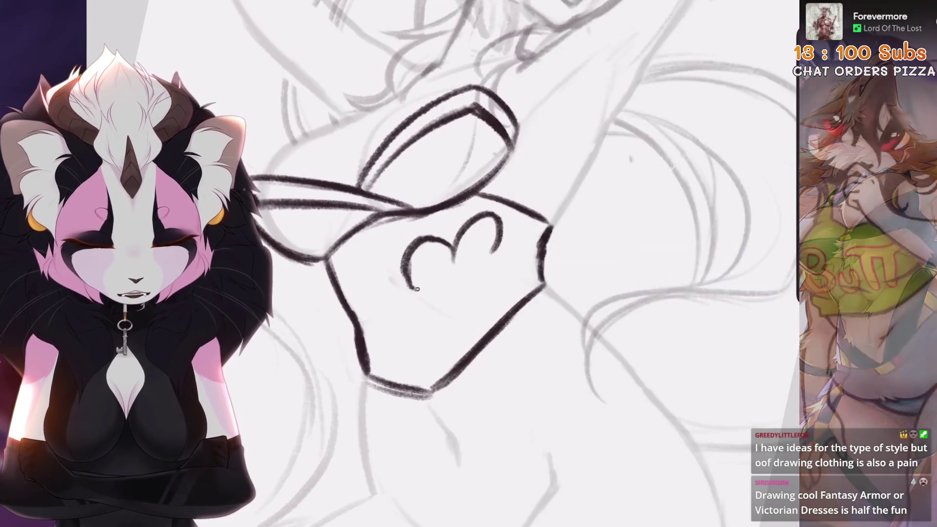
pyautogui.moveTo(439, 238); pyautogui.dragTo(444, 279)
pyautogui.hotkey('ctrl', 'z')
pyautogui.hotkey('ctrl', 'z')
pyautogui.hotkey('ctrl', 'z')
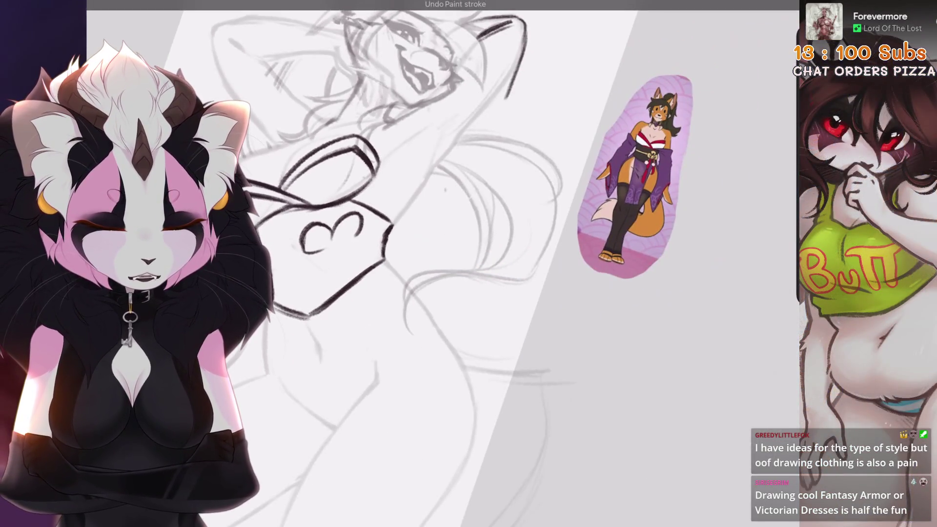
# Step: Ink two parallel diagonal band lines across the kimono top
pyautogui.scroll(5, 439, 263)
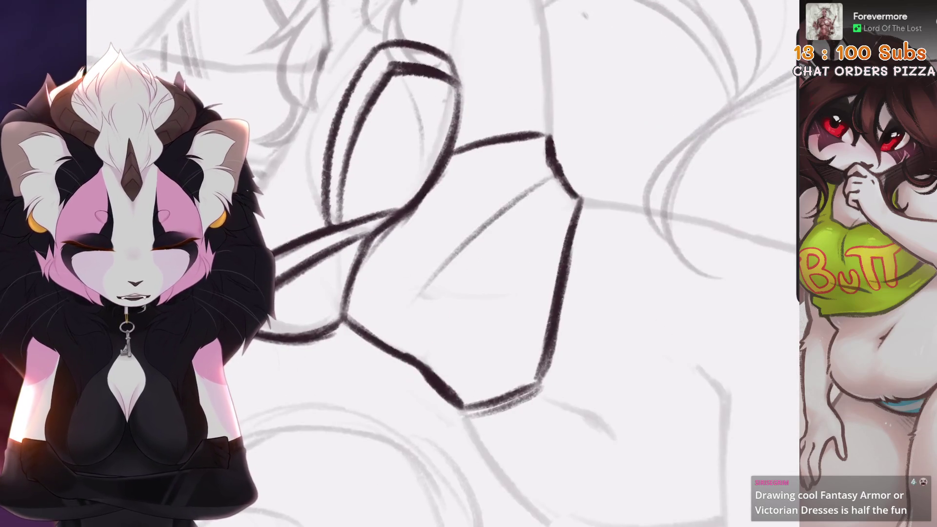
pyautogui.moveTo(405, 348)
pyautogui.mouseDown()
pyautogui.moveTo(529, 186)
pyautogui.moveTo(445, 292)
pyautogui.mouseUp()
pyautogui.moveTo(507, 222)
pyautogui.mouseDown()
pyautogui.moveTo(439, 302)
pyautogui.moveTo(414, 356)
pyautogui.mouseUp()
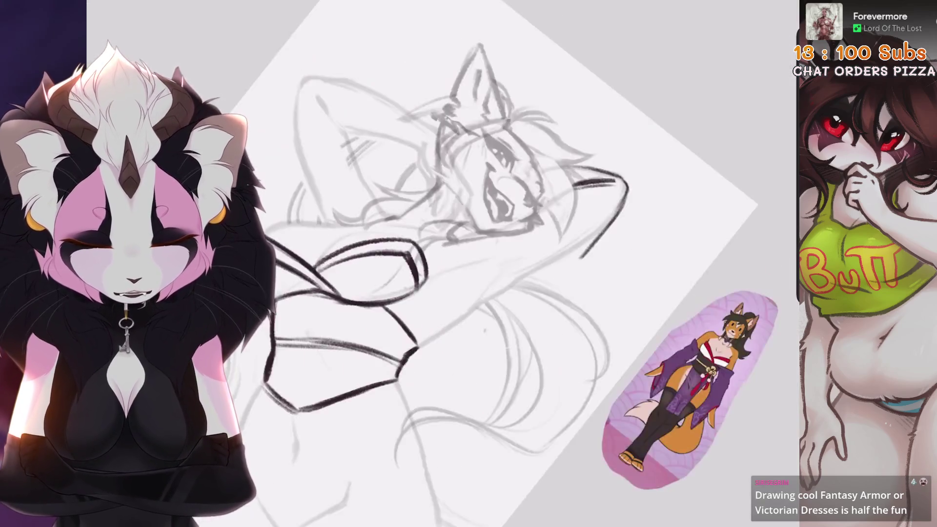
pyautogui.scroll(-5, 415, 356)
pyautogui.scroll(5, 533, 244)
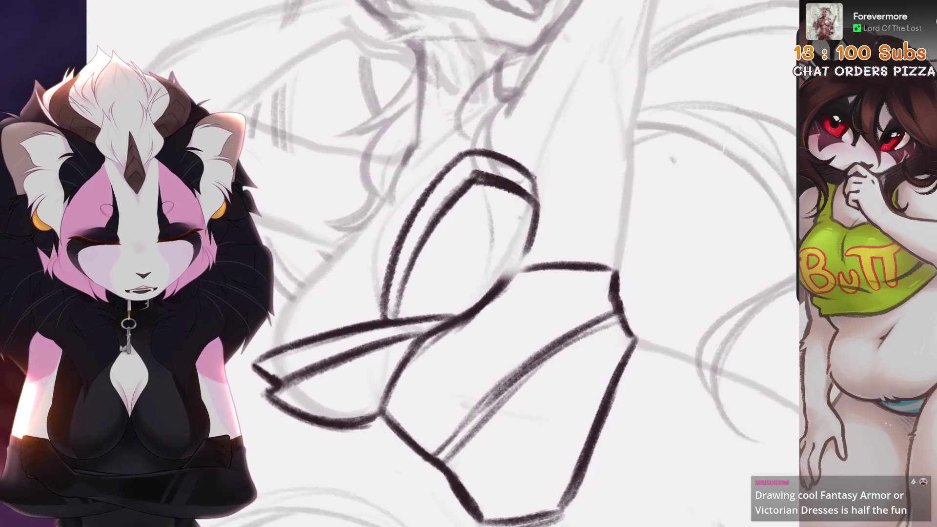
# Step: Redo the right edge of the kimono top, replacing the short edge strokes
pyautogui.hotkey('ctrl', 'z')
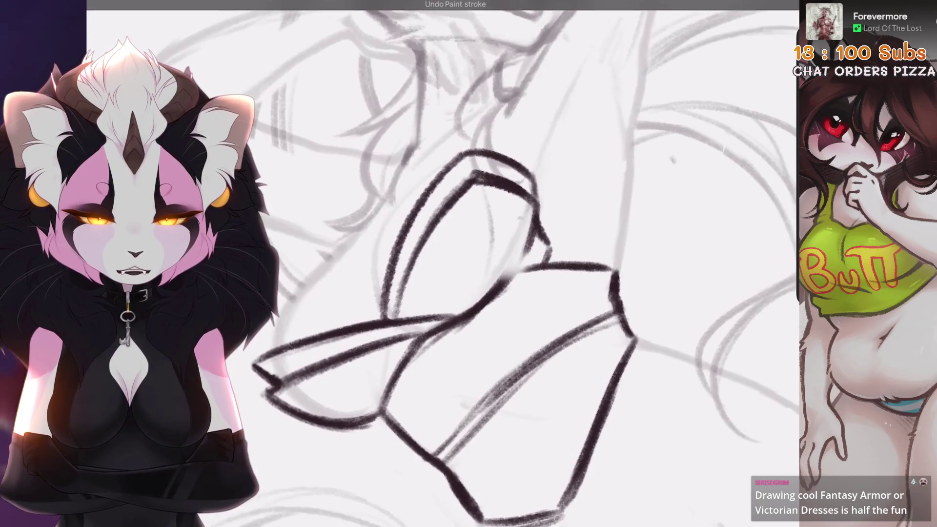
pyautogui.hotkey('ctrl', 'z')
pyautogui.hotkey('ctrl', 'z')
pyautogui.moveTo(538, 210); pyautogui.dragTo(507, 282)
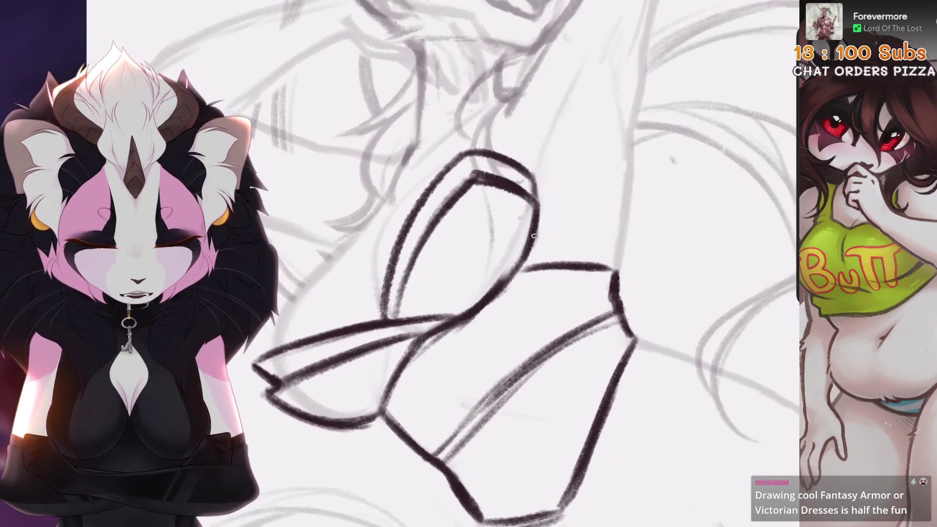
pyautogui.hotkey('ctrl', 'z')
pyautogui.scroll(-3, 443, 263)
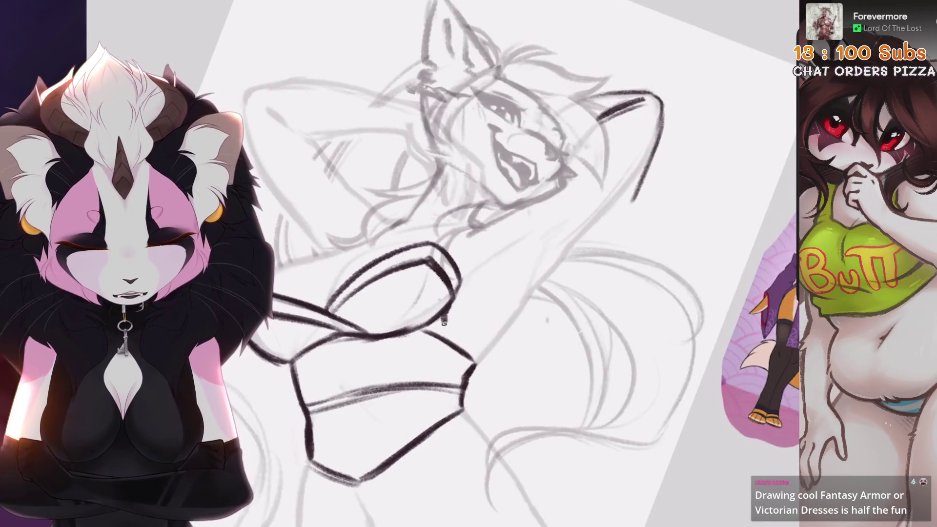
pyautogui.scroll(3, 444, 264)
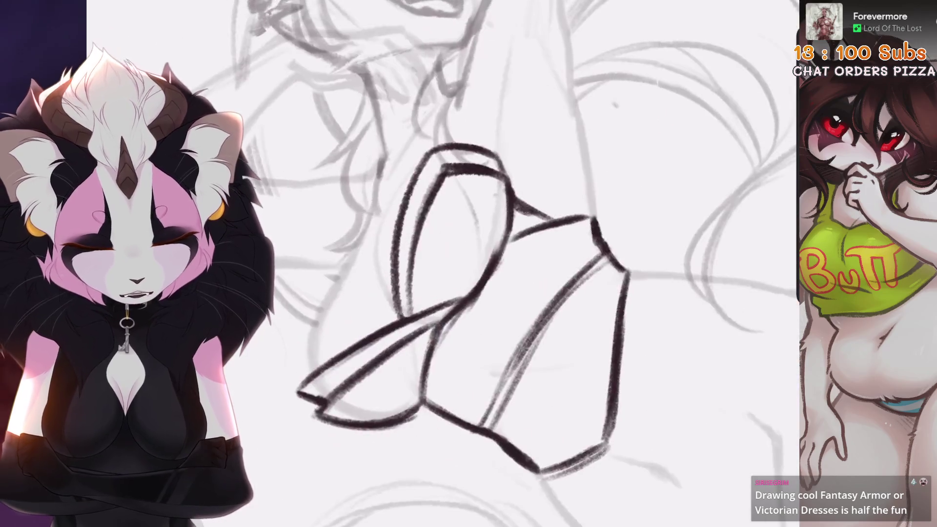
pyautogui.scroll(-3, 444, 264)
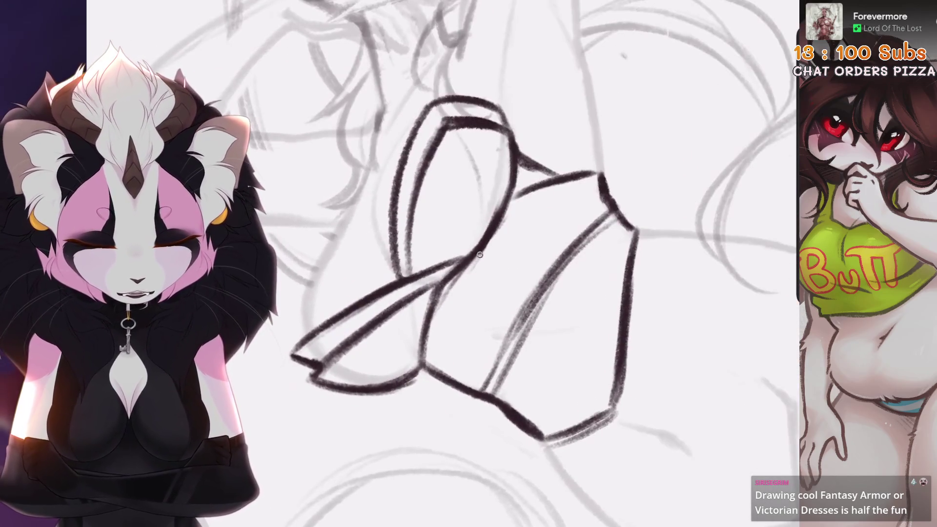
pyautogui.scroll(2, 529, 214)
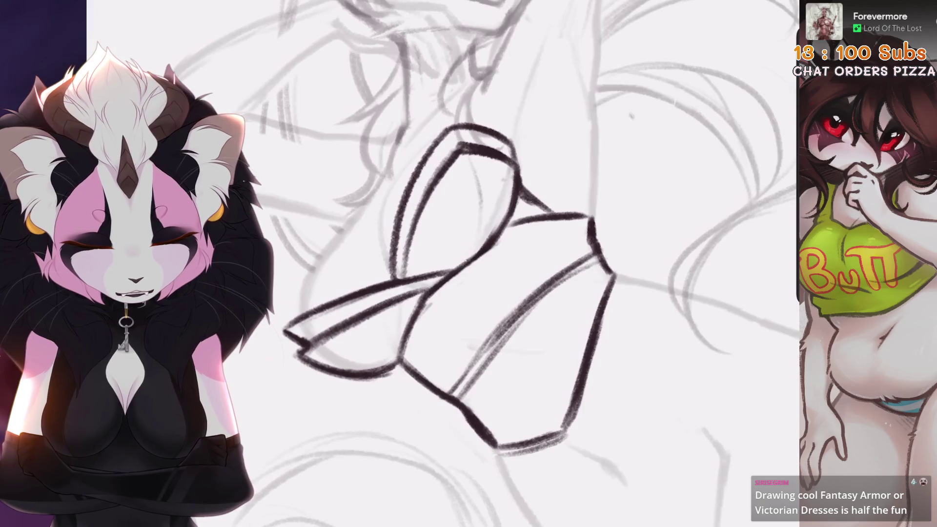
# Step: Undo the remaining small stray ink strokes around the top
pyautogui.hotkey('ctrl', 'z')
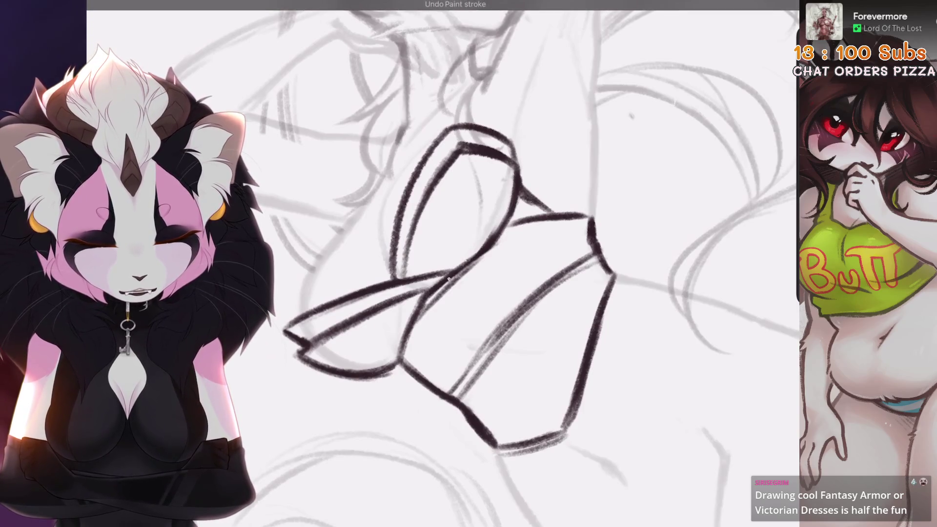
pyautogui.hotkey('ctrl', 'z')
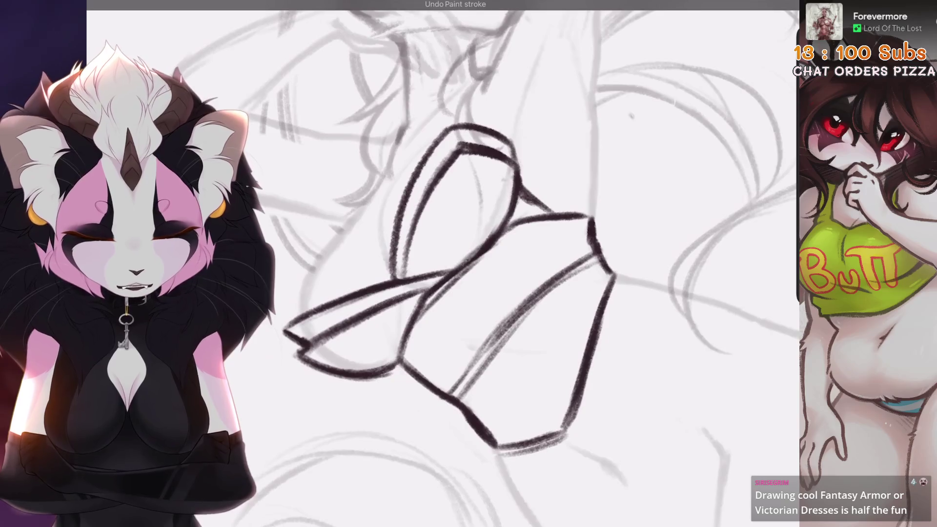
pyautogui.scroll(-2, 512, 273)
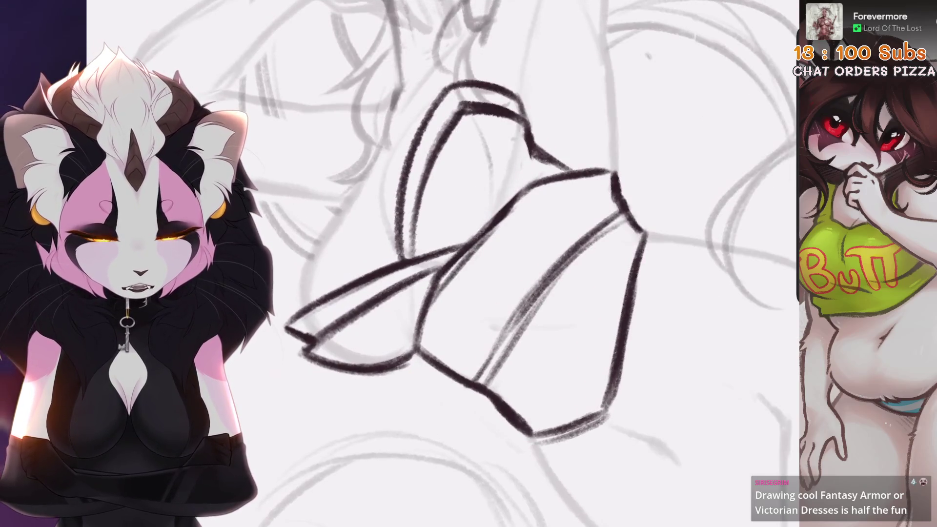
pyautogui.scroll(-2, 499, 216)
pyautogui.hotkey('ctrl', 'z')
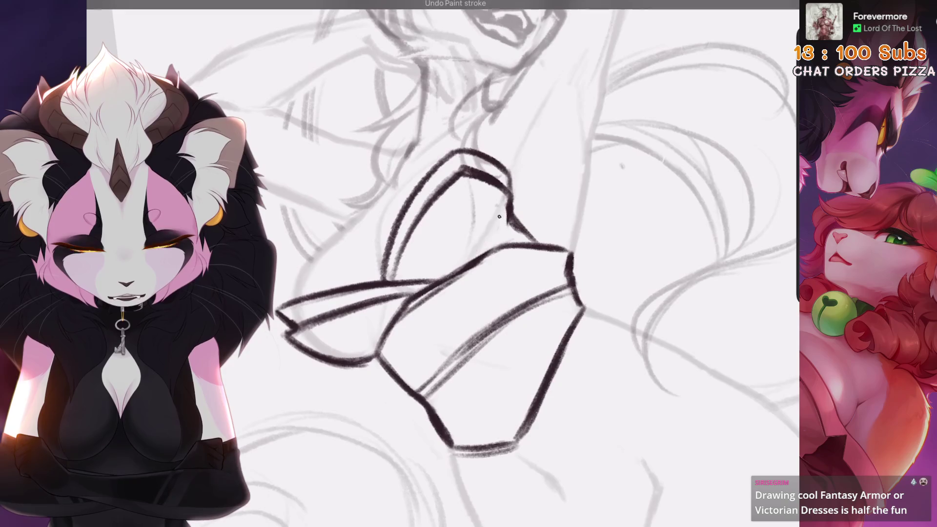
pyautogui.scroll(-3, 499, 216)
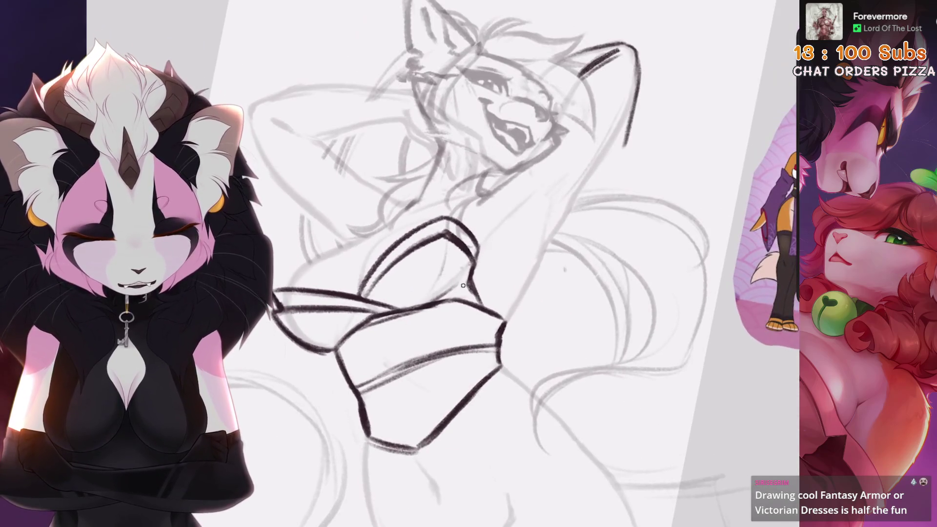
pyautogui.scroll(1, 463, 286)
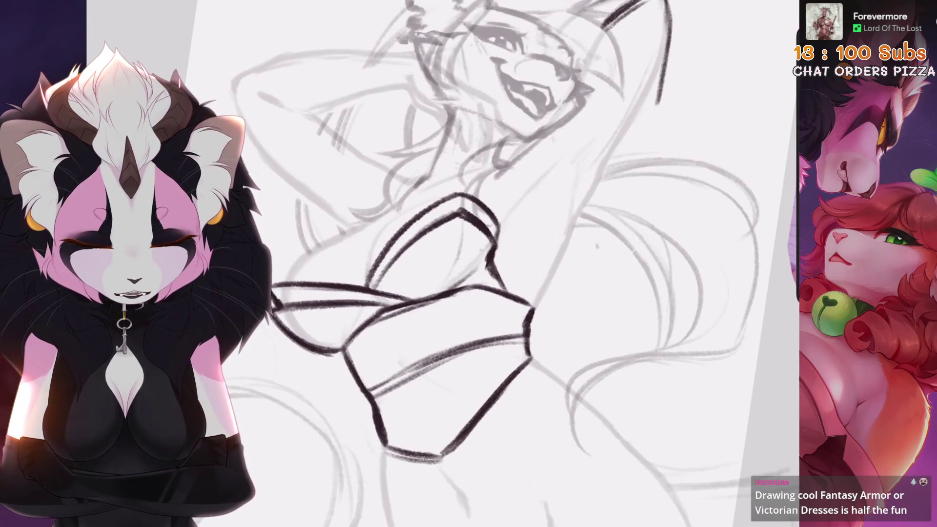
pyautogui.scroll(-3, 496, 263)
pyautogui.scroll(3, 497, 264)
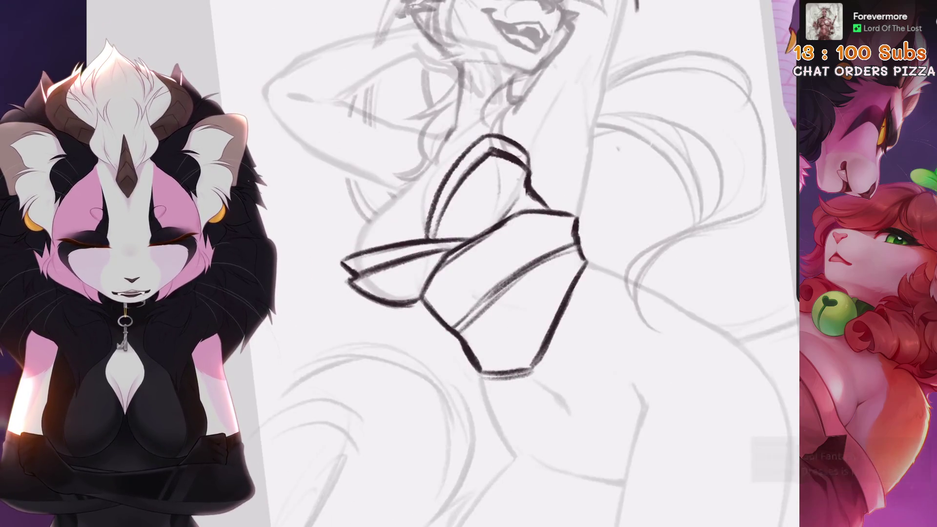
pyautogui.scroll(2, 496, 264)
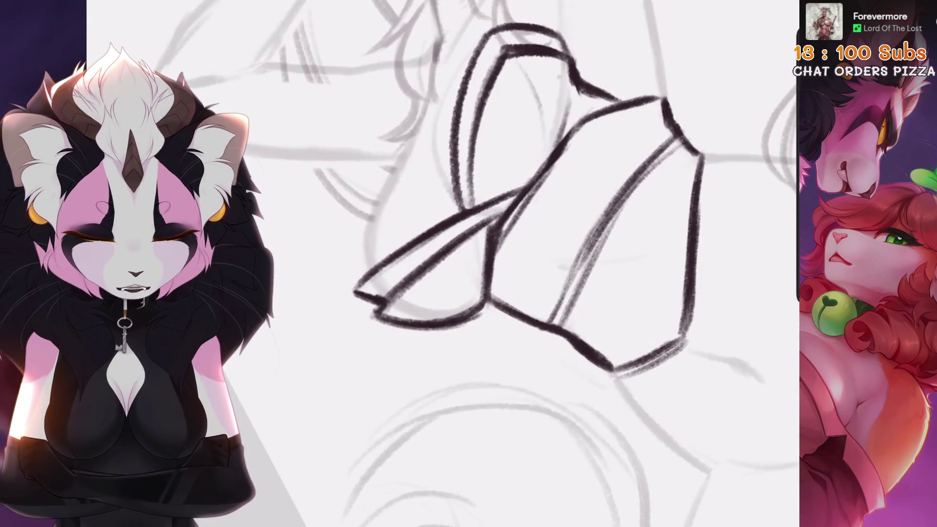
pyautogui.scroll(1, 527, 220)
pyautogui.scroll(-5, 488, 263)
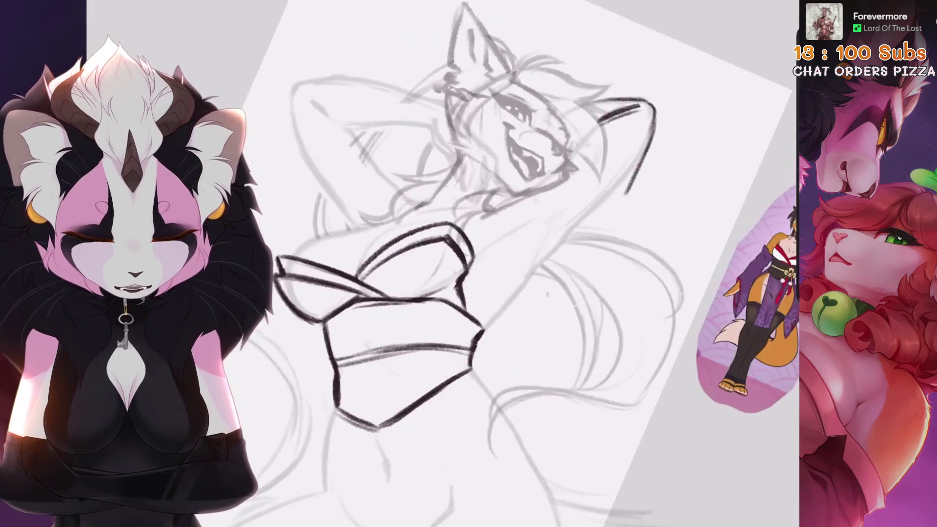
pyautogui.scroll(-2, 479, 195)
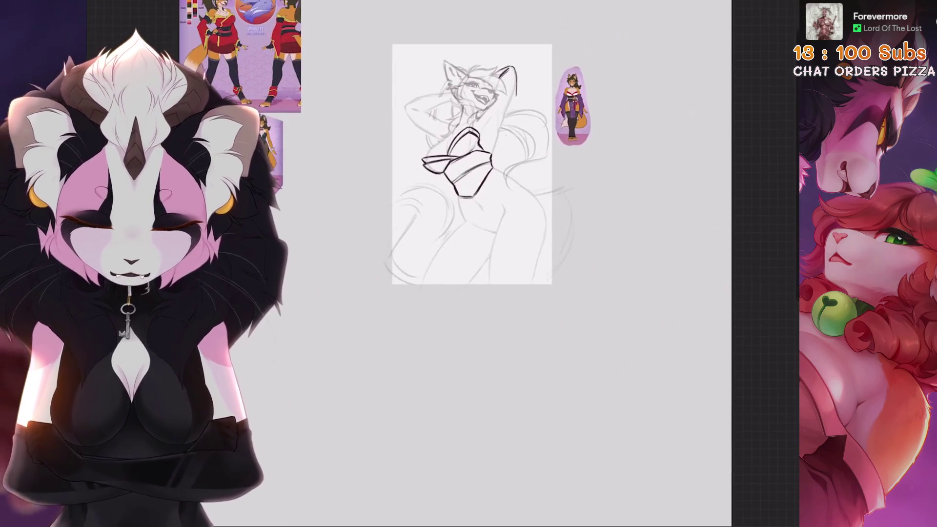
# Step: Ink the upper-right and lower-right diagonal lines of the top, erasing excess stroke ends
pyautogui.scroll(3, 478, 195)
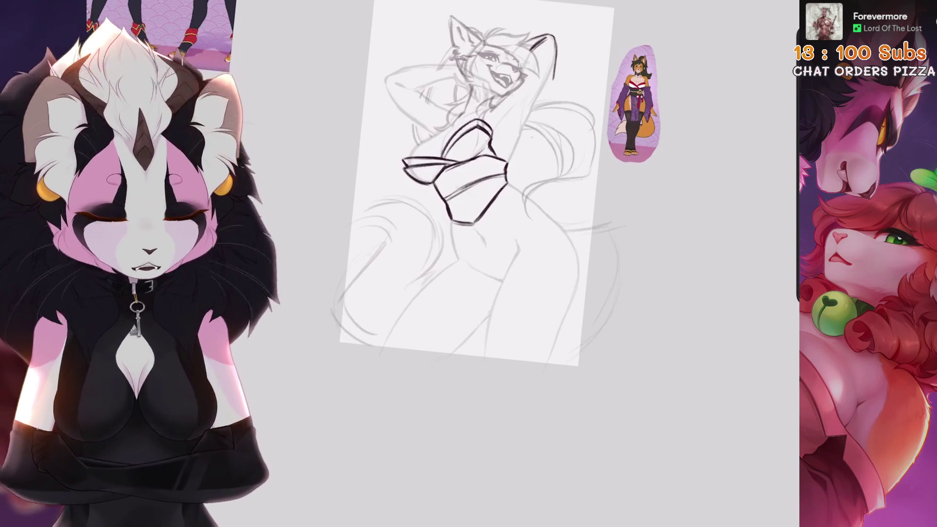
pyautogui.scroll(3, 464, 195)
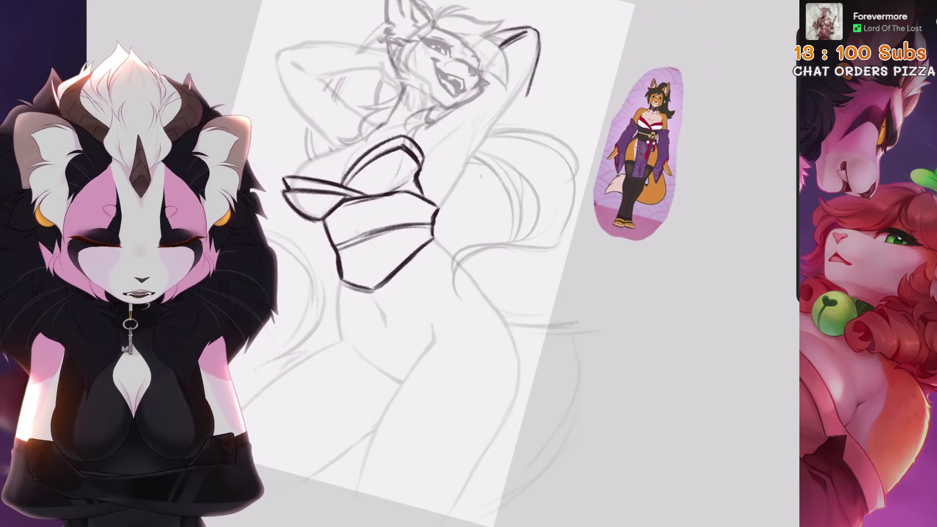
pyautogui.scroll(3, 488, 243)
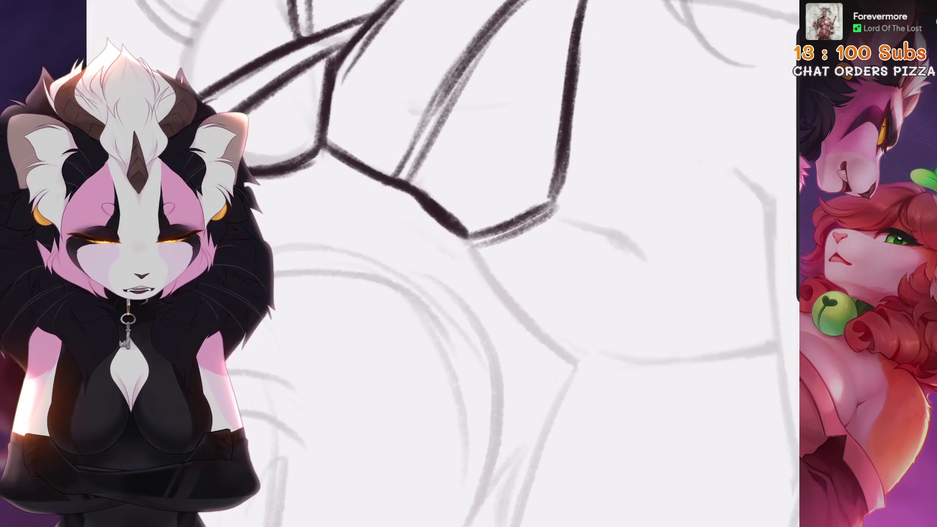
pyautogui.moveTo(556, 210)
pyautogui.mouseDown()
pyautogui.moveTo(458, 259)
pyautogui.moveTo(556, 180)
pyautogui.mouseUp()
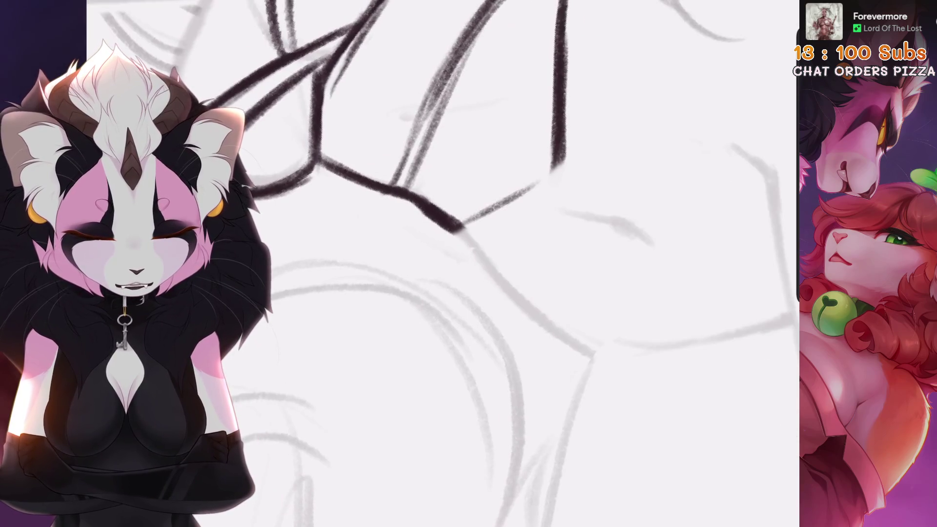
pyautogui.moveTo(461, 225); pyautogui.dragTo(536, 178)
pyautogui.scroll(2, 488, 244)
pyautogui.moveTo(427, 293); pyautogui.dragTo(544, 195)
pyautogui.scroll(2, 488, 244)
pyautogui.moveTo(461, 268); pyautogui.dragTo(613, 119)
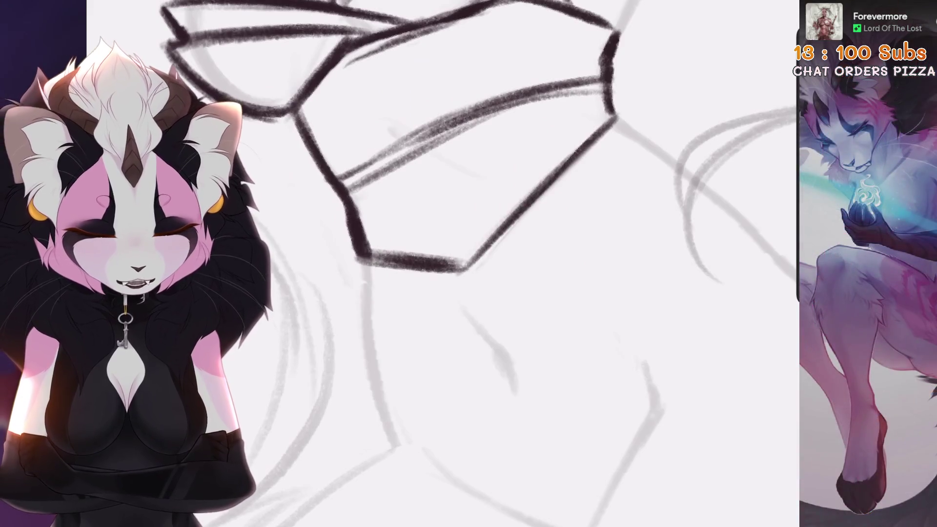
pyautogui.moveTo(451, 267); pyautogui.dragTo(602, 124)
# Step: Thicken the lower-right diagonal and join the right corner to it
pyautogui.scroll(-2, 602, 125)
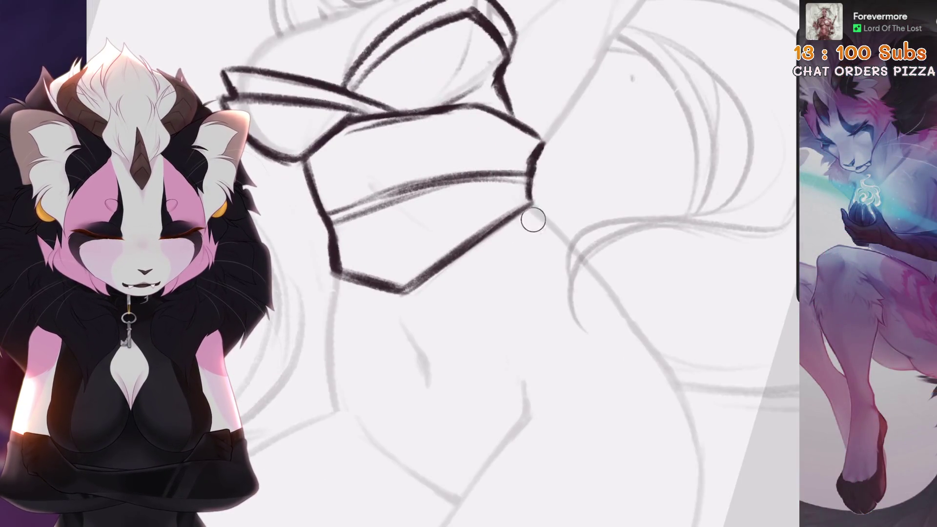
pyautogui.moveTo(533, 220); pyautogui.dragTo(508, 215)
pyautogui.scroll(2, 507, 214)
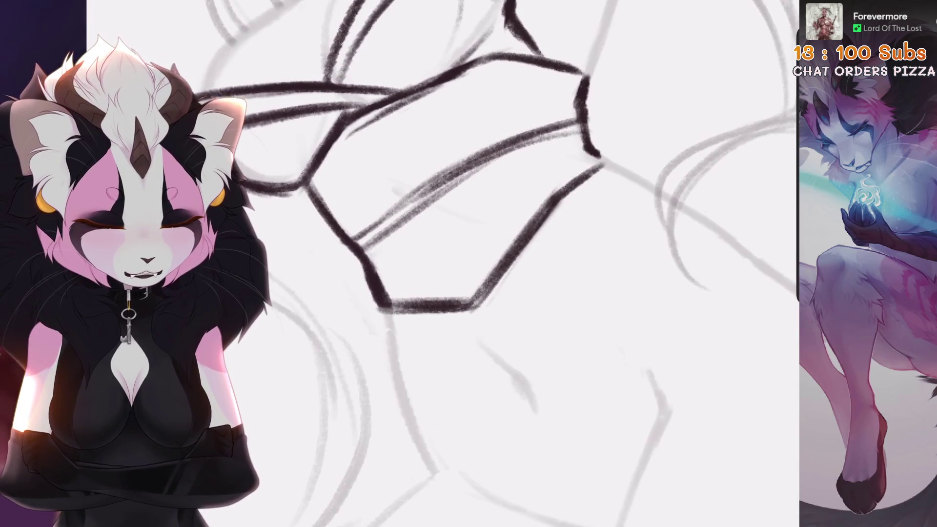
pyautogui.moveTo(588, 148)
pyautogui.mouseDown()
pyautogui.moveTo(607, 158)
pyautogui.moveTo(551, 197)
pyautogui.mouseUp()
pyautogui.moveTo(581, 166); pyautogui.dragTo(502, 281)
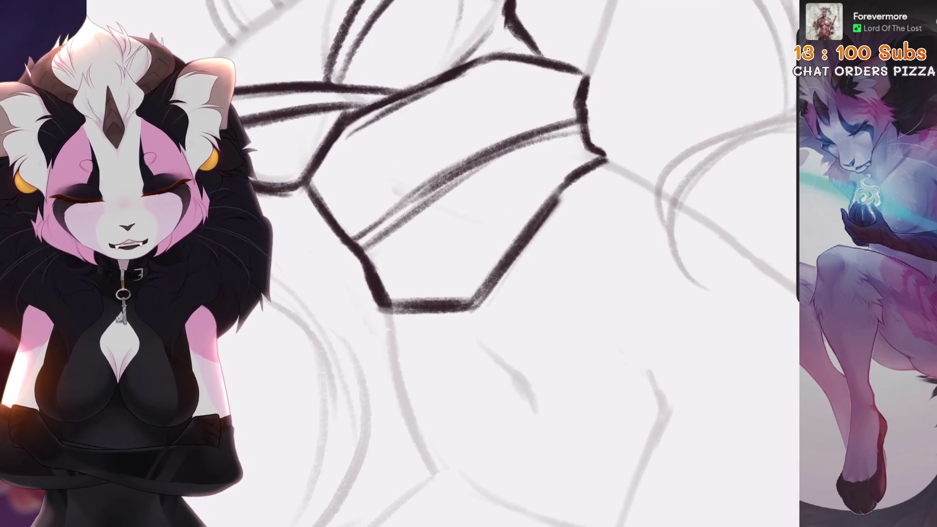
pyautogui.hotkey('ctrl', 'z')
pyautogui.hotkey('ctrl', 'z')
pyautogui.moveTo(588, 161)
pyautogui.mouseDown()
pyautogui.moveTo(502, 263)
pyautogui.moveTo(445, 303)
pyautogui.mouseUp()
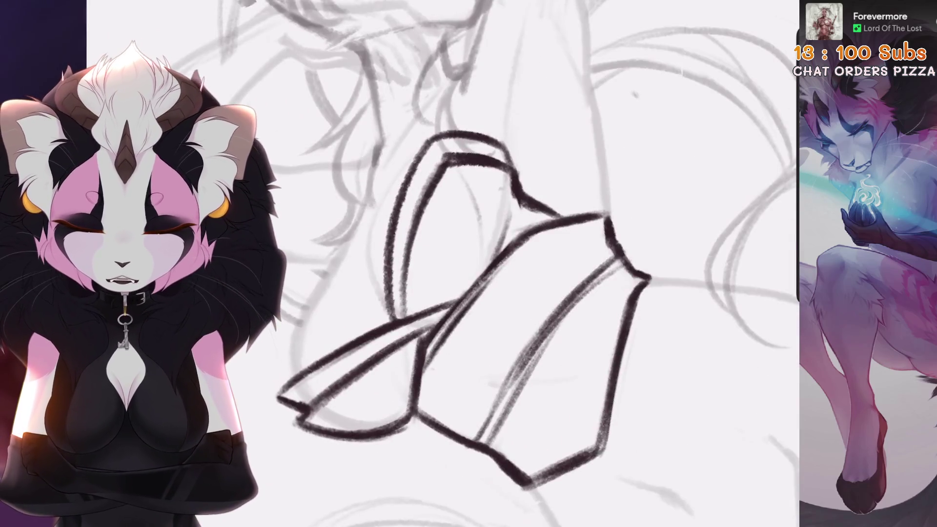
pyautogui.hotkey('ctrl', 'z')
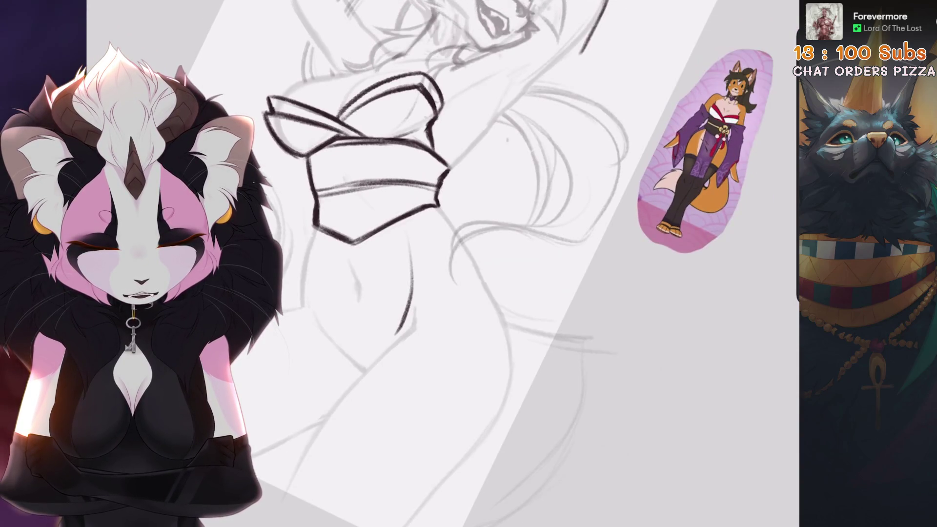
# Step: Sketch long lines for the left side of the torso, discarding unwanted strokes
pyautogui.moveTo(407, 219); pyautogui.dragTo(391, 342)
pyautogui.moveTo(317, 232); pyautogui.dragTo(298, 307)
pyautogui.hotkey('ctrl', 'z')
pyautogui.hotkey('ctrl', 'z')
pyautogui.moveTo(322, 232)
pyautogui.mouseDown()
pyautogui.moveTo(314, 338)
pyautogui.moveTo(333, 376)
pyautogui.mouseUp()
pyautogui.moveTo(357, 332); pyautogui.dragTo(327, 370)
pyautogui.moveTo(390, 342)
pyautogui.mouseDown()
pyautogui.moveTo(415, 244)
pyautogui.moveTo(386, 255)
pyautogui.mouseUp()
pyautogui.scroll(-3, 391, 244)
pyautogui.scroll(4, 391, 244)
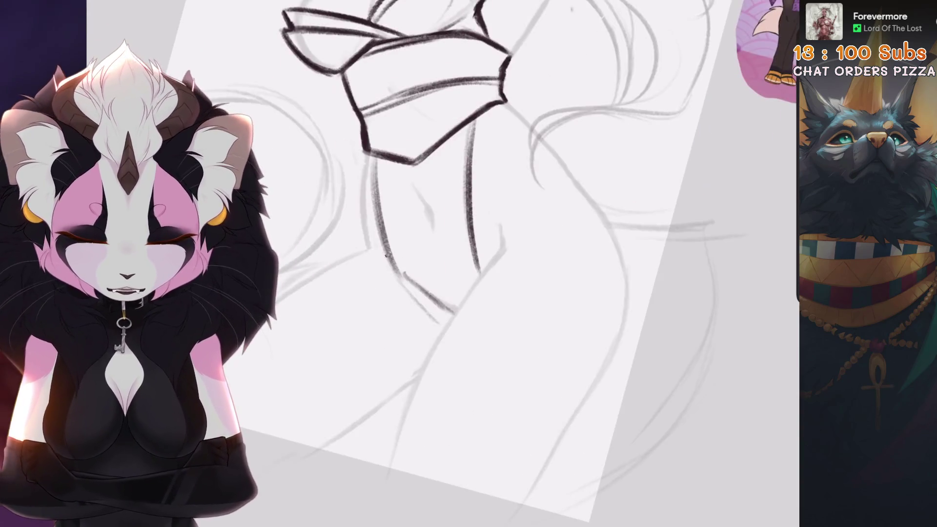
pyautogui.hotkey('ctrl', 'z')
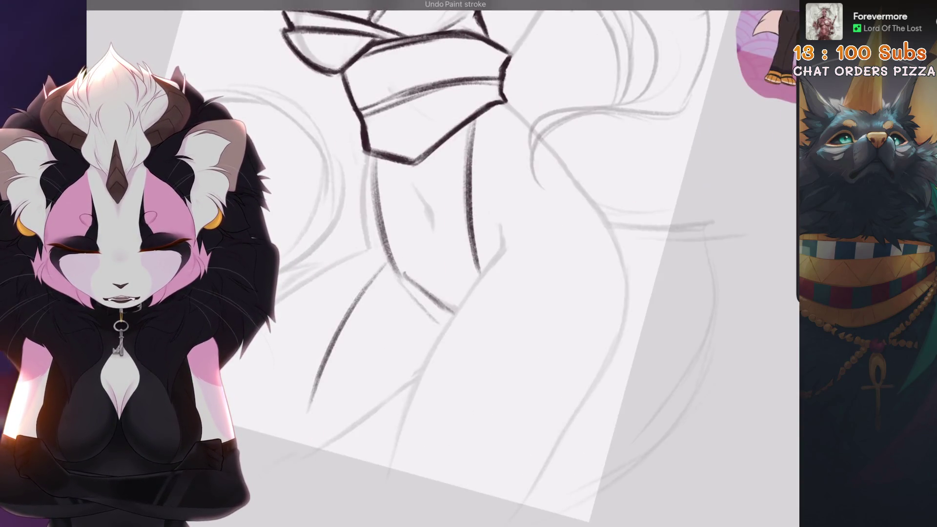
pyautogui.scroll(-3, 390, 263)
pyautogui.scroll(4, 439, 244)
pyautogui.hotkey('ctrl', 'z')
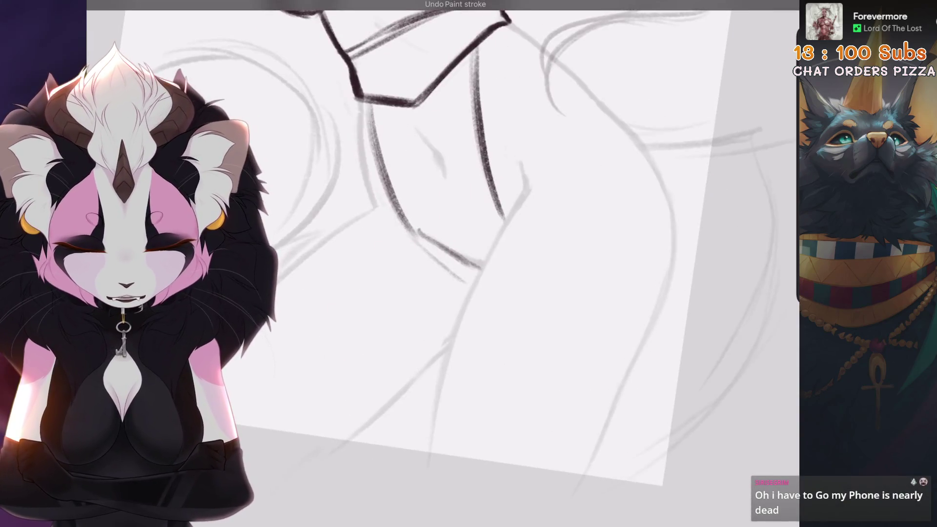
# Step: Retry the lower-left torso line several times, then add a dark mark and stroke along the torso
pyautogui.moveTo(401, 220)
pyautogui.mouseDown()
pyautogui.moveTo(322, 419)
pyautogui.moveTo(312, 485)
pyautogui.mouseUp()
pyautogui.hotkey('ctrl', 'z')
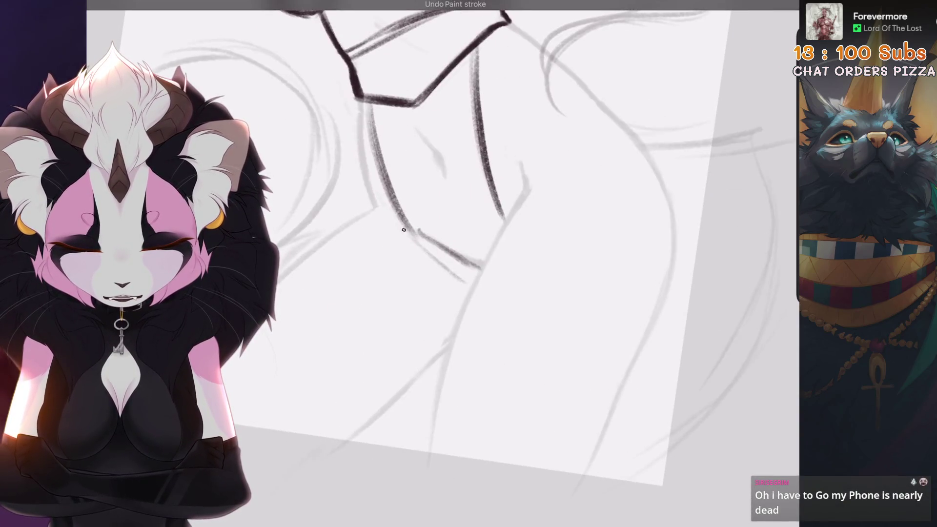
pyautogui.moveTo(405, 228); pyautogui.dragTo(315, 437)
pyautogui.hotkey('ctrl', 'z')
pyautogui.moveTo(401, 207); pyautogui.dragTo(310, 463)
pyautogui.hotkey('ctrl', 'z')
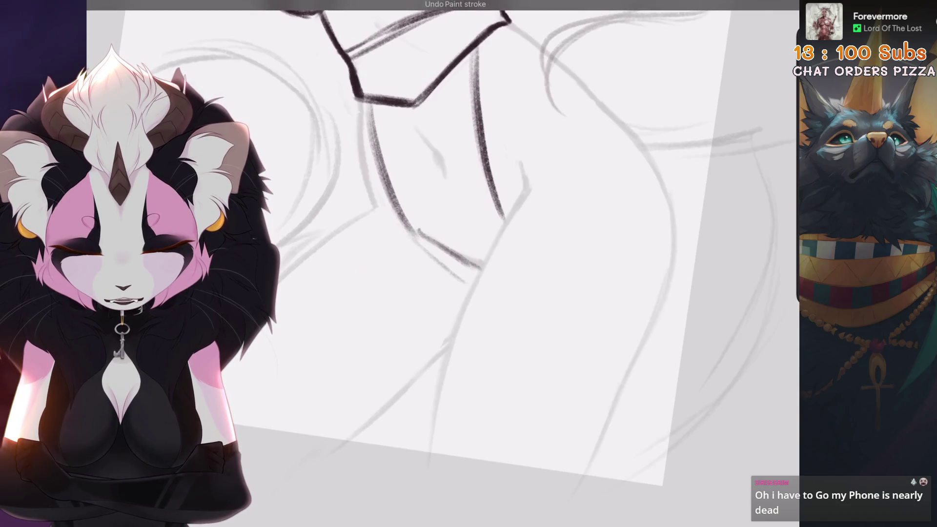
pyautogui.moveTo(402, 215); pyautogui.dragTo(325, 388)
pyautogui.hotkey('ctrl', 'z')
pyautogui.moveTo(400, 224); pyautogui.dragTo(300, 411)
pyautogui.hotkey('ctrl', 'z')
pyautogui.moveTo(396, 208); pyautogui.dragTo(404, 225)
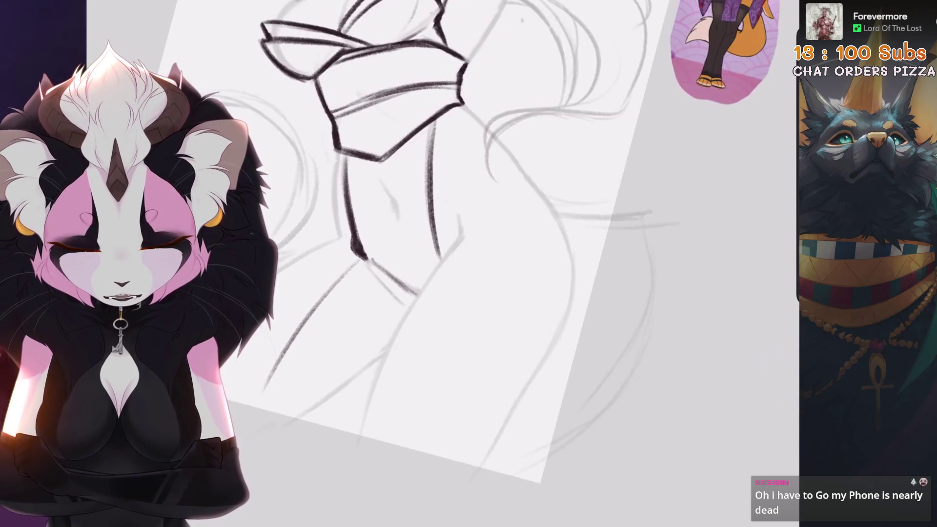
pyautogui.moveTo(432, 139); pyautogui.dragTo(426, 264)
# Step: Ink a contour line from the torso junction down toward the hip
pyautogui.scroll(-3, 390, 323)
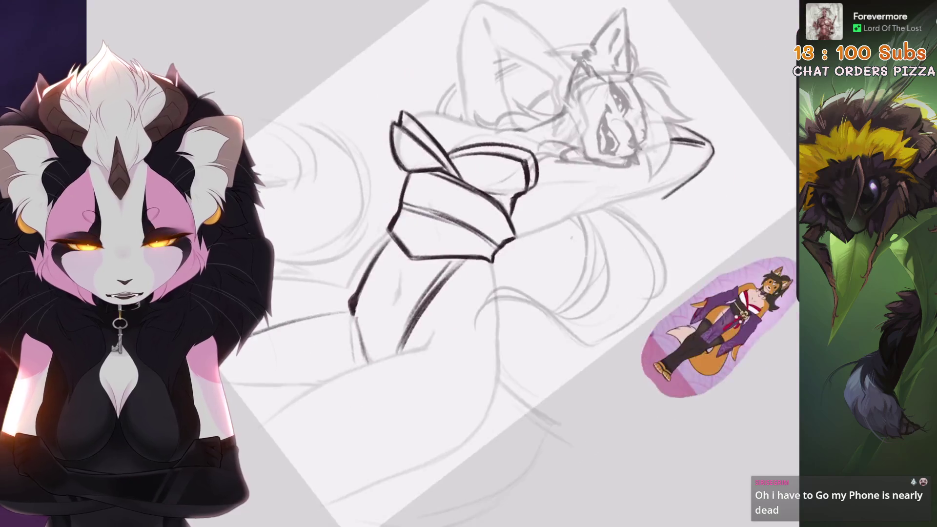
pyautogui.scroll(3, 377, 337)
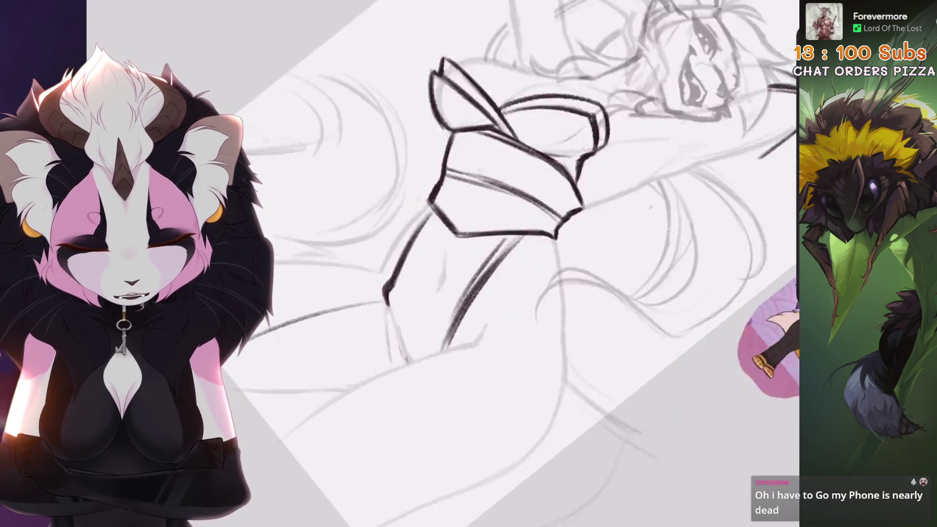
pyautogui.scroll(-3, 439, 263)
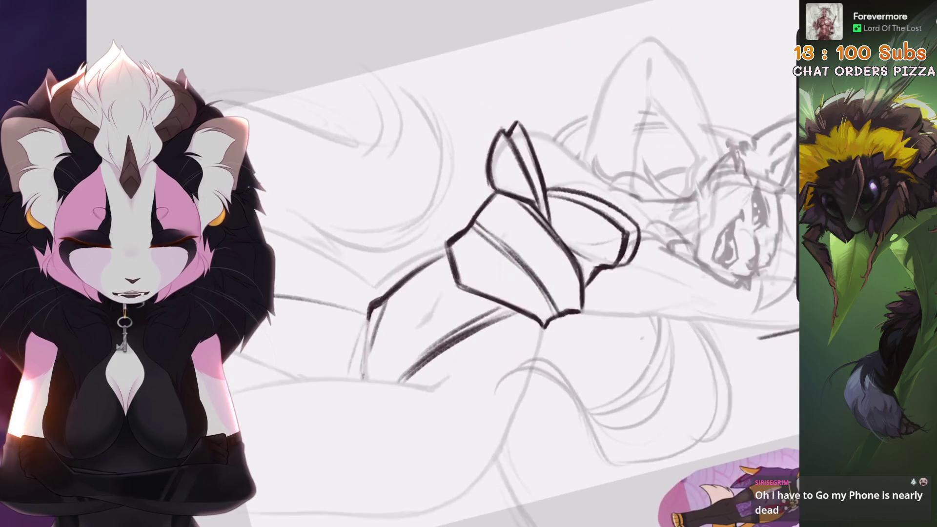
pyautogui.hotkey('ctrl', 'z')
pyautogui.scroll(3, 439, 264)
pyautogui.scroll(2, 487, 196)
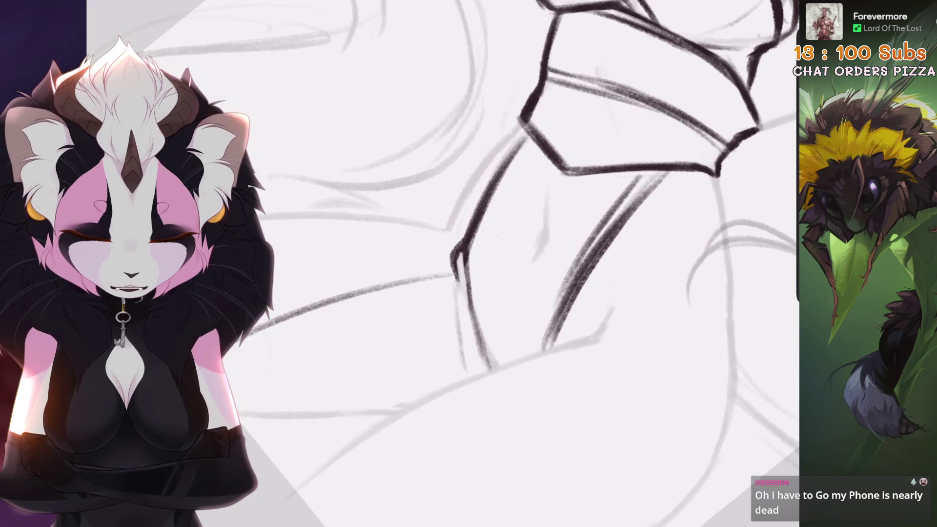
pyautogui.scroll(-2, 537, 263)
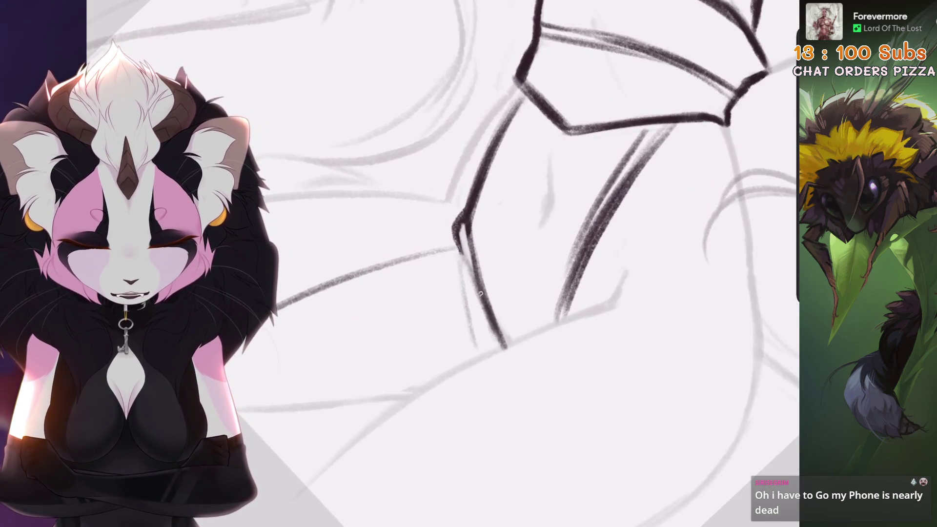
pyautogui.scroll(-2, 480, 294)
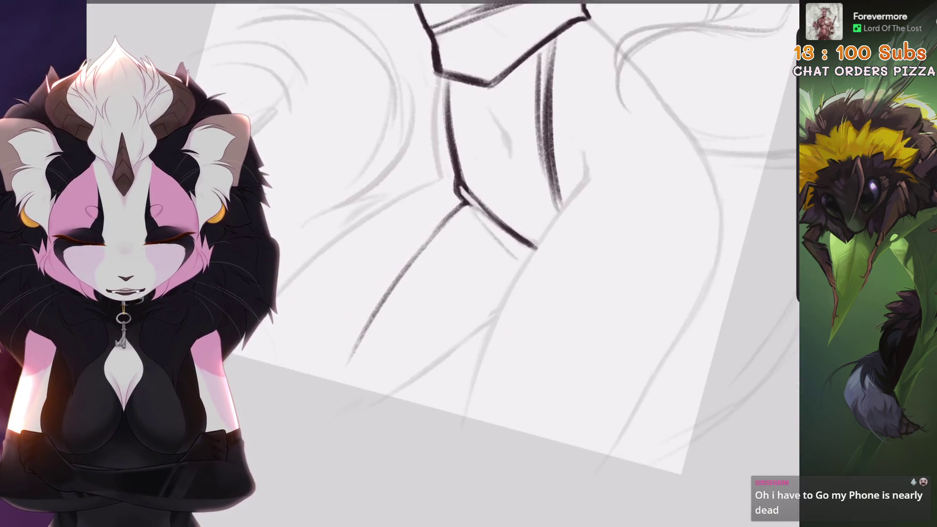
pyautogui.moveTo(462, 204); pyautogui.dragTo(317, 427)
pyautogui.moveTo(337, 393); pyautogui.dragTo(445, 241)
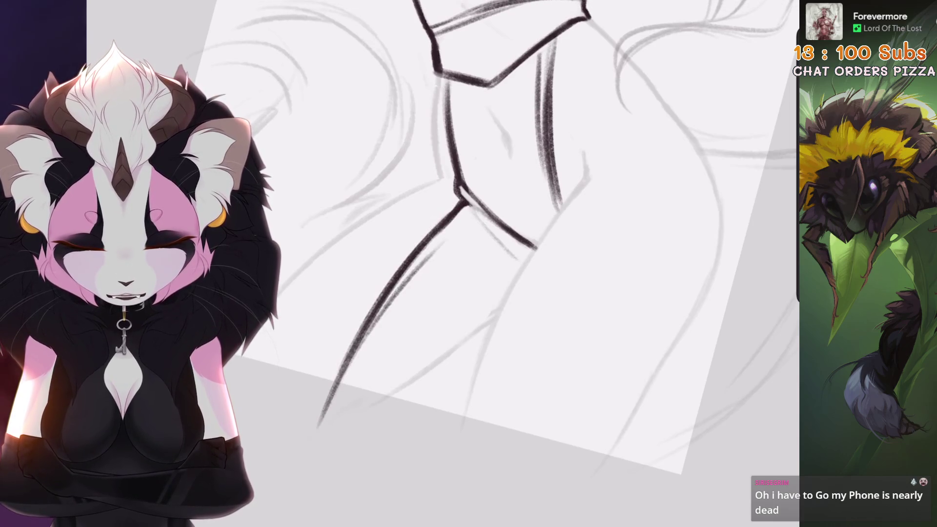
pyautogui.scroll(-1, 488, 244)
pyautogui.hotkey('ctrl', 'z')
pyautogui.hotkey('ctrl', 'z')
pyautogui.hotkey('ctrl', 'z')
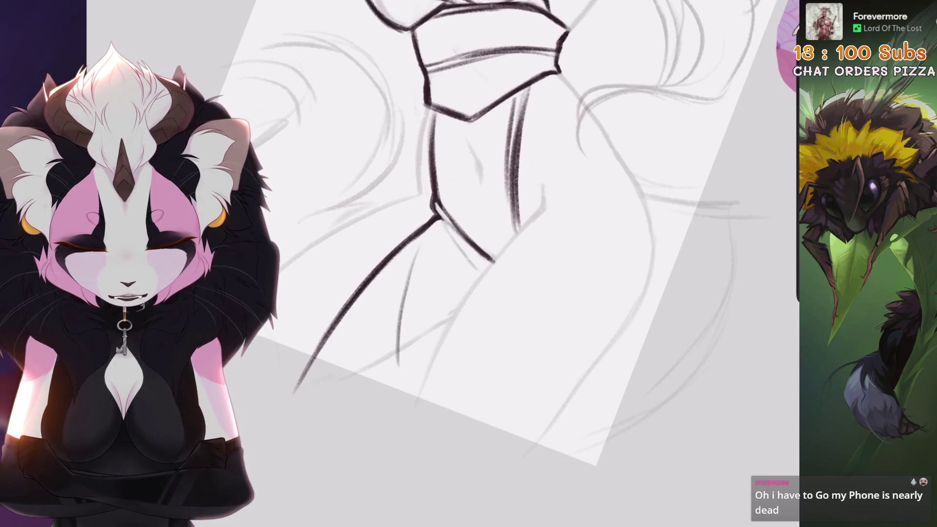
# Step: Draw the first band line across the thigh, then a parallel one
pyautogui.scroll(-3, 488, 234)
pyautogui.scroll(3, 487, 234)
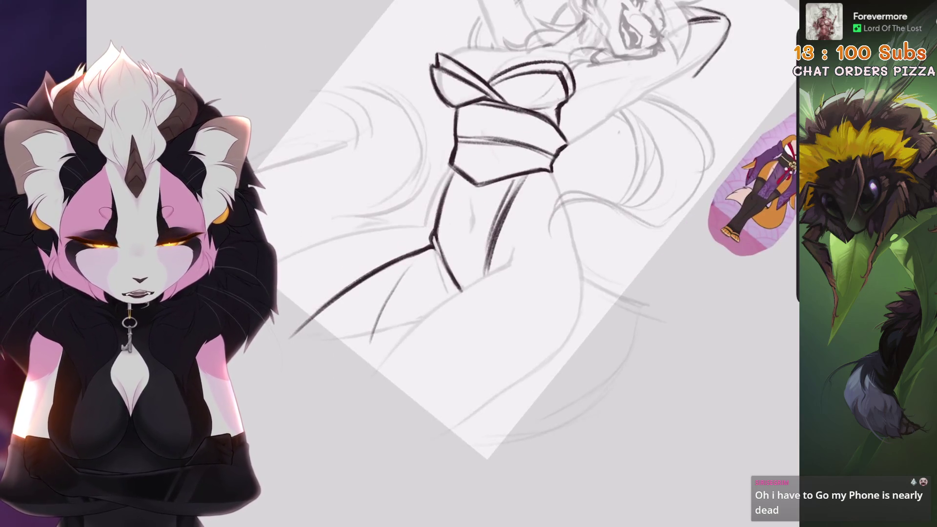
pyautogui.scroll(-3, 487, 234)
pyautogui.scroll(5, 391, 234)
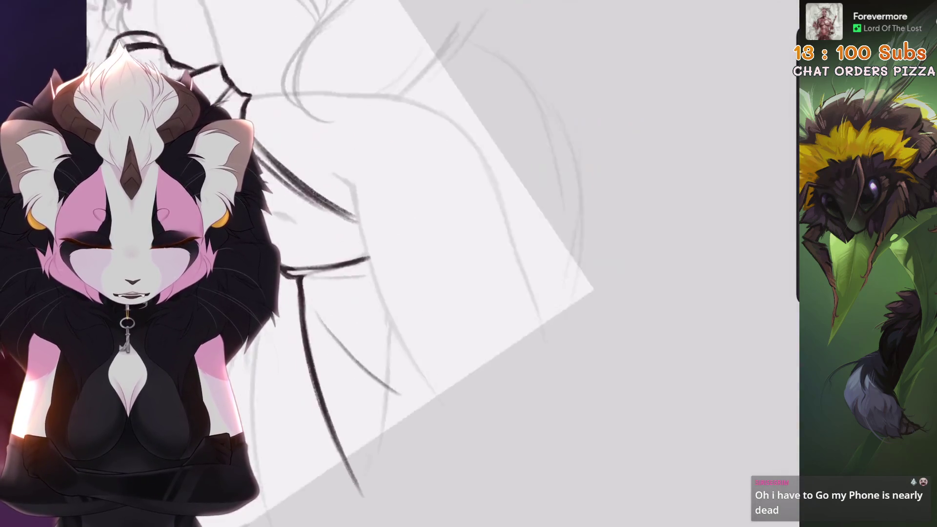
pyautogui.scroll(2, 439, 234)
pyautogui.moveTo(461, 280); pyautogui.dragTo(407, 336)
pyautogui.hotkey('ctrl', 'z')
pyautogui.moveTo(546, 249); pyautogui.dragTo(420, 347)
pyautogui.hotkey('ctrl', 'z')
pyautogui.moveTo(546, 247); pyautogui.dragTo(409, 351)
pyautogui.moveTo(515, 266); pyautogui.dragTo(434, 325)
# Step: Redraw the parallel thigh band line until it sits right
pyautogui.scroll(-2, 439, 234)
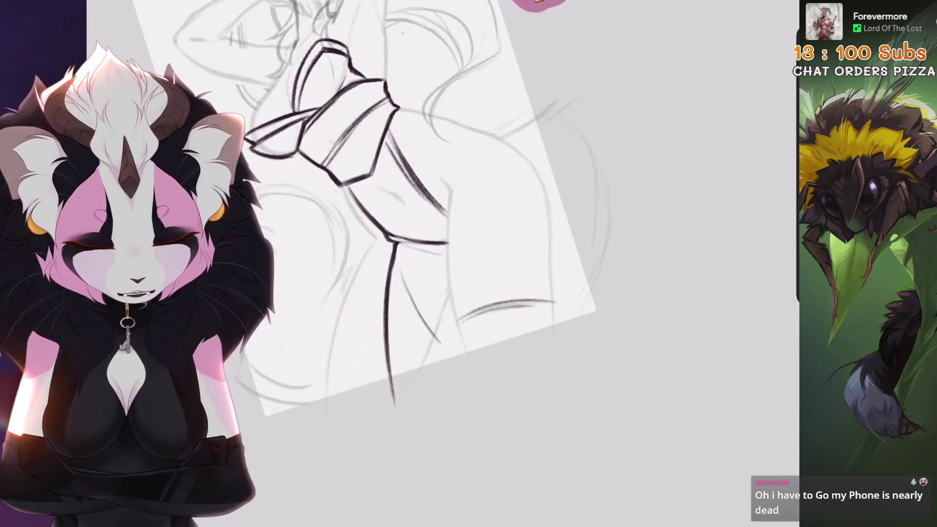
pyautogui.scroll(3, 439, 234)
pyautogui.moveTo(517, 274); pyautogui.dragTo(429, 336)
pyautogui.hotkey('ctrl', 'z')
pyautogui.moveTo(521, 278); pyautogui.dragTo(433, 344)
pyautogui.hotkey('ctrl', 'z')
pyautogui.moveTo(532, 298); pyautogui.dragTo(448, 360)
pyautogui.scroll(-6, 438, 325)
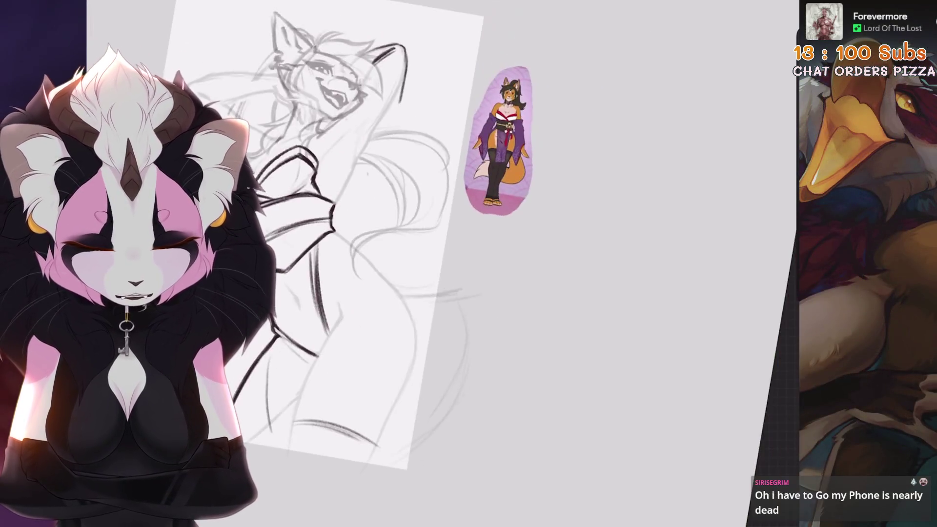
# Step: Add a band stroke on the other thigh and reink the leg band line
pyautogui.scroll(6, 537, 268)
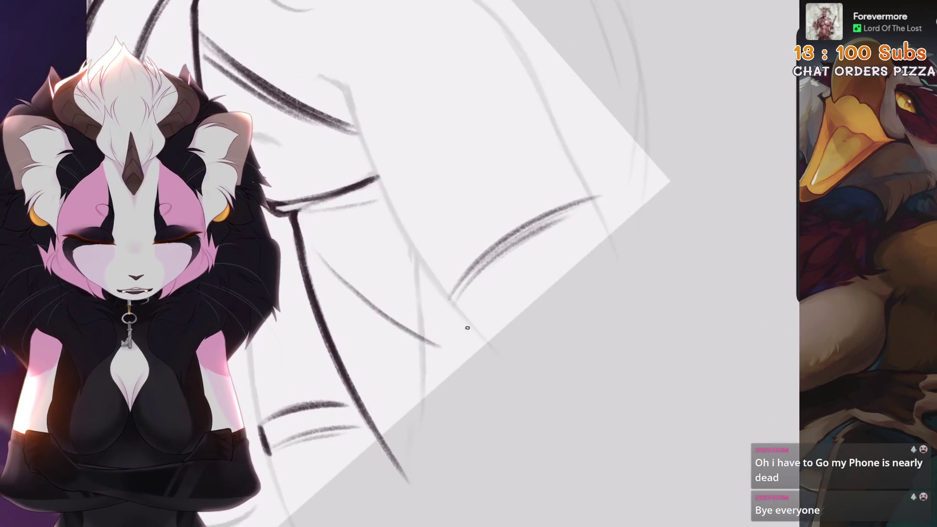
pyautogui.moveTo(471, 327); pyautogui.dragTo(590, 238)
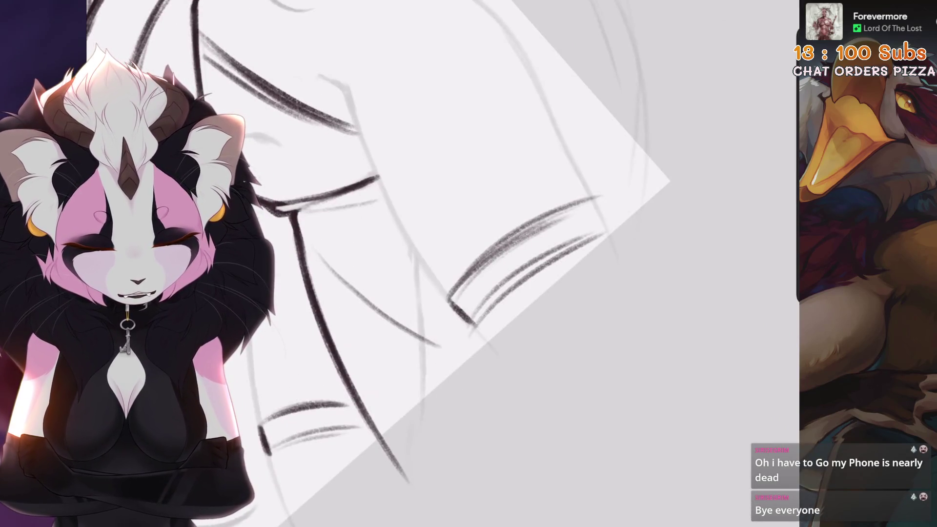
pyautogui.scroll(-6, 602, 215)
pyautogui.scroll(6, 602, 215)
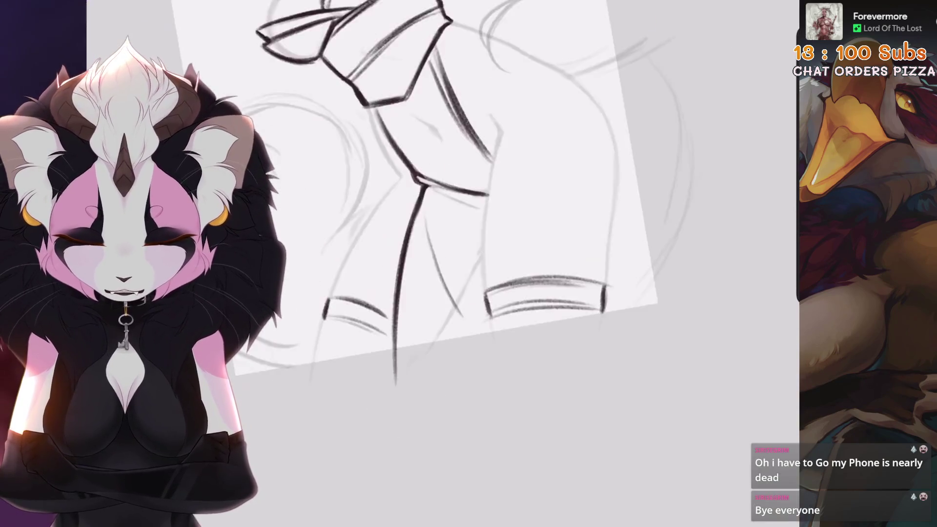
pyautogui.moveTo(409, 304); pyautogui.dragTo(515, 232)
pyautogui.hotkey('ctrl', 'z')
pyautogui.moveTo(410, 312); pyautogui.dragTo(510, 229)
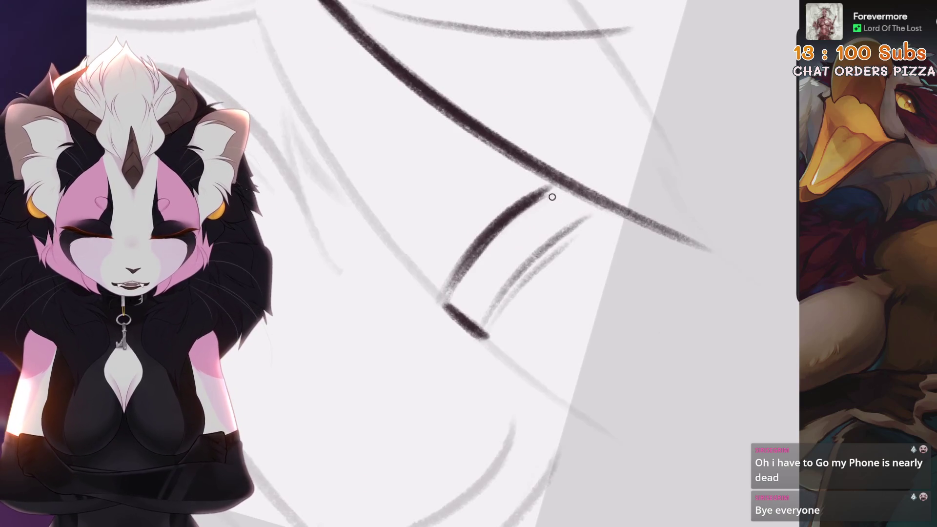
# Step: Redo the band stroke and darken the light band line on the leg
pyautogui.press('4')
pyautogui.moveTo(410, 302); pyautogui.dragTo(505, 198)
pyautogui.press('6')
pyautogui.press('4')
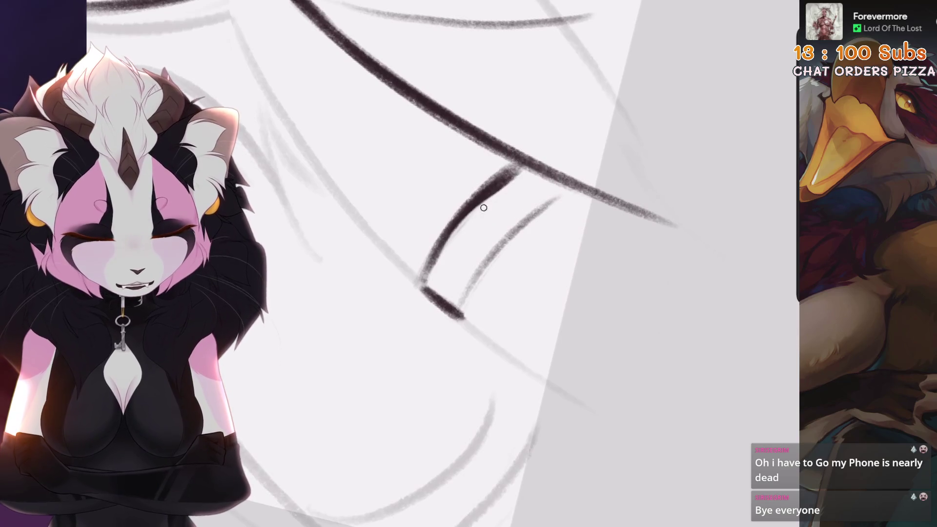
pyautogui.press('6')
pyautogui.moveTo(450, 293); pyautogui.dragTo(537, 217)
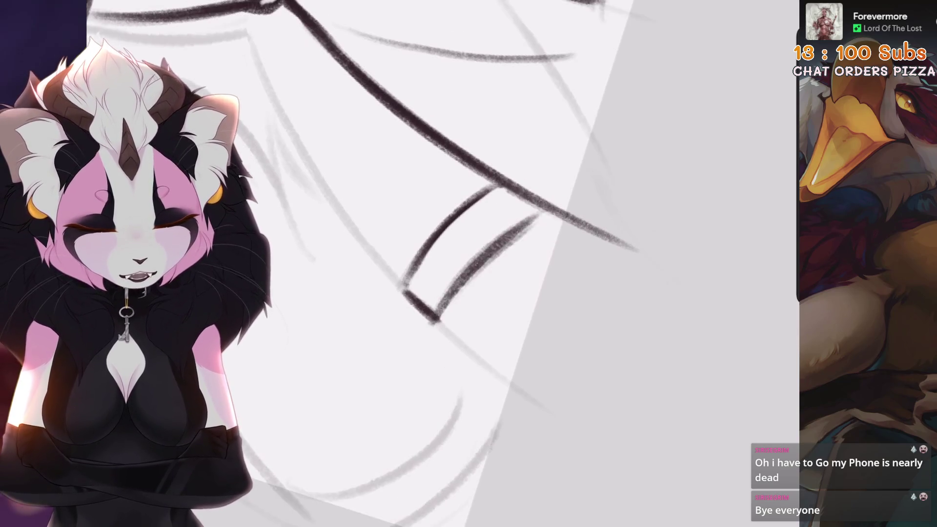
pyautogui.press('-')
pyautogui.press('-')
pyautogui.scroll(5, 439, 196)
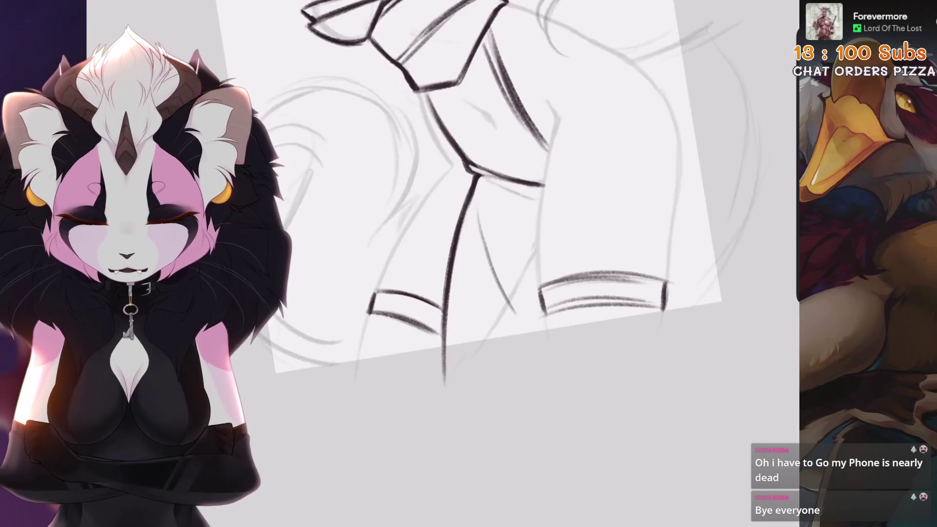
# Step: Lasso the right thigh band and warp its lower corners downward into a curve
pyautogui.press('s')
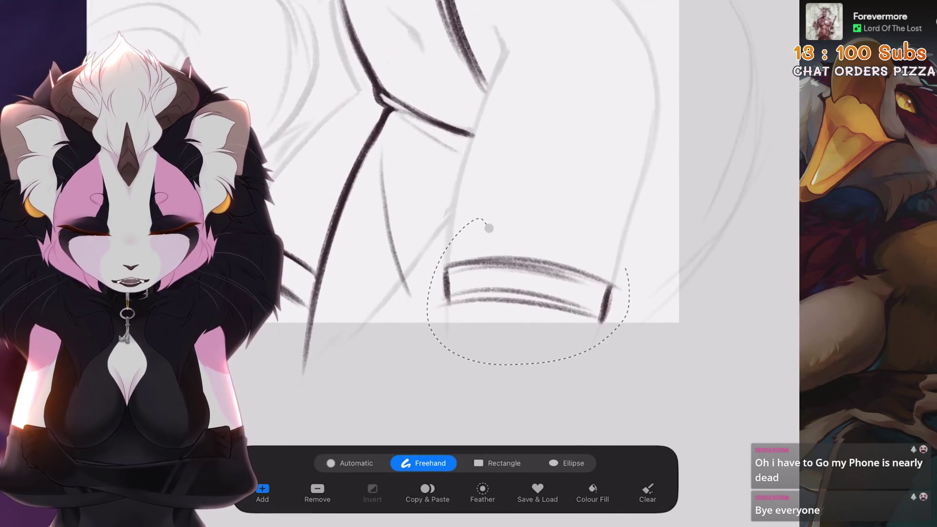
pyautogui.moveTo(544, 208); pyautogui.dragTo(489, 228)
pyautogui.press('v')
pyautogui.moveTo(607, 350); pyautogui.dragTo(607, 365)
pyautogui.moveTo(422, 350); pyautogui.dragTo(419, 356)
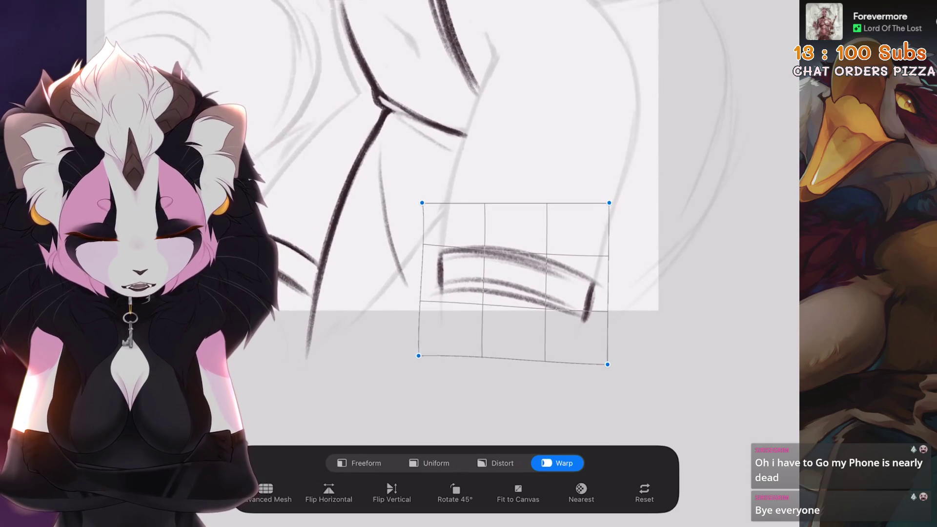
pyautogui.press('v')
# Step: Lasso the other thigh band and warp its top edge into a curve
pyautogui.press('s')
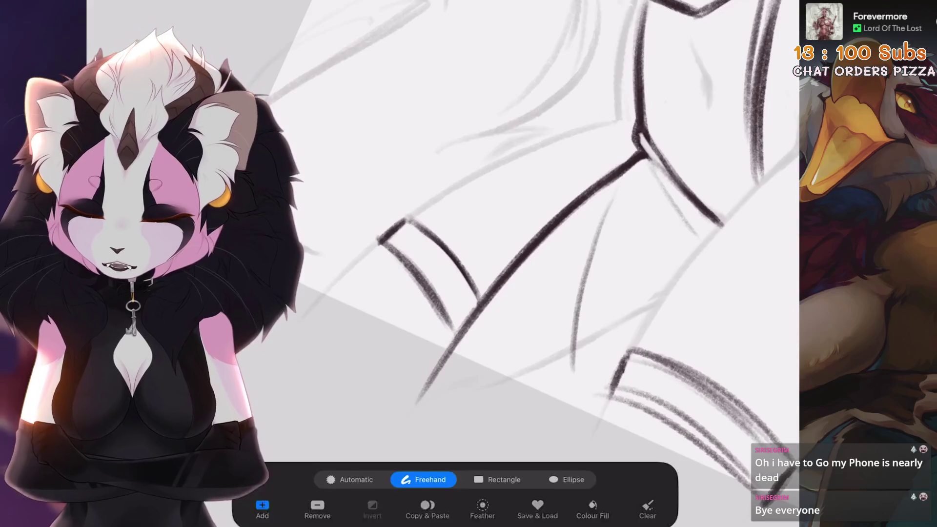
pyautogui.moveTo(388, 371); pyautogui.dragTo(466, 364)
pyautogui.press('v')
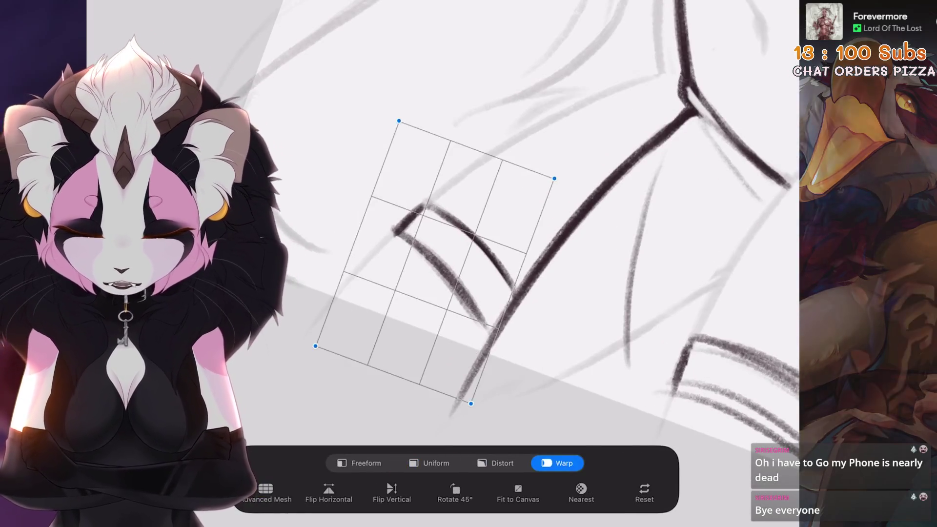
pyautogui.moveTo(488, 205); pyautogui.dragTo(493, 201)
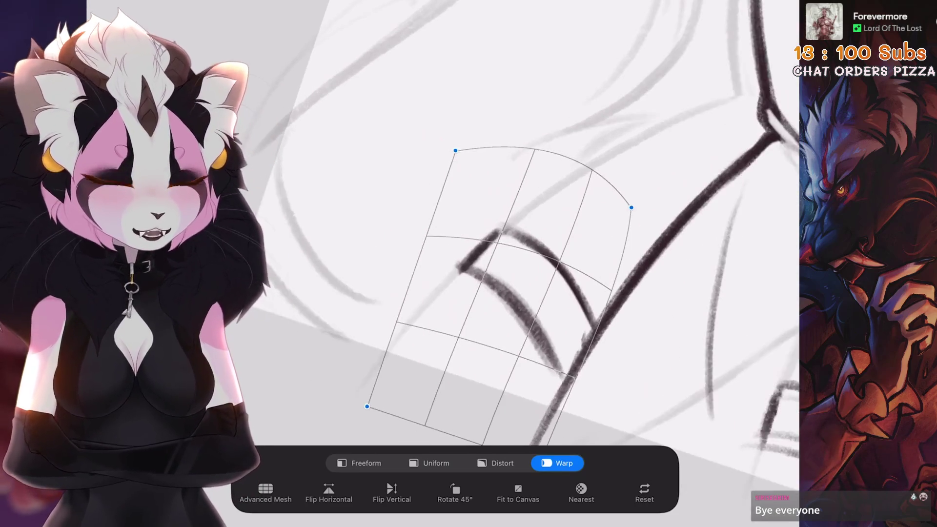
pyautogui.scroll(-5, 488, 234)
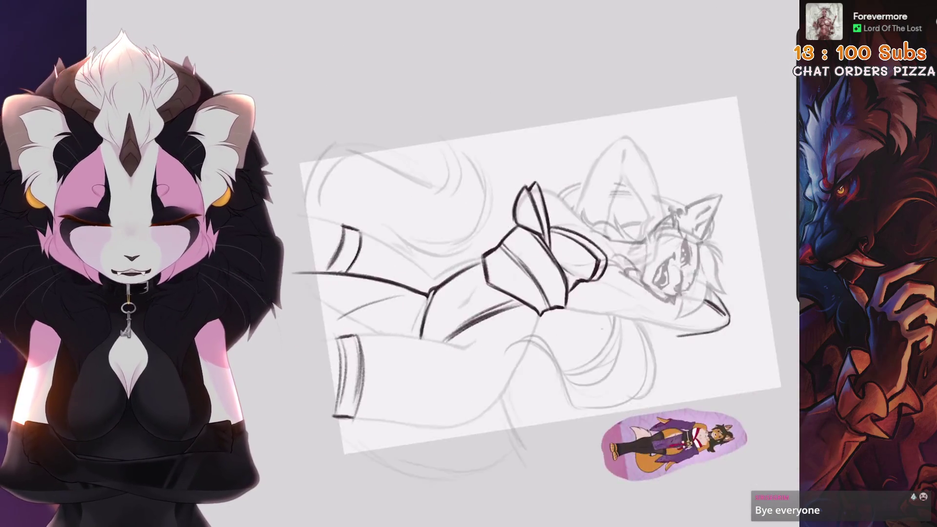
# Step: Level the view on the legs, then try erasing the right vertical leg stroke and restore it
pyautogui.scroll(10, 488, 234)
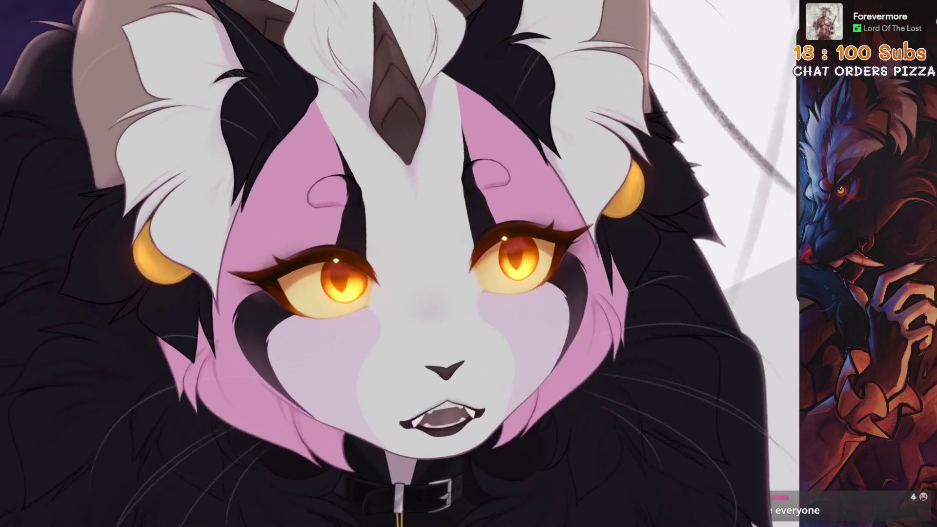
pyautogui.scroll(-1, 488, 234)
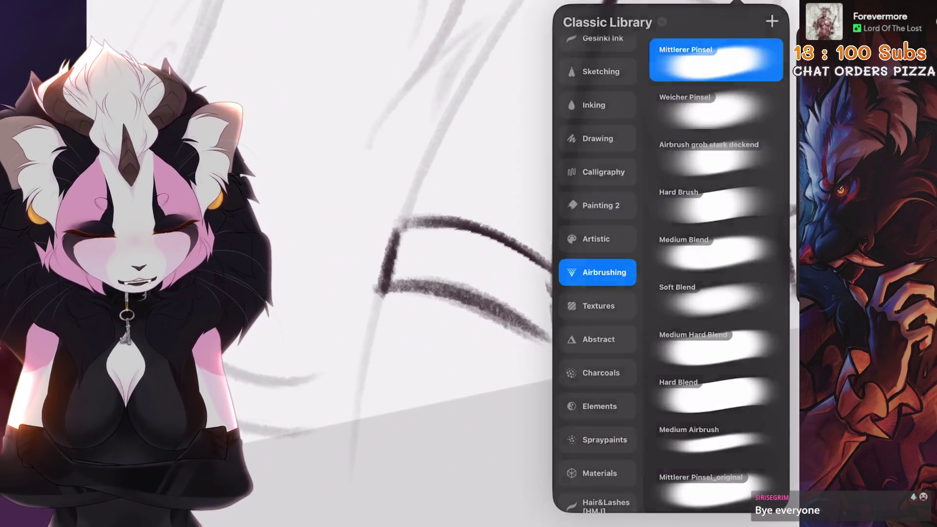
pyautogui.scroll(-5, 468, 234)
pyautogui.scroll(10, 469, 234)
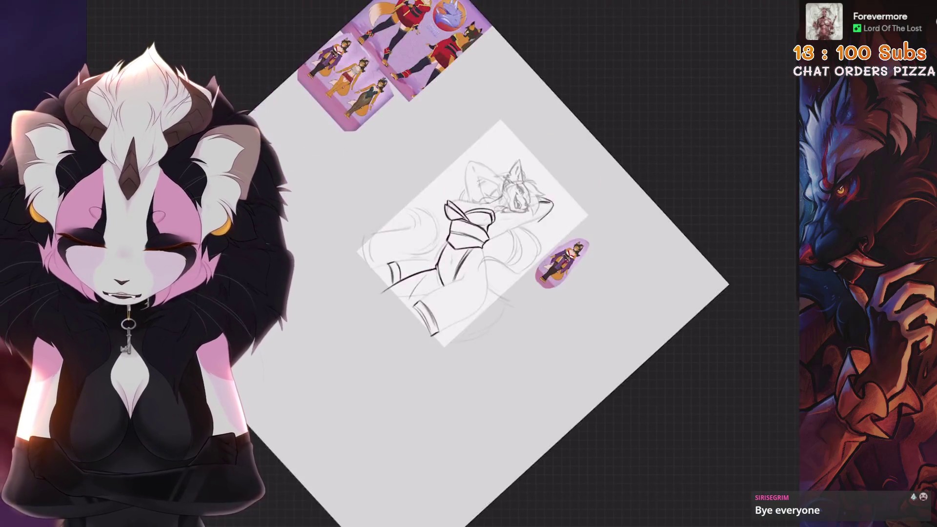
pyautogui.scroll(-3, 468, 234)
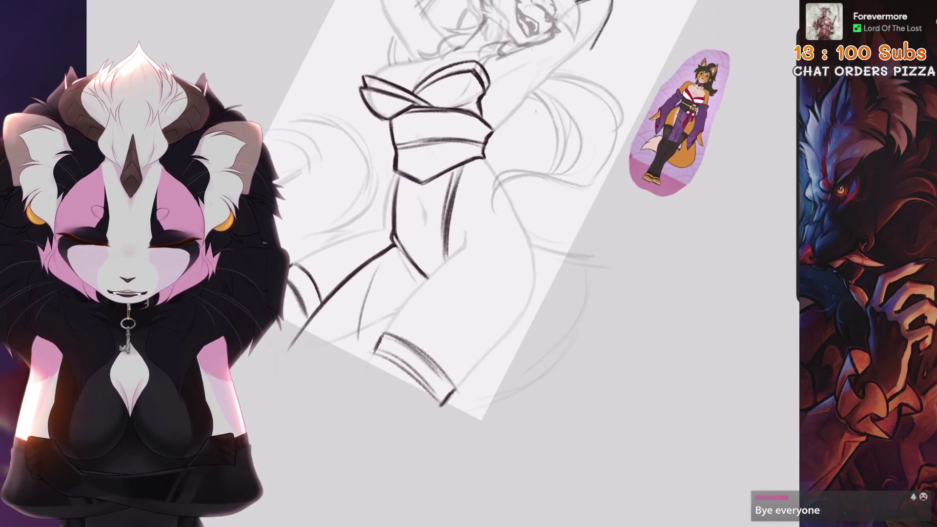
pyautogui.scroll(5, 468, 235)
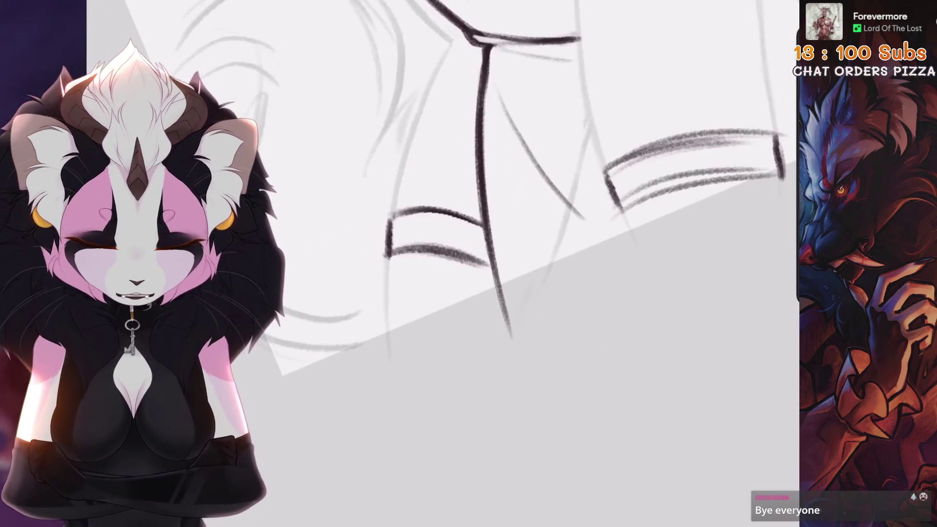
pyautogui.scroll(-3, 408, 303)
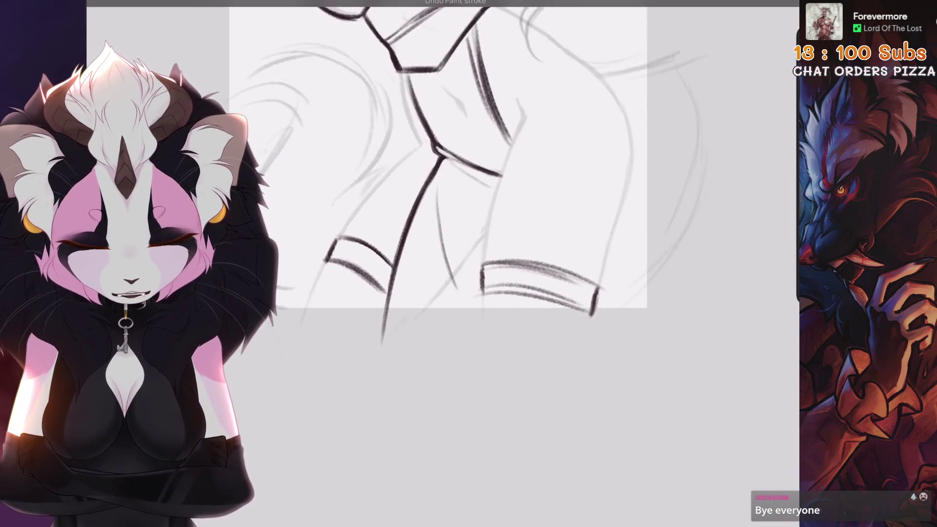
pyautogui.scroll(5, 407, 303)
pyautogui.moveTo(483, 161); pyautogui.dragTo(498, 173)
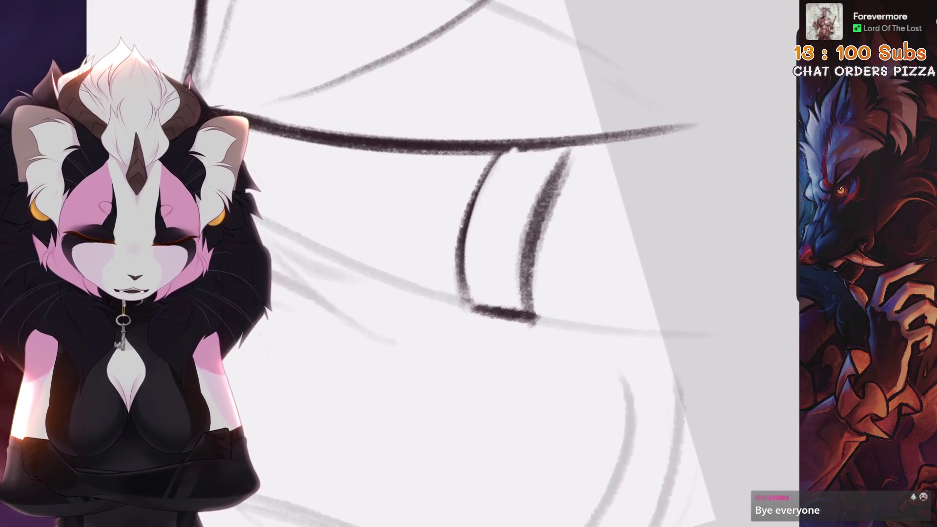
pyautogui.hotkey('ctrl', 'z')
pyautogui.press(']')
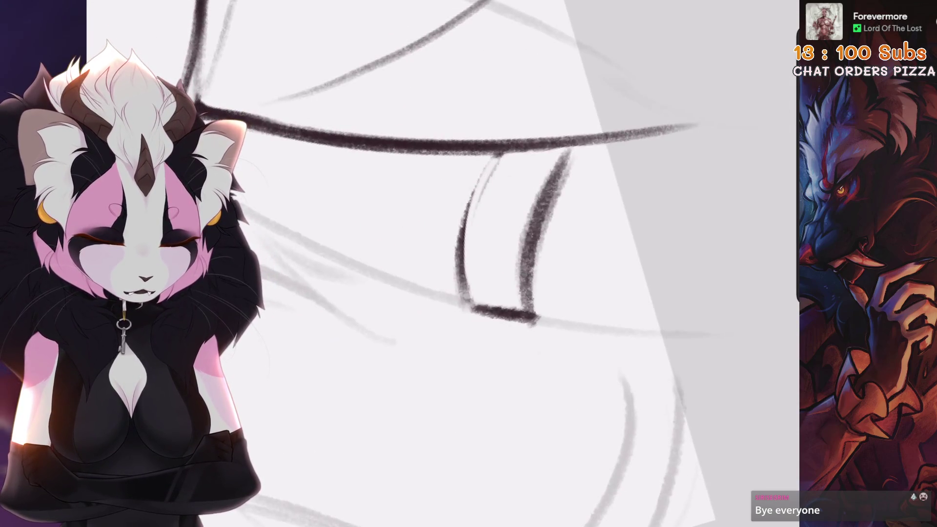
pyautogui.moveTo(566, 154); pyautogui.dragTo(548, 307)
pyautogui.hotkey('ctrl', 'z')
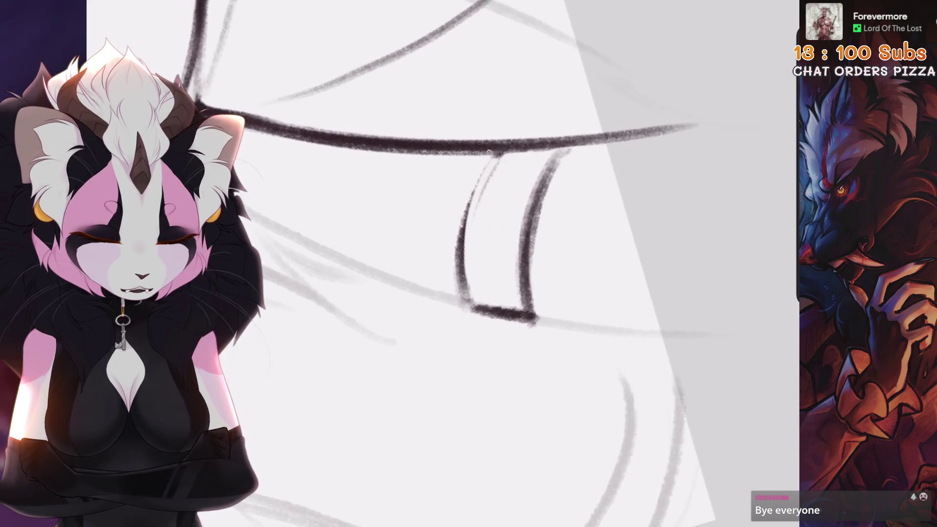
# Step: Ink two curved, parallel stocking band lines across the right thigh
pyautogui.scroll(-3, 490, 217)
pyautogui.moveTo(439, 292)
pyautogui.mouseDown()
pyautogui.moveTo(490, 216)
pyautogui.moveTo(439, 264)
pyautogui.mouseUp()
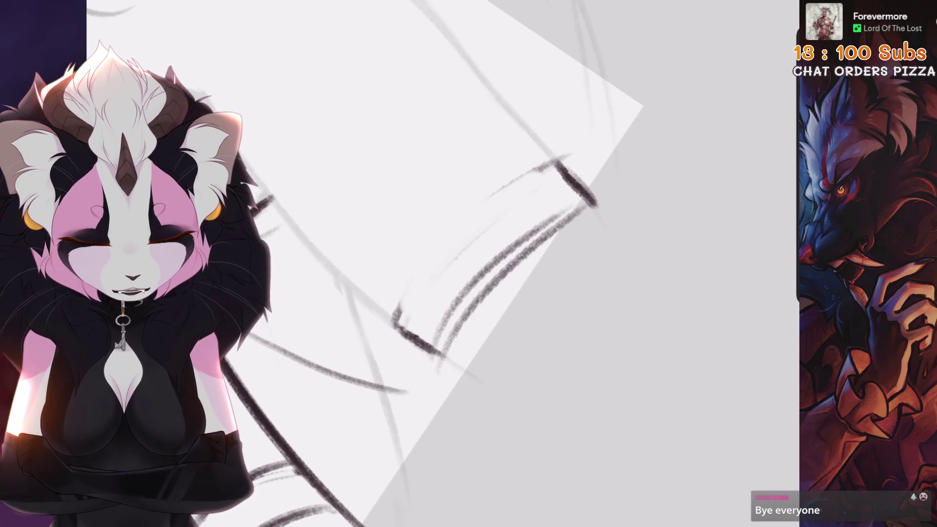
pyautogui.moveTo(561, 163); pyautogui.dragTo(390, 317)
pyautogui.moveTo(575, 231); pyautogui.dragTo(445, 341)
pyautogui.press('5')
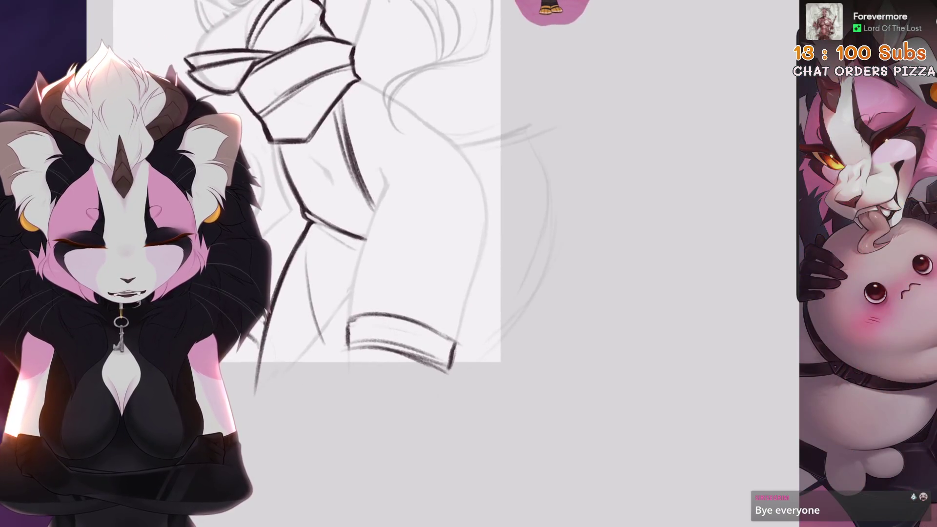
pyautogui.hotkey('ctrl', '-')
pyautogui.hotkey('ctrl', '-')
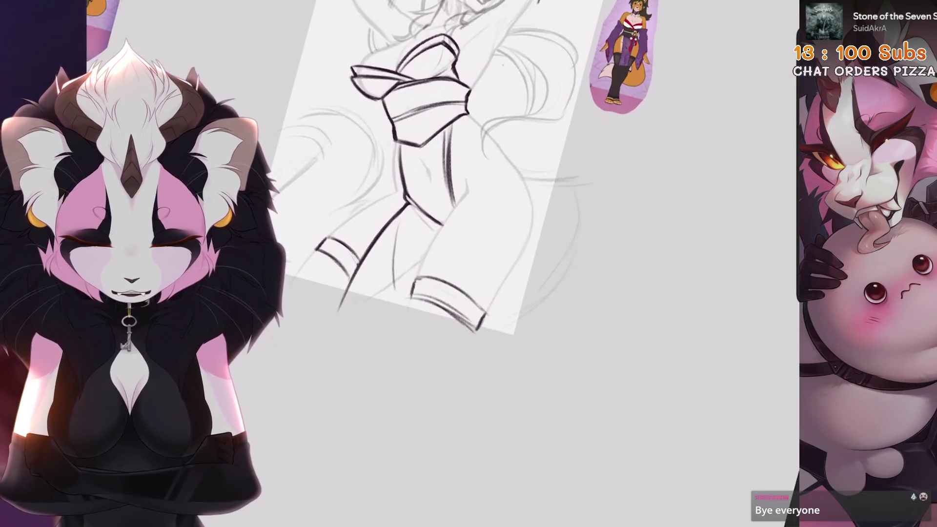
# Step: Undo the faulty band strokes and redraw the curved thigh band line darker
pyautogui.moveTo(615, 161)
pyautogui.mouseDown()
pyautogui.moveTo(564, 192)
pyautogui.moveTo(523, 251)
pyautogui.mouseUp()
pyautogui.hotkey('ctrl', 'z')
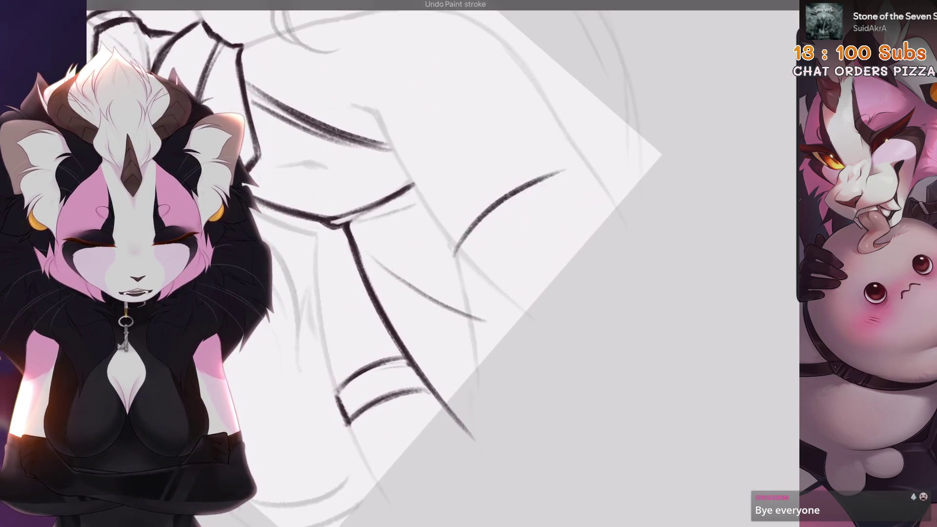
pyautogui.hotkey('ctrl', 'z')
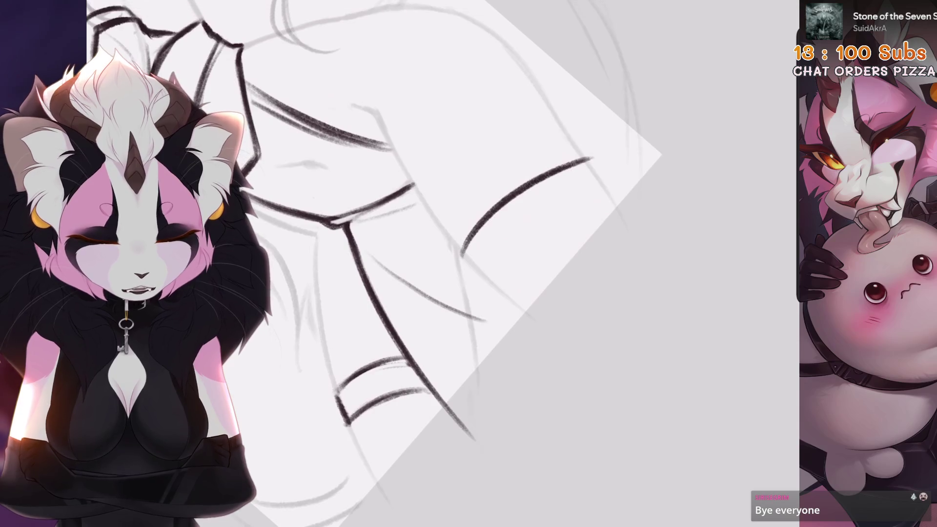
pyautogui.hotkey('ctrl', 'z')
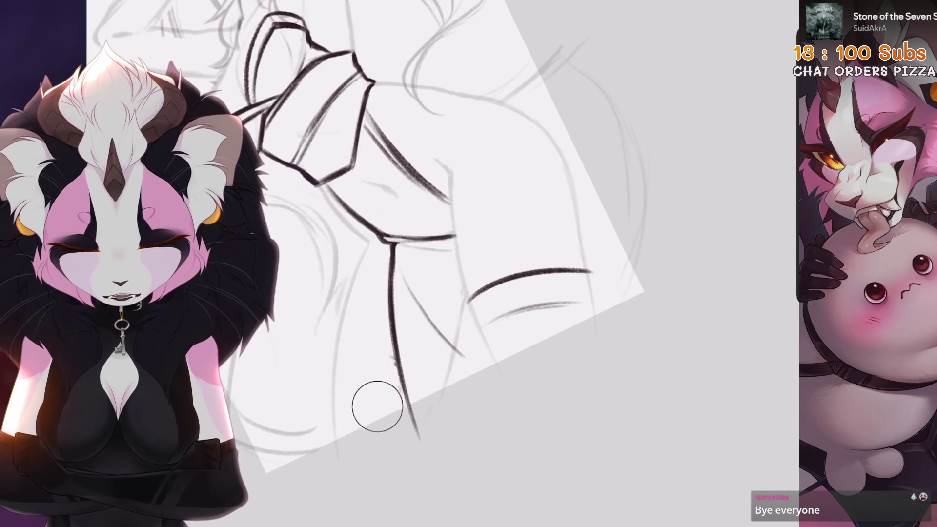
pyautogui.hotkey('ctrl', 'z')
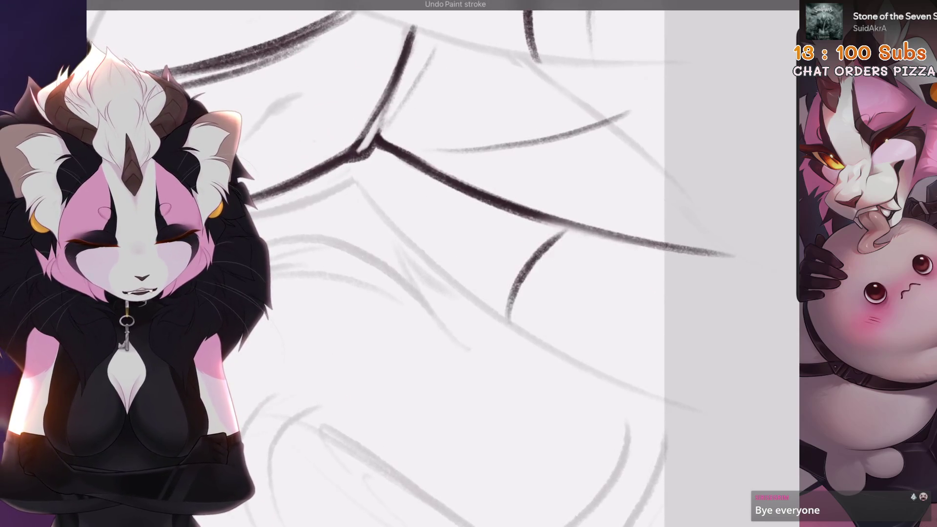
pyautogui.moveTo(558, 228); pyautogui.dragTo(496, 316)
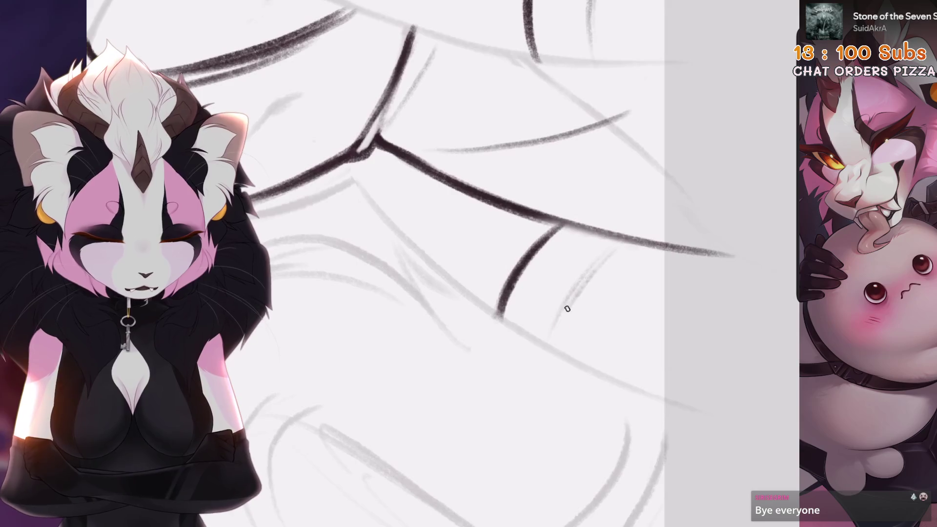
pyautogui.hotkey('ctrl', '0')
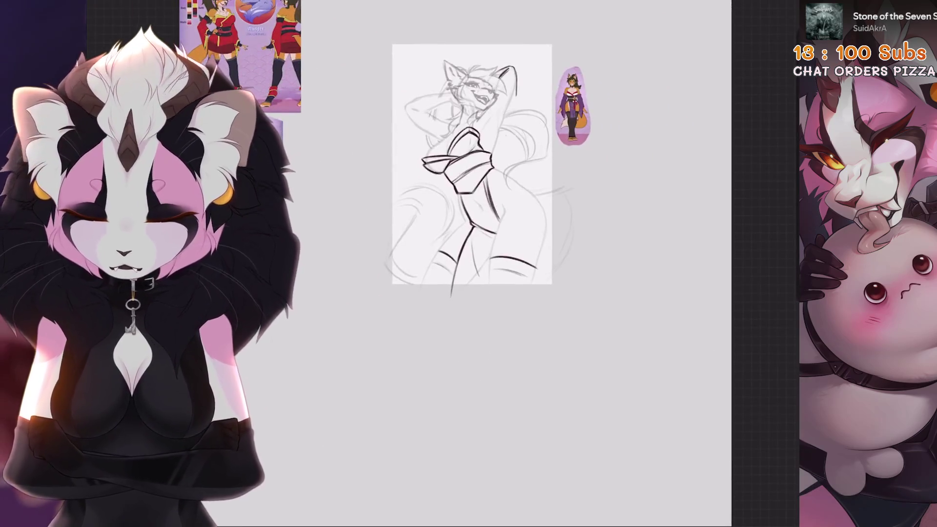
# Step: Ink a thin dark line down the right side of the torso
pyautogui.scroll(5, 471, 166)
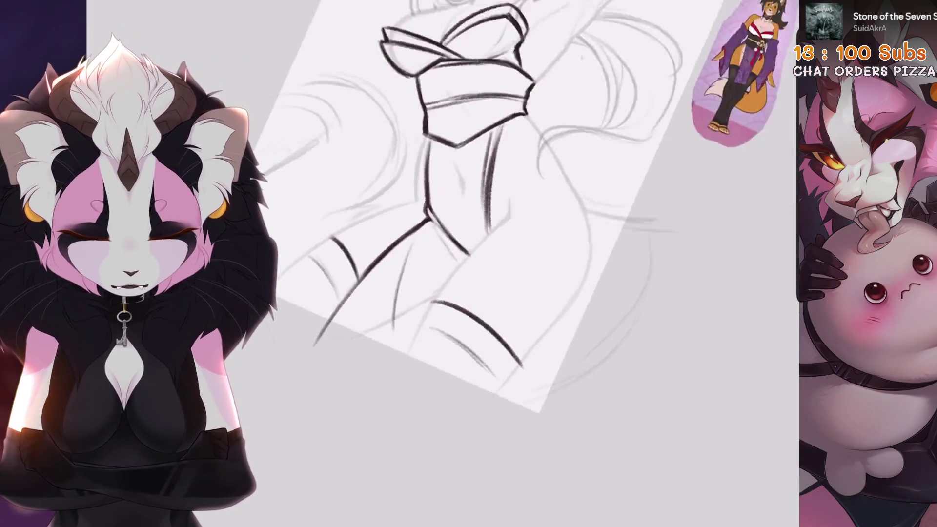
pyautogui.scroll(2, 472, 195)
pyautogui.hotkey('ctrl', 'z')
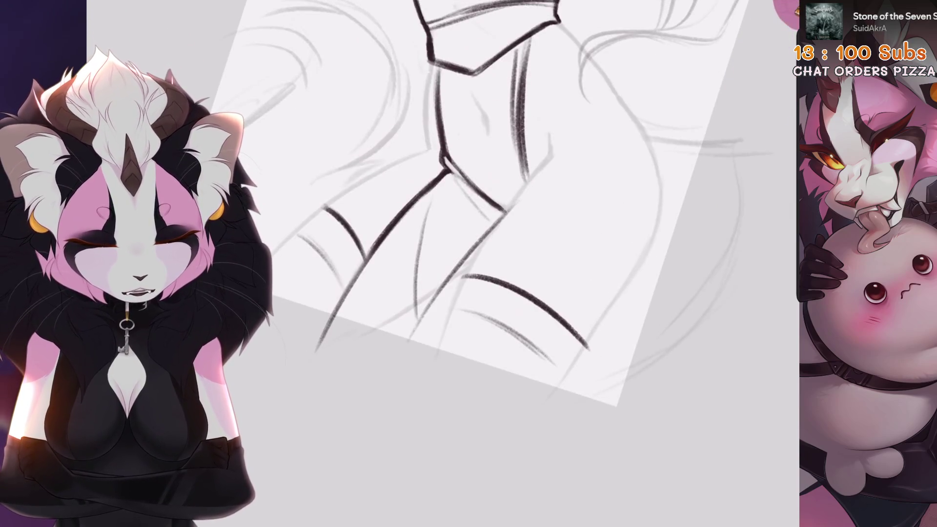
pyautogui.hotkey('ctrl', 'z')
pyautogui.moveTo(536, 184); pyautogui.dragTo(476, 253)
pyautogui.moveTo(503, 210); pyautogui.dragTo(446, 295)
pyautogui.hotkey('ctrl', 'z')
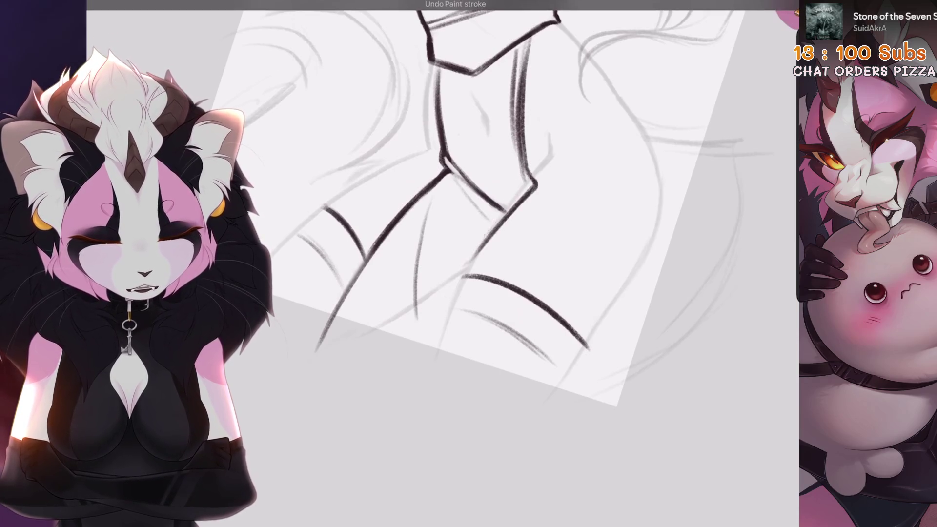
pyautogui.moveTo(507, 218); pyautogui.dragTo(446, 295)
# Step: Zoom in on the torso and draw a longer dark waist line
pyautogui.press('6')
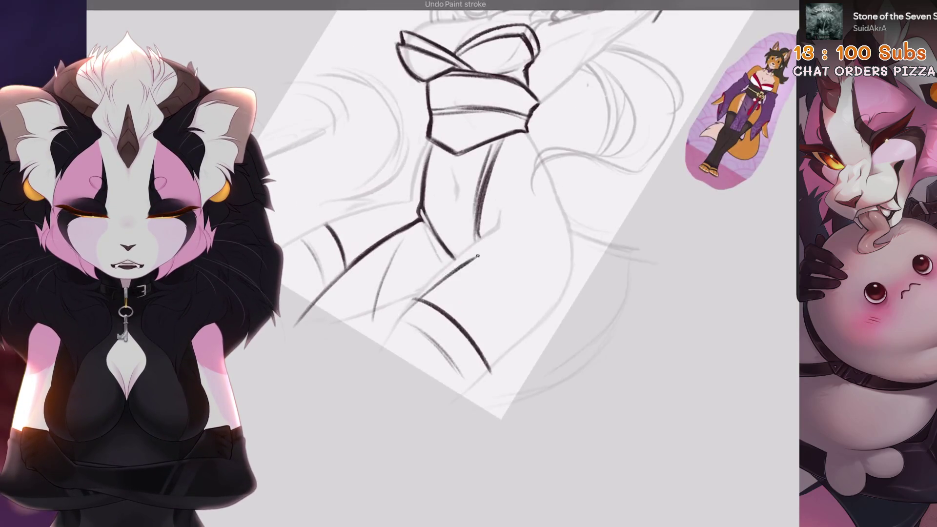
pyautogui.press('+')
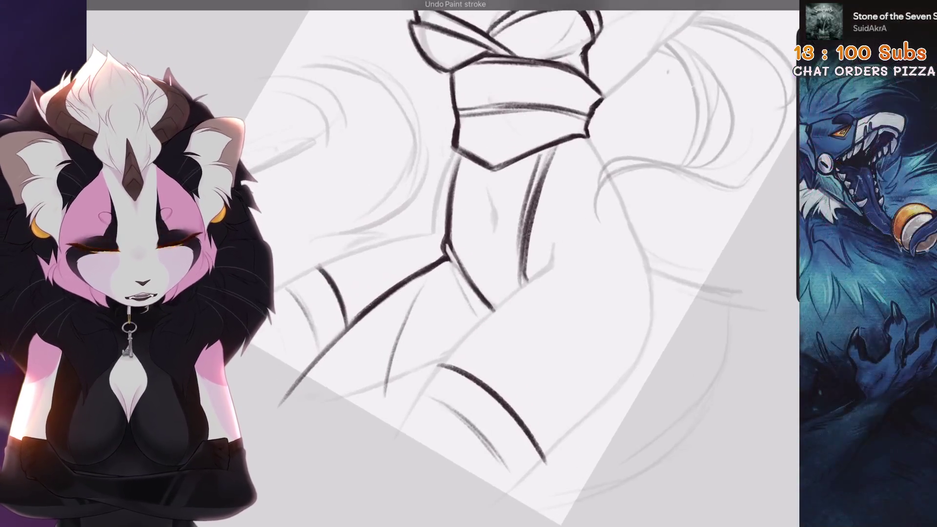
pyautogui.press('+')
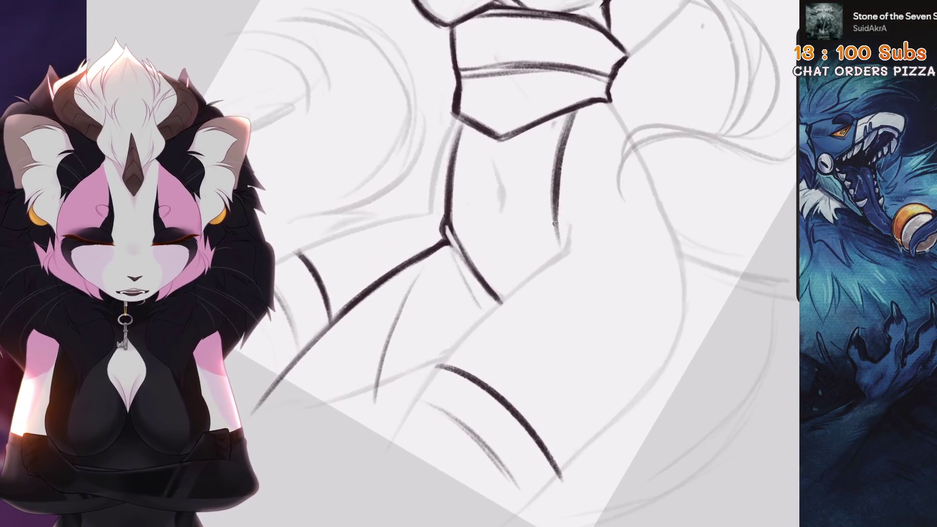
pyautogui.hotkey('ctrl', 'z')
pyautogui.moveTo(566, 249)
pyautogui.mouseDown()
pyautogui.moveTo(490, 331)
pyautogui.moveTo(539, 263)
pyautogui.moveTo(515, 278)
pyautogui.mouseUp()
pyautogui.hotkey('ctrl', 'z')
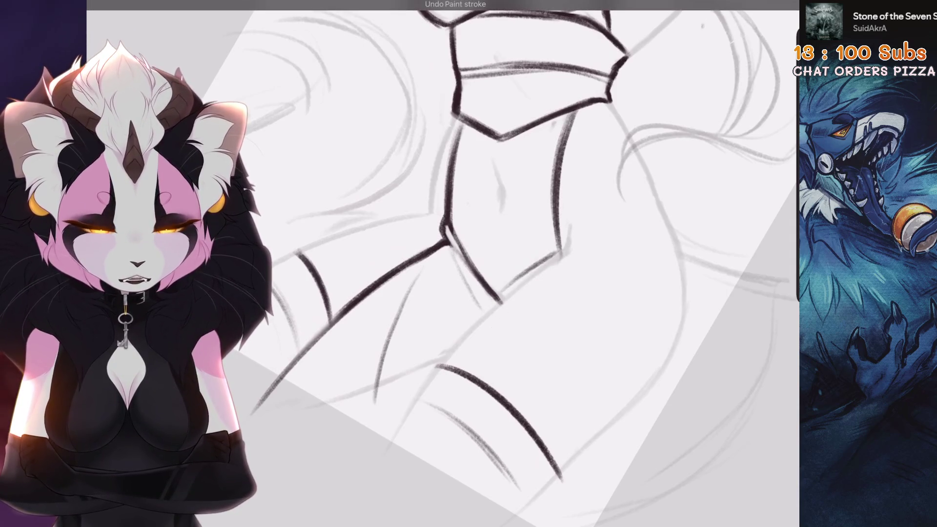
pyautogui.hotkey('ctrl', 'z')
pyautogui.moveTo(554, 253); pyautogui.dragTo(497, 298)
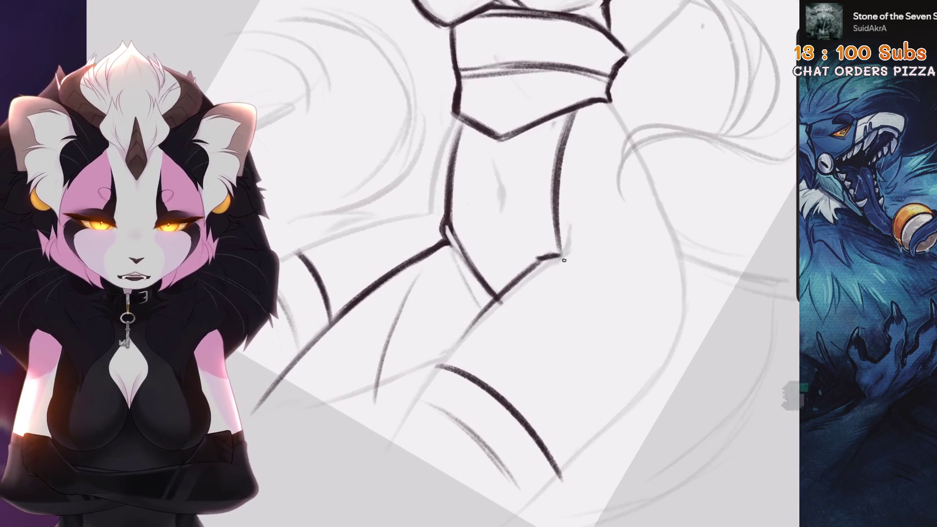
pyautogui.moveTo(563, 261); pyautogui.dragTo(468, 352)
pyautogui.hotkey('ctrl', 'z')
# Step: Darken the hip outline with several overlapping strokes
pyautogui.moveTo(531, 290); pyautogui.dragTo(445, 360)
pyautogui.moveTo(559, 273)
pyautogui.mouseDown()
pyautogui.moveTo(485, 322)
pyautogui.moveTo(544, 285)
pyautogui.mouseUp()
pyautogui.hotkey('ctrl', 'z')
pyautogui.moveTo(563, 255); pyautogui.dragTo(490, 319)
pyautogui.moveTo(554, 273); pyautogui.dragTo(445, 362)
pyautogui.moveTo(539, 265); pyautogui.dragTo(507, 289)
pyautogui.scroll(-2, 538, 267)
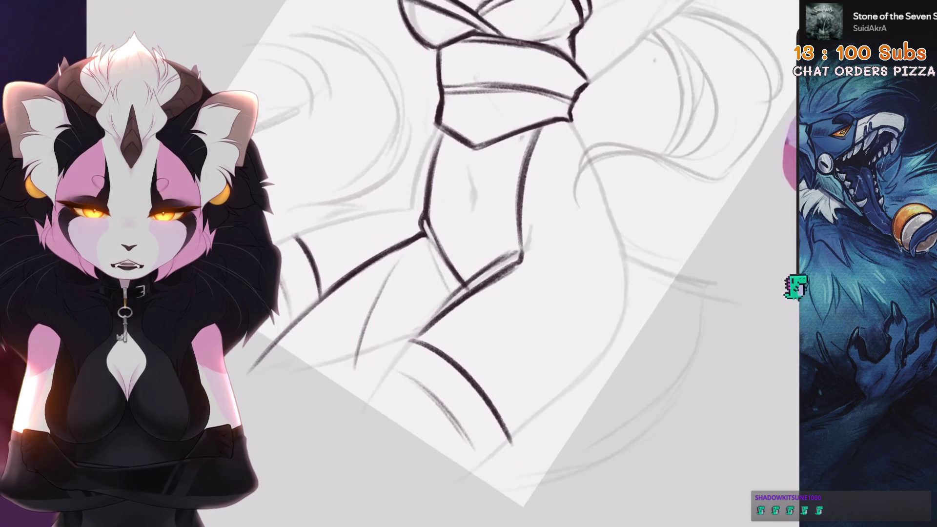
pyautogui.hotkey('ctrl', 'z')
# Step: Ink over the central grey guide line and add a short dark stroke on the belly
pyautogui.moveTo(402, 271)
pyautogui.mouseDown()
pyautogui.moveTo(454, 302)
pyautogui.moveTo(512, 322)
pyautogui.mouseUp()
pyautogui.hotkey('ctrl', 'z')
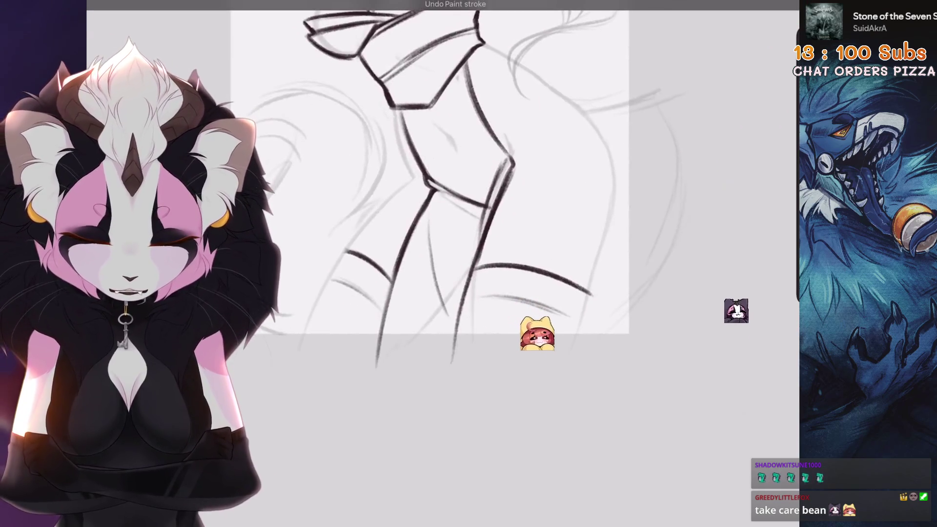
pyautogui.scroll(3, 561, 344)
pyautogui.moveTo(520, 148); pyautogui.dragTo(376, 271)
pyautogui.scroll(-2, 439, 264)
pyautogui.scroll(-2, 439, 263)
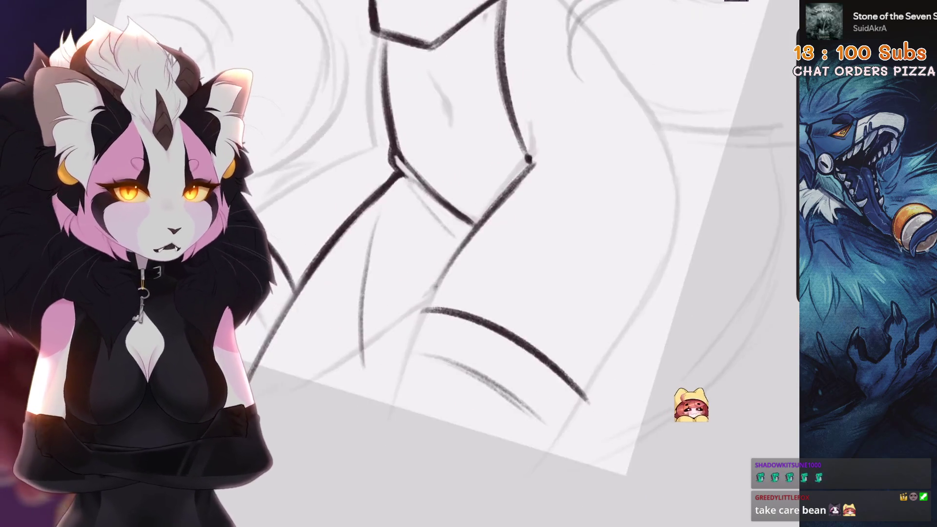
pyautogui.scroll(2, 439, 263)
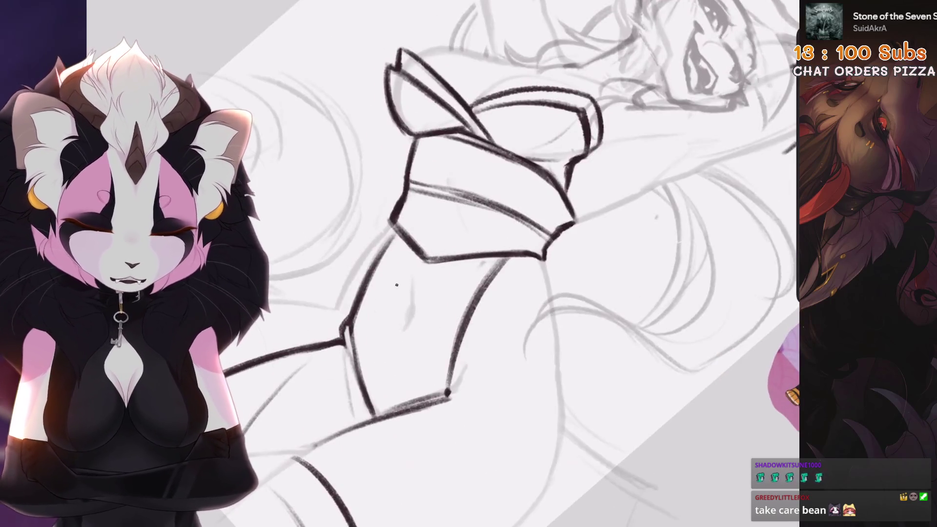
pyautogui.hotkey('ctrl', 'z')
pyautogui.moveTo(409, 272)
pyautogui.mouseDown()
pyautogui.moveTo(398, 366)
pyautogui.moveTo(411, 337)
pyautogui.mouseUp()
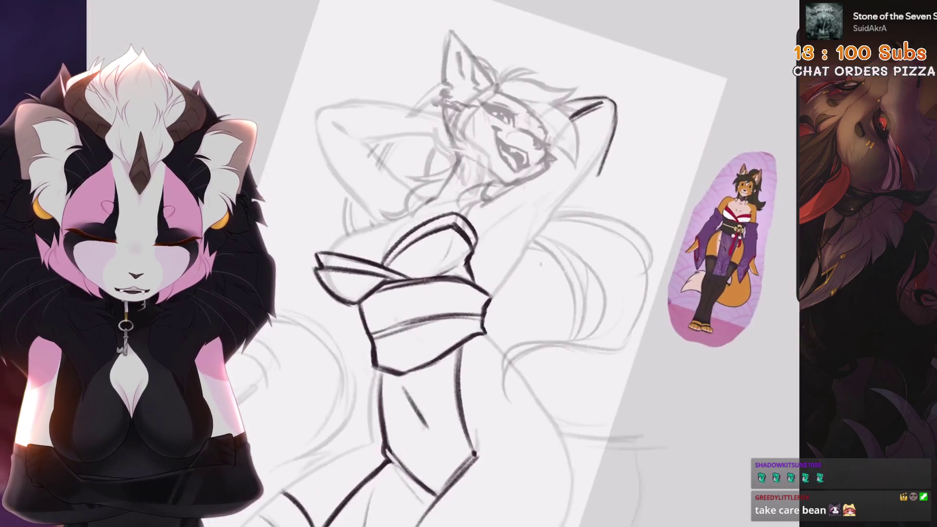
# Step: Ink a dark vertical line down the body
pyautogui.hotkey('ctrl', 'z')
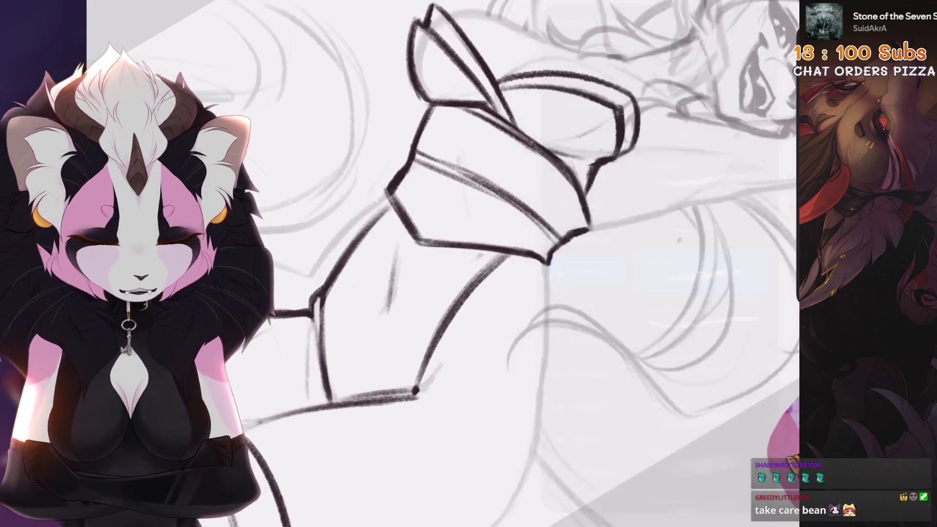
pyautogui.hotkey('ctrl', 'z')
pyautogui.moveTo(510, 266); pyautogui.dragTo(504, 400)
pyautogui.hotkey('ctrl', 'z')
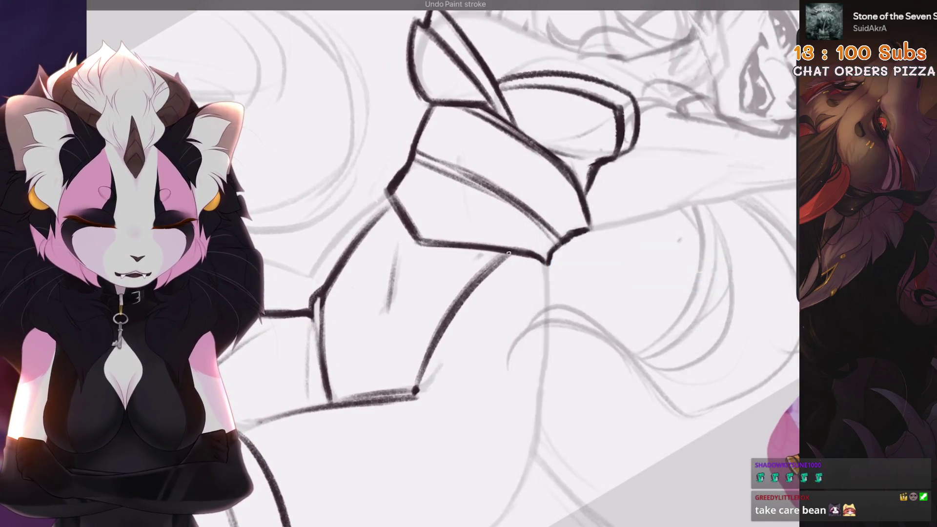
pyautogui.moveTo(508, 266)
pyautogui.mouseDown()
pyautogui.moveTo(526, 441)
pyautogui.moveTo(527, 424)
pyautogui.mouseUp()
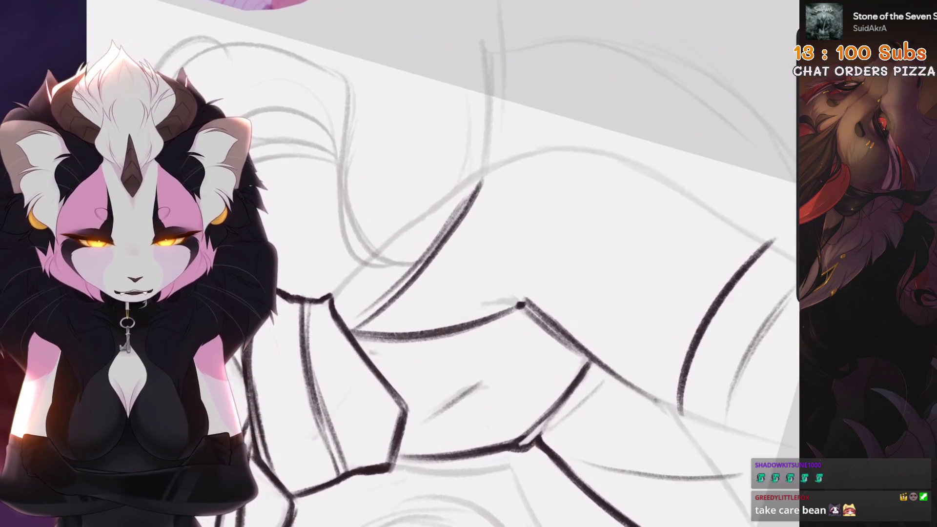
# Step: Replace the heavy body diagonal with shorter, dark diagonal lines
pyautogui.hotkey('ctrl', 'z')
pyautogui.moveTo(359, 329); pyautogui.dragTo(520, 182)
pyautogui.hotkey('ctrl', 'z')
pyautogui.moveTo(358, 332); pyautogui.dragTo(399, 290)
pyautogui.moveTo(495, 195)
pyautogui.mouseDown()
pyautogui.moveTo(571, 151)
pyautogui.moveTo(407, 260)
pyautogui.mouseUp()
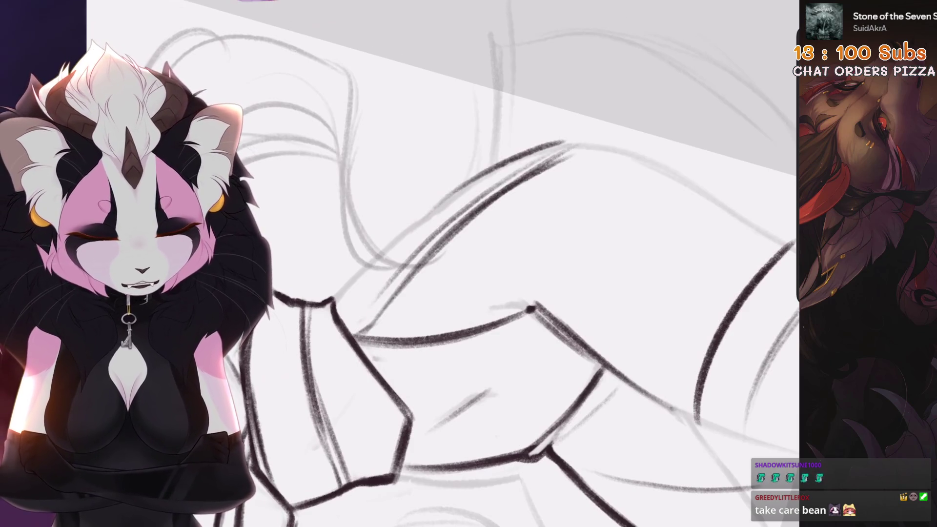
pyautogui.scroll(-3, 487, 263)
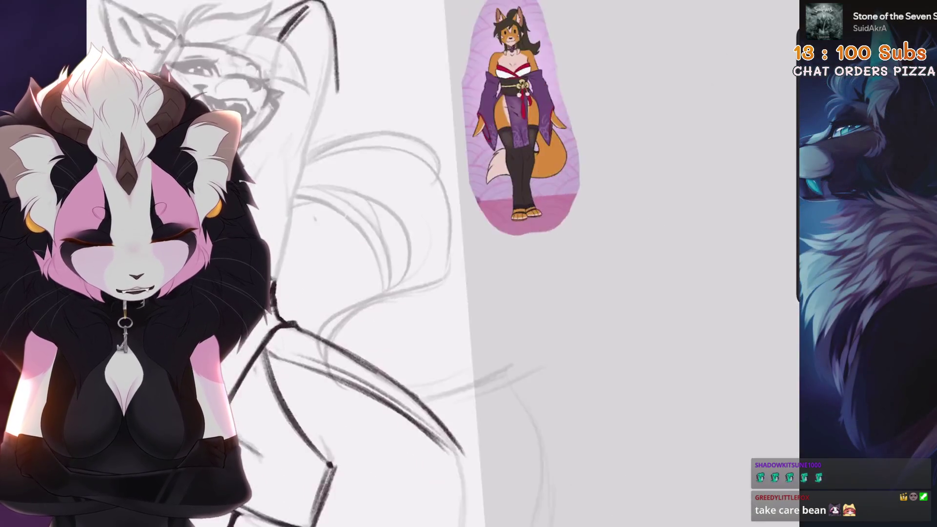
pyautogui.scroll(3, 408, 261)
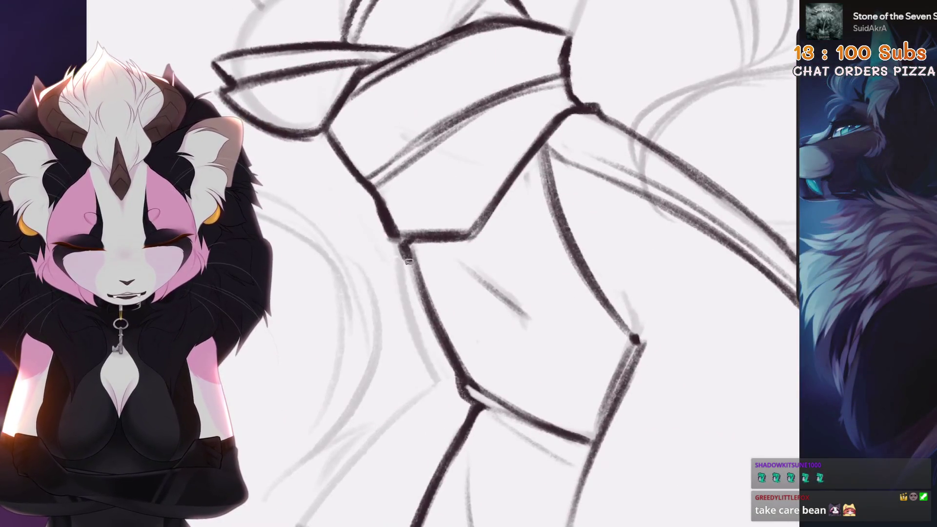
# Step: Remove the last ink stroke and a stray short stroke on the body
pyautogui.hotkey('ctrl', 'z')
pyautogui.moveTo(547, 196); pyautogui.dragTo(551, 151)
pyautogui.hotkey('ctrl', 'z')
pyautogui.scroll(-3, 468, 263)
pyautogui.scroll(3, 556, 370)
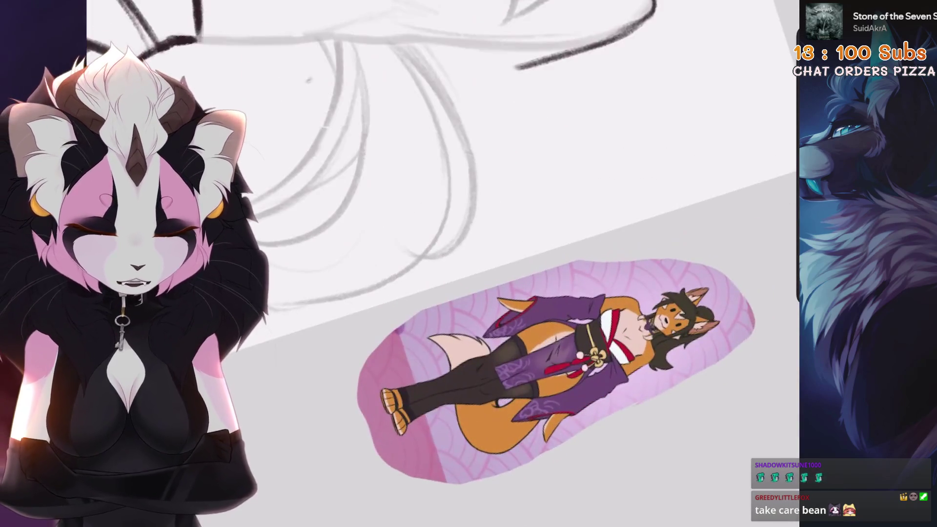
pyautogui.scroll(-3, 468, 263)
pyautogui.scroll(3, 437, 266)
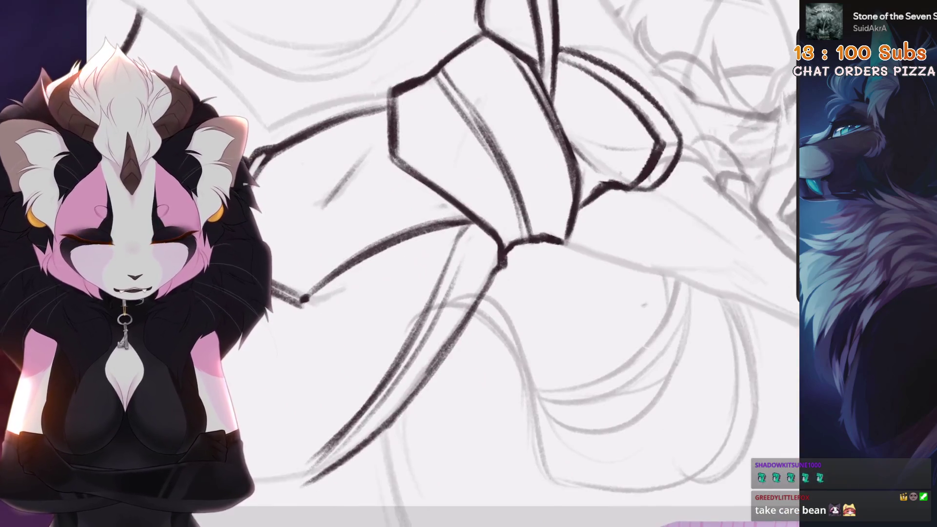
# Step: Redraw a longer body contour and the right contour line at a tilted angle
pyautogui.moveTo(436, 267)
pyautogui.mouseDown()
pyautogui.moveTo(430, 244)
pyautogui.moveTo(514, 197)
pyautogui.moveTo(511, 207)
pyautogui.mouseUp()
pyautogui.moveTo(488, 244)
pyautogui.mouseDown()
pyautogui.moveTo(478, 230)
pyautogui.moveTo(517, 214)
pyautogui.mouseUp()
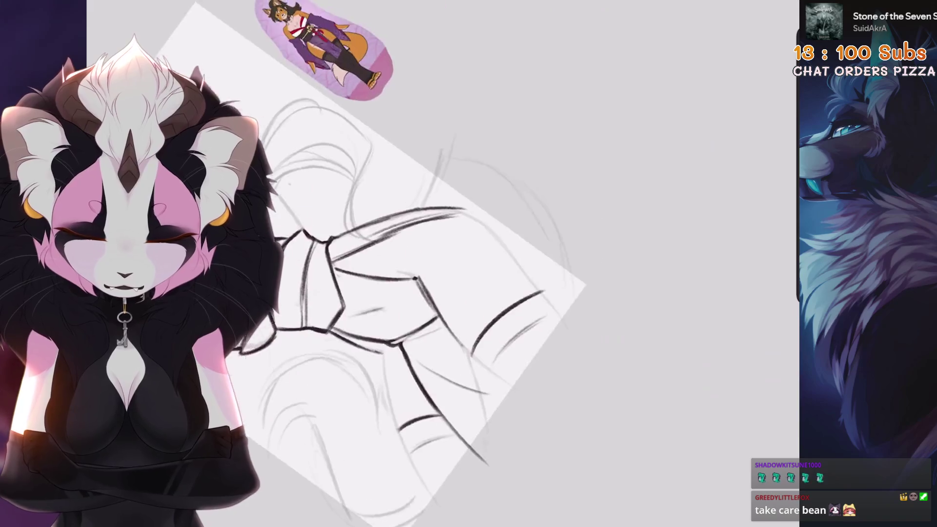
pyautogui.hotkey('ctrl', 'z')
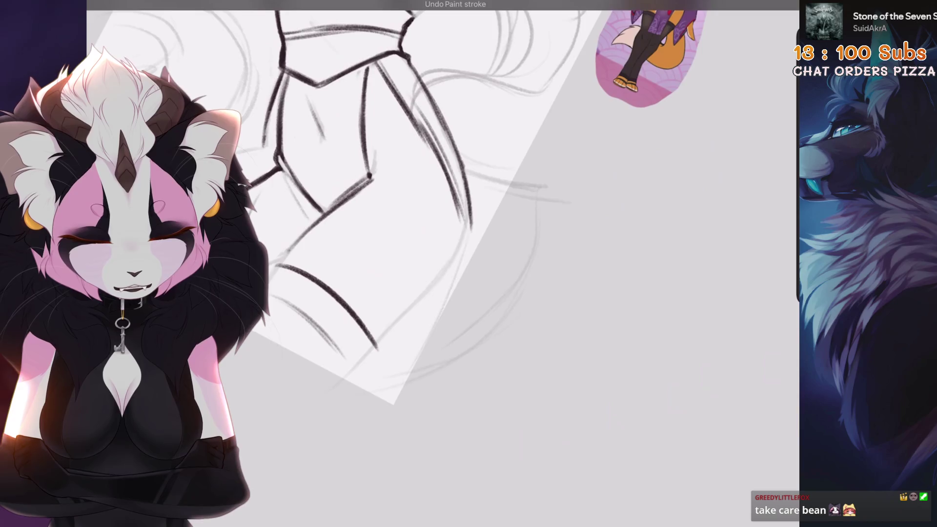
pyautogui.hotkey('ctrl', 'z')
pyautogui.moveTo(469, 213); pyautogui.dragTo(451, 308)
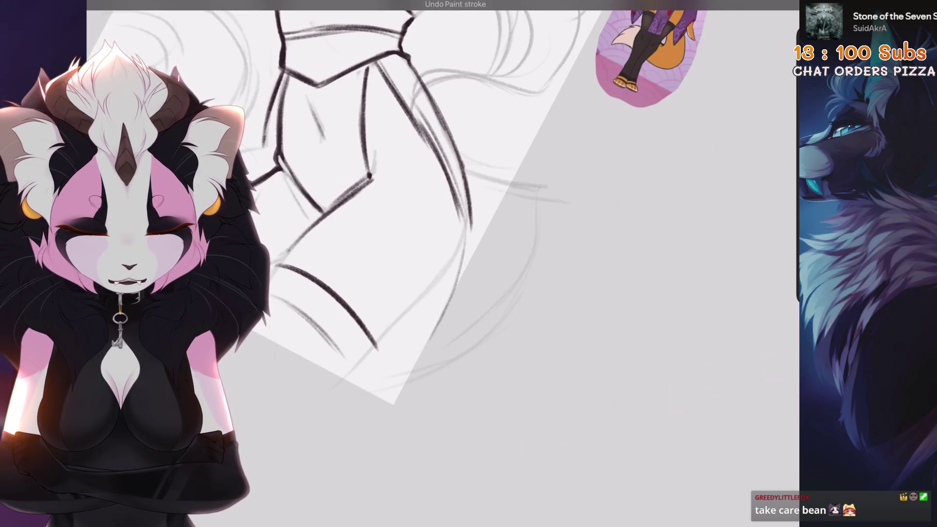
pyautogui.moveTo(464, 224); pyautogui.dragTo(429, 331)
pyautogui.hotkey('ctrl', 'z')
pyautogui.moveTo(509, 200); pyautogui.dragTo(492, 308)
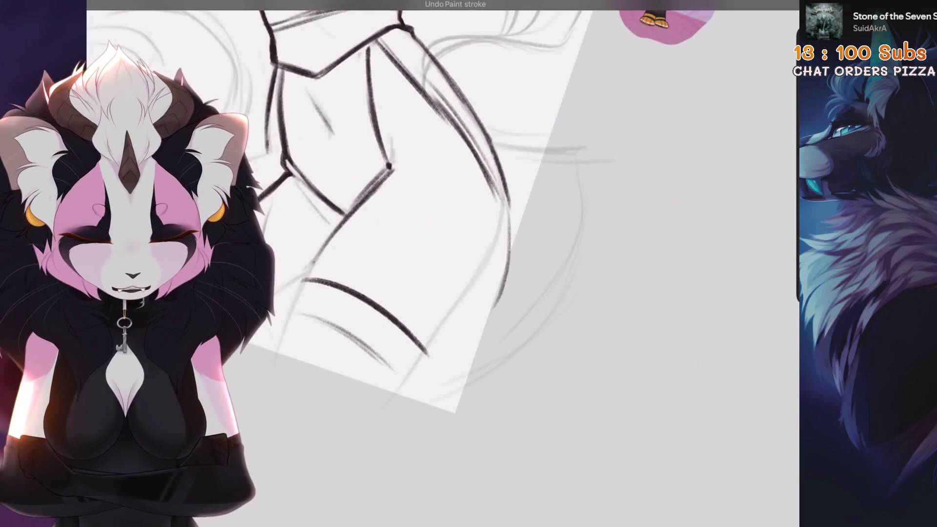
# Step: Try a new long leg contour line, then discard it
pyautogui.scroll(-3, 405, 209)
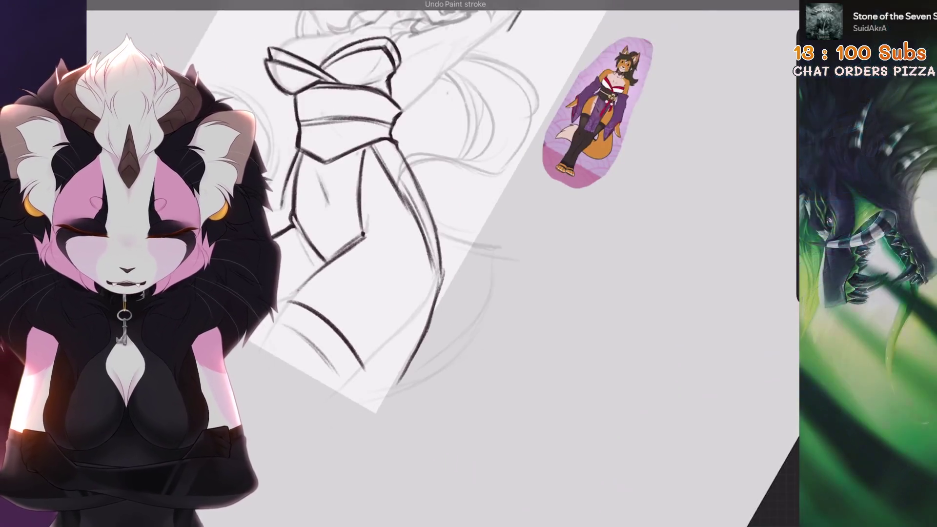
pyautogui.scroll(-5, 404, 209)
pyautogui.scroll(8, 405, 210)
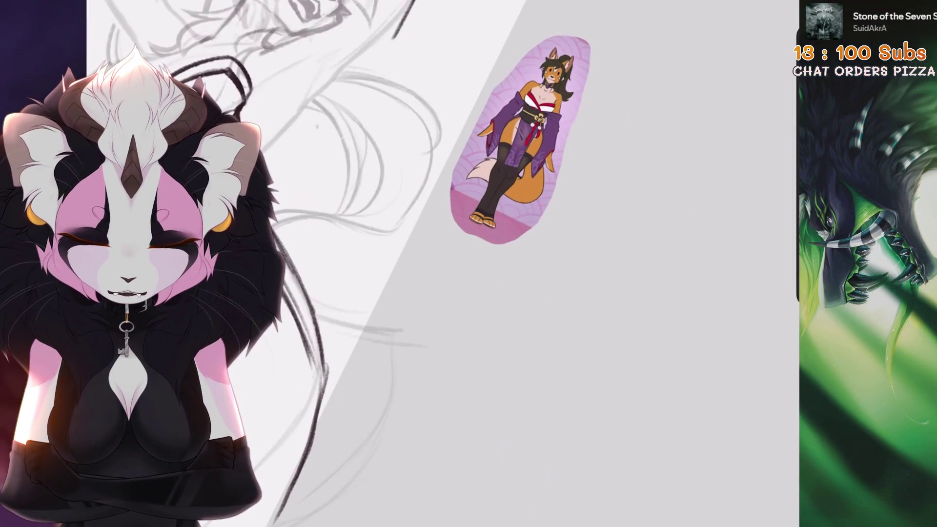
pyautogui.scroll(3, 561, 166)
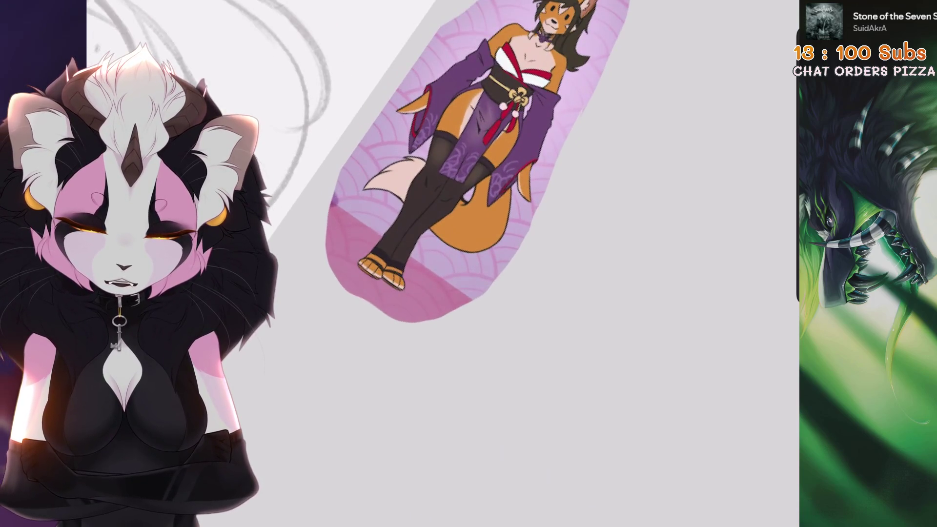
pyautogui.scroll(-3, 469, 264)
pyautogui.hotkey('ctrl', 'z')
pyautogui.moveTo(541, 215)
pyautogui.mouseDown()
pyautogui.moveTo(457, 337)
pyautogui.moveTo(370, 402)
pyautogui.mouseUp()
pyautogui.hotkey('ctrl', 'z')
# Step: Review the sketch and undo the latest ink strokes, including a dark arm stroke
pyautogui.scroll(-5, 488, 220)
pyautogui.scroll(3, 488, 220)
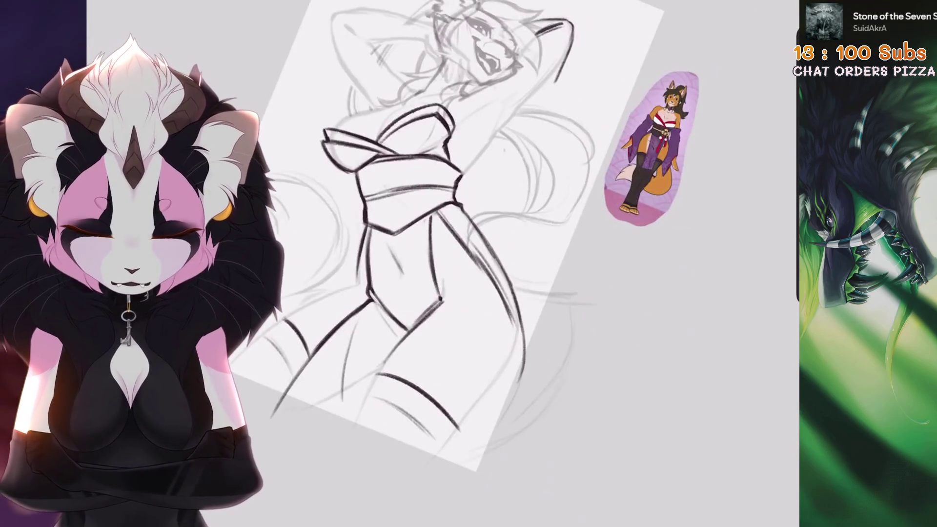
pyautogui.scroll(2, 469, 263)
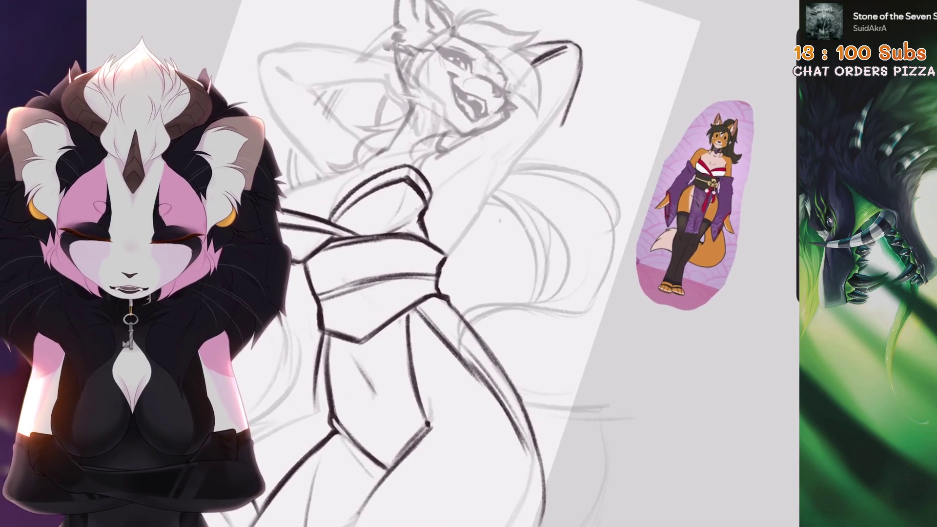
pyautogui.scroll(-2, 469, 264)
pyautogui.scroll(-2, 488, 263)
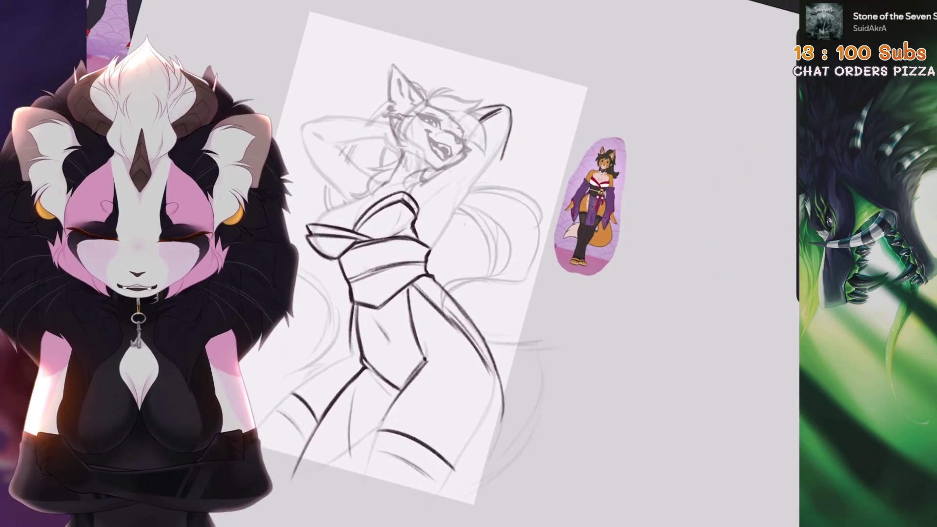
pyautogui.scroll(4, 487, 264)
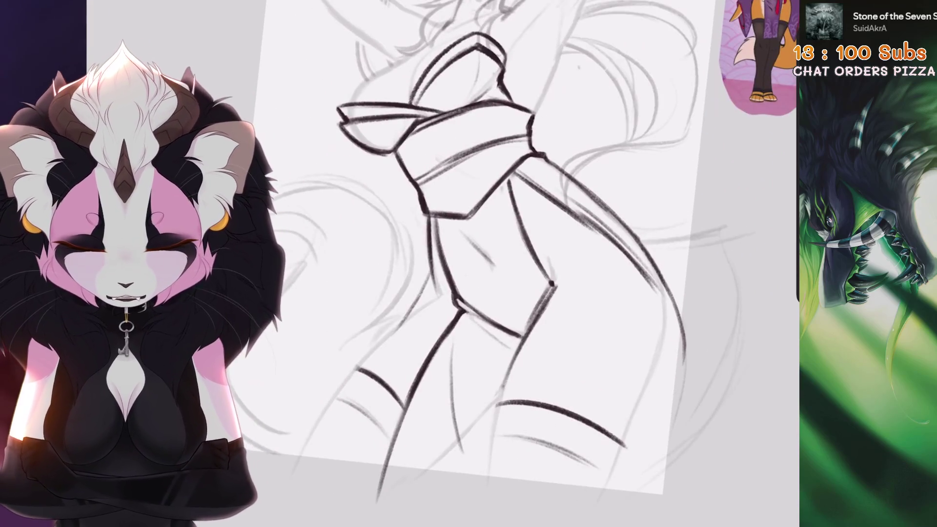
pyautogui.hotkey('ctrl', 'z')
pyautogui.scroll(-3, 487, 263)
pyautogui.scroll(3, 488, 263)
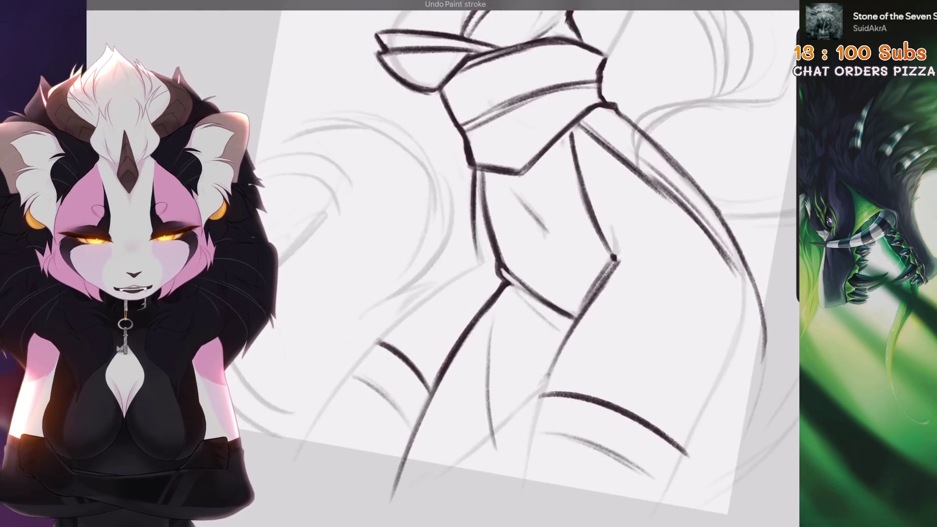
pyautogui.scroll(-4, 488, 263)
pyautogui.scroll(3, 488, 263)
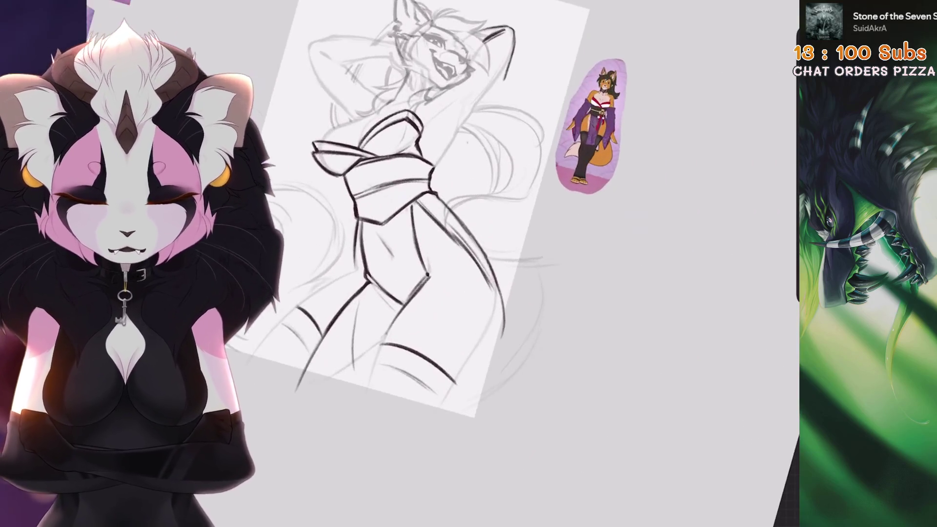
pyautogui.scroll(1, 439, 220)
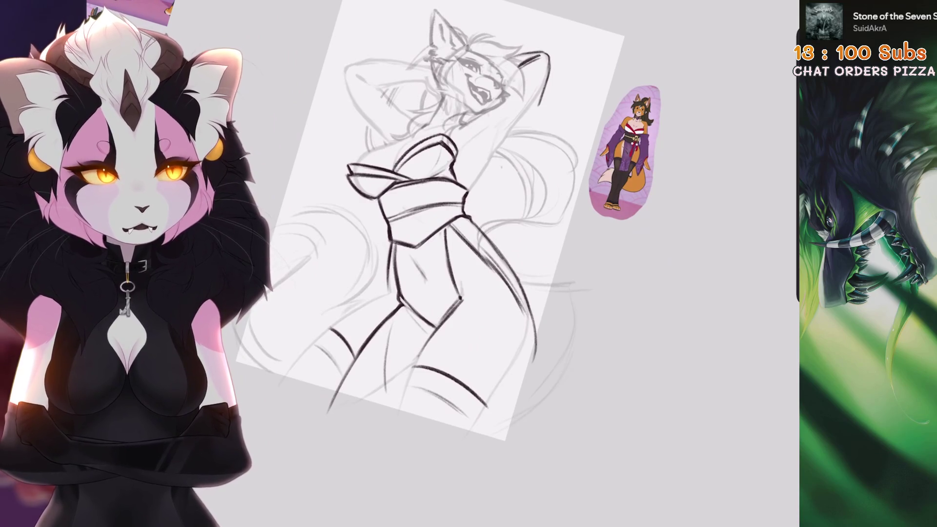
pyautogui.scroll(3, 488, 264)
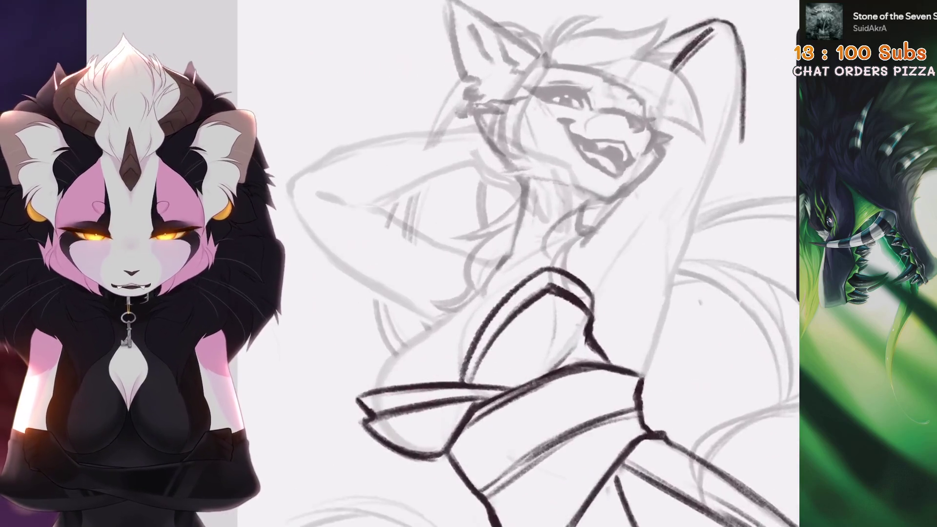
pyautogui.scroll(3, 488, 263)
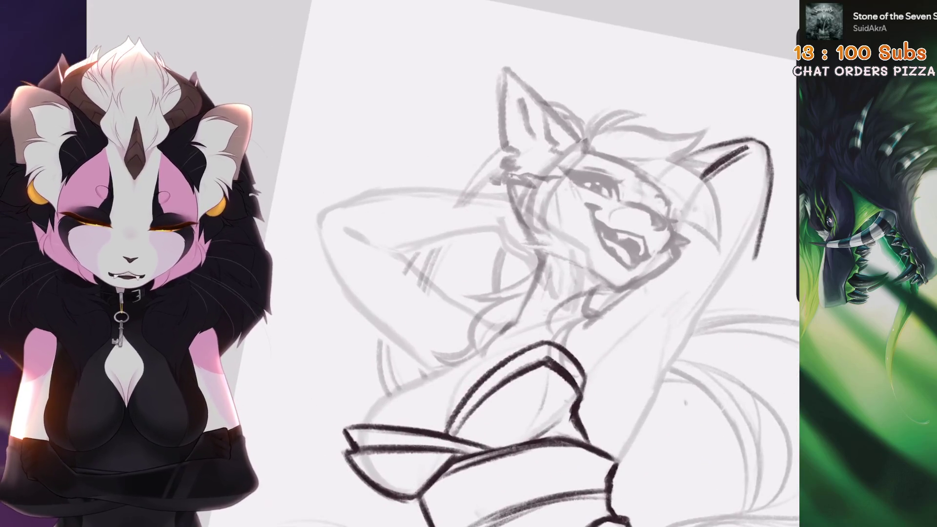
pyautogui.hotkey('ctrl', 'z')
# Step: Try several dark outline strokes along the raised arm, undoing each one
pyautogui.moveTo(505, 197); pyautogui.dragTo(447, 299)
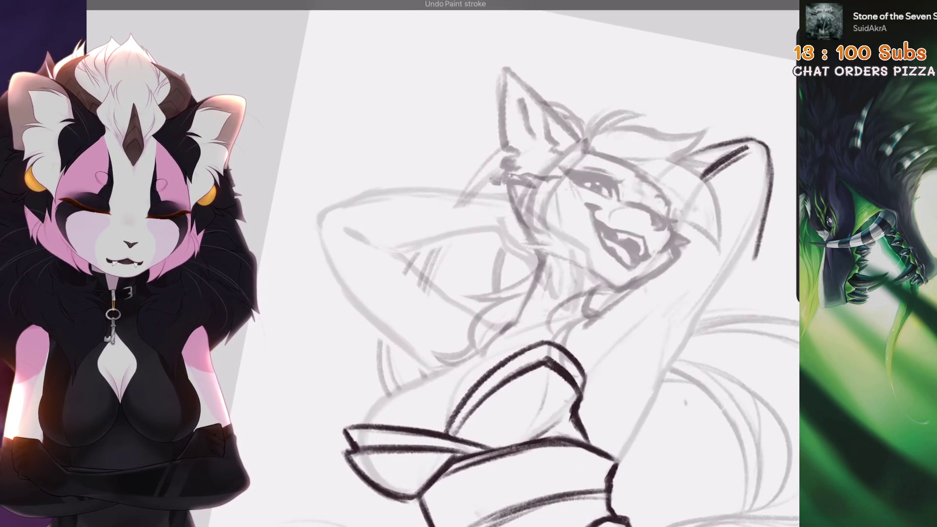
pyautogui.hotkey('ctrl', 'z')
pyautogui.moveTo(507, 197)
pyautogui.mouseDown()
pyautogui.moveTo(406, 329)
pyautogui.moveTo(463, 209)
pyautogui.moveTo(337, 371)
pyautogui.mouseUp()
pyautogui.hotkey('ctrl', 'z')
pyautogui.hotkey('ctrl', 'z')
pyautogui.hotkey('ctrl', 'z')
pyautogui.moveTo(395, 196); pyautogui.dragTo(337, 385)
pyautogui.hotkey('ctrl', 'z')
pyautogui.moveTo(331, 346); pyautogui.dragTo(322, 417)
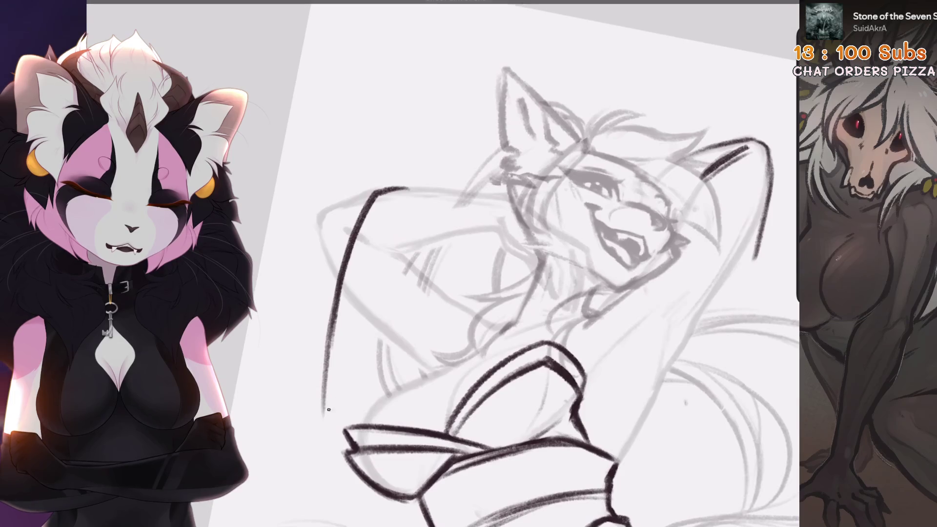
pyautogui.hotkey('ctrl', 'z')
pyautogui.hotkey('ctrl', 'z')
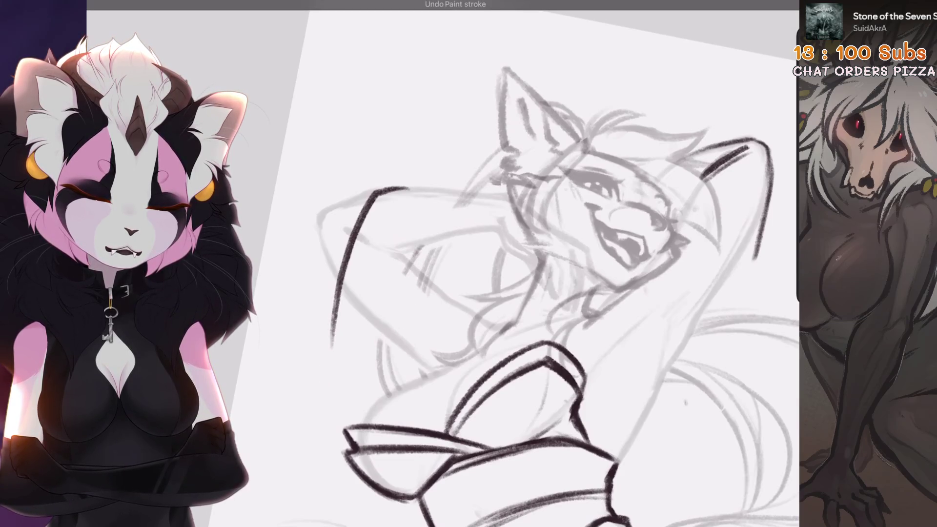
pyautogui.hotkey('ctrl', 'z')
# Step: Ink the thin diagonal line and the lower left-arm line, redrawing it longer
pyautogui.moveTo(418, 244); pyautogui.dragTo(338, 352)
pyautogui.moveTo(345, 254); pyautogui.dragTo(334, 365)
pyautogui.moveTo(361, 320); pyautogui.dragTo(330, 388)
pyautogui.hotkey('ctrl', 'z')
pyautogui.moveTo(385, 281)
pyautogui.mouseDown()
pyautogui.moveTo(331, 362)
pyautogui.moveTo(329, 410)
pyautogui.mouseUp()
pyautogui.hotkey('ctrl', 'z')
pyautogui.hotkey('ctrl', 'z')
pyautogui.moveTo(345, 344); pyautogui.dragTo(322, 434)
pyautogui.scroll(-3, 488, 264)
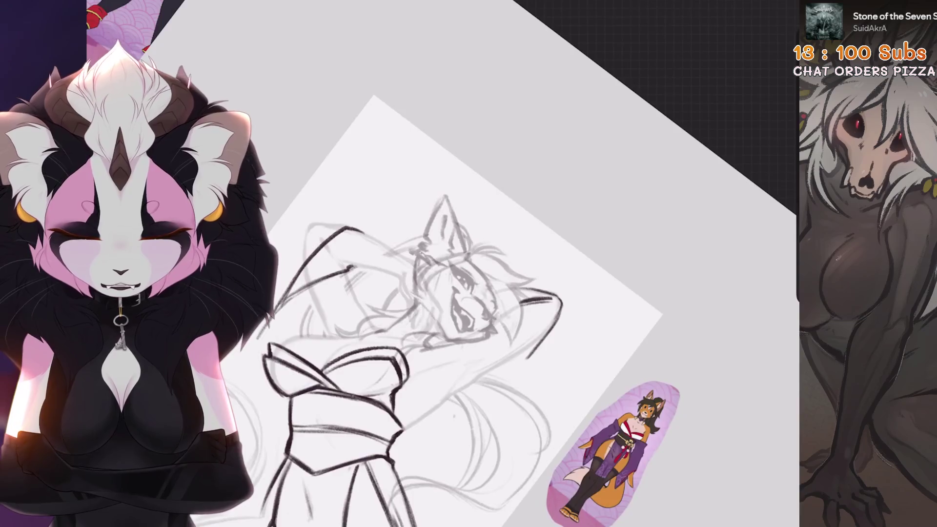
pyautogui.scroll(4, 488, 263)
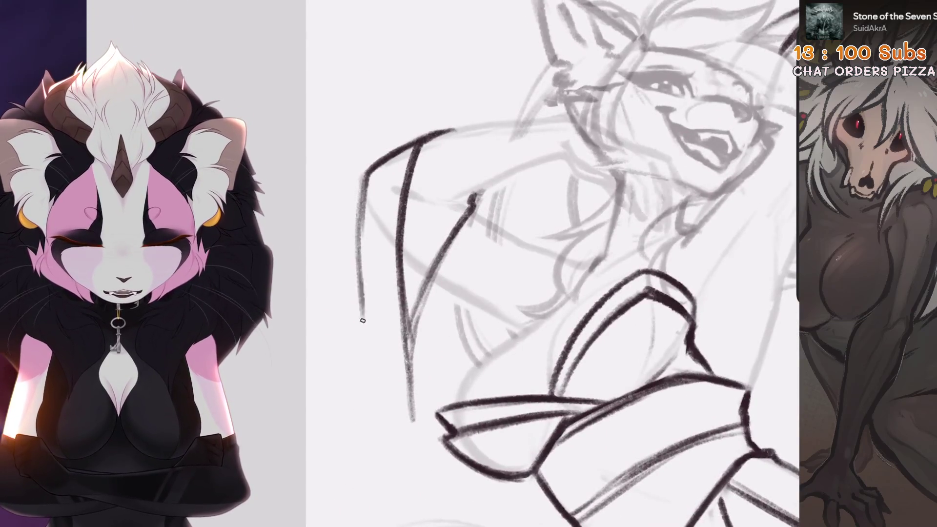
# Step: Redraw the removed stroke and hatch dark shading near the shoulder
pyautogui.hotkey('ctrl', 'z')
pyautogui.moveTo(473, 204); pyautogui.dragTo(415, 410)
pyautogui.scroll(3, 537, 263)
pyautogui.hotkey('ctrl', 'z')
pyautogui.moveTo(475, 219); pyautogui.dragTo(414, 248)
pyautogui.hotkey('ctrl', 'z')
pyautogui.moveTo(468, 219); pyautogui.dragTo(429, 300)
pyautogui.moveTo(456, 234); pyautogui.dragTo(405, 312)
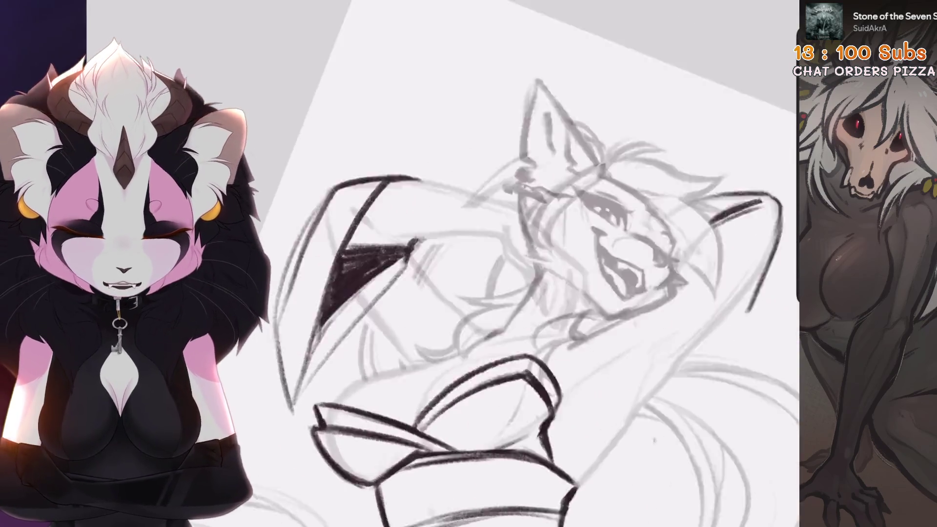
# Step: Try a short stroke beside the dark triangle, then soften the triangle's right part
pyautogui.moveTo(360, 280); pyautogui.dragTo(348, 358)
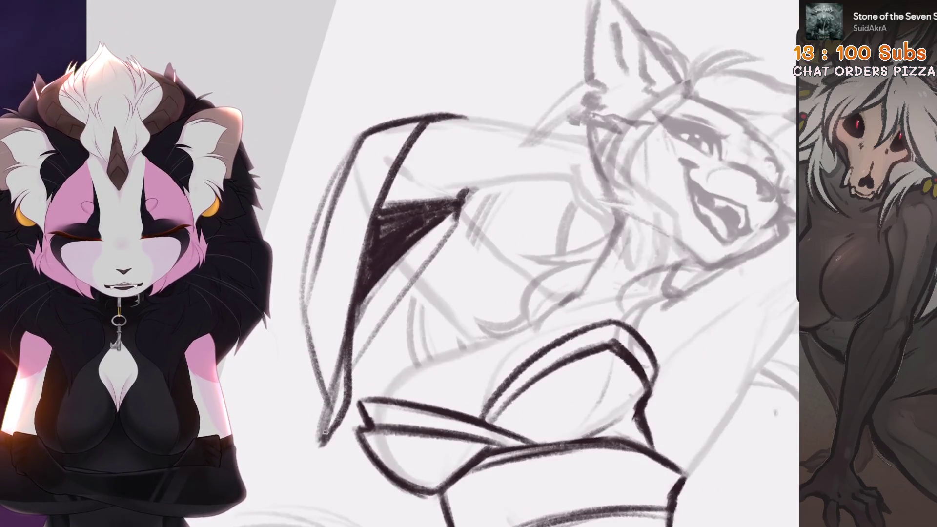
pyautogui.scroll(-2, 527, 274)
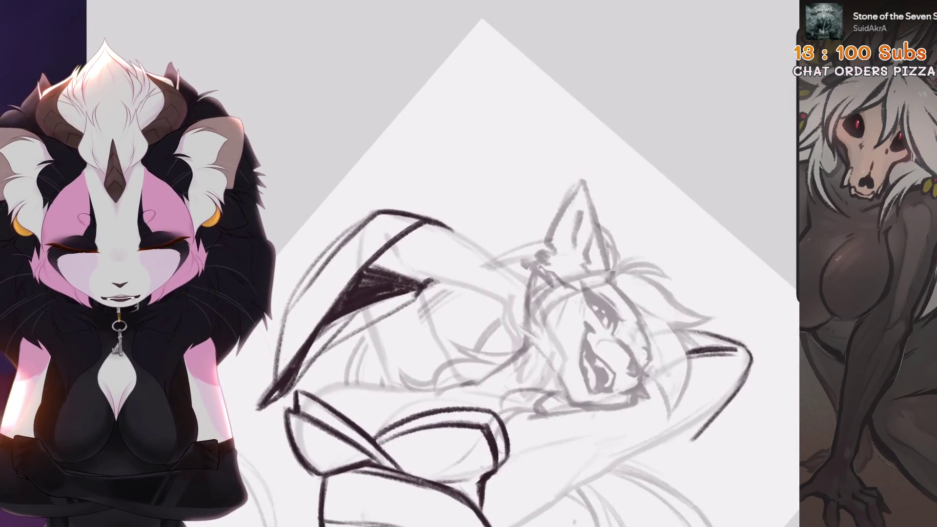
pyautogui.hotkey('ctrl', 'z')
pyautogui.scroll(3, 469, 273)
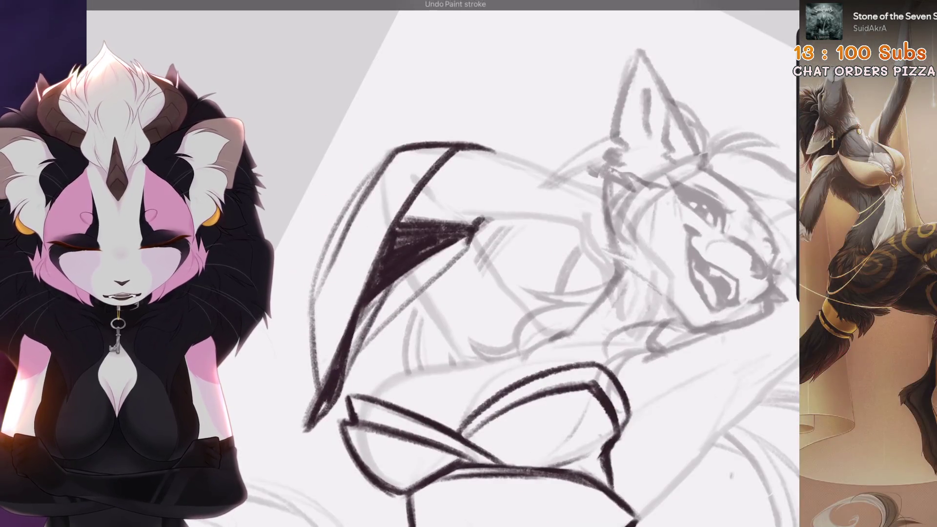
pyautogui.scroll(1, 469, 273)
pyautogui.moveTo(488, 210); pyautogui.dragTo(449, 273)
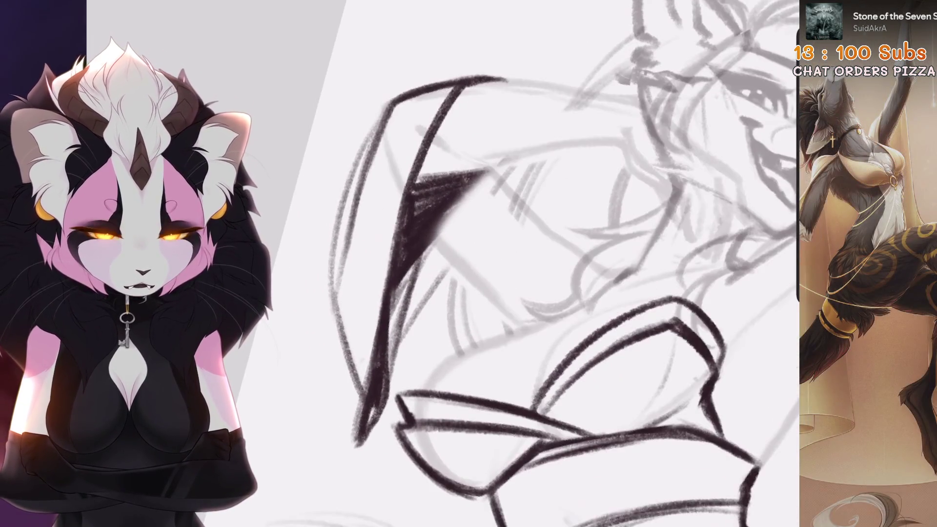
pyautogui.hotkey('ctrl', 'z')
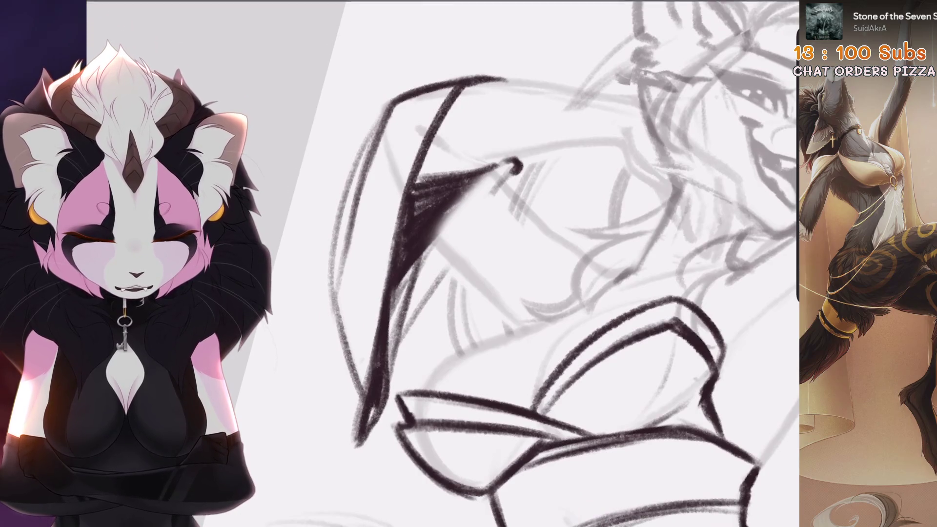
pyautogui.scroll(-3, 552, 263)
pyautogui.scroll(3, 552, 264)
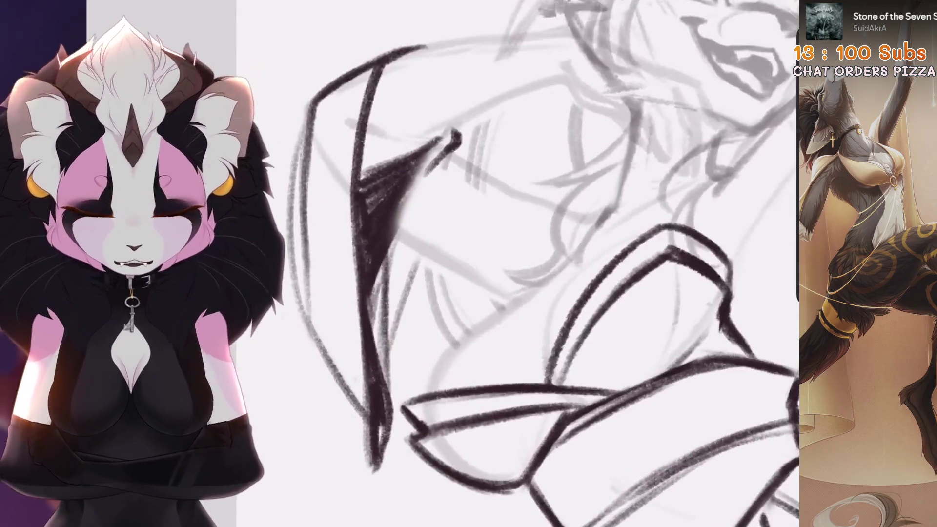
pyautogui.scroll(-2, 465, 156)
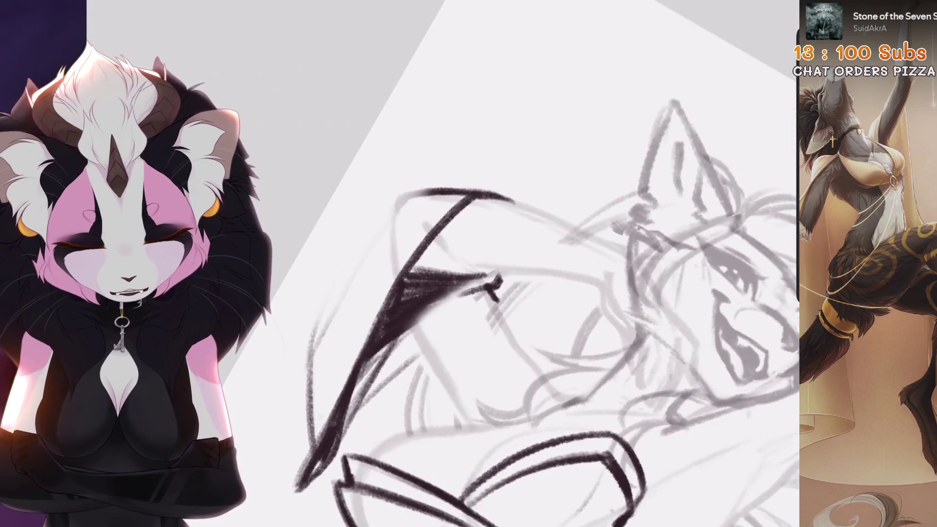
pyautogui.scroll(3, 465, 156)
# Step: Test a short ink stroke on the sleeve and undo it
pyautogui.moveTo(465, 143); pyautogui.dragTo(456, 168)
pyautogui.scroll(-2, 459, 161)
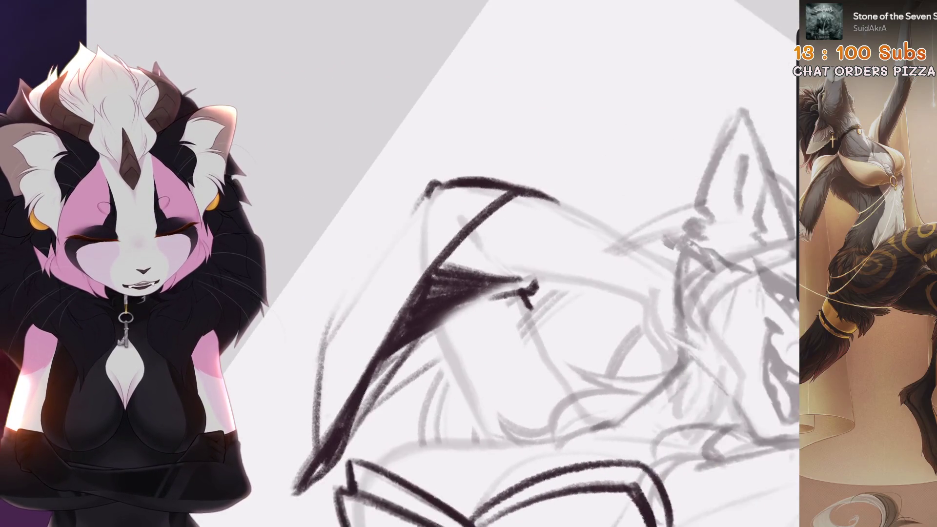
pyautogui.hotkey('ctrl', 'z')
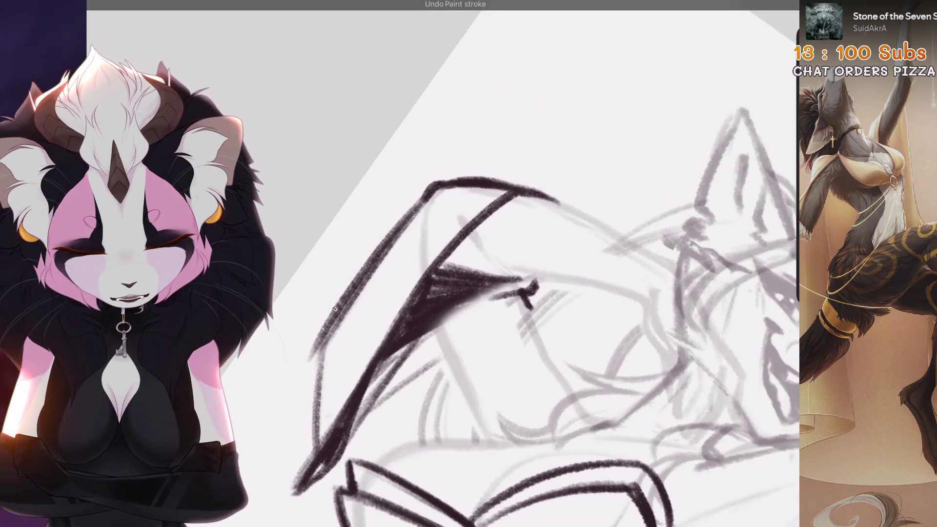
pyautogui.scroll(-3, 487, 292)
pyautogui.scroll(-3, 488, 293)
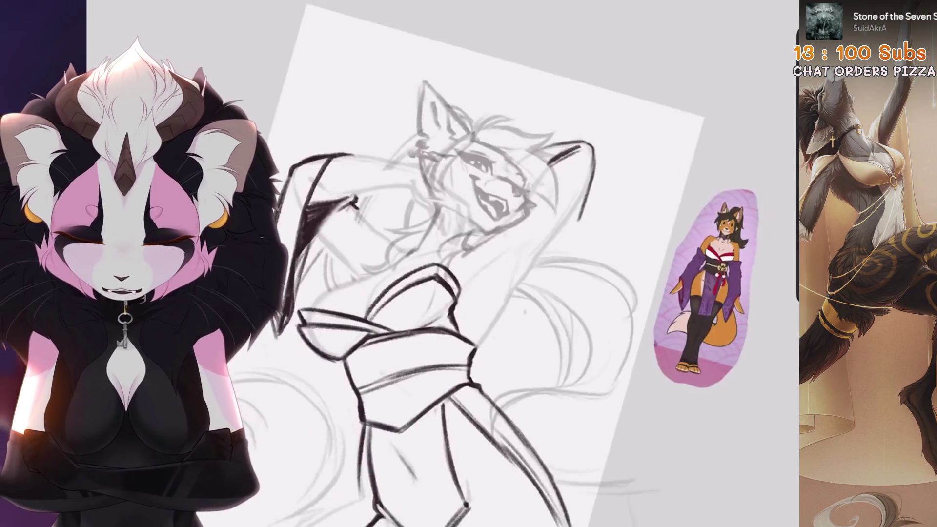
pyautogui.scroll(5, 488, 293)
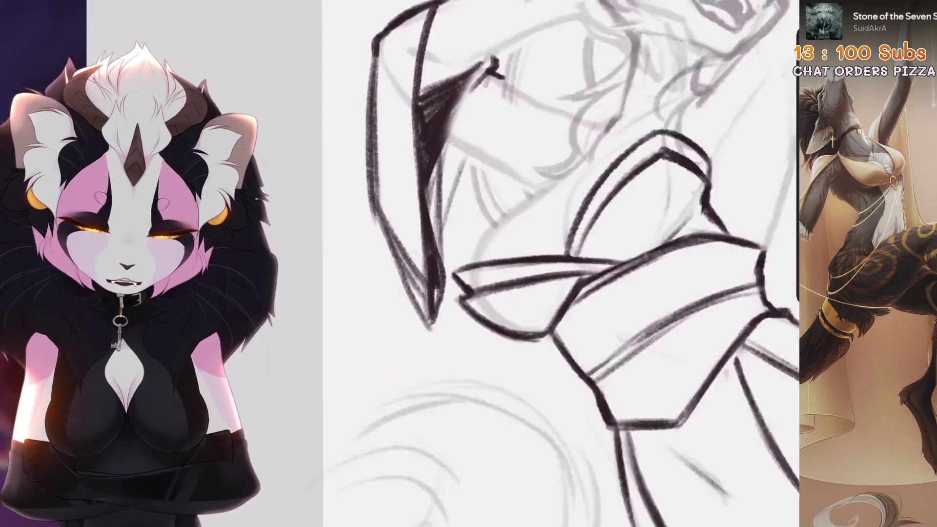
# Step: Erase the sleeve's rough left edge and re-ink it in one dark line
pyautogui.moveTo(455, 238); pyautogui.dragTo(446, 334)
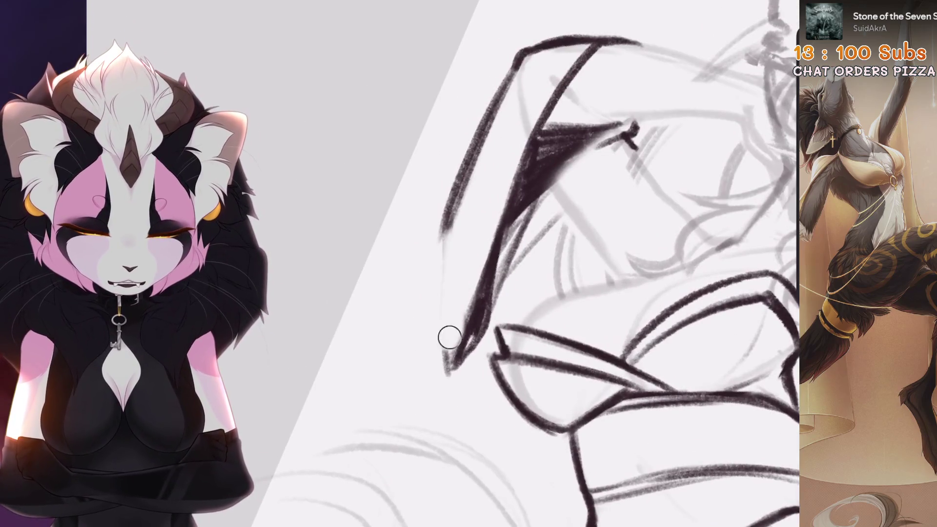
pyautogui.scroll(-2, 446, 334)
pyautogui.moveTo(444, 179); pyautogui.dragTo(445, 365)
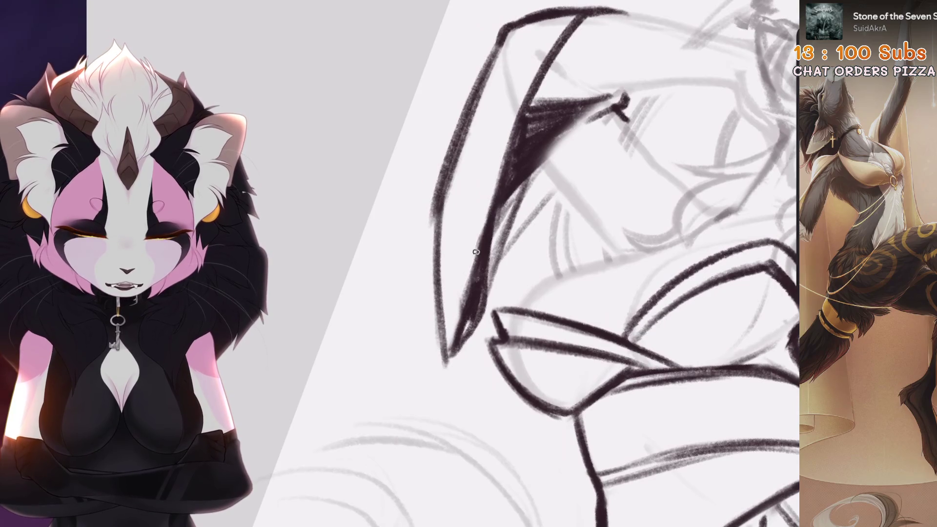
pyautogui.scroll(-3, 453, 346)
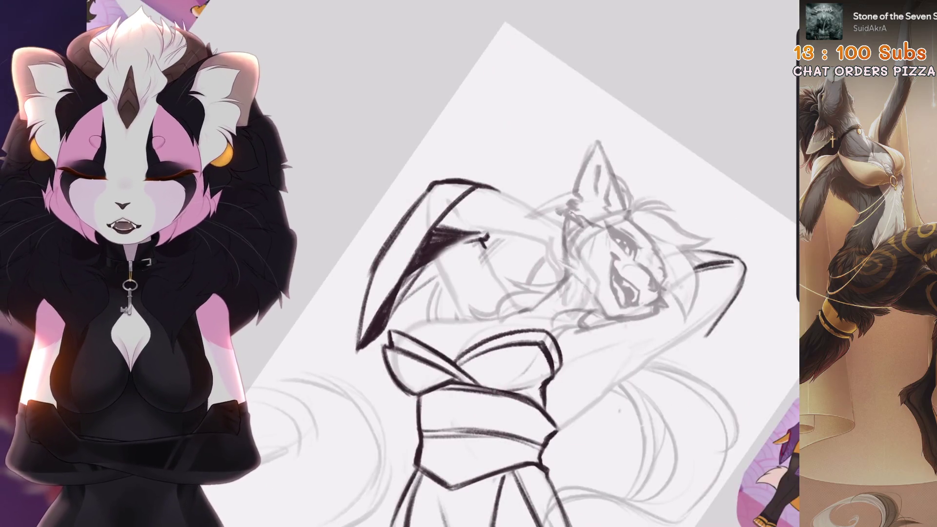
# Step: Reposition the canvas to show the fox, and test a scribble over the torso
pyautogui.scroll(-3, 439, 263)
pyautogui.scroll(4, 439, 263)
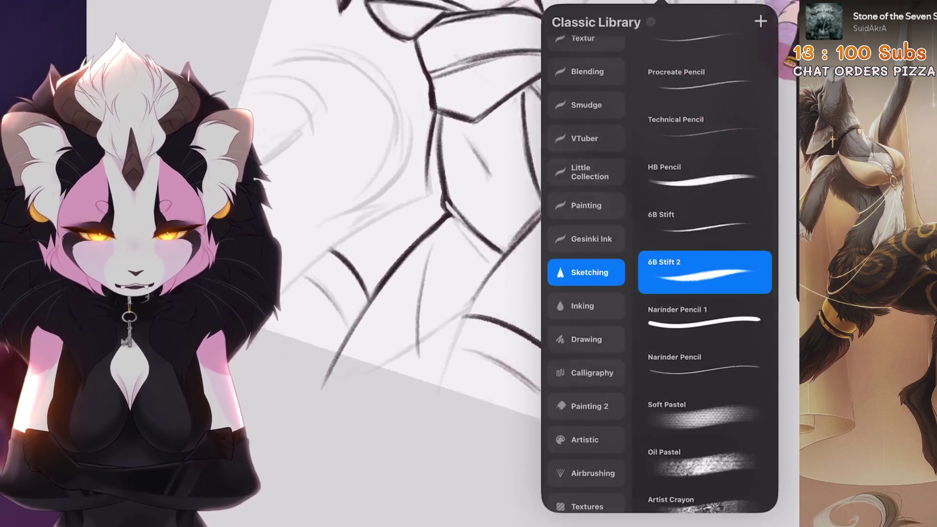
pyautogui.moveTo(487, 244); pyautogui.dragTo(416, 286)
pyautogui.moveTo(488, 244); pyautogui.dragTo(449, 332)
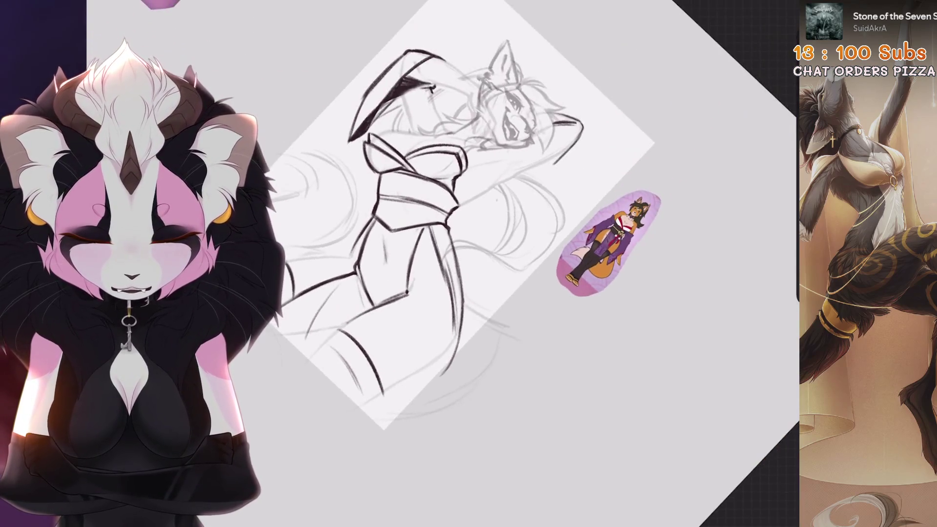
pyautogui.scroll(5, 439, 263)
pyautogui.moveTo(317, 282)
pyautogui.mouseDown()
pyautogui.moveTo(508, 292)
pyautogui.moveTo(634, 274)
pyautogui.mouseUp()
pyautogui.hotkey('ctrl', 'z')
pyautogui.scroll(-5, 439, 264)
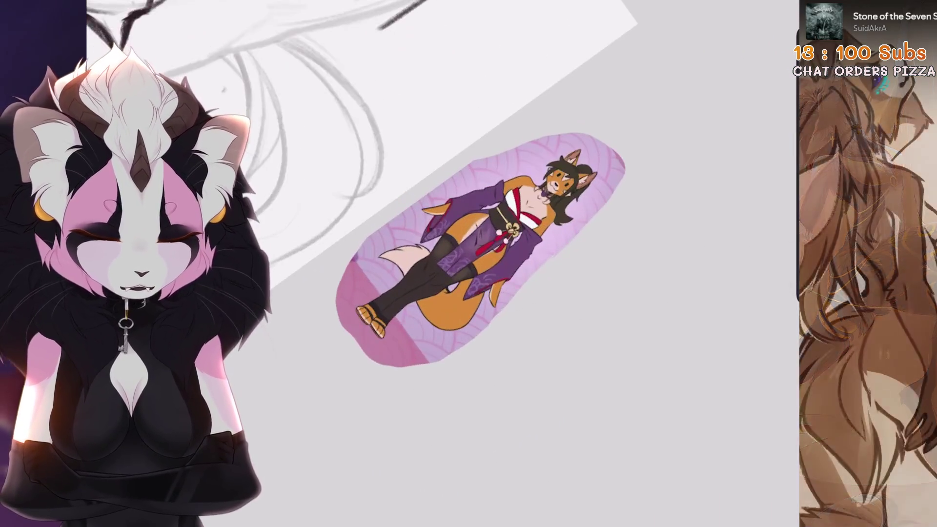
pyautogui.scroll(5, 439, 219)
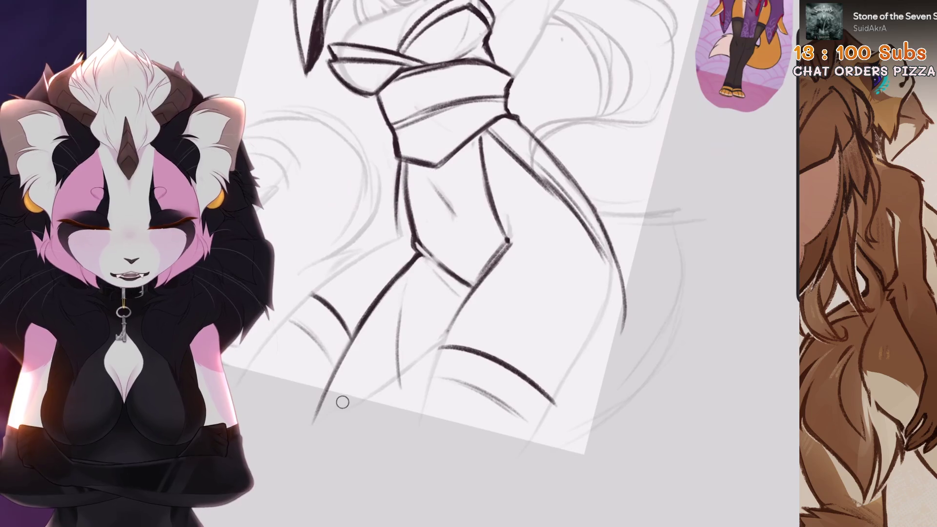
# Step: Erase the torso-to-leg diagonal and redraw it as two dark strokes toward the left leg
pyautogui.moveTo(342, 402); pyautogui.dragTo(385, 346)
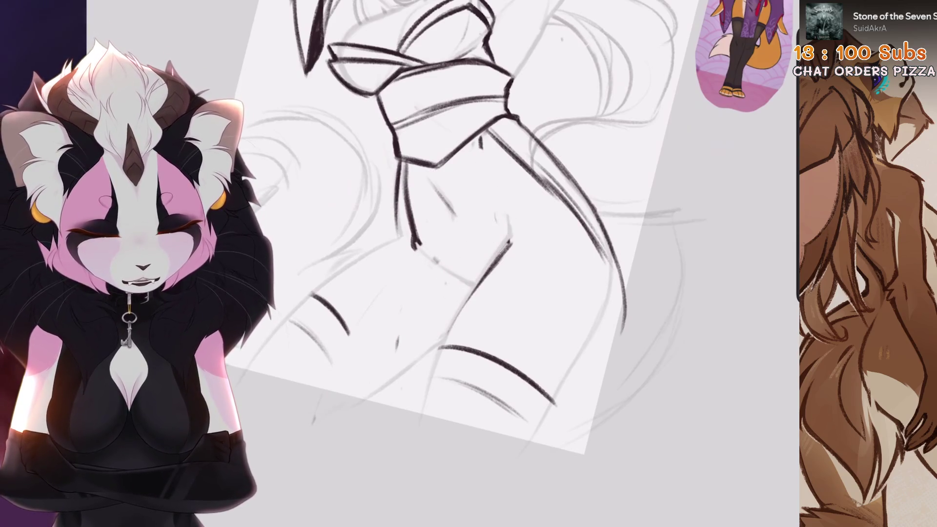
pyautogui.scroll(-3, 439, 239)
pyautogui.moveTo(441, 237); pyautogui.dragTo(311, 397)
pyautogui.moveTo(373, 240); pyautogui.dragTo(305, 336)
pyautogui.moveTo(380, 224); pyautogui.dragTo(305, 324)
pyautogui.scroll(1, 439, 239)
pyautogui.scroll(-1, 439, 239)
pyautogui.hotkey('ctrl', 'z')
pyautogui.hotkey('ctrl', 'z')
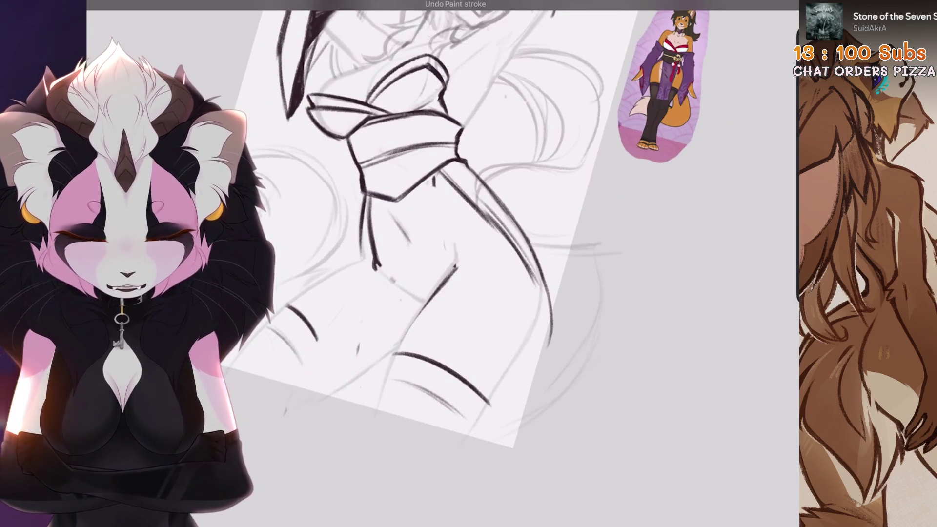
pyautogui.moveTo(437, 176); pyautogui.dragTo(349, 426)
pyautogui.moveTo(361, 209); pyautogui.dragTo(288, 414)
pyautogui.scroll(-2, 439, 239)
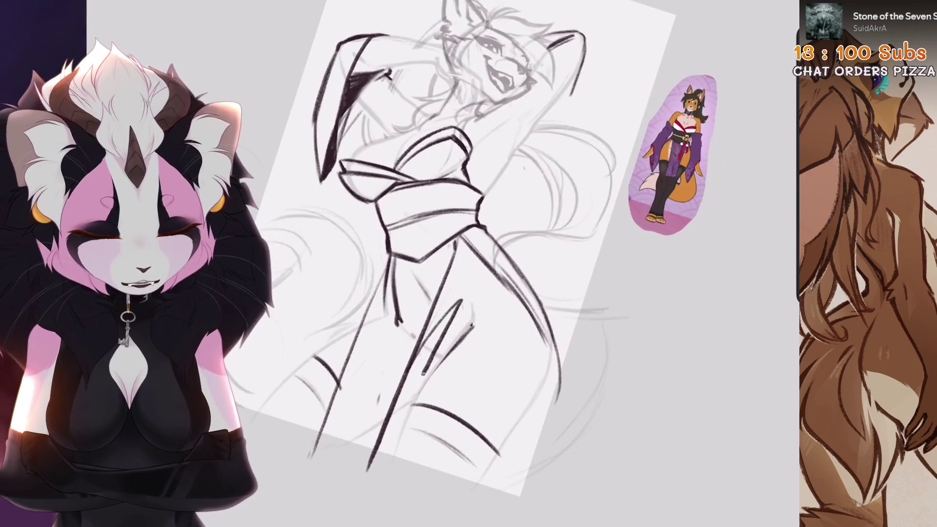
# Step: Try a zigzag on the lower torso, then undo back to restore the erased lines
pyautogui.moveTo(424, 368); pyautogui.dragTo(494, 323)
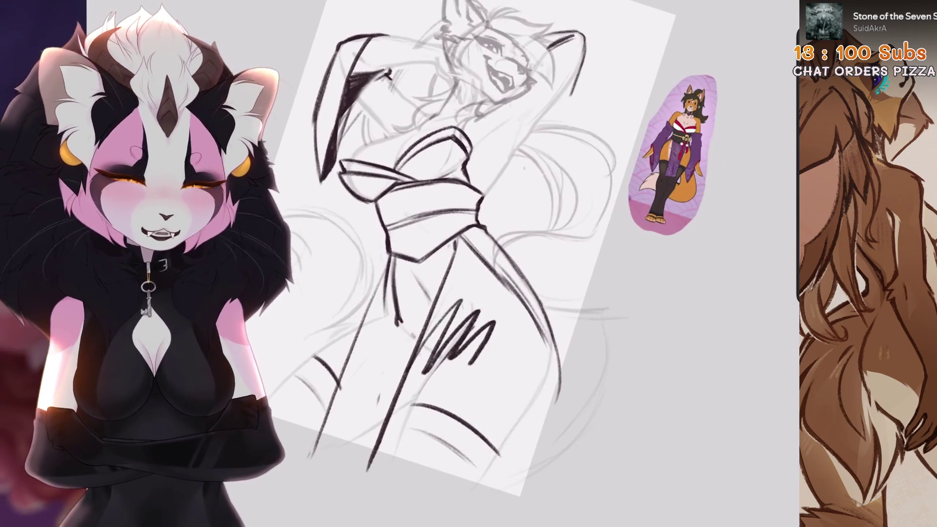
pyautogui.hotkey('ctrl', 'z')
pyautogui.hotkey('ctrl', 'z')
pyautogui.hotkey('ctrl', 'z')
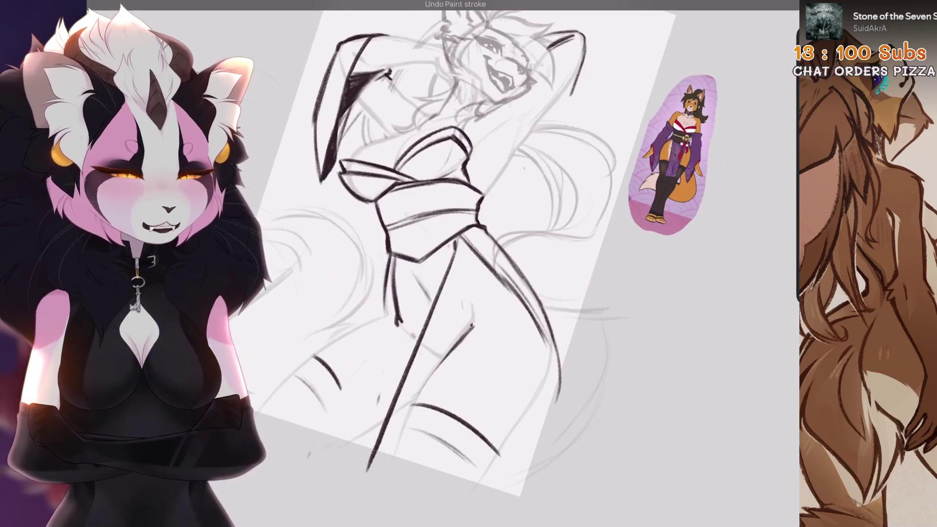
pyautogui.scroll(-2, 439, 243)
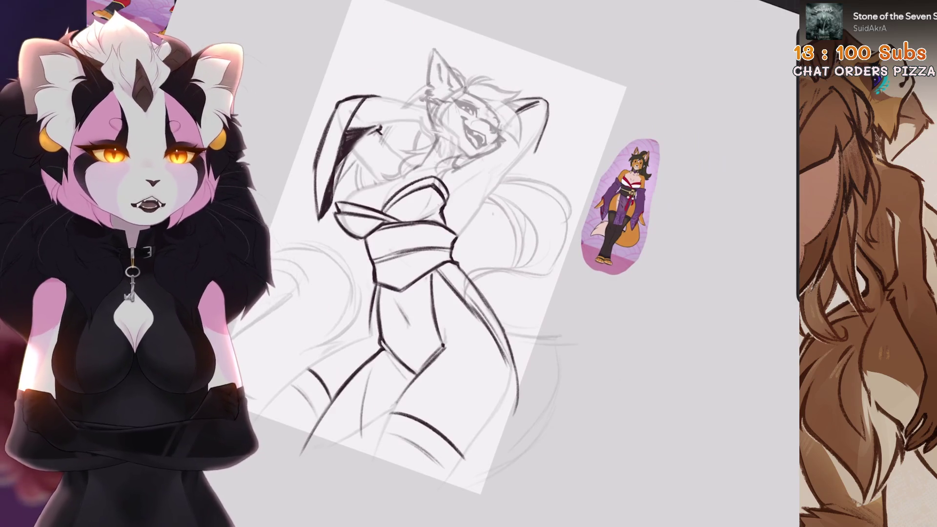
# Step: Zoom in on the face and redraw the chin line, removing stray strokes near the mouth
pyautogui.scroll(3, 620, 205)
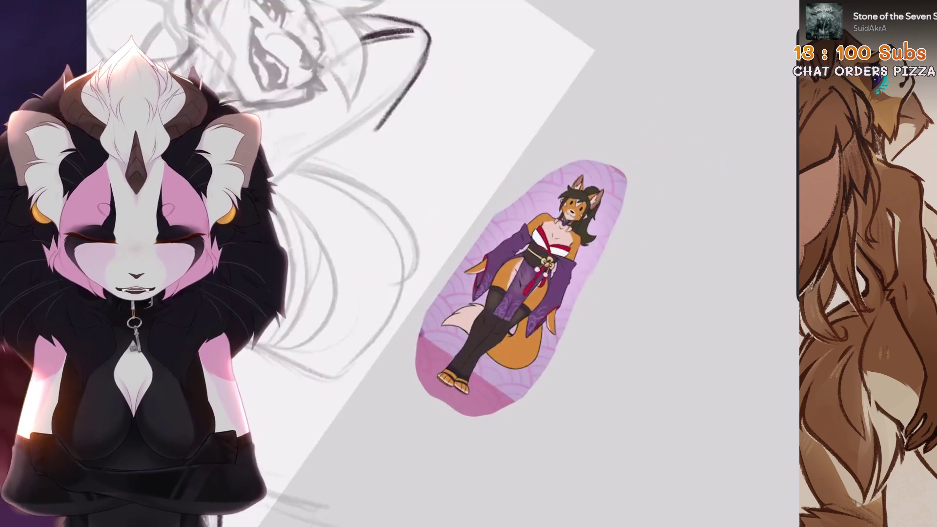
pyautogui.scroll(-3, 619, 204)
pyautogui.scroll(5, 619, 205)
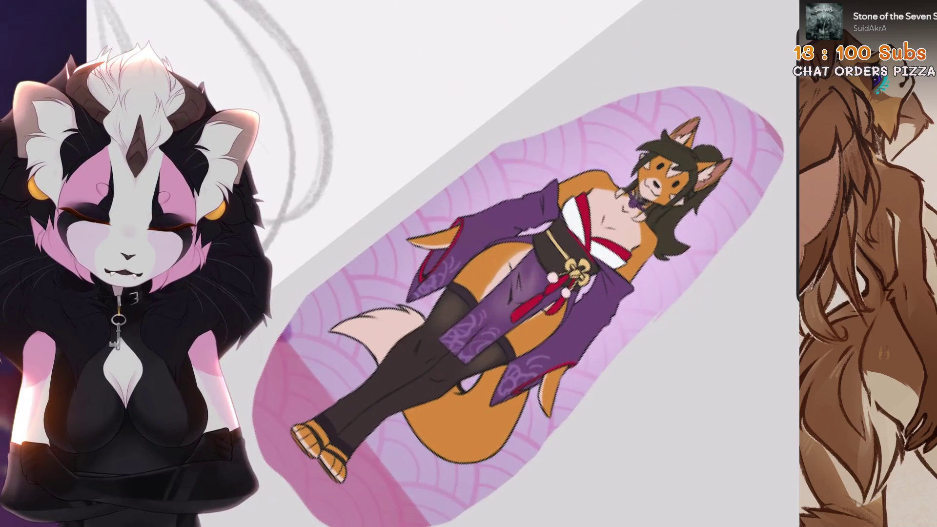
pyautogui.scroll(-5, 488, 263)
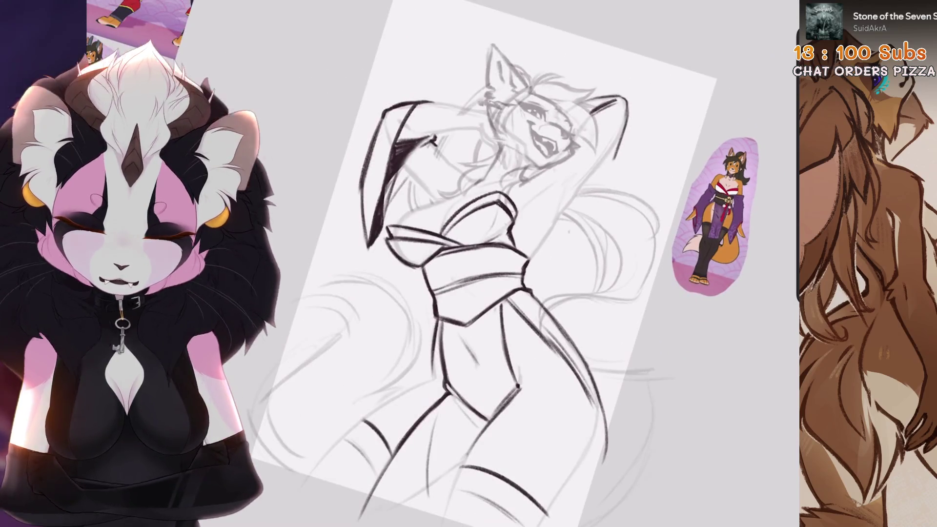
pyautogui.scroll(5, 488, 195)
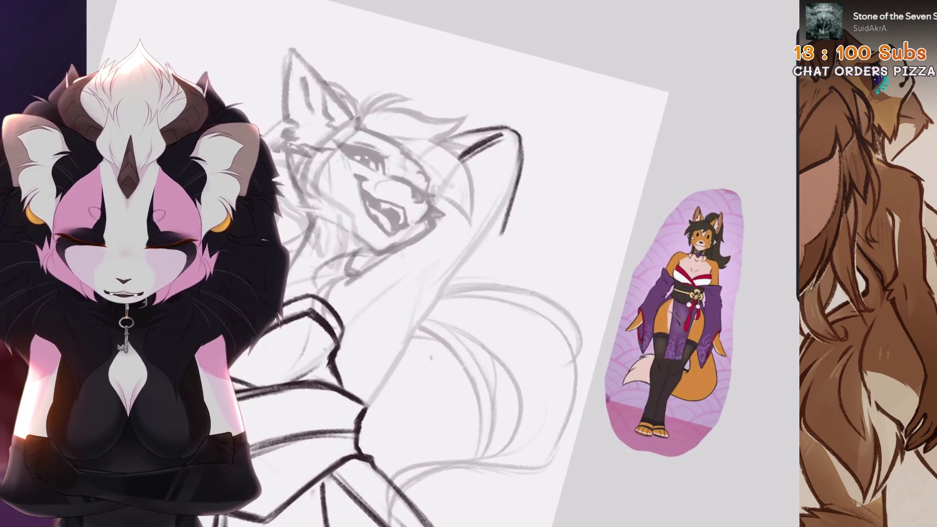
pyautogui.hotkey('ctrl', 'z')
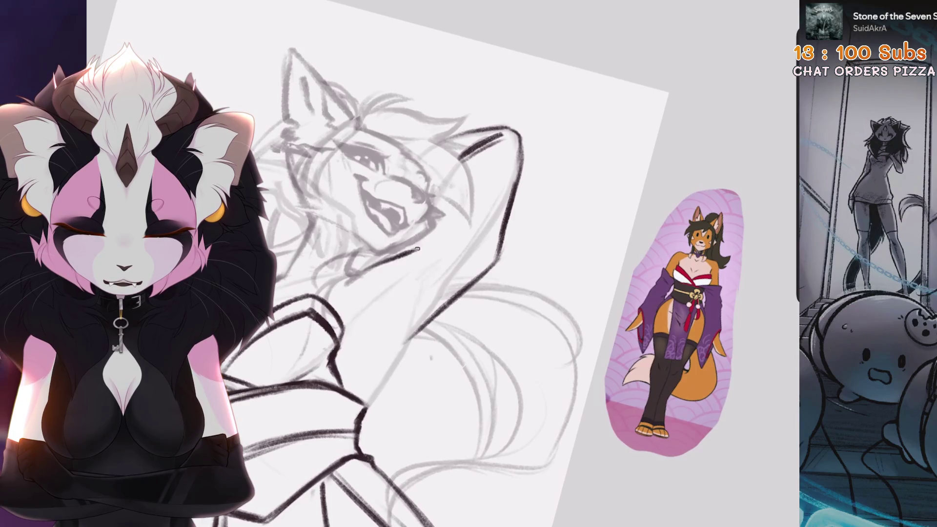
pyautogui.hotkey('ctrl', 'z')
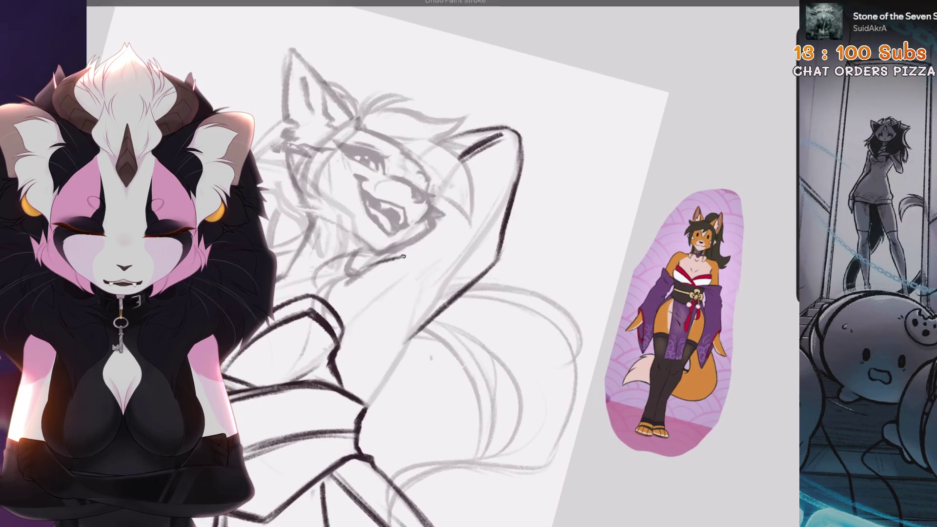
pyautogui.hotkey('ctrl', 'z')
pyautogui.moveTo(378, 248); pyautogui.dragTo(446, 234)
pyautogui.hotkey('ctrl', 'z')
pyautogui.moveTo(378, 248)
pyautogui.mouseDown()
pyautogui.moveTo(468, 240)
pyautogui.moveTo(510, 212)
pyautogui.mouseUp()
pyautogui.hotkey('ctrl', 'z')
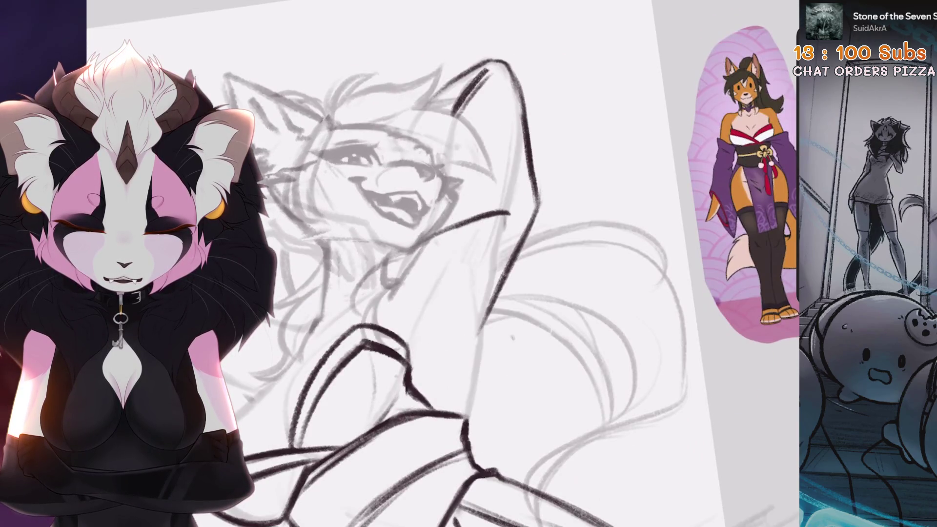
pyautogui.hotkey('ctrl', 'z')
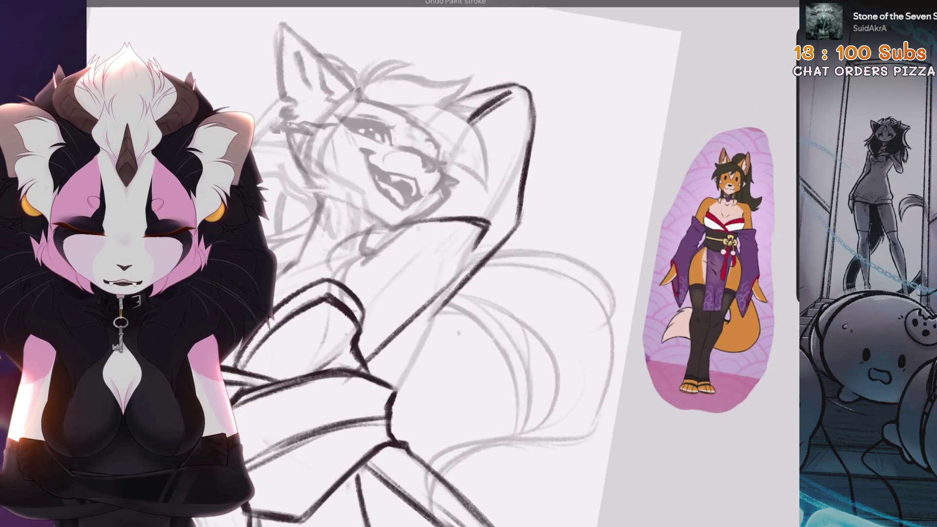
# Step: Try several dark lines down the raised arm beside the jaw, keeping the redrawn arm line
pyautogui.moveTo(454, 282); pyautogui.dragTo(371, 366)
pyautogui.hotkey('ctrl', 'z')
pyautogui.moveTo(453, 282); pyautogui.dragTo(366, 363)
pyautogui.hotkey('ctrl', 'z')
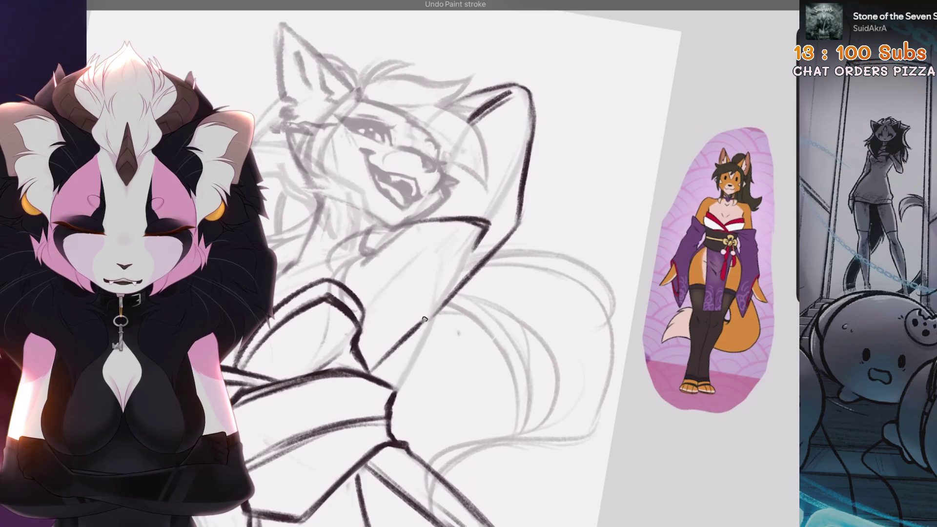
pyautogui.moveTo(469, 276); pyautogui.dragTo(430, 343)
pyautogui.hotkey('ctrl', 'z')
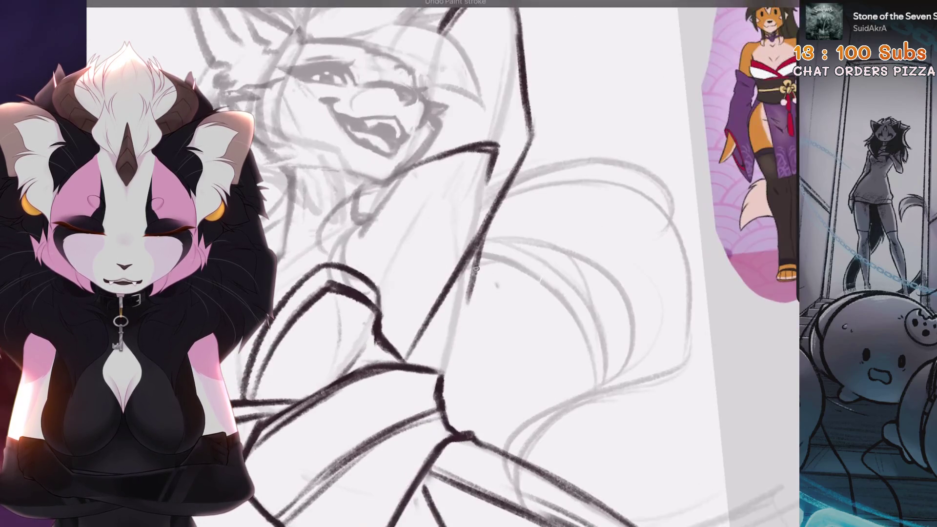
pyautogui.moveTo(481, 258); pyautogui.dragTo(444, 371)
pyautogui.moveTo(461, 312); pyautogui.dragTo(442, 368)
pyautogui.hotkey('ctrl', 'z')
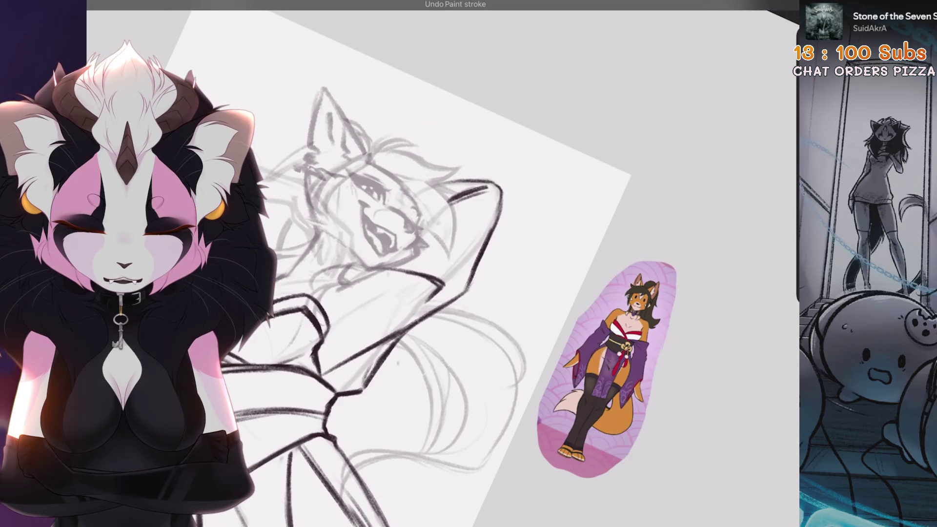
pyautogui.moveTo(429, 297); pyautogui.dragTo(416, 315)
pyautogui.hotkey('ctrl', 'z')
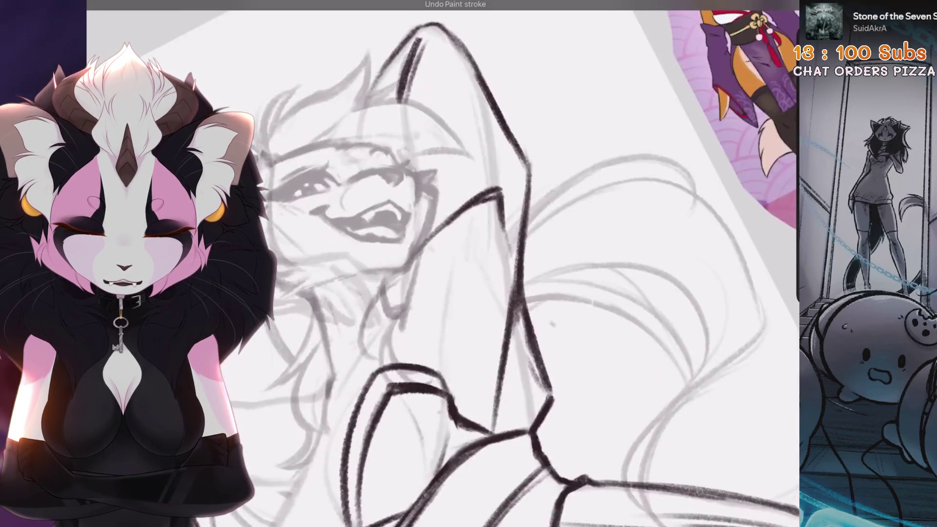
# Step: Ink the curve and hook of the raised arm, redrawing the line along it
pyautogui.scroll(-3, 439, 263)
pyautogui.scroll(3, 439, 263)
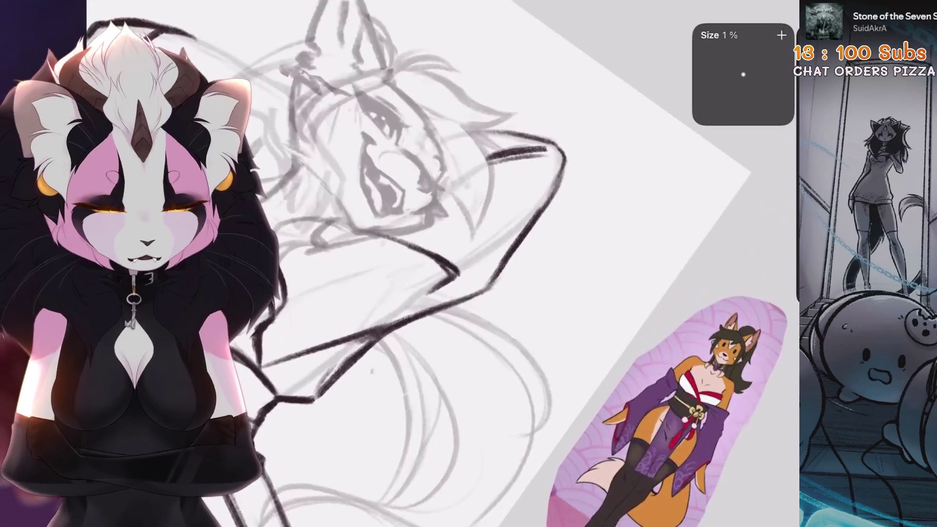
pyautogui.hotkey('ctrl', 'z')
pyautogui.hotkey('ctrl', 'z')
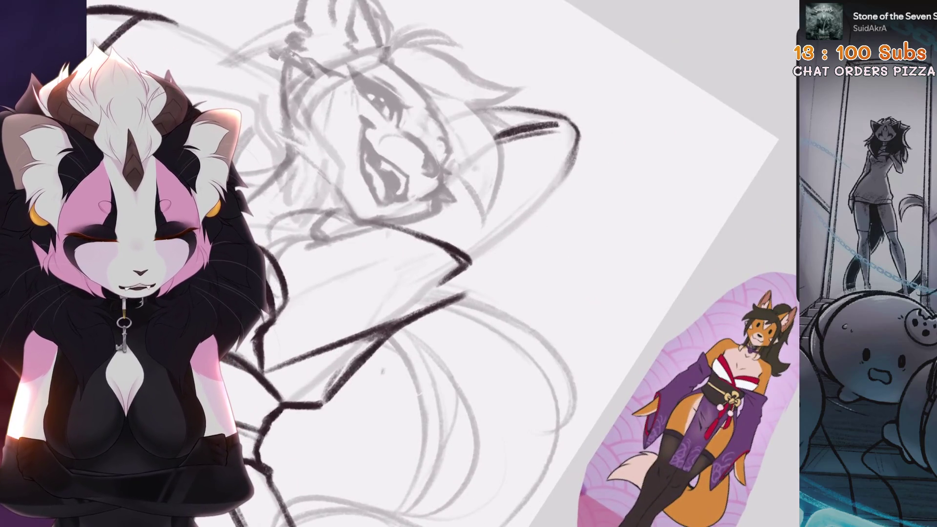
pyautogui.moveTo(576, 146)
pyautogui.mouseDown()
pyautogui.moveTo(559, 186)
pyautogui.moveTo(489, 262)
pyautogui.mouseUp()
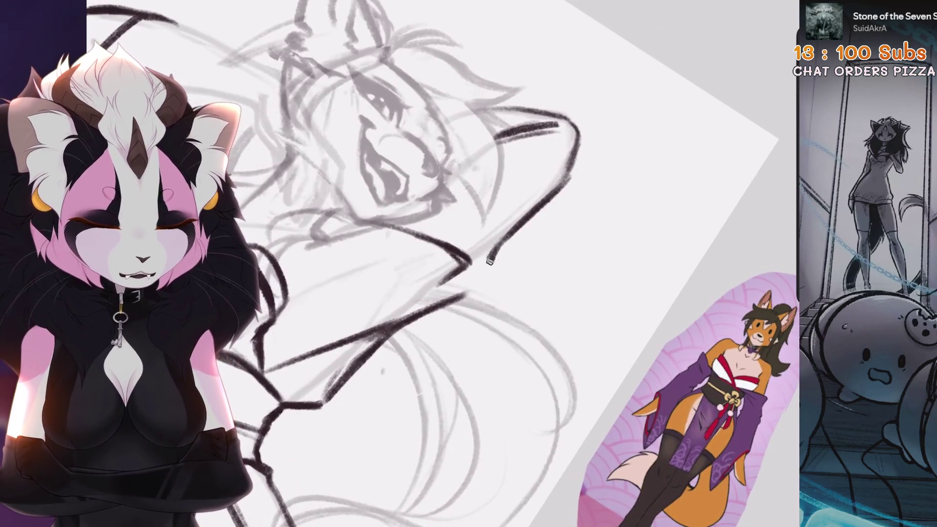
pyautogui.moveTo(515, 228); pyautogui.dragTo(485, 271)
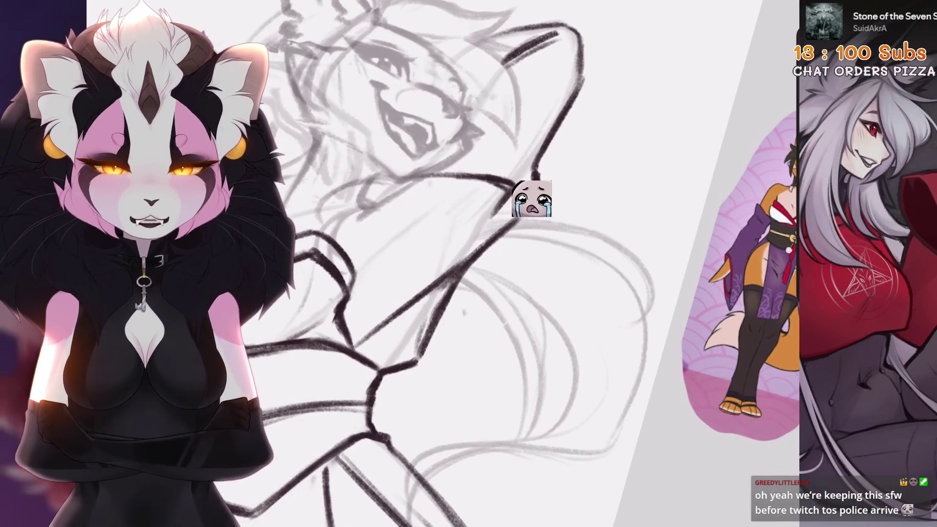
pyautogui.scroll(3, 439, 244)
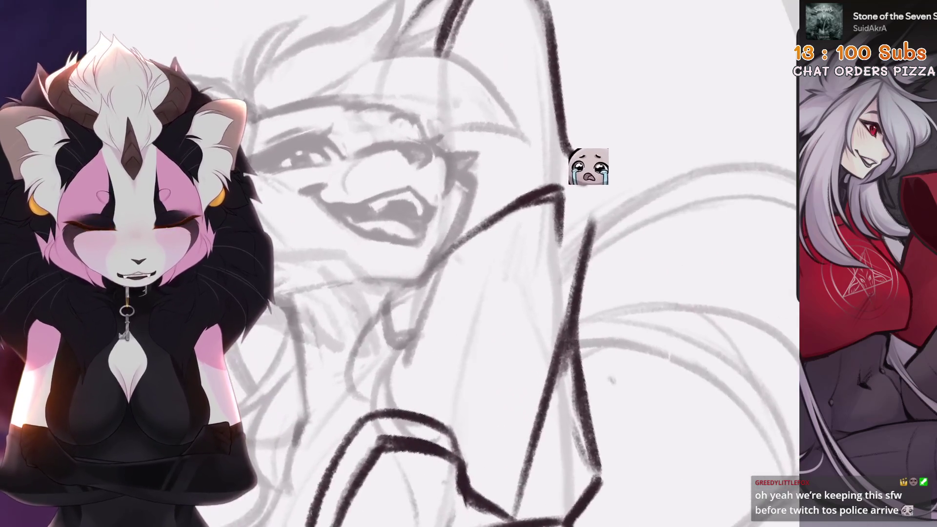
pyautogui.scroll(-3, 488, 244)
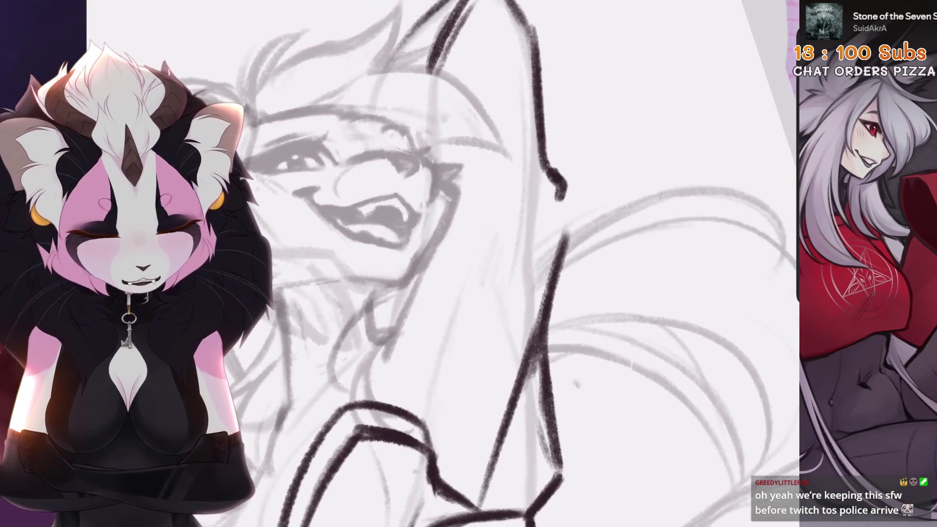
pyautogui.scroll(3, 439, 244)
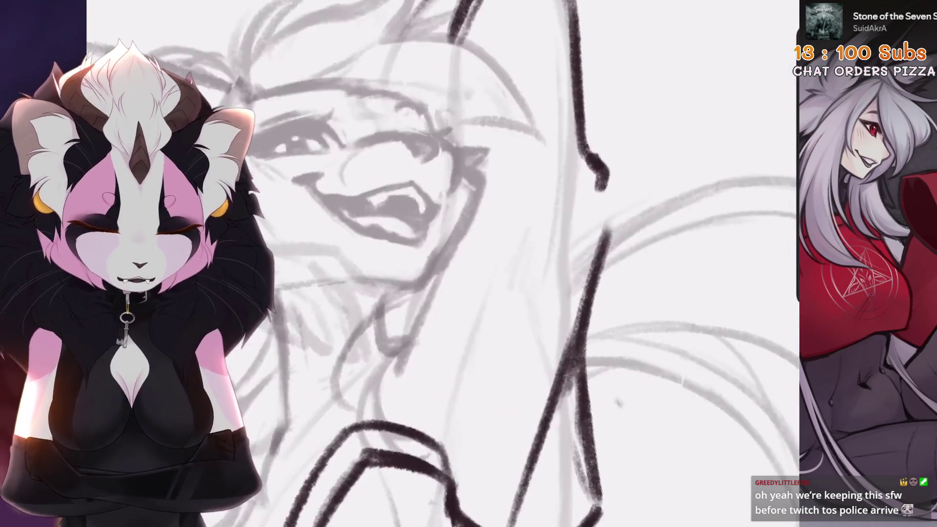
pyautogui.moveTo(429, 244); pyautogui.dragTo(536, 207)
pyautogui.hotkey('ctrl', 'z')
pyautogui.moveTo(444, 244); pyautogui.dragTo(537, 206)
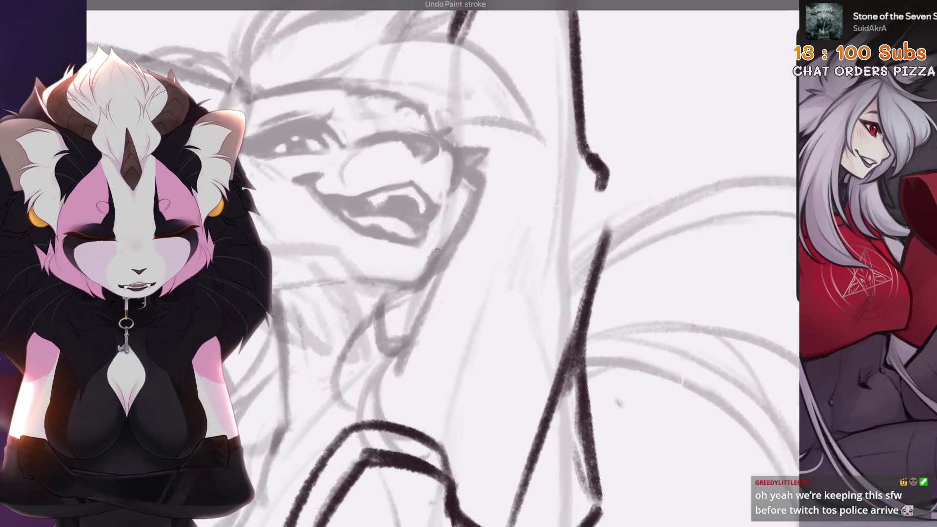
# Step: Try another contour line on the arm, then undo the unwanted ink strokes
pyautogui.scroll(2, 437, 250)
pyautogui.scroll(-2, 437, 292)
pyautogui.moveTo(446, 230); pyautogui.dragTo(403, 285)
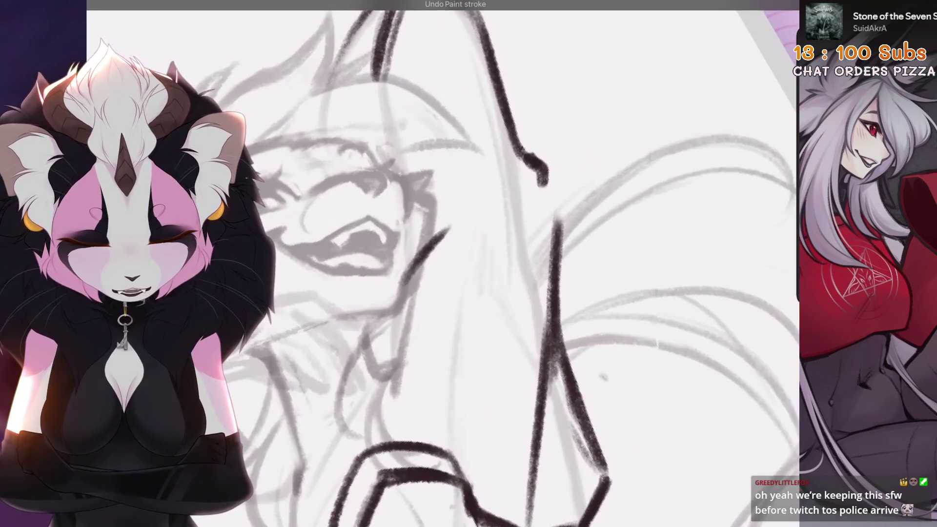
pyautogui.scroll(-2, 439, 264)
pyautogui.hotkey('ctrl', 'z')
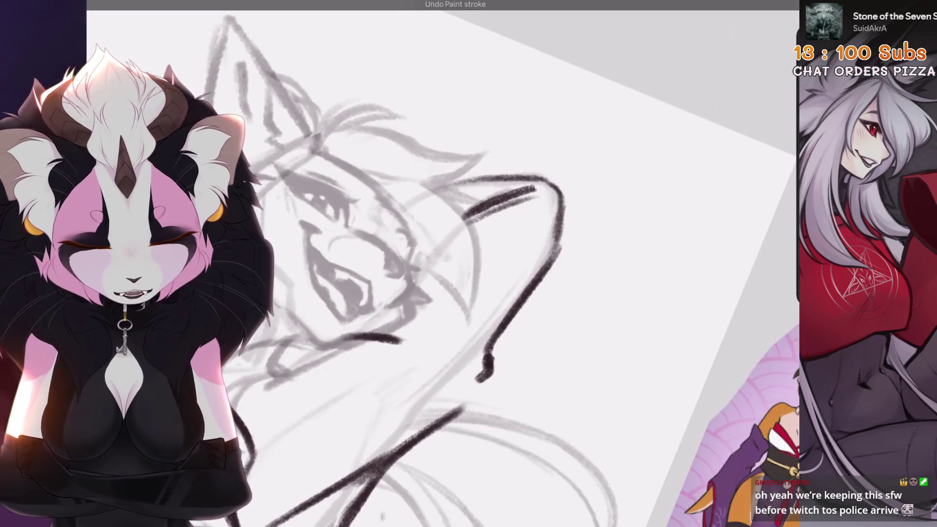
pyautogui.scroll(2, 439, 263)
pyautogui.scroll(2, 408, 219)
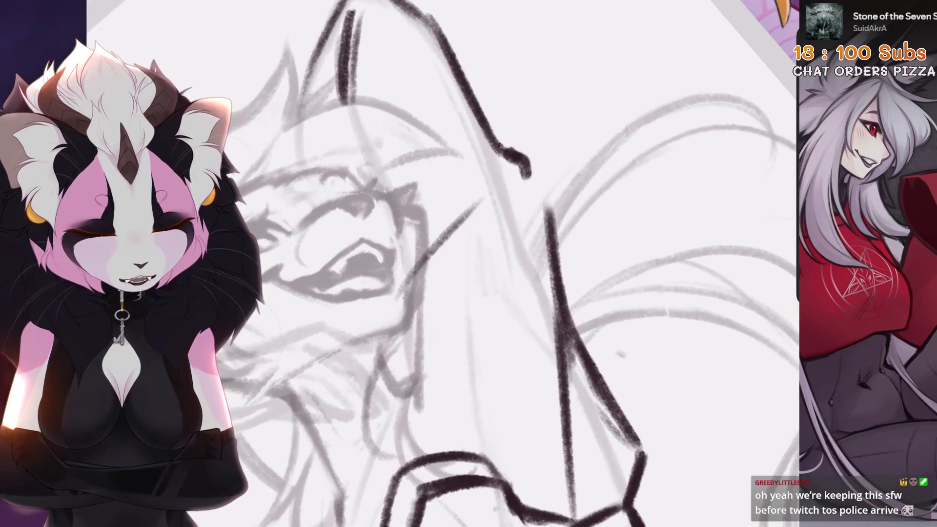
pyautogui.hotkey('ctrl', 'z')
pyautogui.scroll(2, 440, 263)
pyautogui.hotkey('ctrl', 'z')
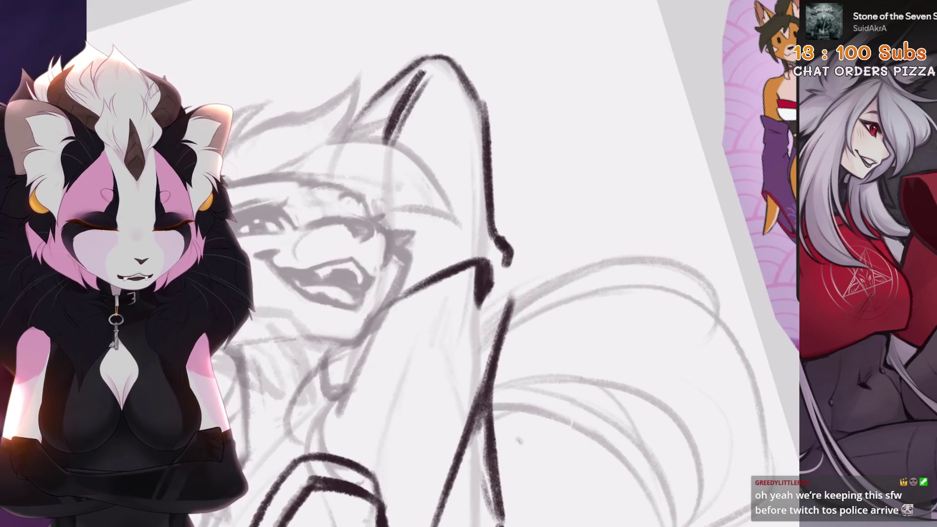
pyautogui.scroll(-2, 439, 264)
pyautogui.scroll(2, 439, 264)
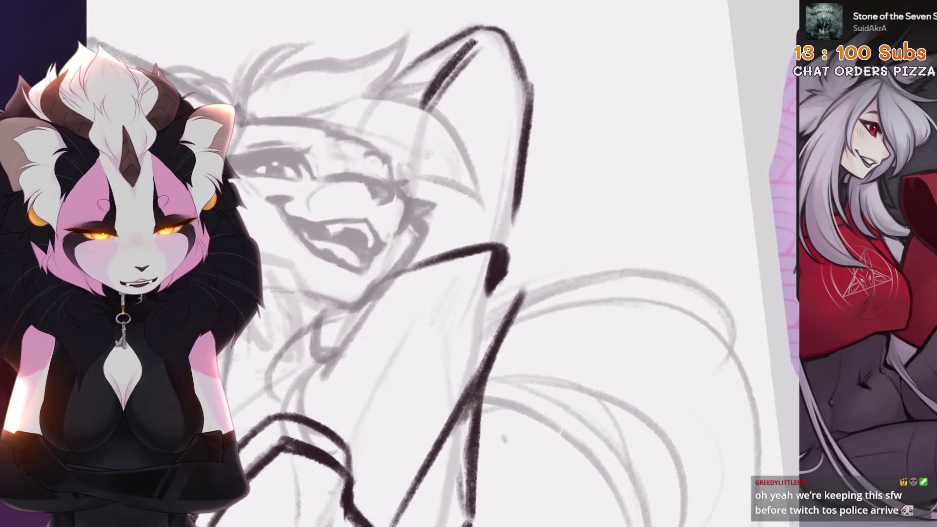
# Step: Rework the arm's right contour with several redrawn dark strokes
pyautogui.moveTo(526, 254); pyautogui.dragTo(505, 292)
pyautogui.hotkey('ctrl', 'z')
pyautogui.moveTo(525, 205); pyautogui.dragTo(502, 308)
pyautogui.scroll(-3, 439, 264)
pyautogui.hotkey('ctrl', 'z')
pyautogui.hotkey('ctrl', 'z')
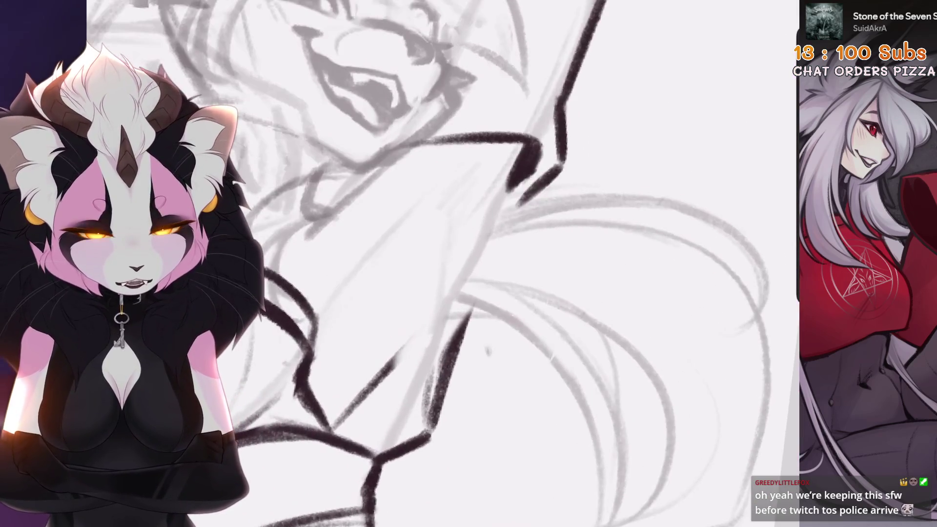
pyautogui.moveTo(528, 199); pyautogui.dragTo(495, 253)
pyautogui.moveTo(519, 217); pyautogui.dragTo(454, 326)
pyautogui.hotkey('ctrl', 'z')
pyautogui.hotkey('ctrl', 'z')
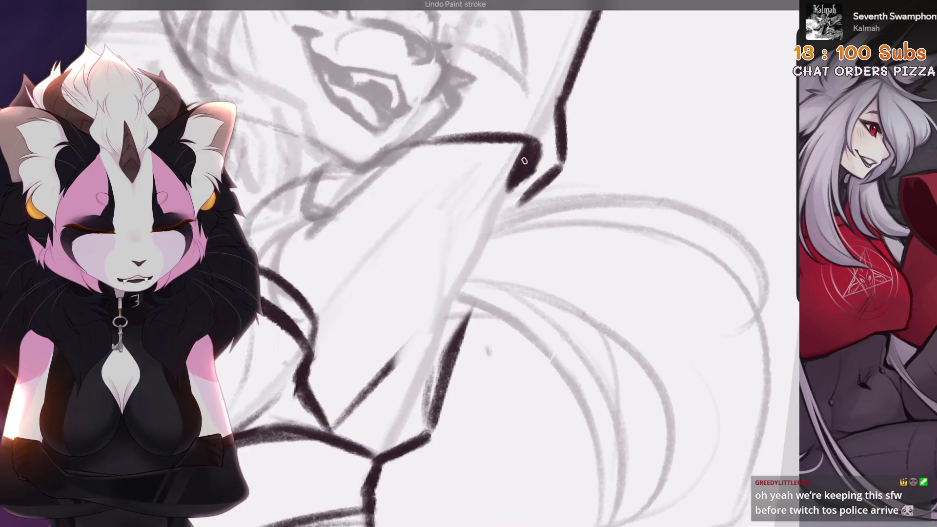
pyautogui.moveTo(526, 161); pyautogui.dragTo(488, 224)
pyautogui.moveTo(529, 188); pyautogui.dragTo(485, 282)
pyautogui.hotkey('ctrl', 'z')
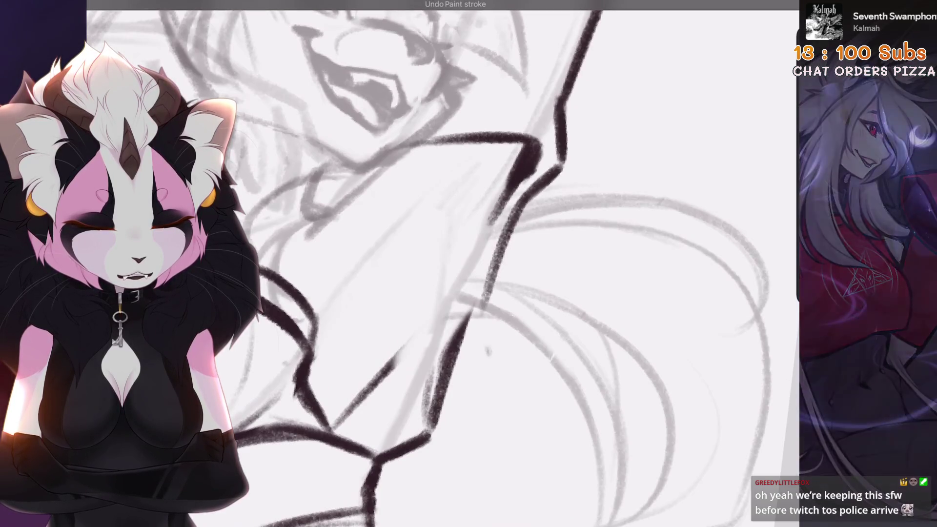
pyautogui.scroll(-3, 439, 263)
pyautogui.scroll(-3, 439, 264)
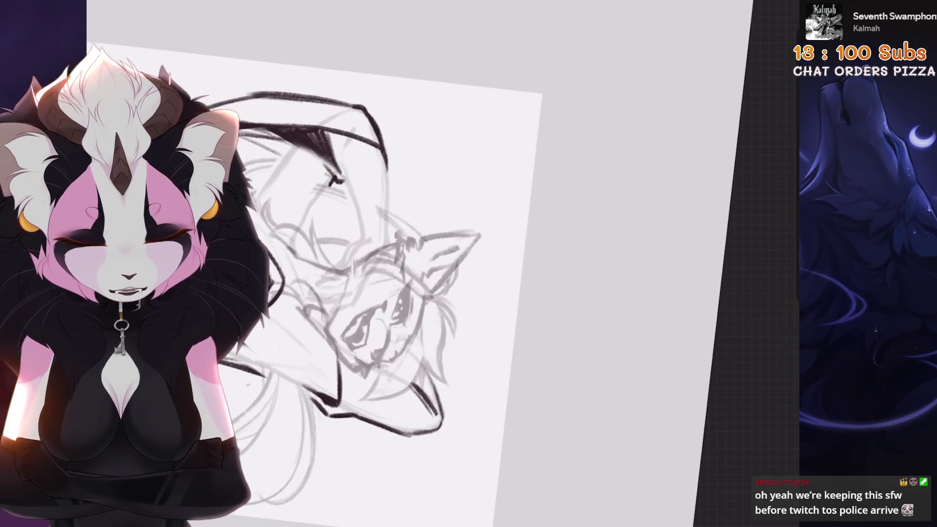
pyautogui.scroll(3, 439, 263)
pyautogui.scroll(-2, 469, 264)
pyautogui.scroll(-2, 468, 263)
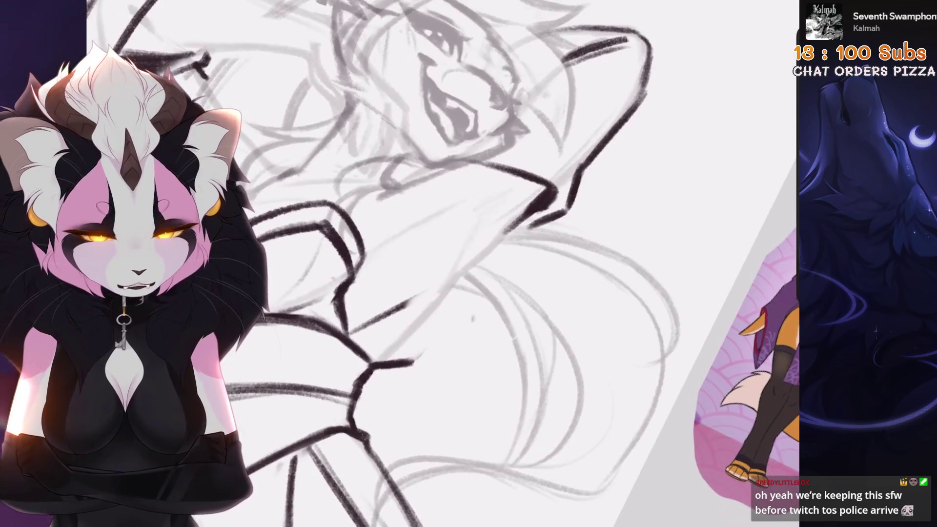
pyautogui.hotkey('ctrl', 'z')
# Step: Ink the long dark sleeve line, redrawing it longer and through the centre
pyautogui.moveTo(529, 226); pyautogui.dragTo(420, 354)
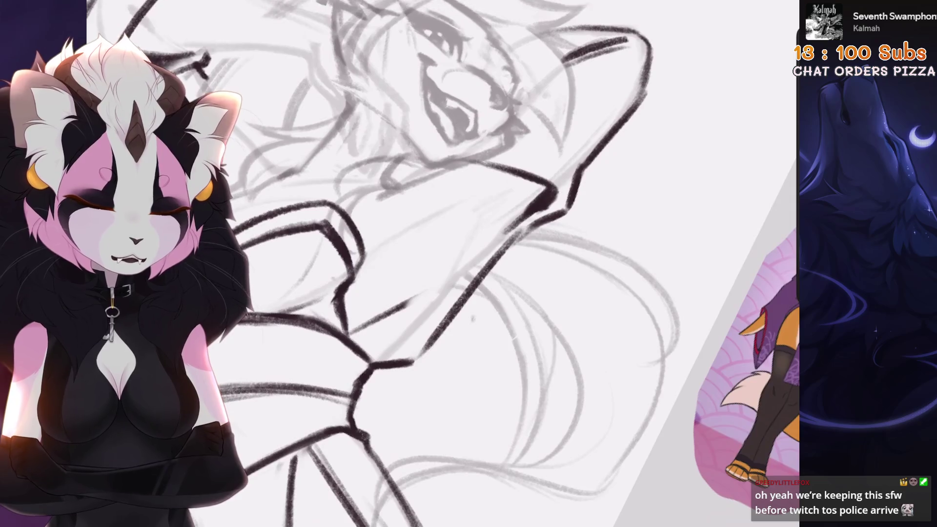
pyautogui.scroll(-2, 419, 314)
pyautogui.hotkey('ctrl', 'z')
pyautogui.moveTo(494, 233); pyautogui.dragTo(401, 335)
pyautogui.scroll(-2, 439, 283)
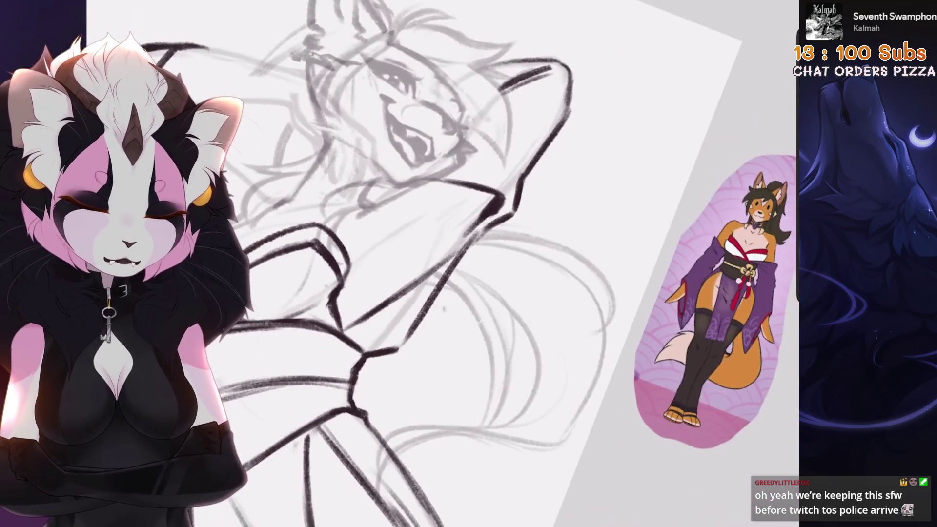
pyautogui.scroll(-5, 428, 346)
pyautogui.scroll(6, 429, 347)
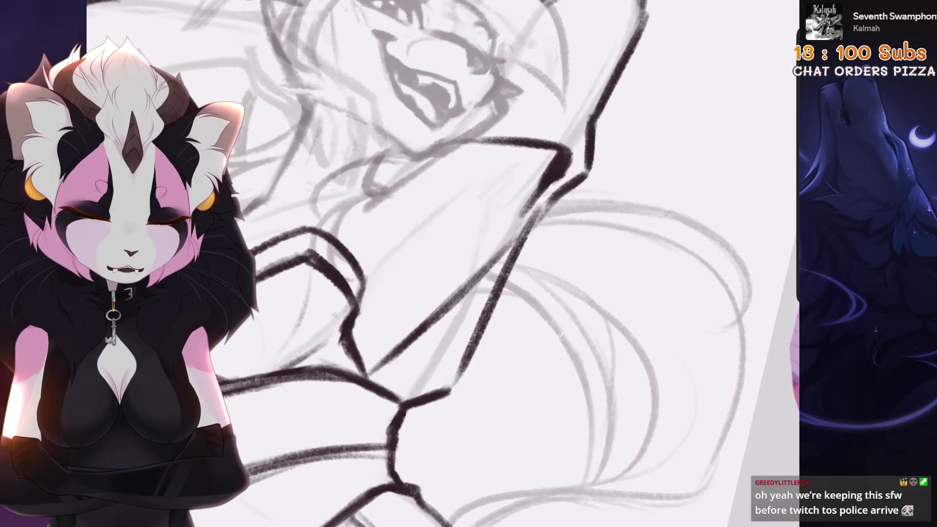
pyautogui.scroll(-3, 465, 290)
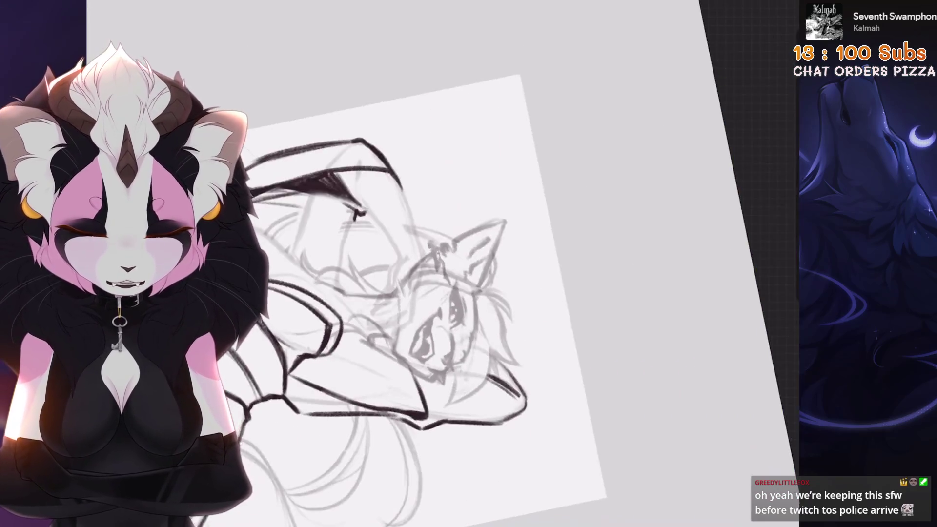
pyautogui.scroll(5, 465, 291)
pyautogui.scroll(-3, 349, 274)
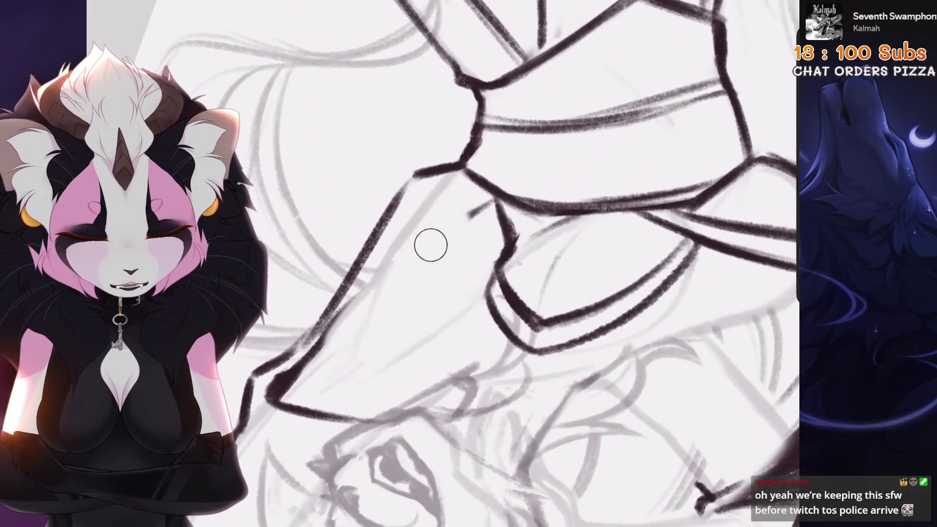
pyautogui.scroll(3, 468, 214)
pyautogui.hotkey('ctrl', 'z')
pyautogui.moveTo(532, 187)
pyautogui.mouseDown()
pyautogui.moveTo(395, 269)
pyautogui.moveTo(344, 341)
pyautogui.mouseUp()
pyautogui.scroll(-1, 468, 264)
pyautogui.scroll(-4, 488, 264)
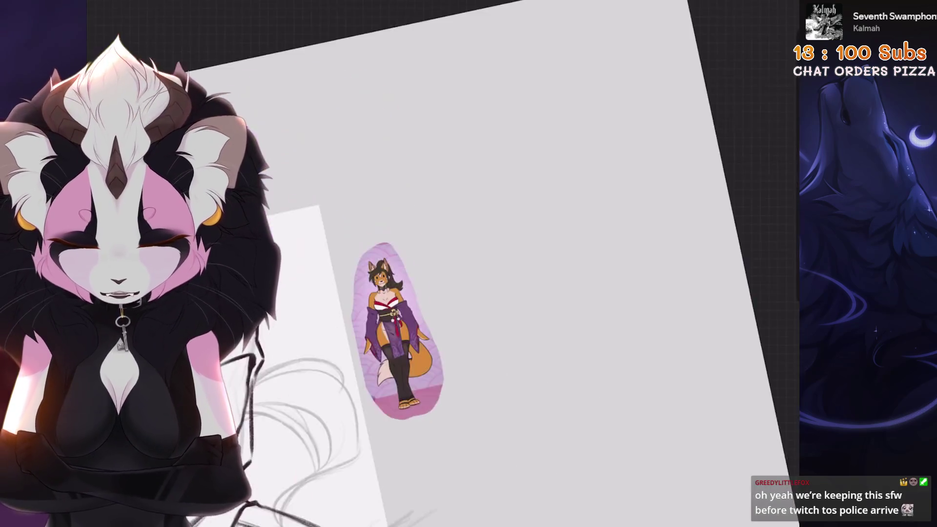
pyautogui.scroll(2, 487, 264)
pyautogui.scroll(5, 468, 263)
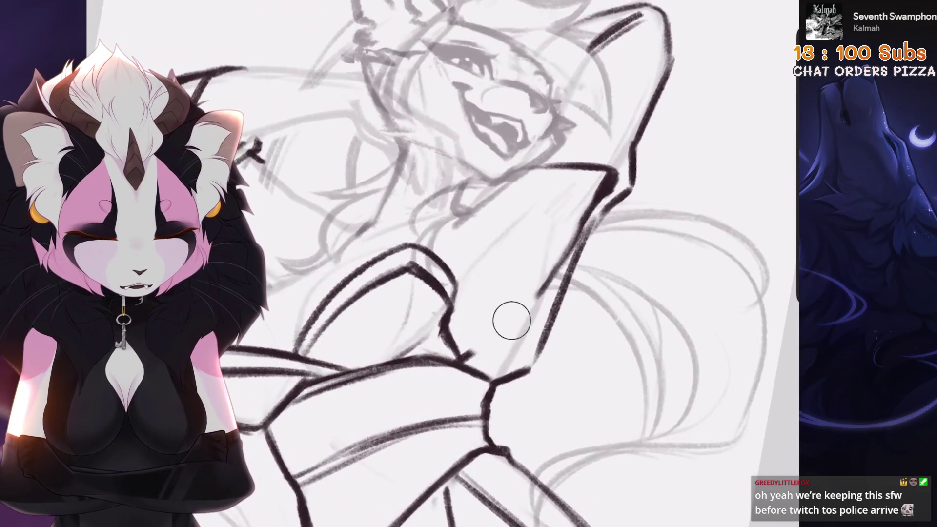
# Step: Erase the thick arm outline and redraw a shorter diagonal line
pyautogui.moveTo(511, 320)
pyautogui.mouseDown()
pyautogui.moveTo(521, 259)
pyautogui.moveTo(653, 157)
pyautogui.moveTo(514, 203)
pyautogui.mouseUp()
pyautogui.scroll(-2, 515, 203)
pyautogui.scroll(2, 469, 263)
pyautogui.moveTo(390, 326); pyautogui.dragTo(552, 195)
pyautogui.hotkey('ctrl', 'z')
pyautogui.hotkey('ctrl', 'z')
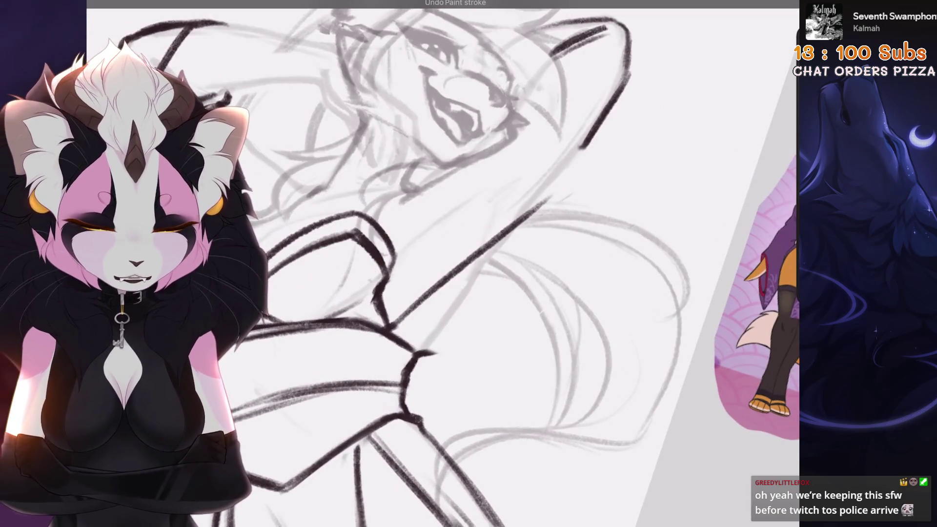
pyautogui.hotkey('ctrl', 'z')
pyautogui.moveTo(390, 326)
pyautogui.mouseDown()
pyautogui.moveTo(536, 204)
pyautogui.moveTo(525, 207)
pyautogui.mouseUp()
pyautogui.hotkey('ctrl', 'z')
pyautogui.hotkey('ctrl', 'z')
pyautogui.moveTo(390, 326)
pyautogui.mouseDown()
pyautogui.moveTo(524, 207)
pyautogui.moveTo(515, 227)
pyautogui.mouseUp()
pyautogui.scroll(-1, 507, 179)
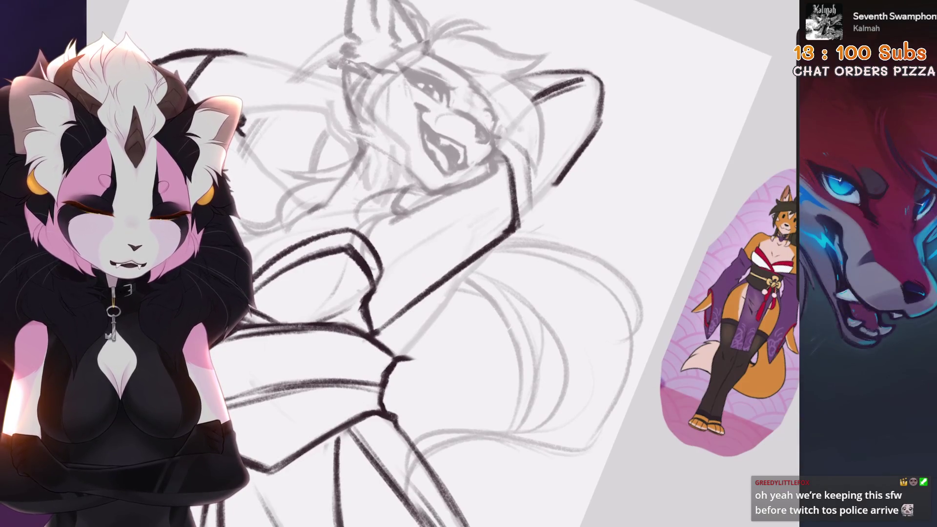
# Step: Ink the body contour running downward and angling left
pyautogui.hotkey('ctrl', 'z')
pyautogui.moveTo(566, 168)
pyautogui.mouseDown()
pyautogui.moveTo(537, 227)
pyautogui.moveTo(456, 297)
pyautogui.moveTo(426, 363)
pyautogui.mouseUp()
pyautogui.hotkey('ctrl', 'z')
pyautogui.hotkey('ctrl', 'z')
pyautogui.moveTo(463, 283); pyautogui.dragTo(427, 361)
pyautogui.scroll(-1, 468, 263)
pyautogui.hotkey('ctrl', 'z')
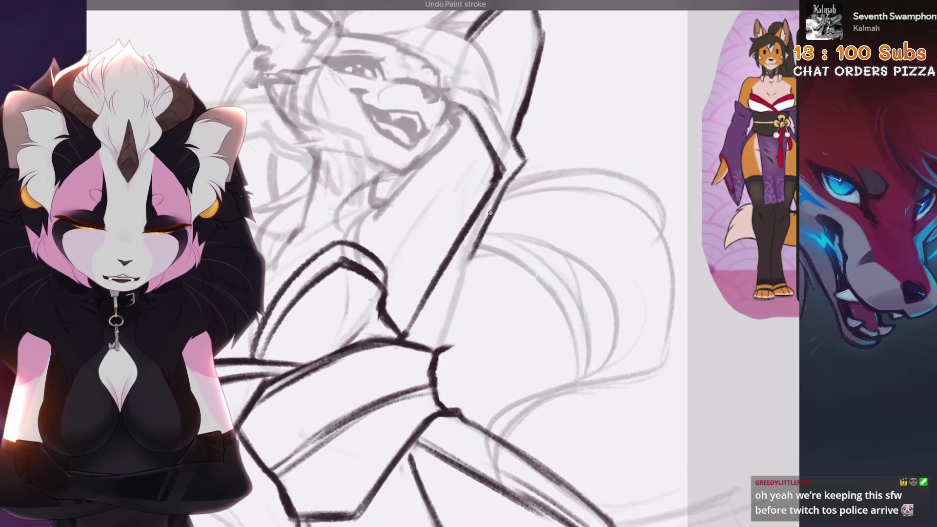
pyautogui.moveTo(473, 251); pyautogui.dragTo(437, 349)
pyautogui.scroll(-3, 468, 264)
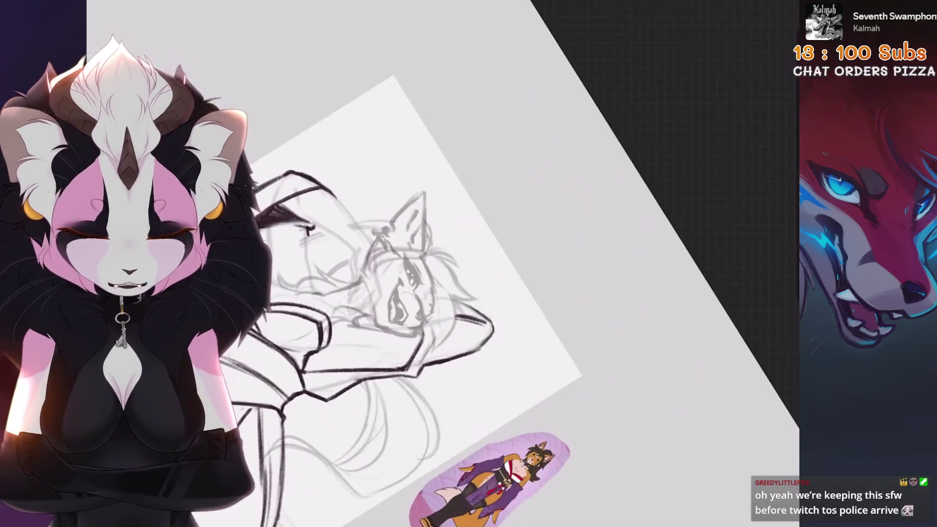
# Step: Inspect the torso area and undo the last ink stroke
pyautogui.scroll(3, 468, 263)
pyautogui.scroll(-3, 469, 264)
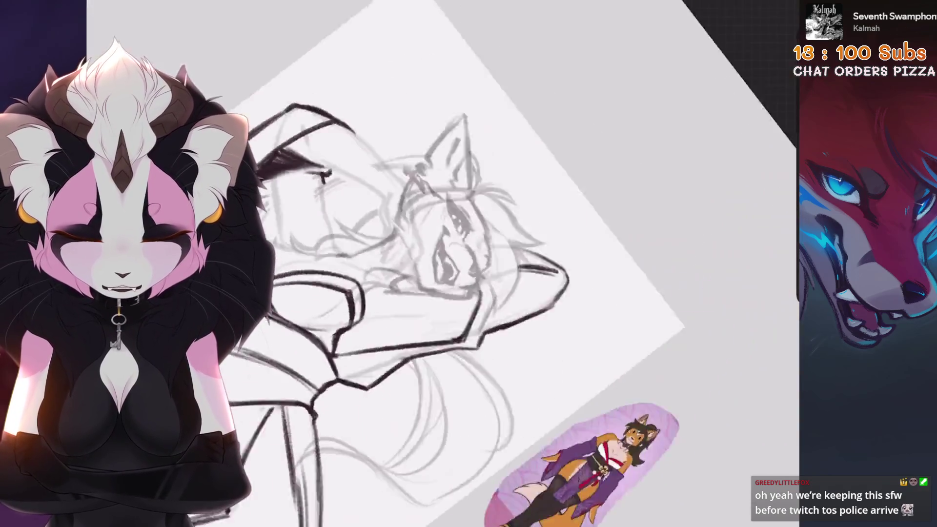
pyautogui.scroll(3, 468, 264)
pyautogui.scroll(-3, 468, 263)
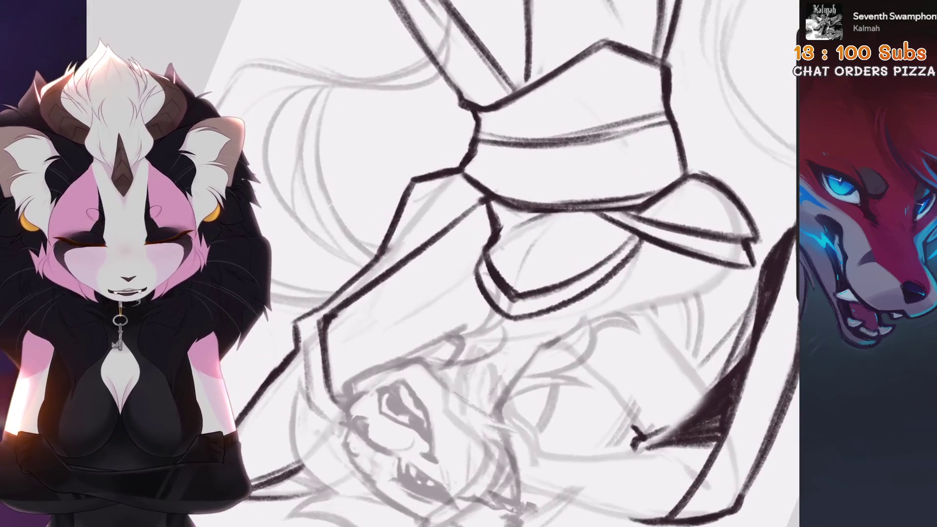
pyautogui.scroll(3, 469, 263)
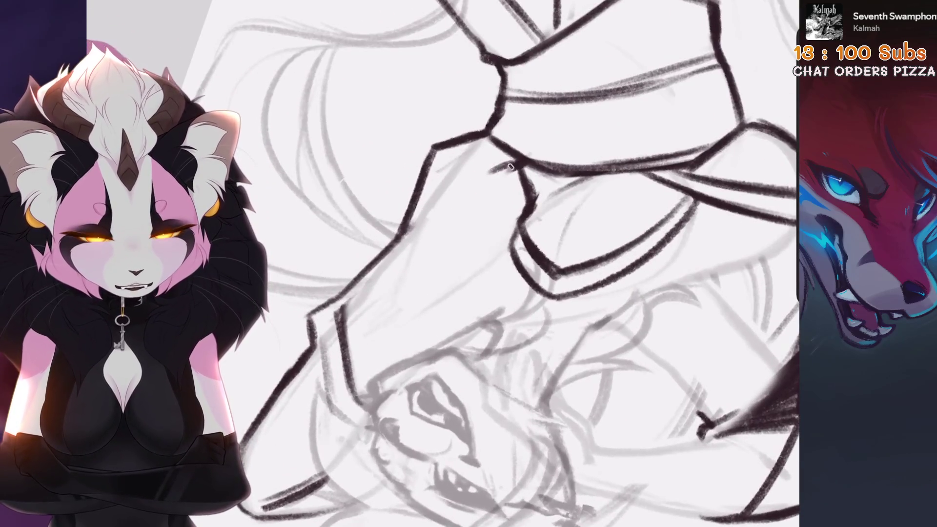
pyautogui.scroll(-3, 469, 264)
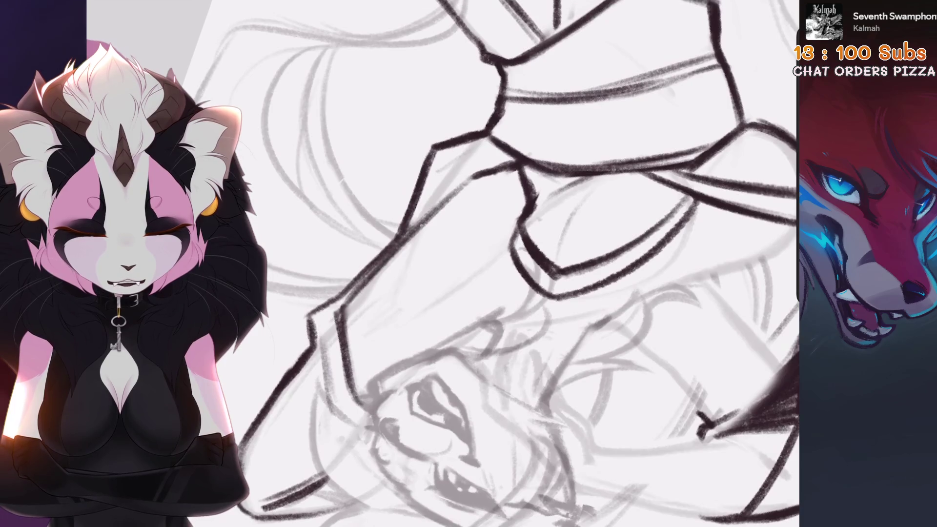
pyautogui.scroll(3, 468, 264)
pyautogui.scroll(-3, 469, 264)
pyautogui.scroll(3, 468, 264)
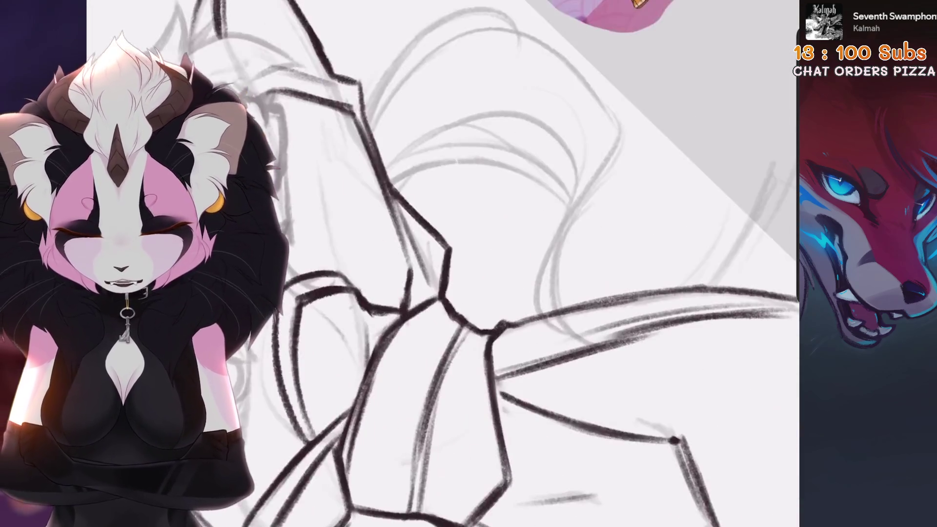
pyautogui.hotkey('ctrl', 'z')
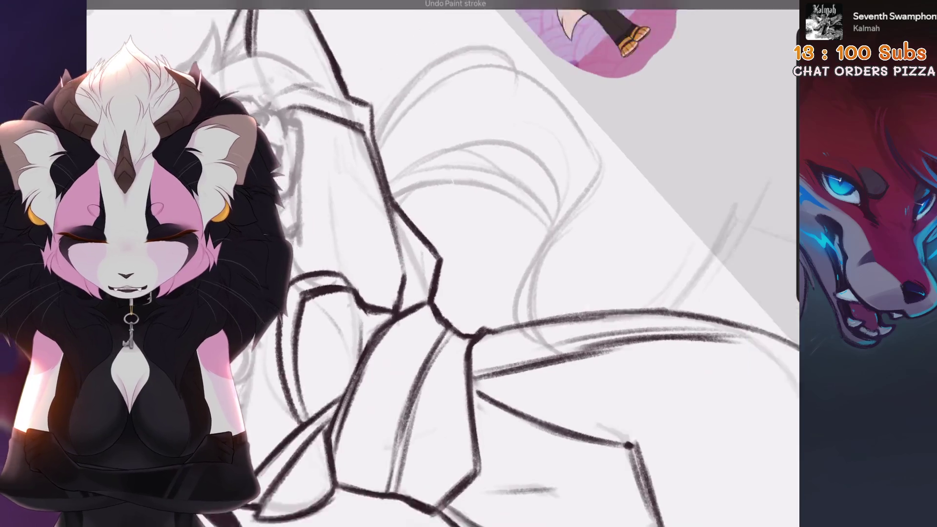
# Step: Draw a vertical ink line down the torso, undo it, and zoom out to check
pyautogui.scroll(-3, 468, 263)
pyautogui.scroll(3, 469, 263)
pyautogui.scroll(2, 469, 263)
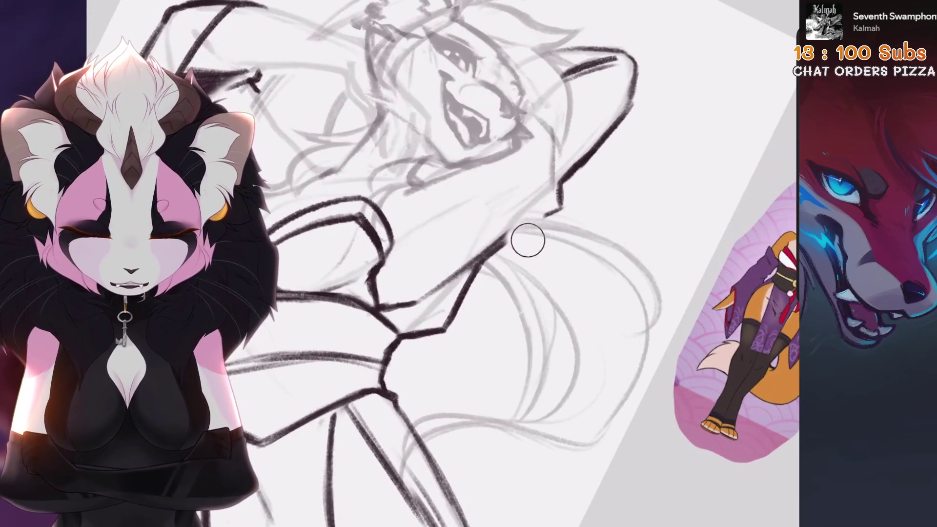
pyautogui.moveTo(490, 130)
pyautogui.mouseDown()
pyautogui.moveTo(507, 273)
pyautogui.moveTo(498, 269)
pyautogui.mouseUp()
pyautogui.hotkey('ctrl', 'z')
pyautogui.scroll(-3, 462, 205)
pyautogui.hotkey('ctrl', 'z')
pyautogui.scroll(3, 468, 264)
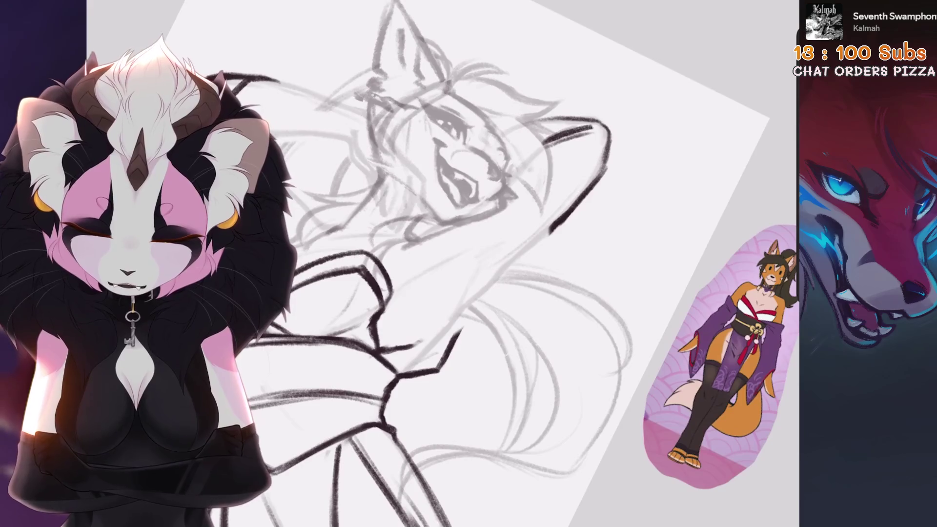
pyautogui.scroll(1, 468, 264)
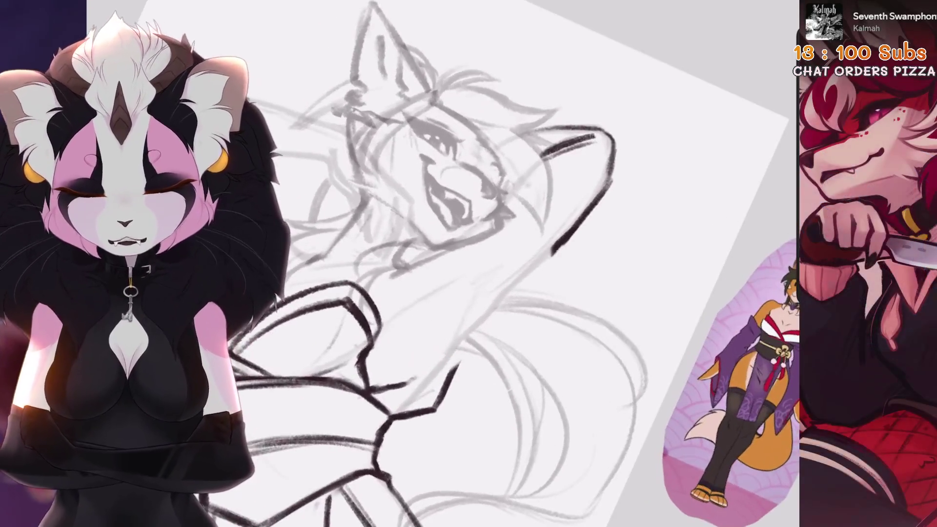
pyautogui.scroll(-2, 468, 263)
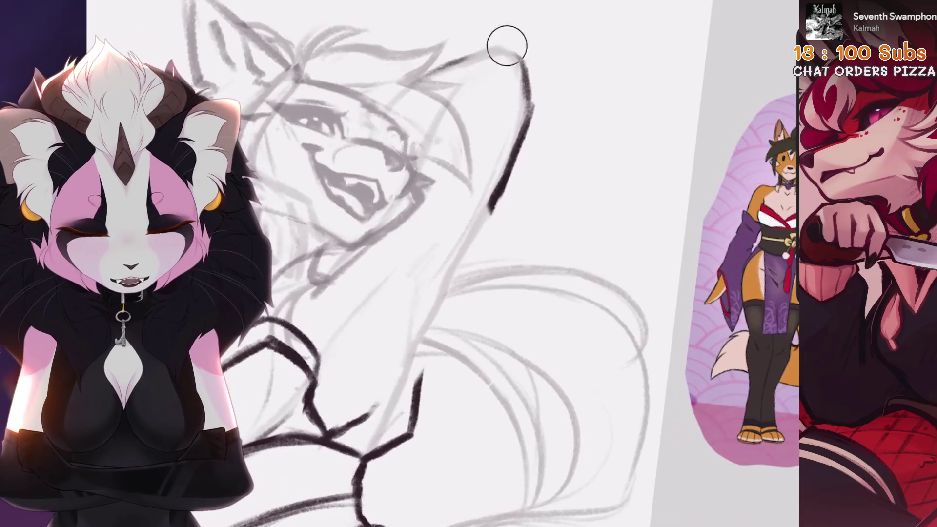
# Step: Draw and undo several replacement ink lines along the raised arm
pyautogui.moveTo(506, 42); pyautogui.dragTo(550, 239)
pyautogui.hotkey('ctrl', 'z')
pyautogui.hotkey('ctrl', 'z')
pyautogui.hotkey('ctrl', 'z')
pyautogui.moveTo(478, 161)
pyautogui.mouseDown()
pyautogui.moveTo(560, 145)
pyautogui.moveTo(547, 190)
pyautogui.mouseUp()
pyautogui.moveTo(470, 226); pyautogui.dragTo(454, 390)
pyautogui.hotkey('ctrl', 'z')
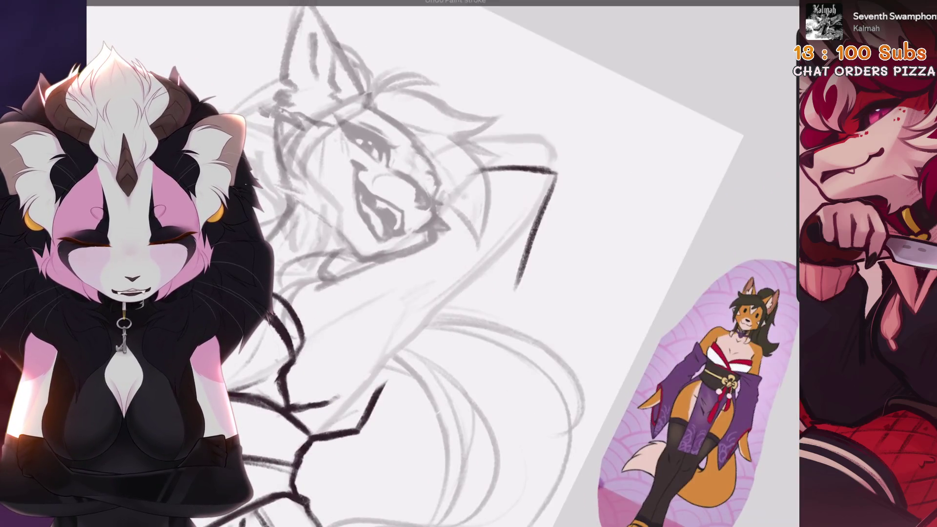
pyautogui.moveTo(527, 200)
pyautogui.mouseDown()
pyautogui.moveTo(473, 361)
pyautogui.moveTo(525, 230)
pyautogui.moveTo(478, 344)
pyautogui.mouseUp()
pyautogui.hotkey('ctrl', 'z')
pyautogui.moveTo(446, 193)
pyautogui.mouseDown()
pyautogui.moveTo(501, 204)
pyautogui.moveTo(503, 217)
pyautogui.mouseUp()
pyautogui.hotkey('ctrl', 'z')
pyautogui.moveTo(402, 225)
pyautogui.mouseDown()
pyautogui.moveTo(442, 288)
pyautogui.moveTo(427, 417)
pyautogui.mouseUp()
pyautogui.hotkey('ctrl', 'z')
pyautogui.hotkey('ctrl', 'z')
pyautogui.moveTo(537, 195)
pyautogui.mouseDown()
pyautogui.moveTo(488, 293)
pyautogui.moveTo(512, 220)
pyautogui.mouseUp()
# Step: Ink the hook at the arm and a line down the side hooking left
pyautogui.hotkey('ctrl', 'z')
pyautogui.moveTo(397, 360); pyautogui.dragTo(441, 370)
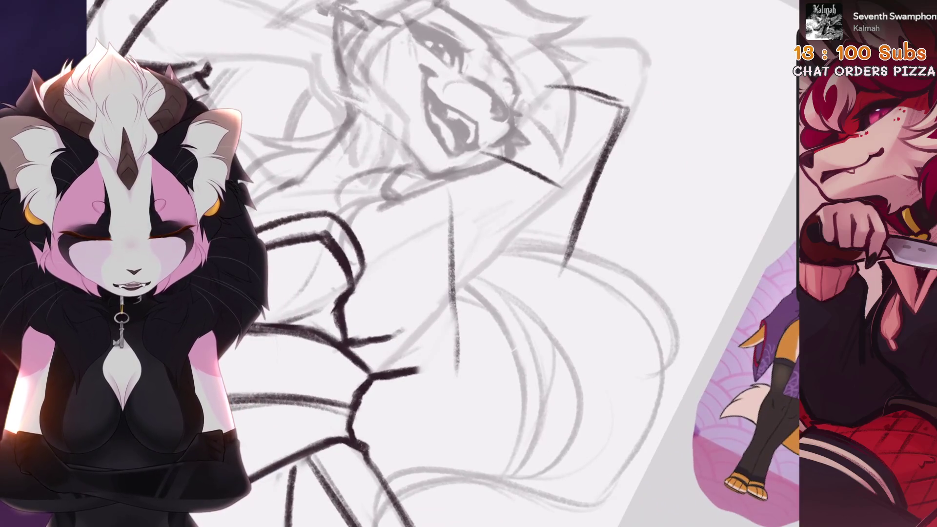
pyautogui.hotkey('ctrl', 'z')
pyautogui.moveTo(418, 196); pyautogui.dragTo(454, 175)
pyautogui.moveTo(409, 198)
pyautogui.mouseDown()
pyautogui.moveTo(410, 336)
pyautogui.moveTo(419, 375)
pyautogui.mouseUp()
pyautogui.hotkey('ctrl', 'z')
pyautogui.hotkey('ctrl', 'z')
pyautogui.moveTo(419, 197)
pyautogui.mouseDown()
pyautogui.moveTo(418, 322)
pyautogui.moveTo(396, 332)
pyautogui.mouseUp()
pyautogui.moveTo(536, 244); pyautogui.dragTo(488, 219)
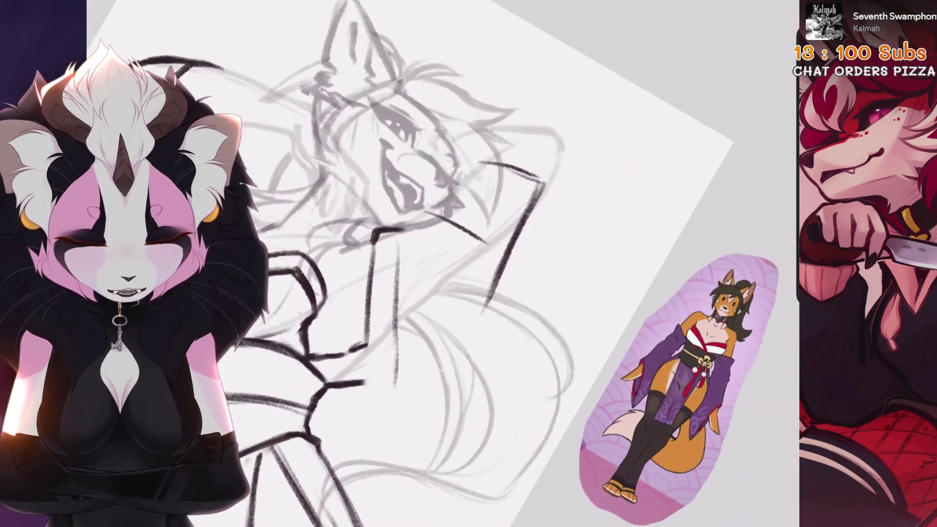
pyautogui.hotkey('ctrl', 'z')
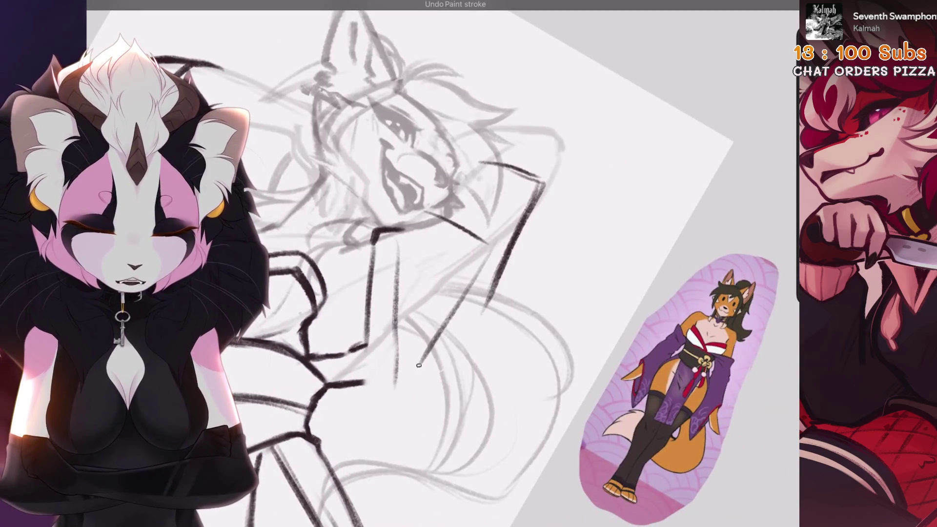
pyautogui.moveTo(489, 297)
pyautogui.mouseDown()
pyautogui.moveTo(448, 280)
pyautogui.moveTo(514, 299)
pyautogui.moveTo(507, 224)
pyautogui.mouseUp()
pyautogui.hotkey('ctrl', 'z')
pyautogui.hotkey('ctrl', 'z')
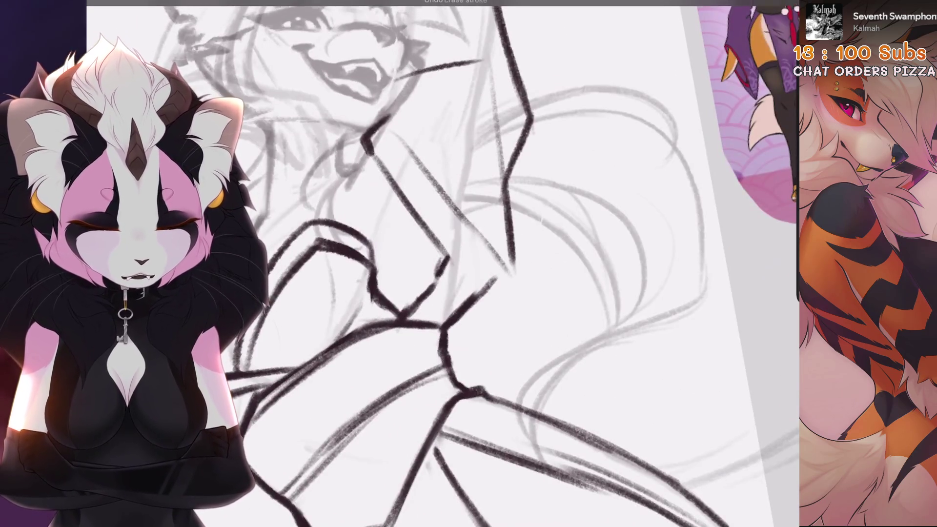
pyautogui.moveTo(487, 274); pyautogui.dragTo(449, 244)
# Step: Erase the lower part of the long line and hook, then rework its join
pyautogui.moveTo(487, 302)
pyautogui.mouseDown()
pyautogui.moveTo(491, 235)
pyautogui.moveTo(459, 331)
pyautogui.mouseUp()
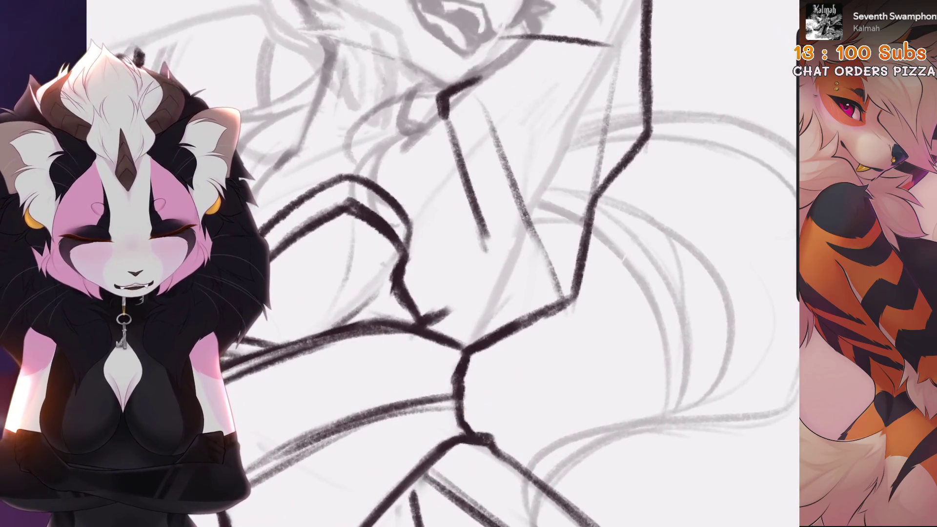
pyautogui.moveTo(483, 224)
pyautogui.mouseDown()
pyautogui.moveTo(490, 260)
pyautogui.moveTo(474, 288)
pyautogui.moveTo(493, 275)
pyautogui.mouseUp()
pyautogui.scroll(-10, 468, 263)
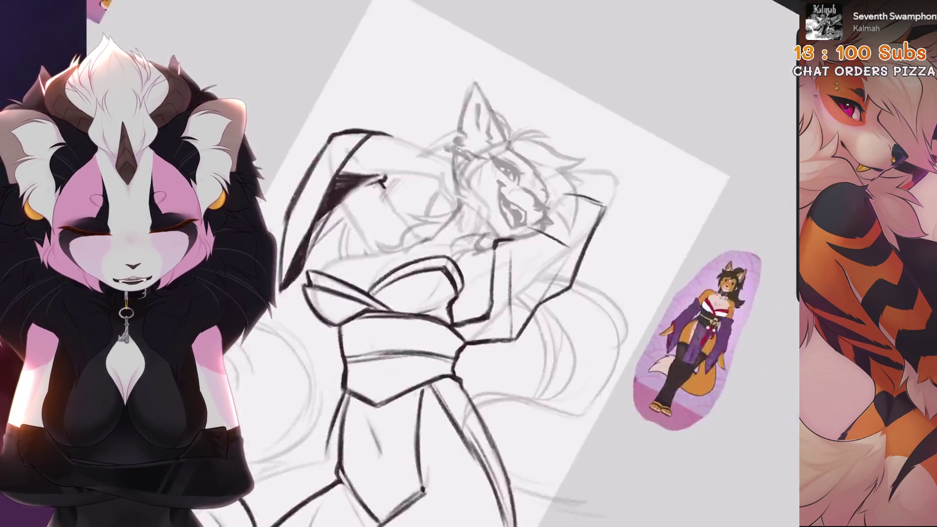
pyautogui.scroll(5, 534, 241)
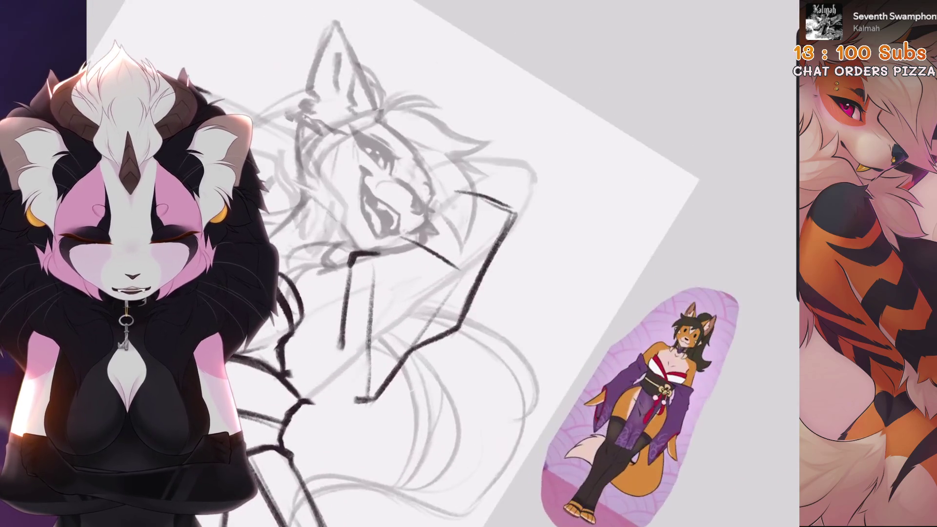
pyautogui.hotkey('ctrl', 'z')
pyautogui.hotkey('ctrl', 'z')
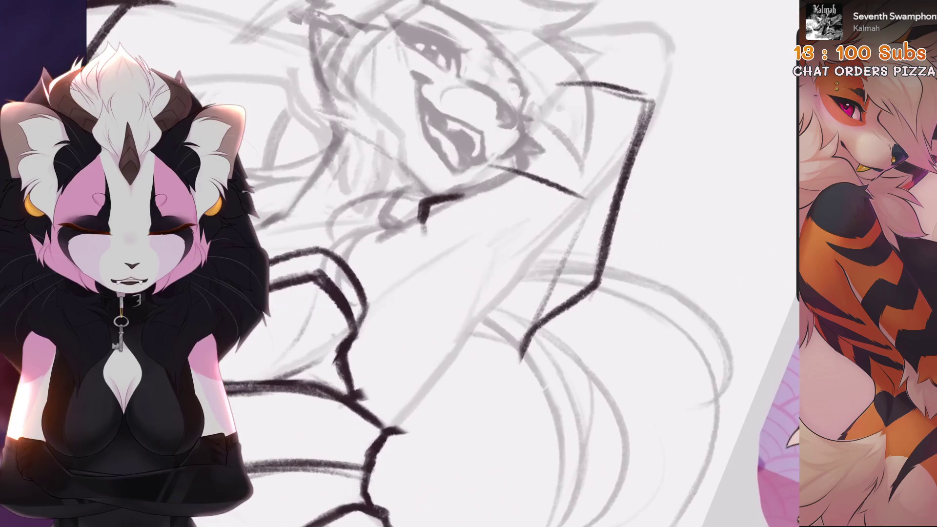
pyautogui.hotkey('ctrl', 'z')
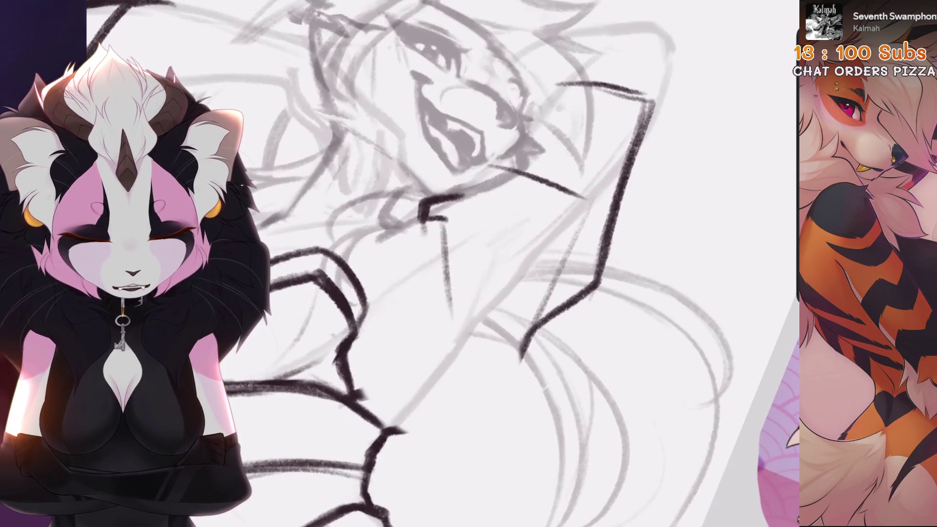
# Step: Extend the hook down the chest, ink the V-shaped chest line, and erase right-side lines
pyautogui.moveTo(423, 218); pyautogui.dragTo(471, 376)
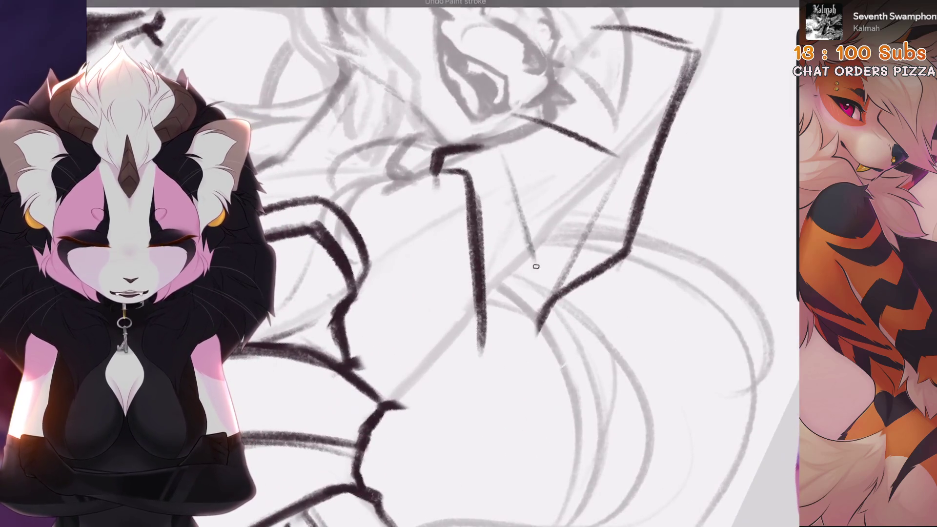
pyautogui.moveTo(533, 299); pyautogui.dragTo(487, 352)
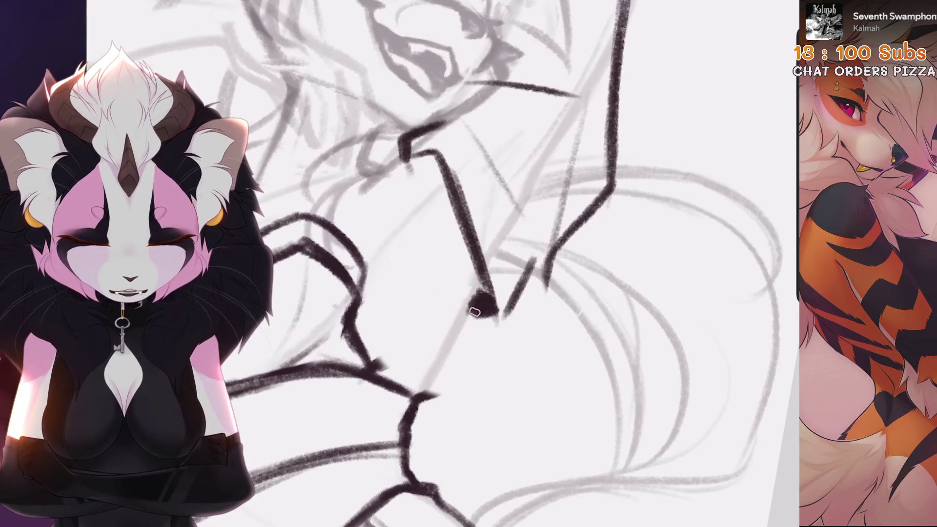
pyautogui.moveTo(373, 366); pyautogui.dragTo(492, 315)
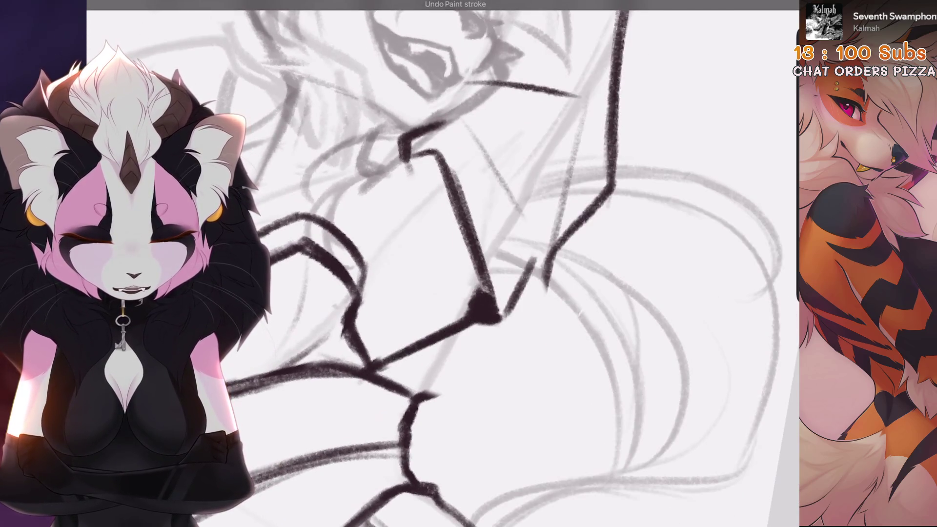
pyautogui.moveTo(424, 397)
pyautogui.mouseDown()
pyautogui.moveTo(459, 385)
pyautogui.moveTo(485, 323)
pyautogui.mouseUp()
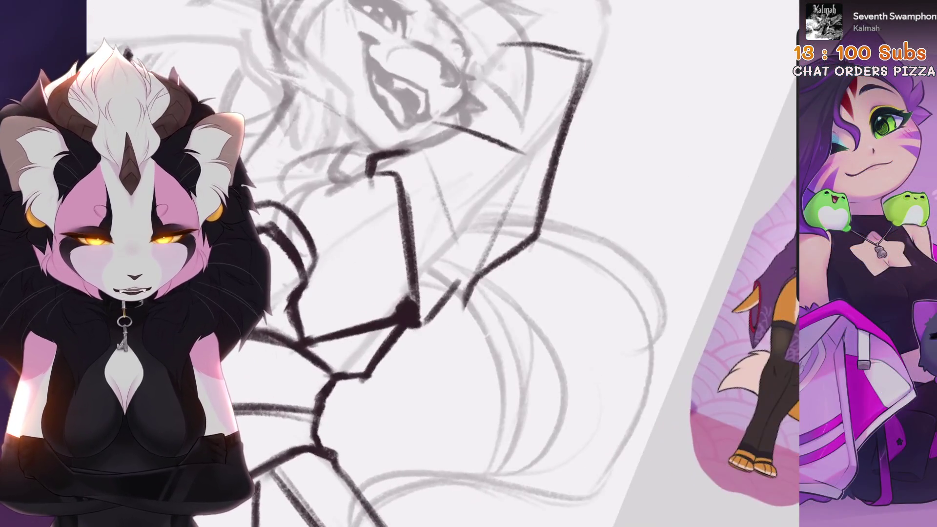
pyautogui.moveTo(485, 276)
pyautogui.mouseDown()
pyautogui.moveTo(495, 186)
pyautogui.moveTo(587, 78)
pyautogui.moveTo(575, 43)
pyautogui.mouseUp()
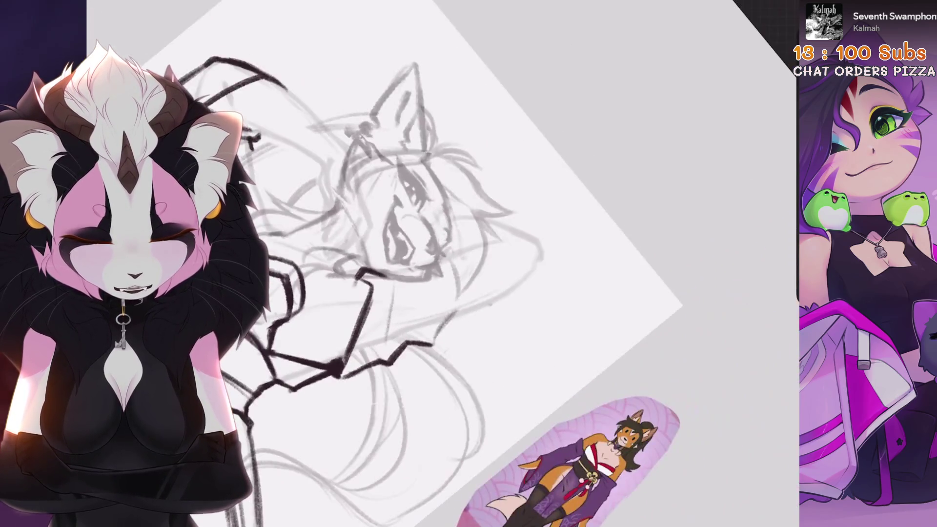
# Step: Try short strokes from the arm junction and beside the face, undoing each stray line
pyautogui.hotkey('ctrl', 'z')
pyautogui.moveTo(398, 357)
pyautogui.mouseDown()
pyautogui.moveTo(459, 337)
pyautogui.moveTo(476, 252)
pyautogui.moveTo(494, 249)
pyautogui.mouseUp()
pyautogui.hotkey('ctrl', 'z')
pyautogui.hotkey('ctrl', 'z')
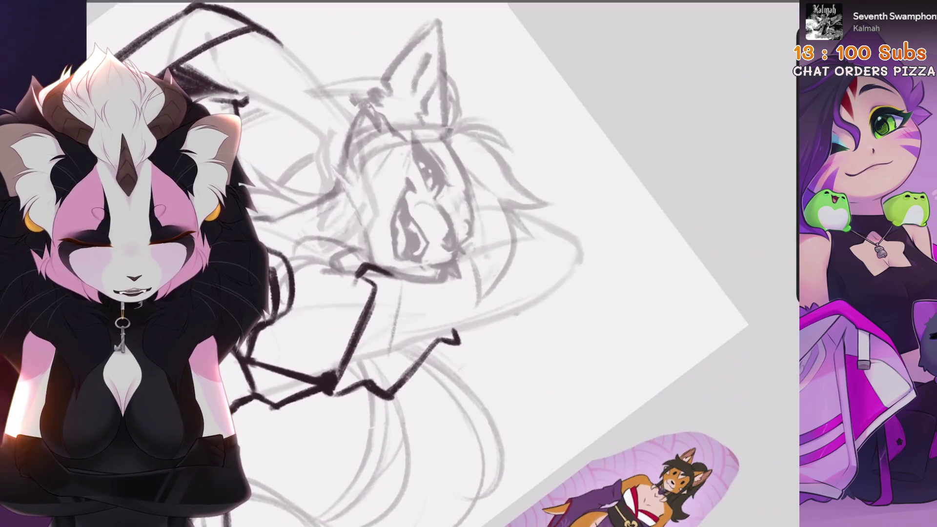
pyautogui.moveTo(396, 211); pyautogui.dragTo(487, 188)
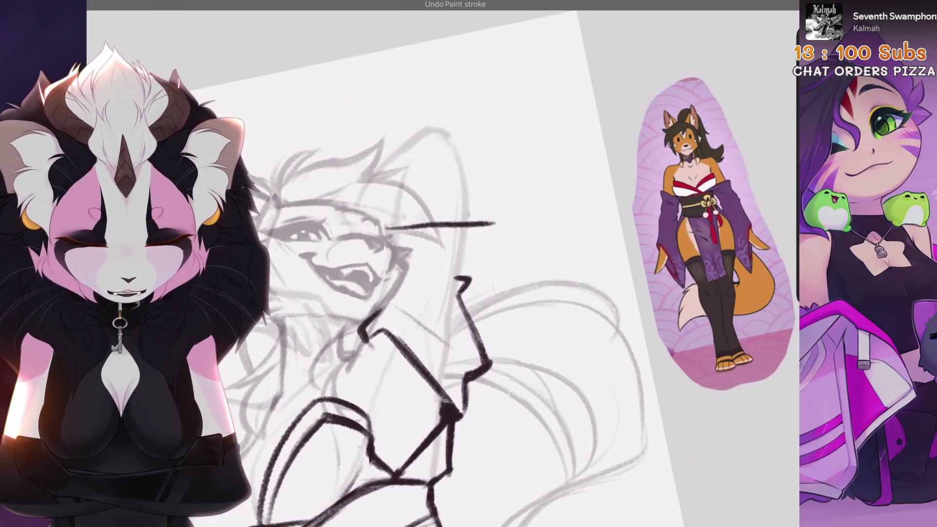
pyautogui.hotkey('ctrl', 'z')
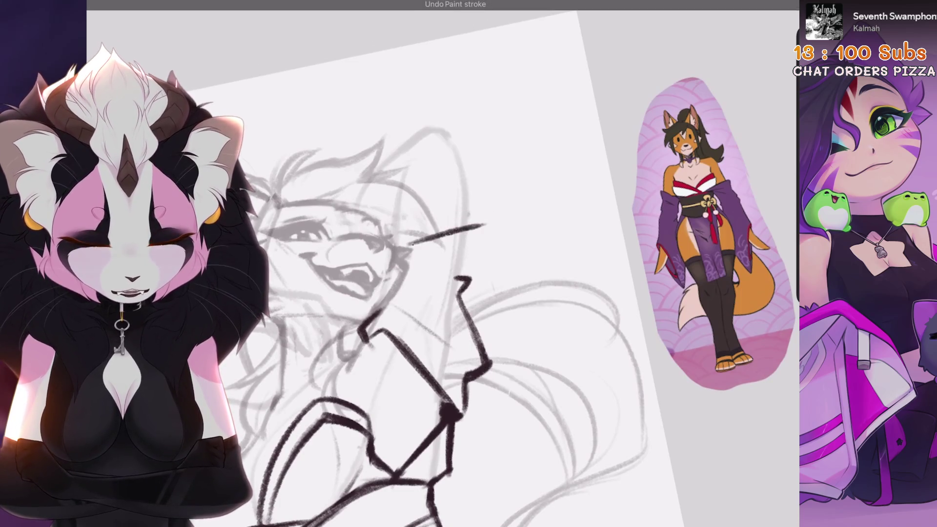
# Step: Remove the grey stroke near the arm and rotate and zoom out to view the whole sketch
pyautogui.moveTo(439, 264)
pyautogui.mouseDown()
pyautogui.moveTo(371, 302)
pyautogui.moveTo(331, 341)
pyautogui.moveTo(497, 244)
pyautogui.mouseUp()
pyautogui.scroll(3, 420, 263)
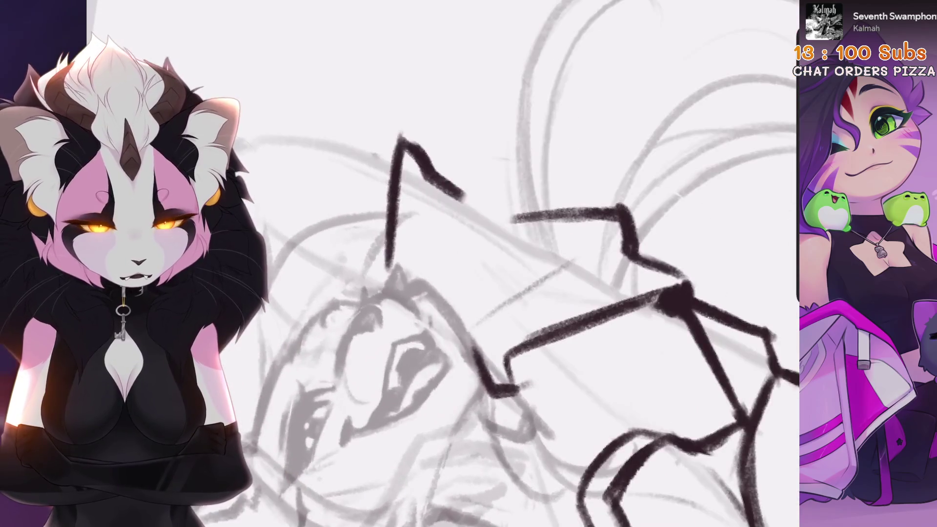
pyautogui.hotkey('ctrl', 'z')
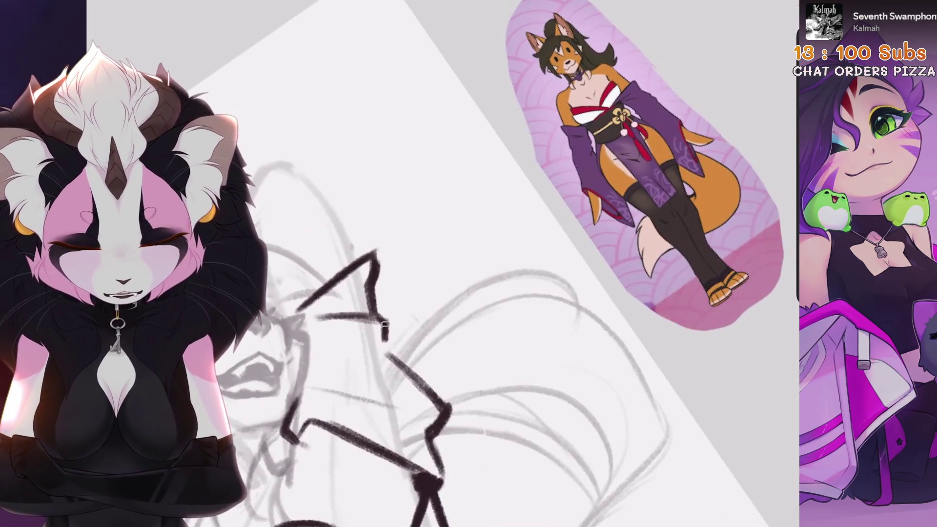
pyautogui.moveTo(385, 324); pyautogui.dragTo(395, 356)
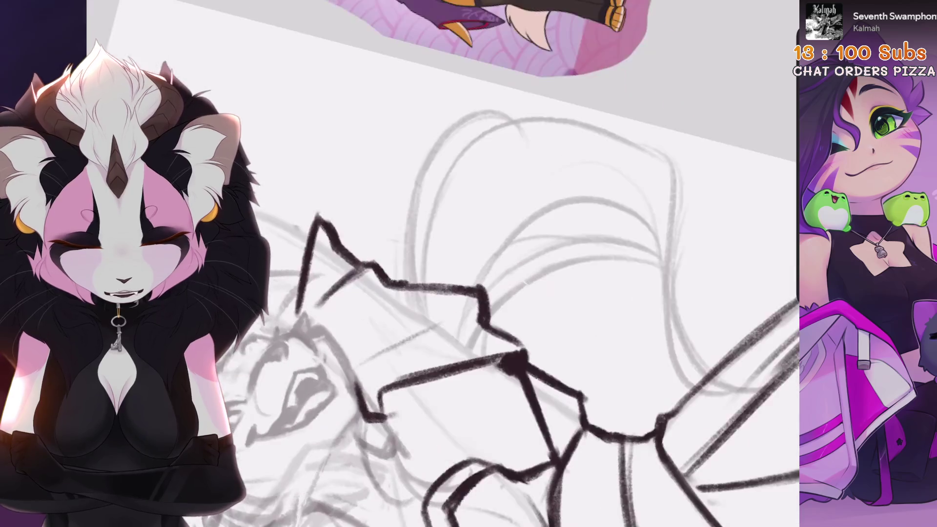
pyautogui.moveTo(469, 298)
pyautogui.mouseDown()
pyautogui.moveTo(428, 309)
pyautogui.moveTo(292, 388)
pyautogui.mouseUp()
pyautogui.moveTo(439, 293)
pyautogui.mouseDown()
pyautogui.moveTo(371, 351)
pyautogui.moveTo(390, 317)
pyautogui.mouseUp()
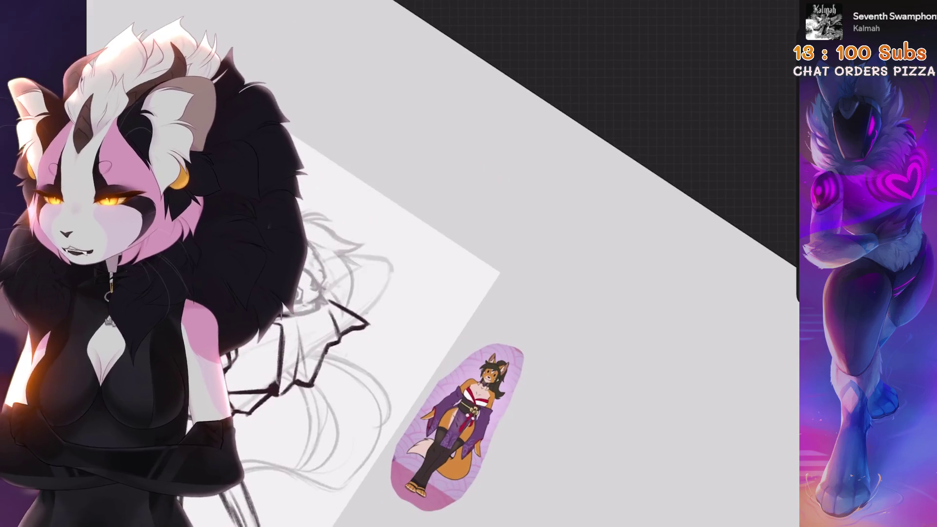
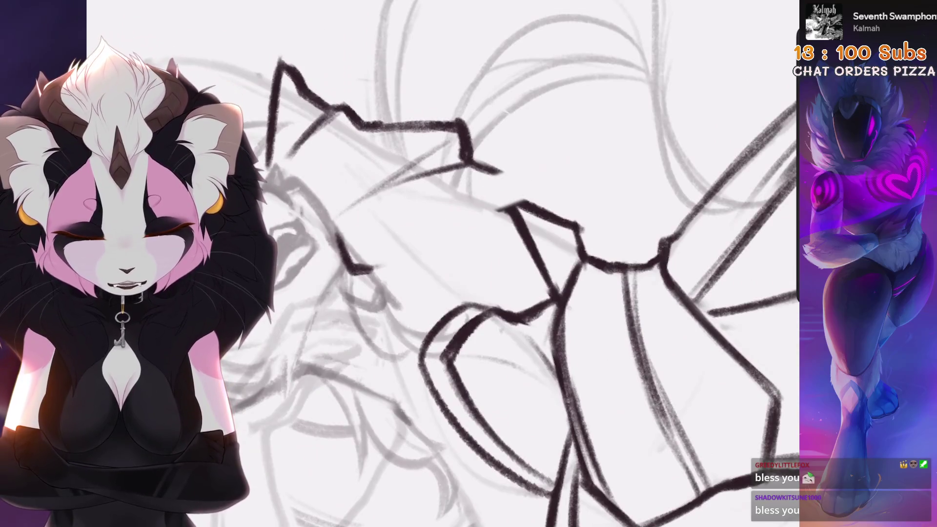
# Step: Ink two heavy dark lines rising from the jaw toward the collar, erasing the stray part below the nose
pyautogui.moveTo(376, 245)
pyautogui.mouseDown()
pyautogui.moveTo(511, 173)
pyautogui.moveTo(369, 269)
pyautogui.mouseUp()
pyautogui.moveTo(393, 232); pyautogui.dragTo(500, 192)
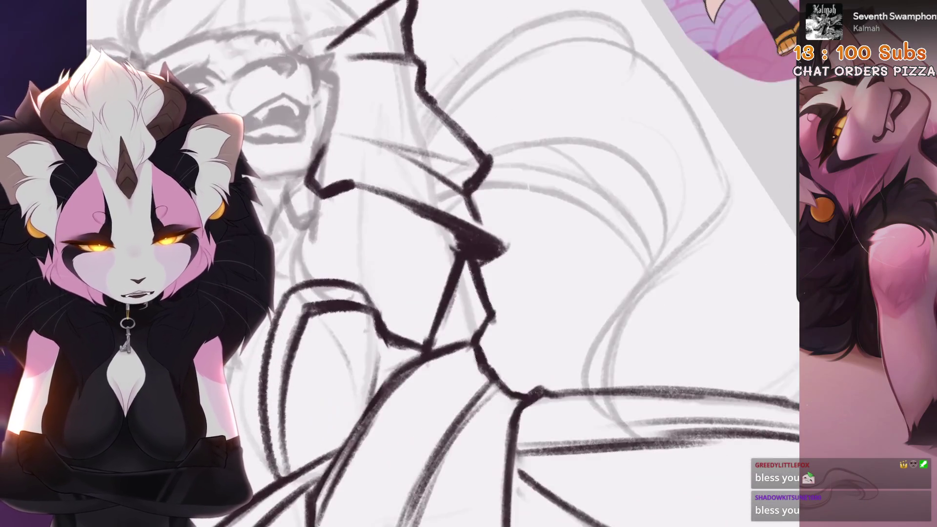
pyautogui.moveTo(476, 266)
pyautogui.mouseDown()
pyautogui.moveTo(468, 247)
pyautogui.moveTo(471, 317)
pyautogui.mouseUp()
pyautogui.moveTo(478, 207); pyautogui.dragTo(454, 298)
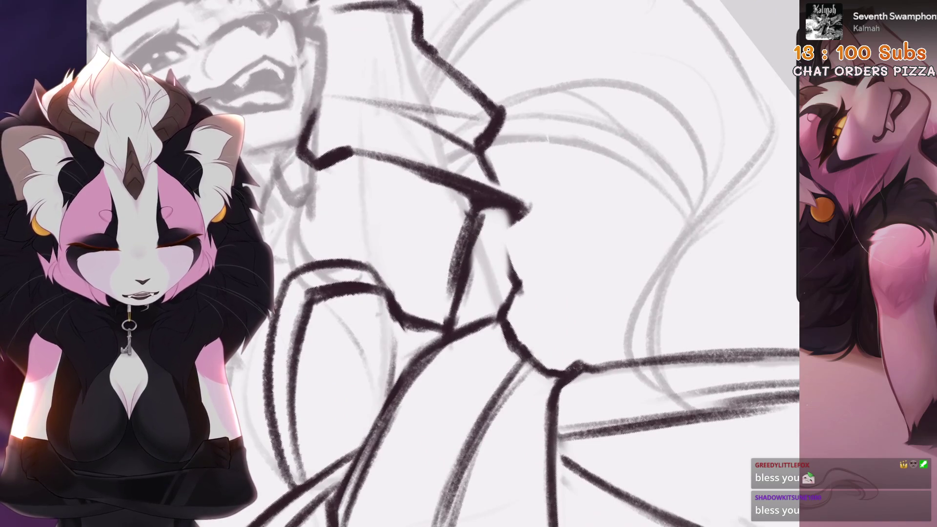
pyautogui.hotkey('ctrl', 'z')
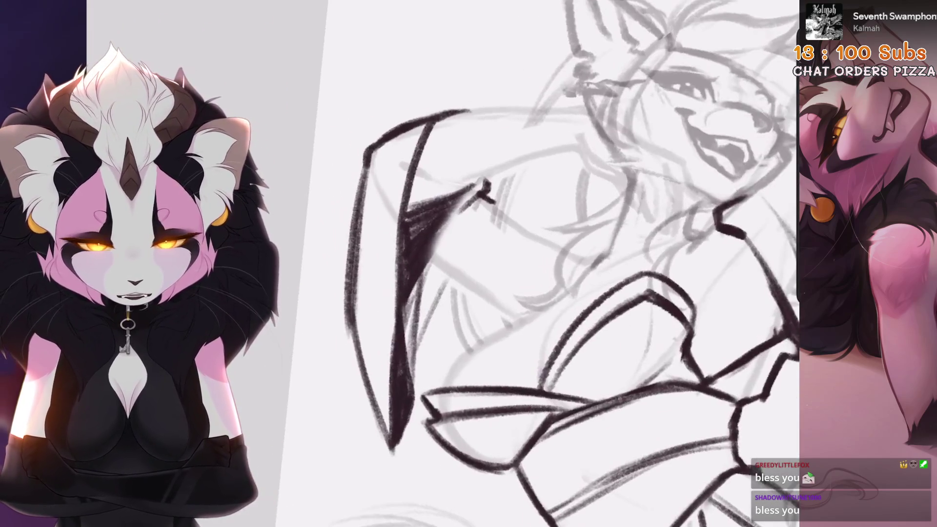
# Step: Hatch the triangular shadow under the collar with dark strokes, redoing the short collar-edge strokes
pyautogui.moveTo(468, 195); pyautogui.dragTo(403, 302)
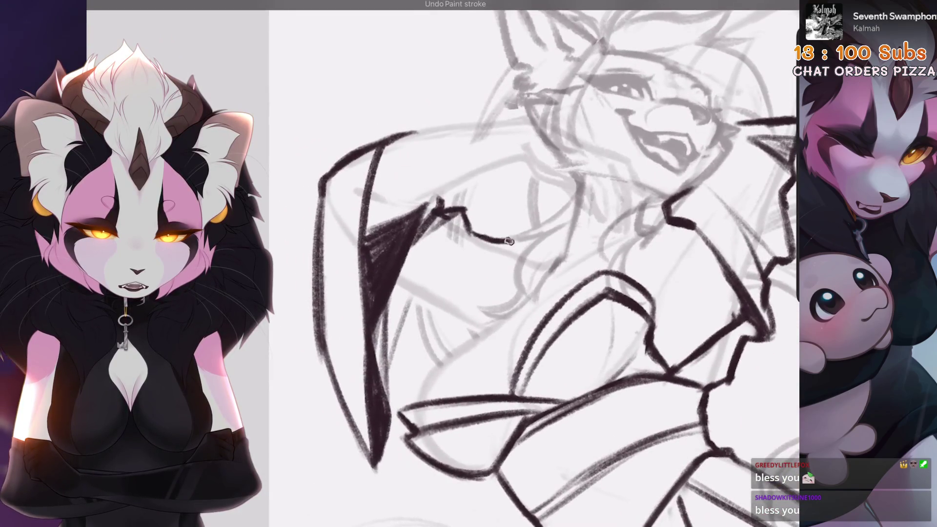
pyautogui.hotkey('ctrl', 'z')
pyautogui.moveTo(497, 237); pyautogui.dragTo(501, 273)
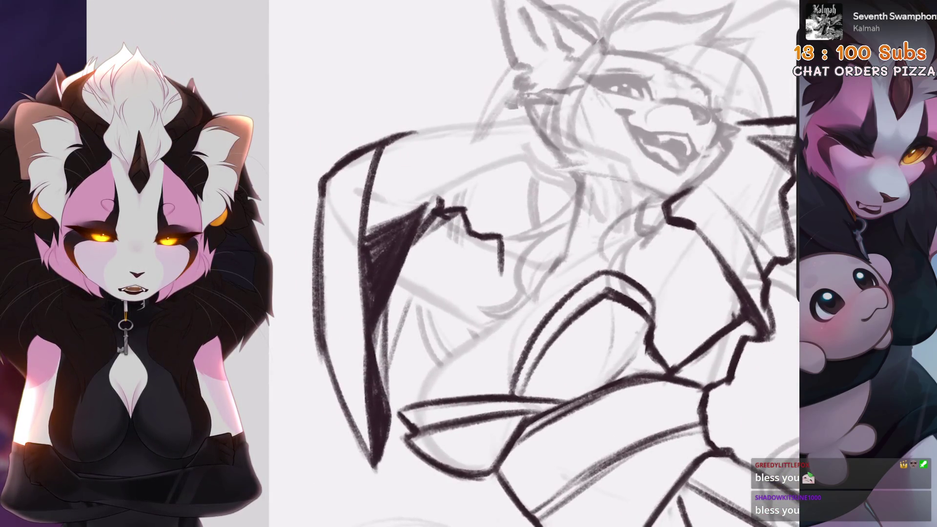
pyautogui.hotkey('ctrl', 'z')
pyautogui.moveTo(467, 230)
pyautogui.mouseDown()
pyautogui.moveTo(464, 275)
pyautogui.moveTo(476, 290)
pyautogui.moveTo(395, 358)
pyautogui.mouseUp()
pyautogui.hotkey('ctrl', 'z')
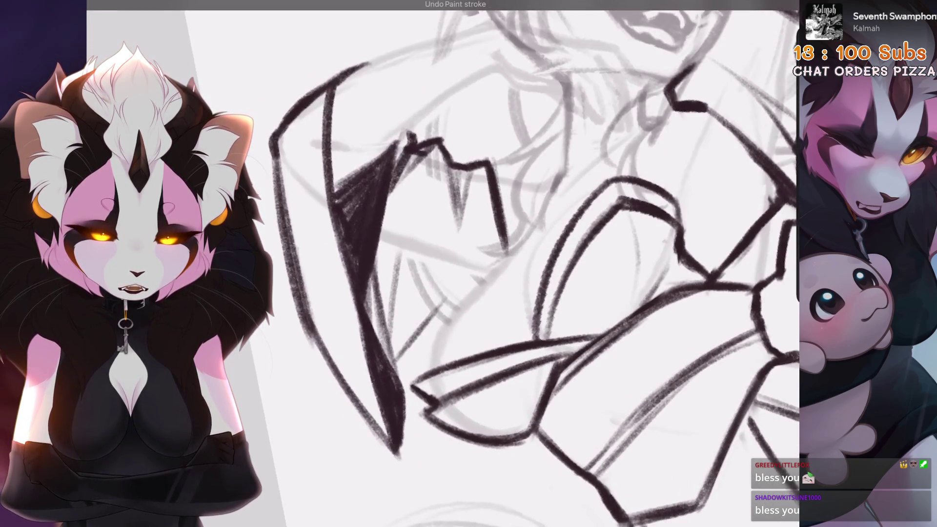
pyautogui.moveTo(441, 290); pyautogui.dragTo(388, 339)
pyautogui.hotkey('ctrl', 'z')
pyautogui.moveTo(432, 306); pyautogui.dragTo(387, 333)
# Step: Try redrawing the long collar line as two strokes, then remove the attempt
pyautogui.scroll(-3, 443, 263)
pyautogui.scroll(-3, 540, 264)
pyautogui.scroll(3, 330, 346)
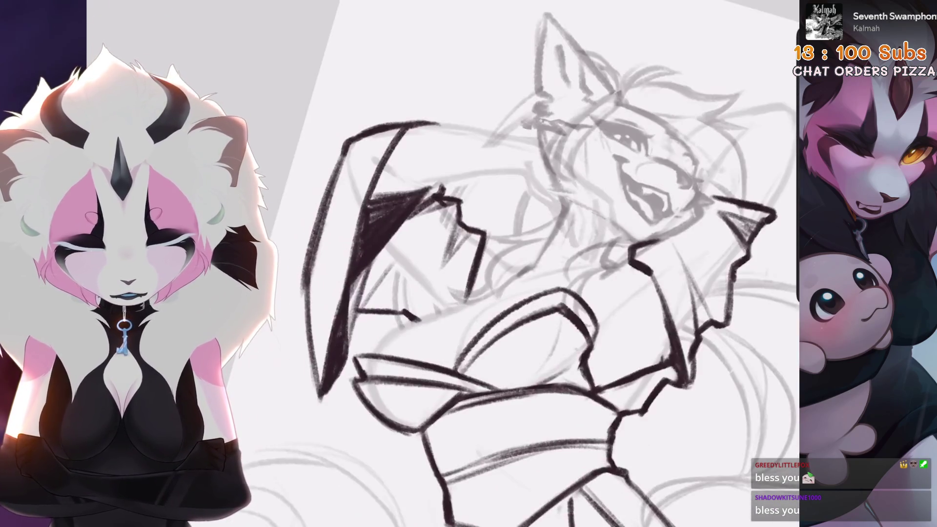
pyautogui.scroll(3, 330, 345)
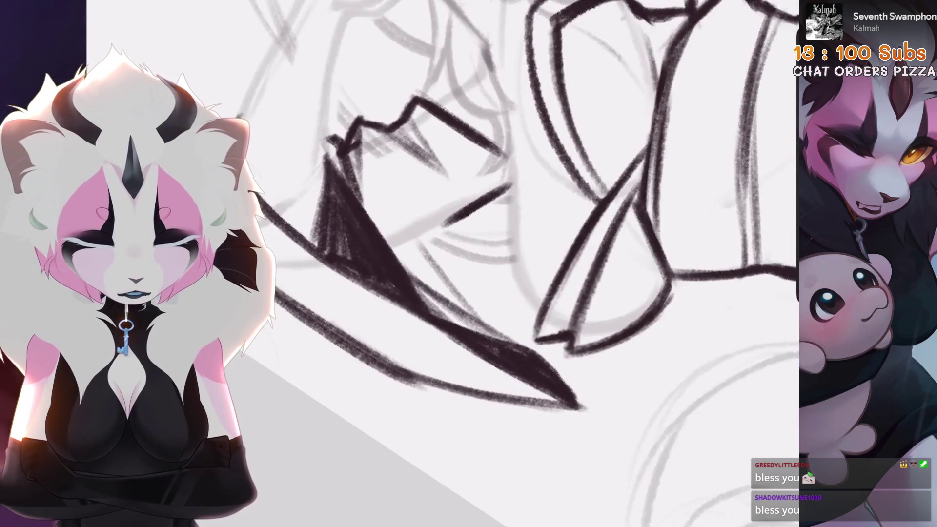
pyautogui.hotkey('ctrl', 'z')
pyautogui.moveTo(512, 185)
pyautogui.mouseDown()
pyautogui.moveTo(434, 230)
pyautogui.moveTo(424, 290)
pyautogui.mouseUp()
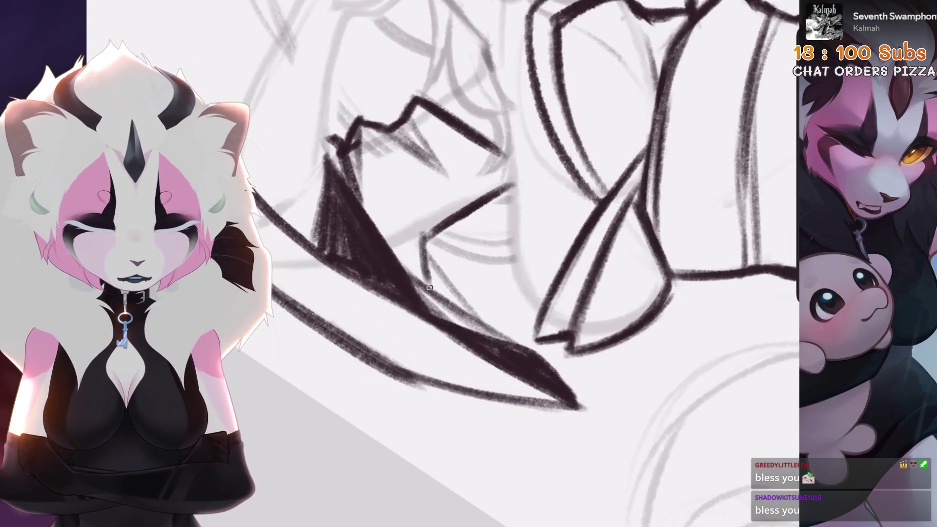
pyautogui.scroll(-3, 487, 263)
pyautogui.hotkey('ctrl', 'z')
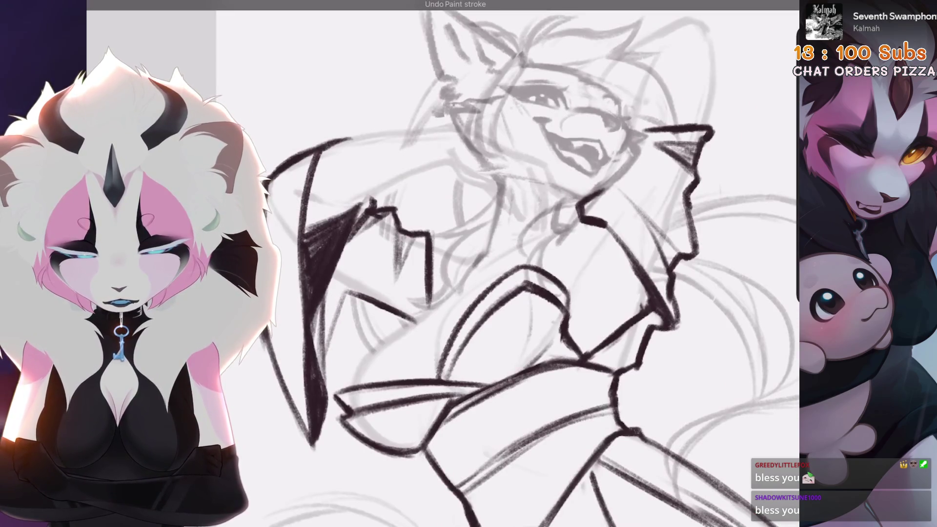
pyautogui.scroll(2, 487, 264)
# Step: Erase the jagged collar stroke up to the vertical line and the grey hatching strokes
pyautogui.moveTo(475, 210)
pyautogui.mouseDown()
pyautogui.moveTo(439, 220)
pyautogui.moveTo(437, 149)
pyautogui.mouseUp()
pyautogui.scroll(-1, 488, 263)
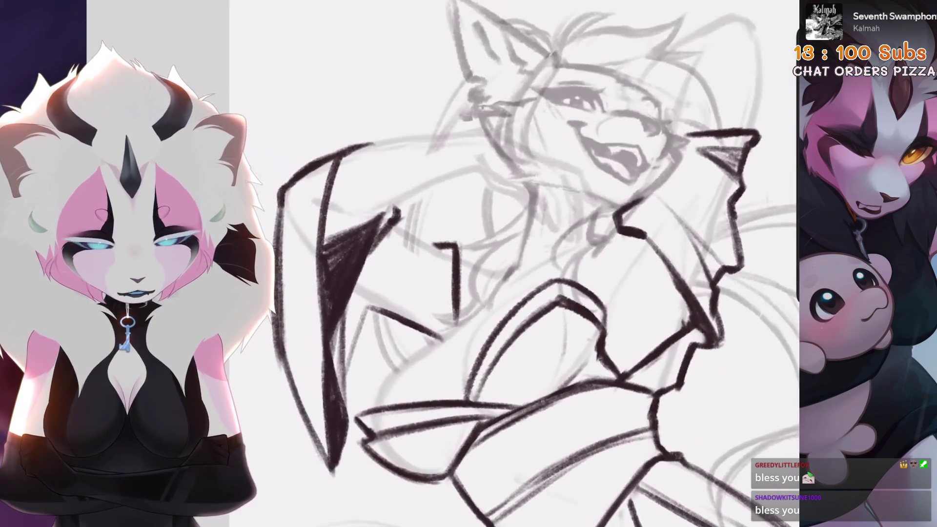
pyautogui.hotkey('ctrl', 'z')
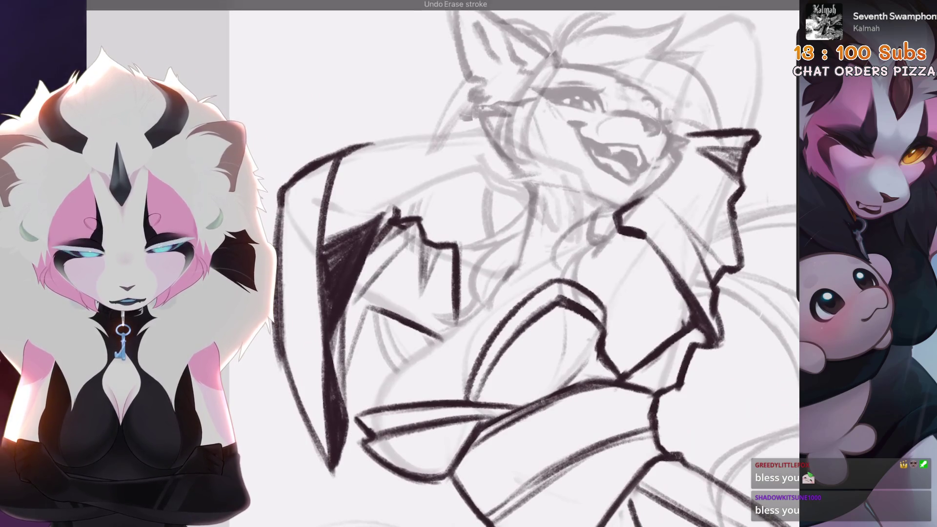
pyautogui.hotkey('ctrl', 'shift', 'z')
pyautogui.scroll(1, 455, 192)
pyautogui.moveTo(454, 193)
pyautogui.mouseDown()
pyautogui.moveTo(443, 216)
pyautogui.moveTo(453, 263)
pyautogui.mouseUp()
pyautogui.scroll(1, 454, 263)
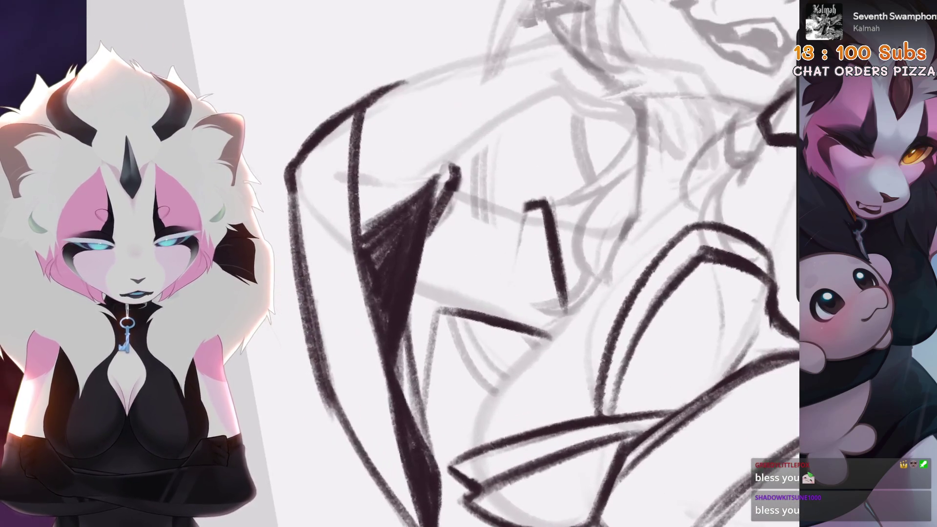
# Step: Add more dark hatching in the collar shadow after discarding a connecting stroke
pyautogui.moveTo(482, 188); pyautogui.dragTo(531, 202)
pyautogui.scroll(-1, 532, 203)
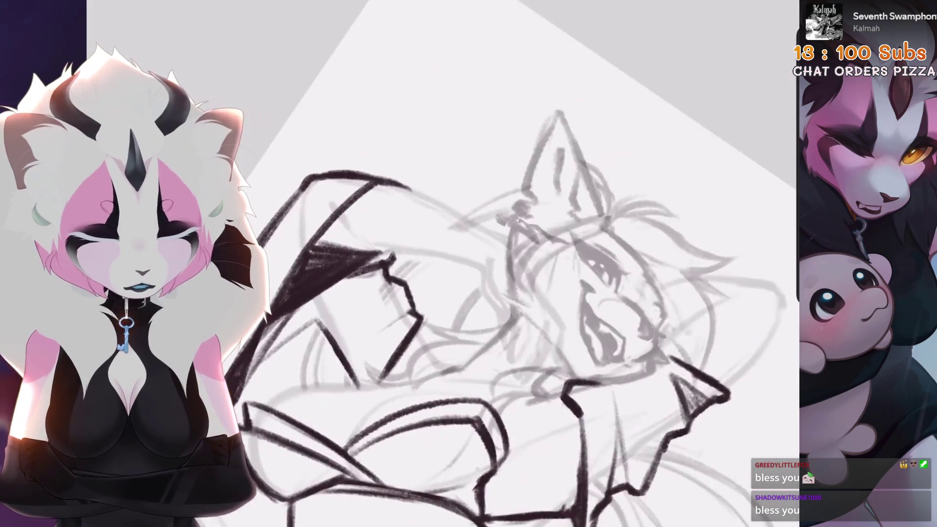
pyautogui.scroll(1, 532, 202)
pyautogui.hotkey('ctrl', 'z')
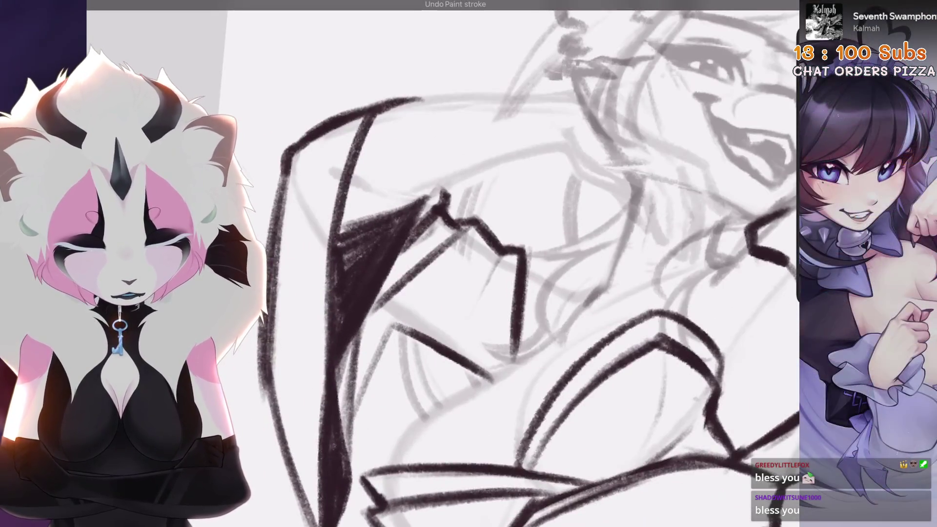
pyautogui.hotkey('ctrl', 'shift', 'z')
pyautogui.hotkey('ctrl', 'z')
pyautogui.moveTo(441, 215)
pyautogui.mouseDown()
pyautogui.moveTo(410, 275)
pyautogui.moveTo(414, 266)
pyautogui.mouseUp()
pyautogui.scroll(-1, 438, 251)
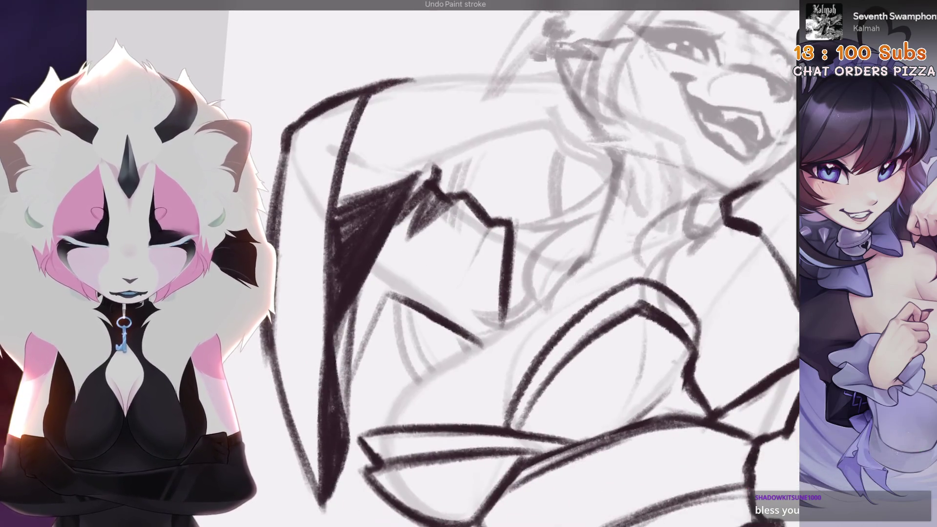
pyautogui.scroll(2, 381, 243)
pyautogui.scroll(-2, 404, 349)
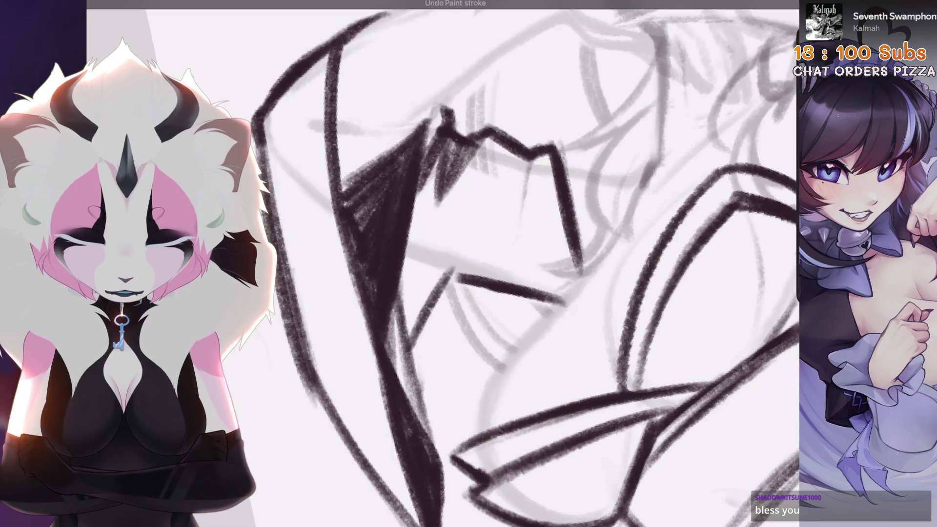
# Step: Rotate the canvas and zoom in on the sleeve and torso
pyautogui.moveTo(371, 254)
pyautogui.mouseDown()
pyautogui.moveTo(400, 292)
pyautogui.moveTo(385, 274)
pyautogui.mouseUp()
pyautogui.scroll(3, 389, 281)
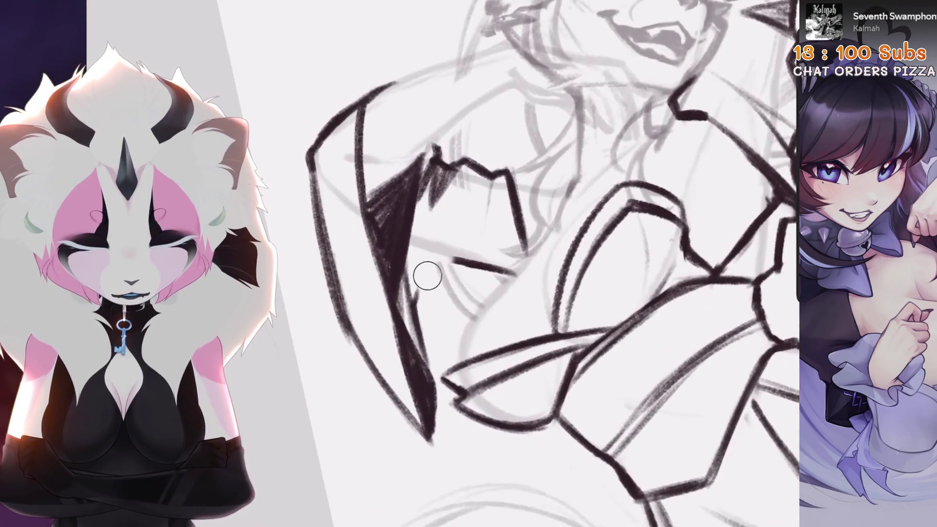
pyautogui.moveTo(484, 242); pyautogui.dragTo(493, 259)
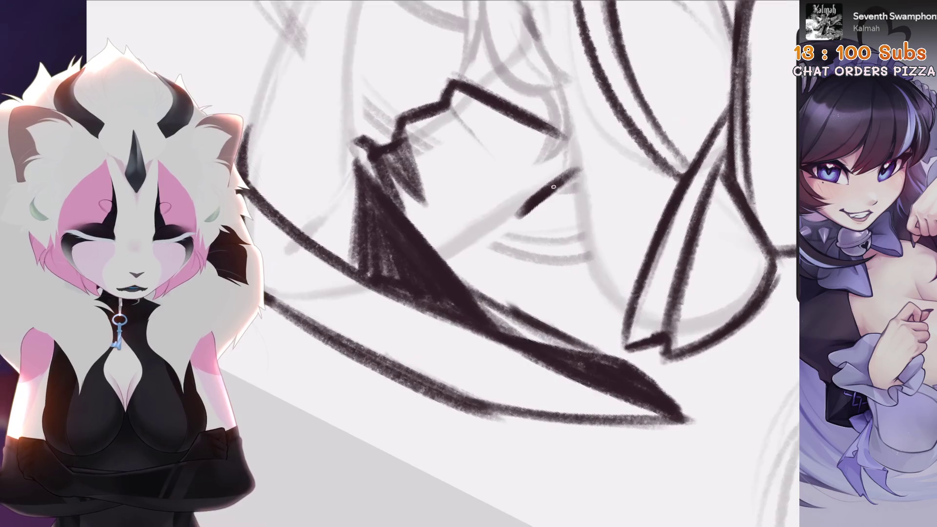
pyautogui.hotkey('ctrl', '0')
pyautogui.scroll(5, 466, 317)
pyautogui.moveTo(465, 317); pyautogui.dragTo(439, 234)
# Step: Draw a curved trial stroke near the sleeve with the 6B Stift 2 brush
pyautogui.click(661, 1)
pyautogui.click(508, 229)
pyautogui.moveTo(507, 229); pyautogui.dragTo(481, 321)
pyautogui.hotkey('ctrl', 'z')
pyautogui.hotkey('ctrl', 'z')
pyautogui.moveTo(556, 202); pyautogui.dragTo(466, 327)
pyautogui.moveTo(487, 263); pyautogui.dragTo(400, 229)
pyautogui.hotkey('ctrl', 'z')
pyautogui.hotkey('ctrl', 'shift', 'z')
# Step: Bring the lower-left sketch into view, undo stray strokes, and turn the canvas upright
pyautogui.scroll(2, 537, 268)
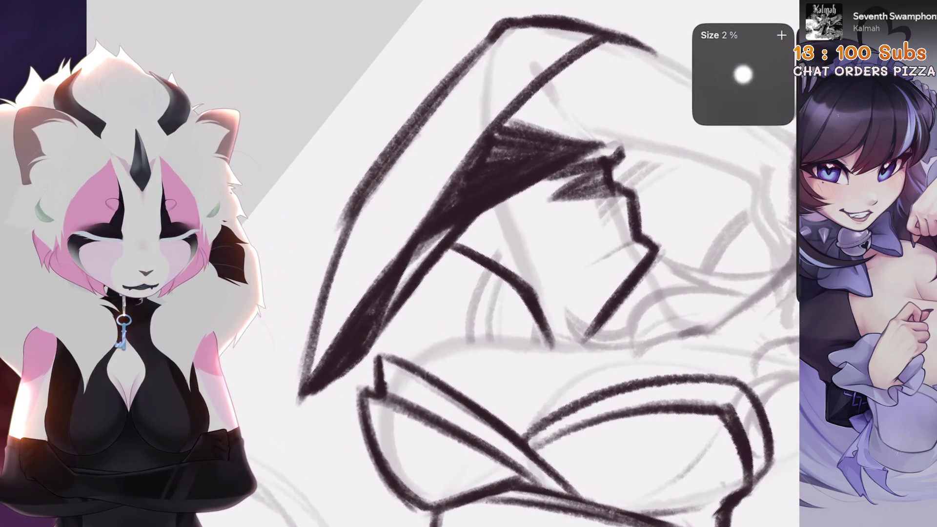
pyautogui.moveTo(478, 230); pyautogui.dragTo(469, 233)
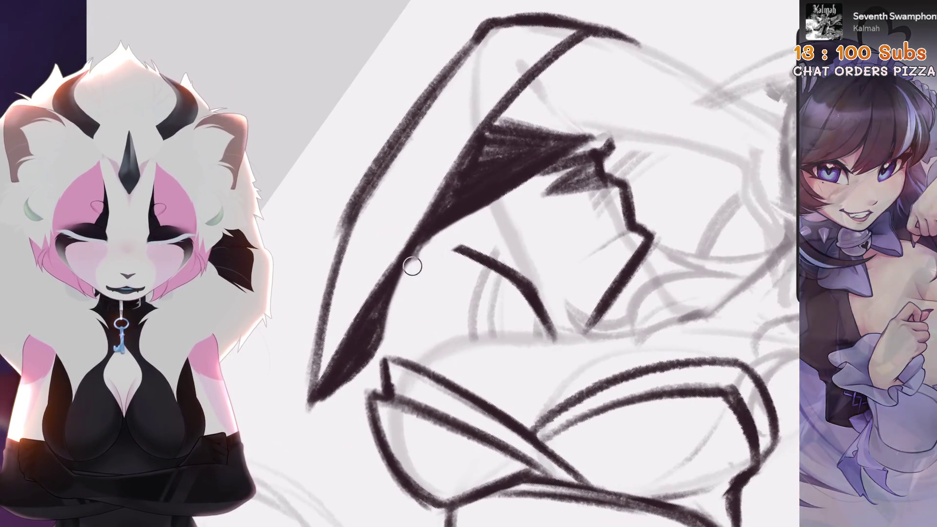
pyautogui.moveTo(418, 195); pyautogui.dragTo(369, 253)
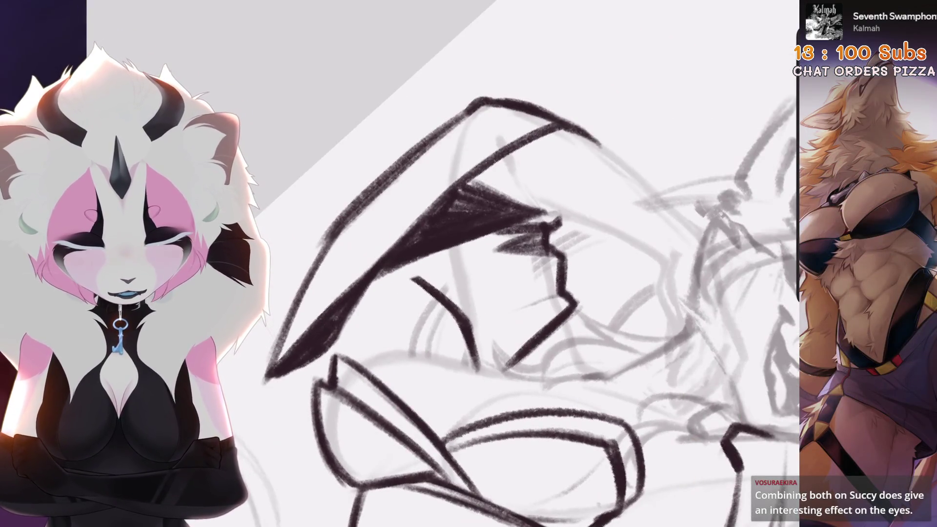
pyautogui.hotkey('ctrl', 'z')
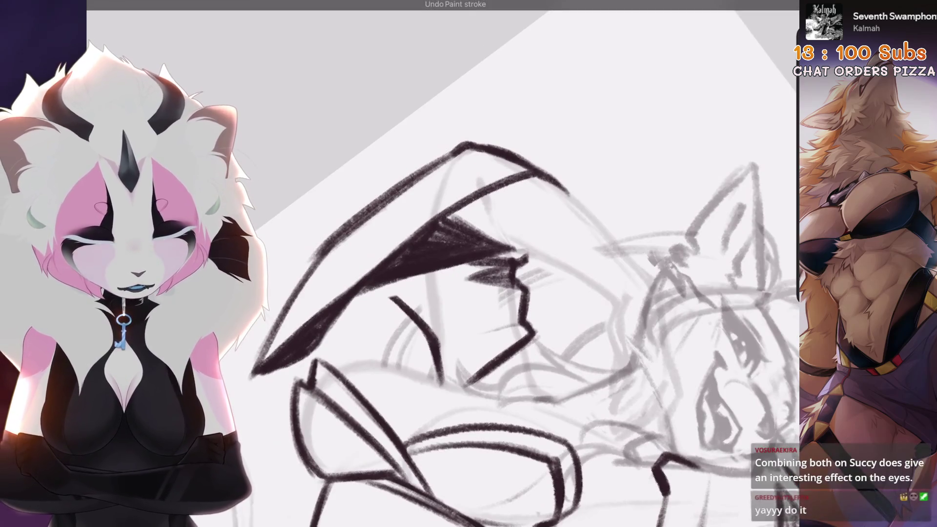
pyautogui.scroll(1, 488, 292)
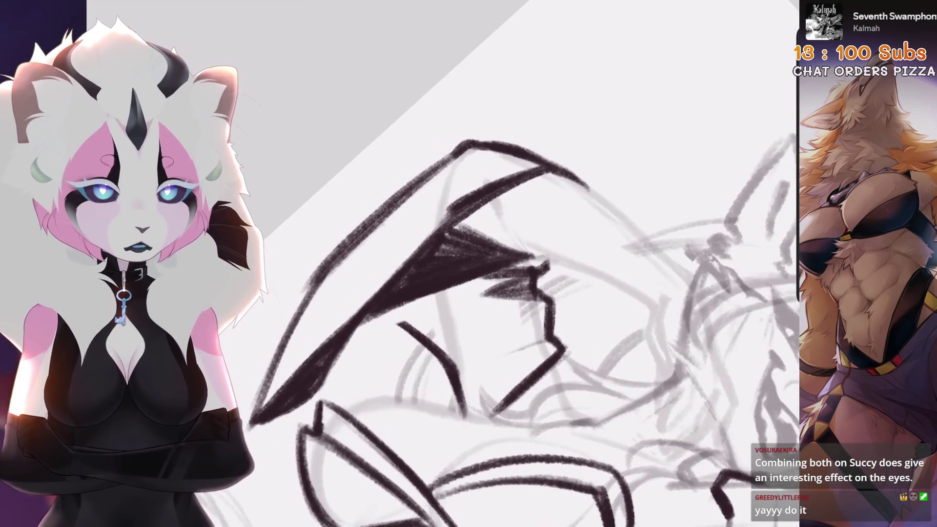
pyautogui.hotkey('ctrl', 'z')
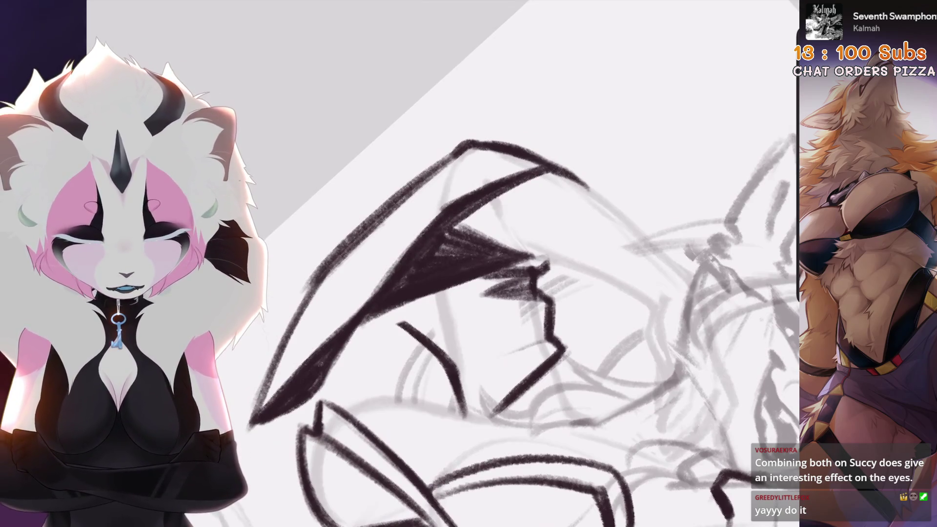
pyautogui.scroll(2, 536, 292)
pyautogui.scroll(1, 586, 164)
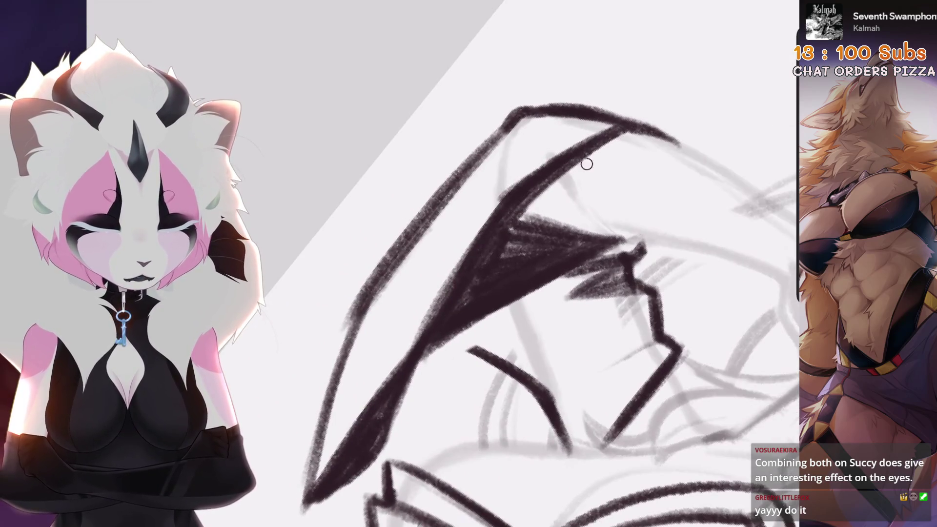
pyautogui.scroll(-2, 539, 192)
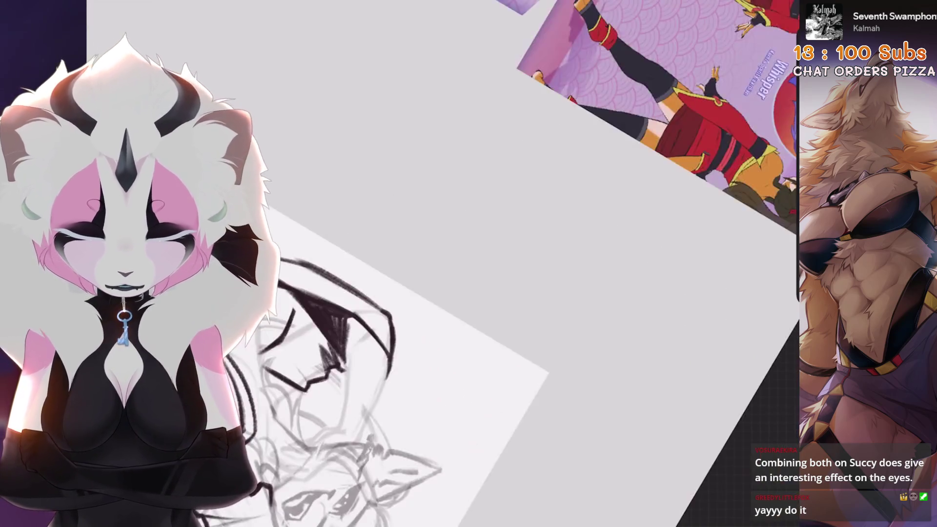
pyautogui.press('Home')
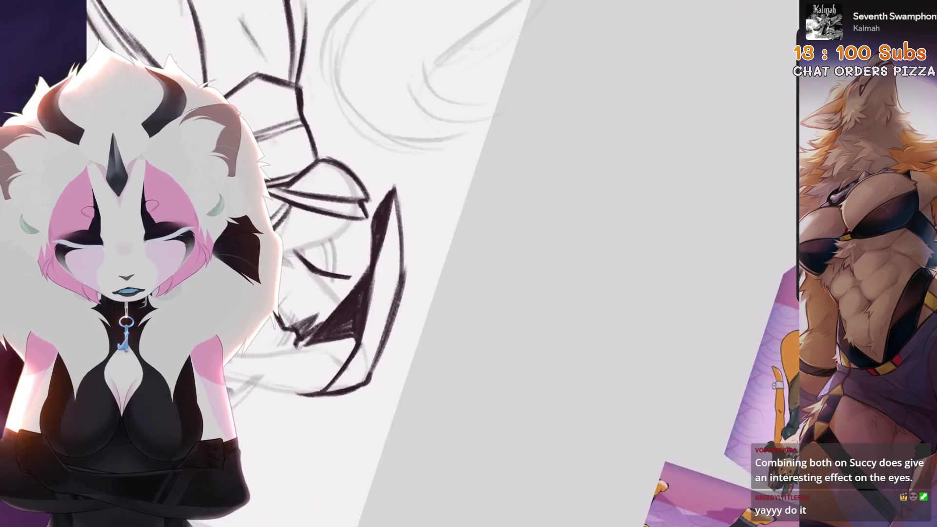
pyautogui.scroll(-3, 370, 306)
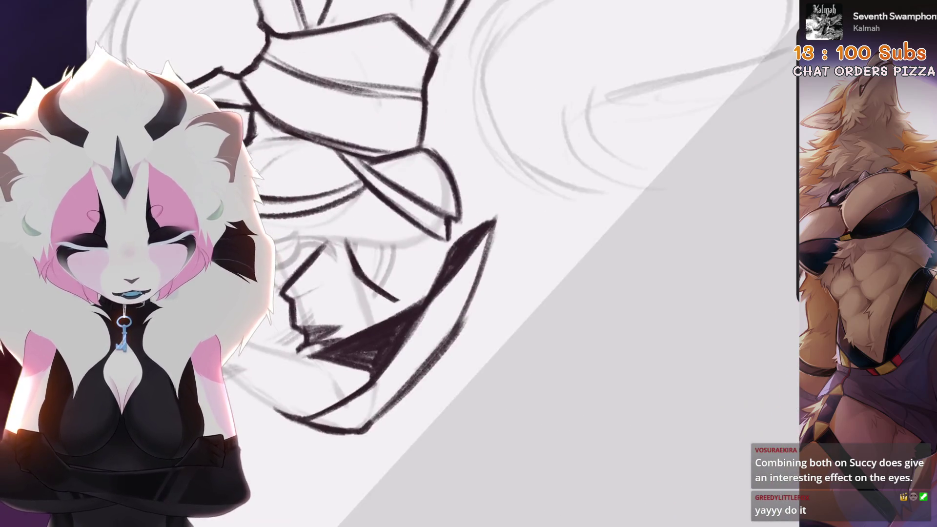
pyautogui.scroll(3, 537, 263)
# Step: Look over the sketching brush choices in the brush library
pyautogui.press('b')
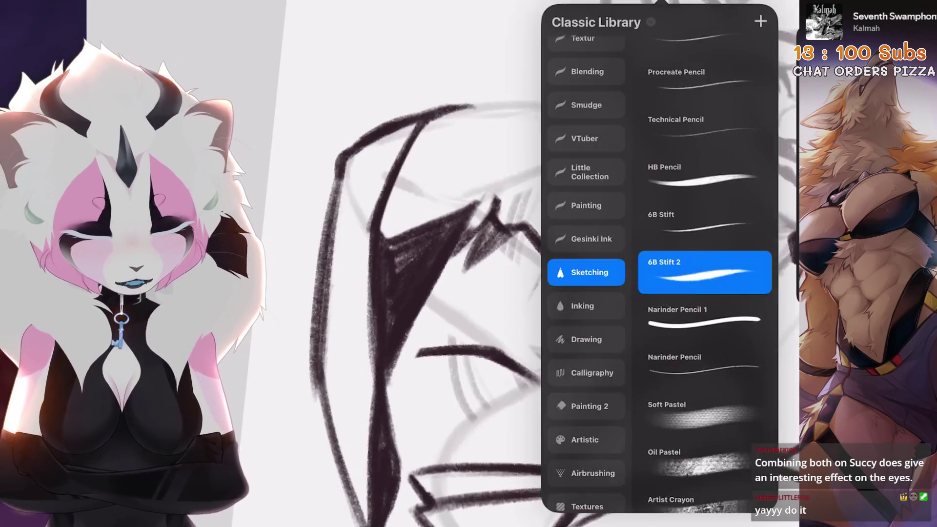
pyautogui.scroll(2, 537, 264)
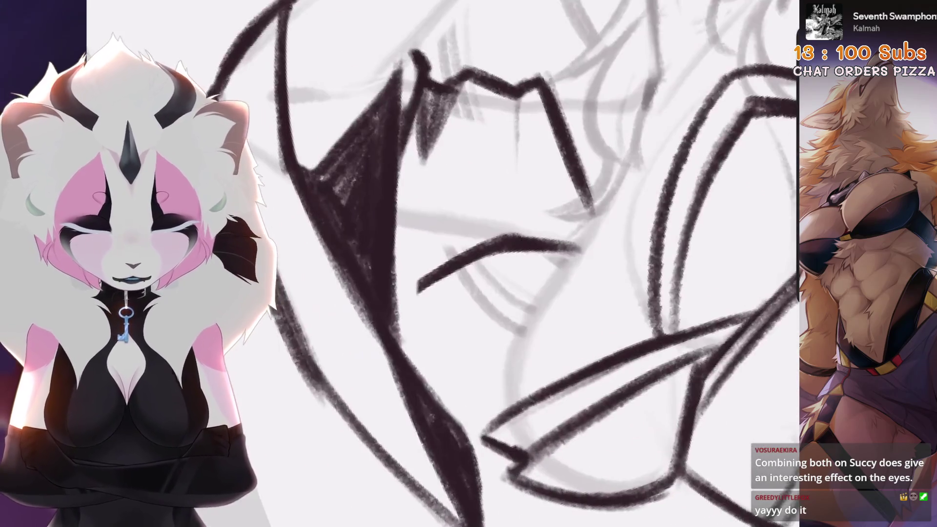
pyautogui.scroll(-5, 439, 264)
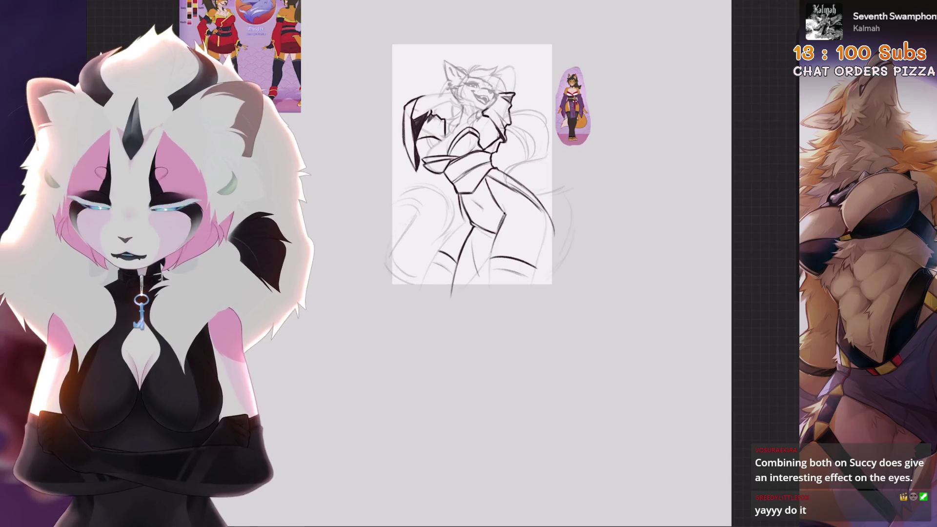
pyautogui.scroll(3, 439, 264)
pyautogui.scroll(5, 512, 263)
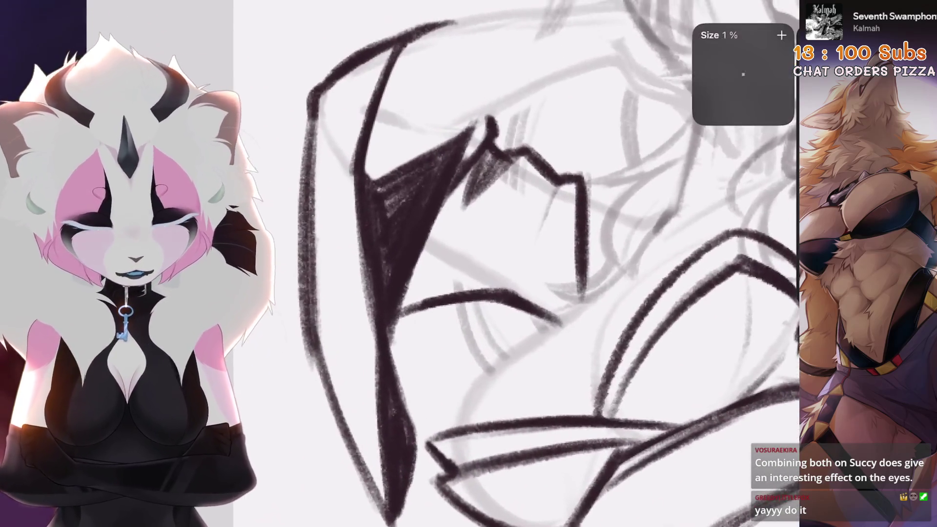
pyautogui.scroll(-2, 495, 264)
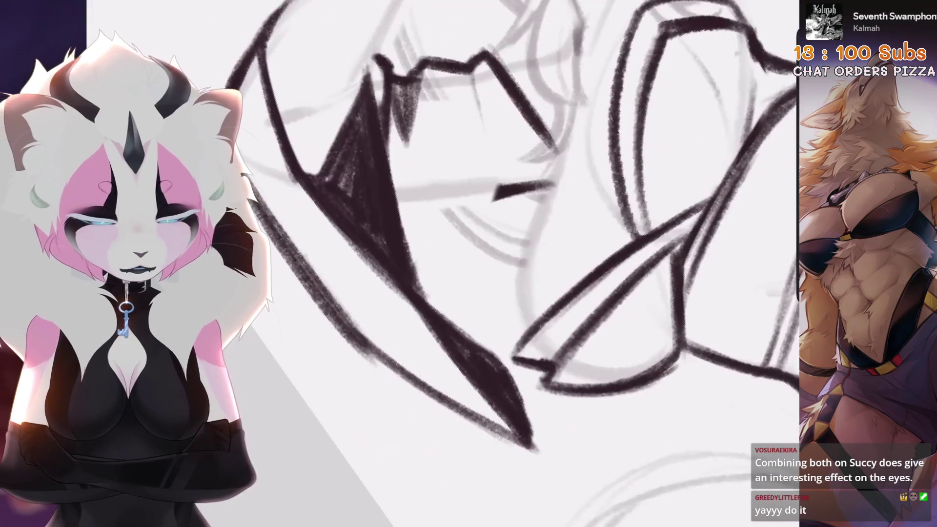
# Step: Extend the dark stroke up and across the sleeve, removing stray strokes
pyautogui.moveTo(443, 238)
pyautogui.mouseDown()
pyautogui.moveTo(474, 192)
pyautogui.moveTo(482, 205)
pyautogui.mouseUp()
pyautogui.scroll(-5, 483, 205)
pyautogui.scroll(4, 477, 219)
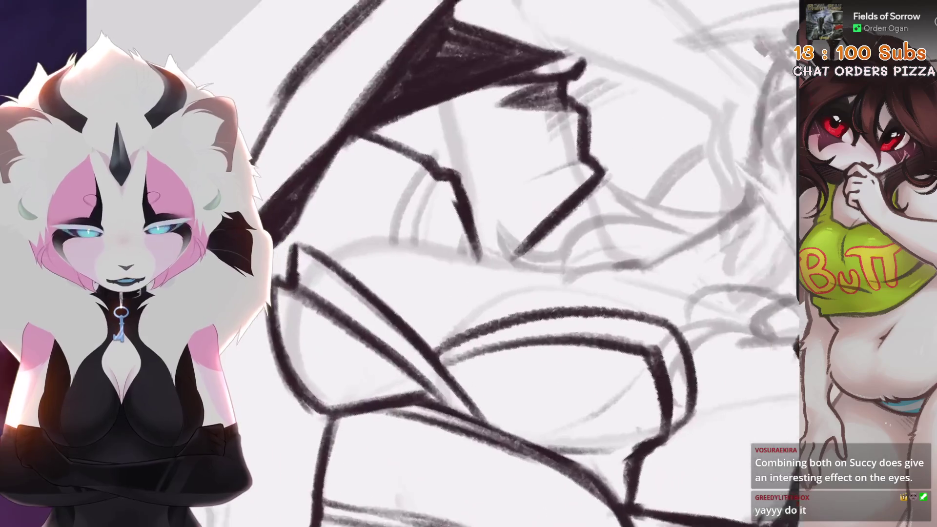
pyautogui.scroll(3, 476, 219)
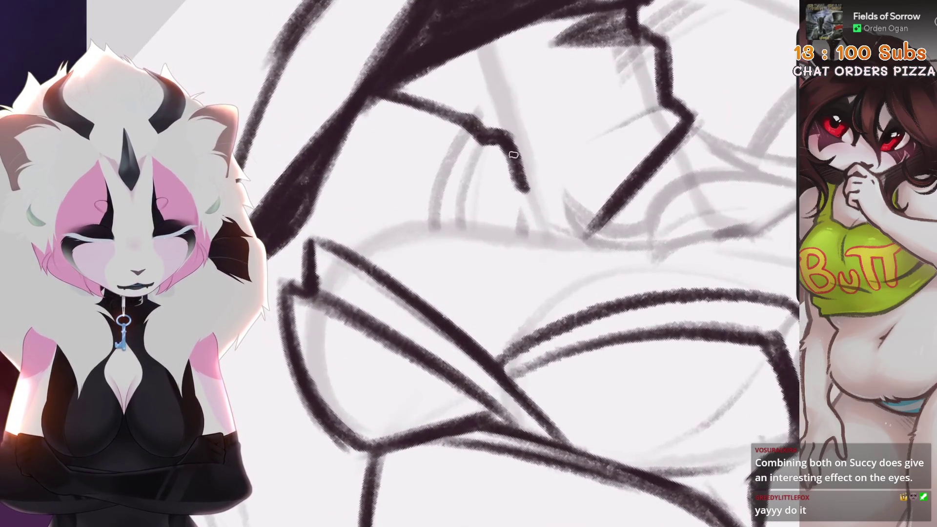
pyautogui.scroll(-4, 477, 264)
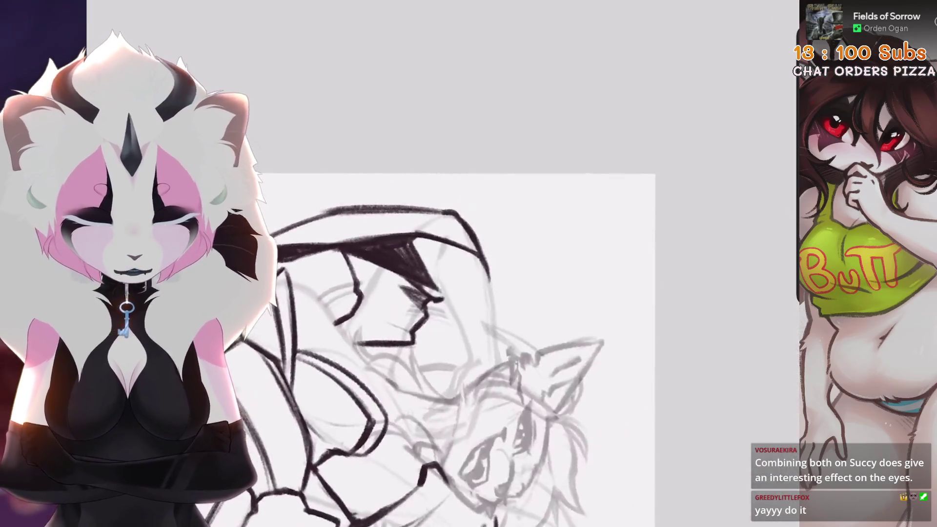
pyautogui.scroll(3, 477, 264)
pyautogui.hotkey('ctrl', 'z')
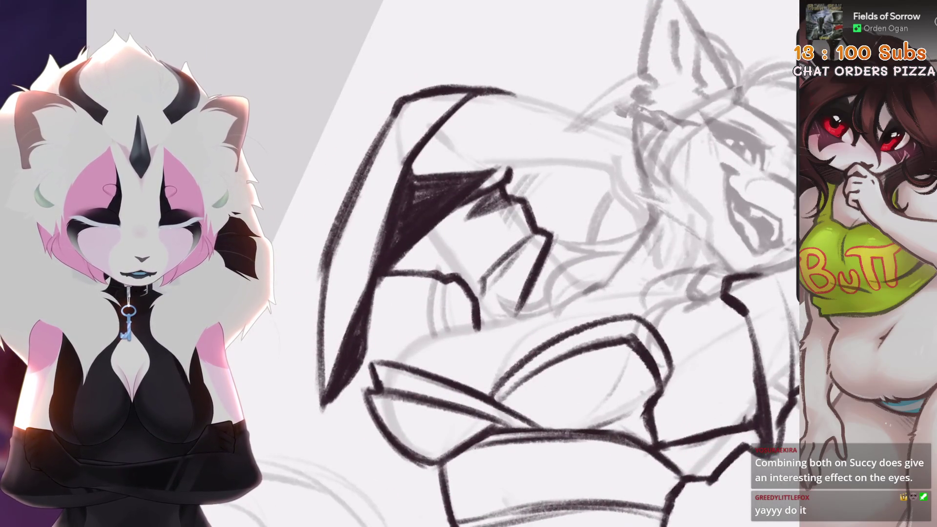
pyautogui.hotkey('ctrl', 'z')
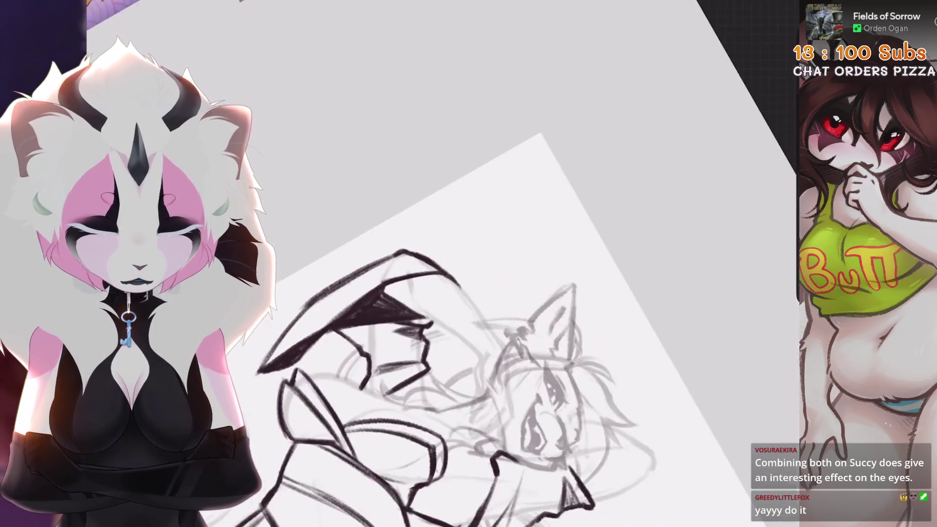
# Step: Thicken the sleeve wedge's edges and upper outline with extra short black strokes
pyautogui.moveTo(493, 282)
pyautogui.mouseDown()
pyautogui.moveTo(443, 294)
pyautogui.moveTo(419, 317)
pyautogui.moveTo(368, 288)
pyautogui.mouseUp()
pyautogui.hotkey('ctrl', 'z')
pyautogui.moveTo(332, 312)
pyautogui.mouseDown()
pyautogui.moveTo(455, 213)
pyautogui.moveTo(492, 215)
pyautogui.mouseUp()
pyautogui.moveTo(405, 249); pyautogui.dragTo(583, 167)
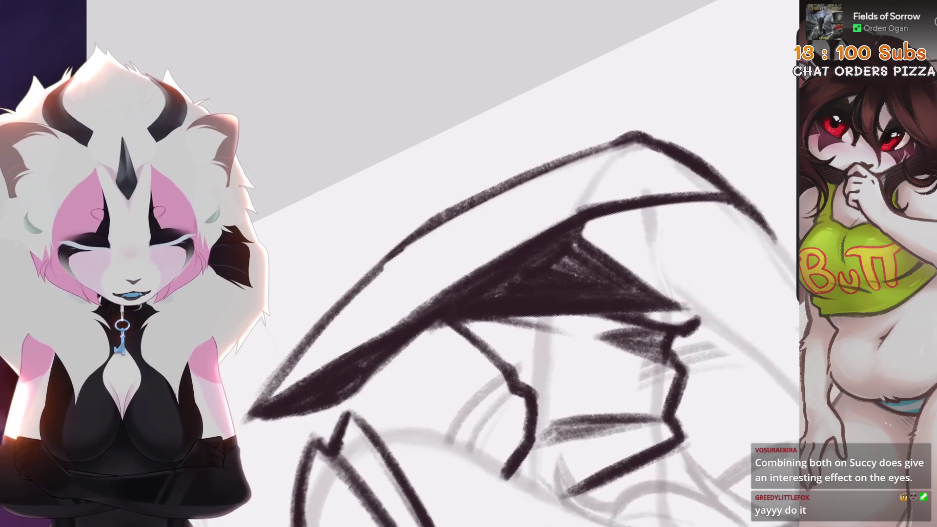
pyautogui.moveTo(304, 346); pyautogui.dragTo(426, 221)
pyautogui.moveTo(379, 256); pyautogui.dragTo(585, 145)
pyautogui.moveTo(521, 174); pyautogui.dragTo(644, 126)
pyautogui.moveTo(536, 264); pyautogui.dragTo(439, 219)
pyautogui.moveTo(488, 244)
pyautogui.mouseDown()
pyautogui.moveTo(439, 263)
pyautogui.moveTo(429, 254)
pyautogui.moveTo(439, 244)
pyautogui.mouseUp()
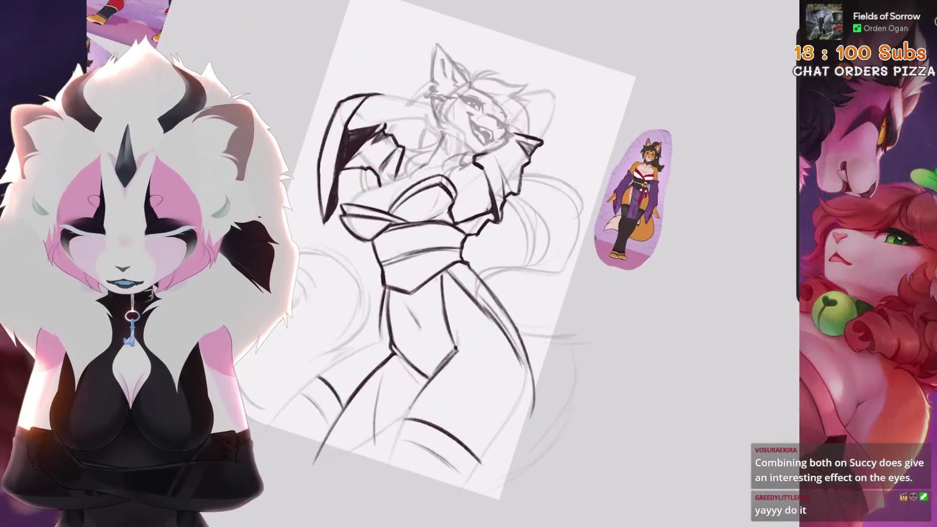
# Step: Erase the thin dark collar strokes by the face and redraw the collar as a thicker V
pyautogui.scroll(3, 561, 146)
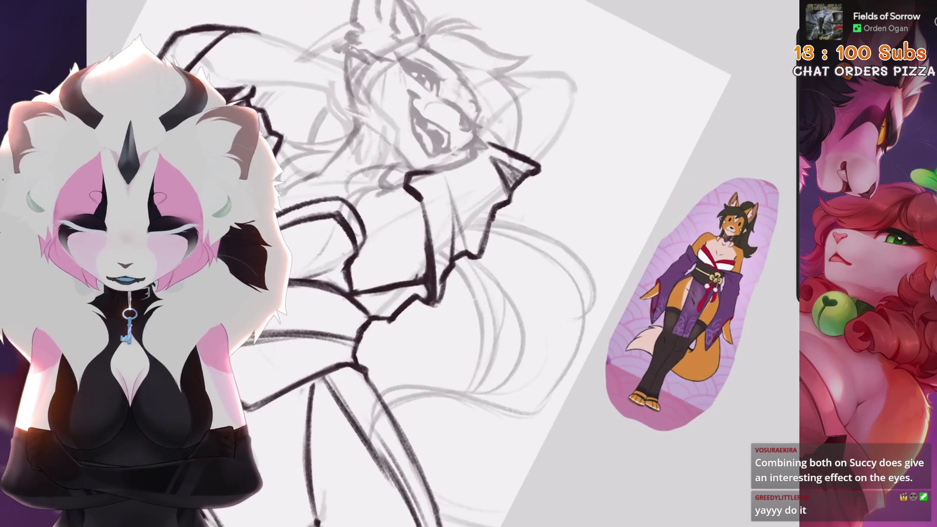
pyautogui.scroll(3, 488, 244)
pyautogui.scroll(2, 487, 244)
pyautogui.moveTo(512, 161)
pyautogui.mouseDown()
pyautogui.moveTo(477, 192)
pyautogui.moveTo(536, 224)
pyautogui.mouseUp()
pyautogui.moveTo(487, 293); pyautogui.dragTo(492, 312)
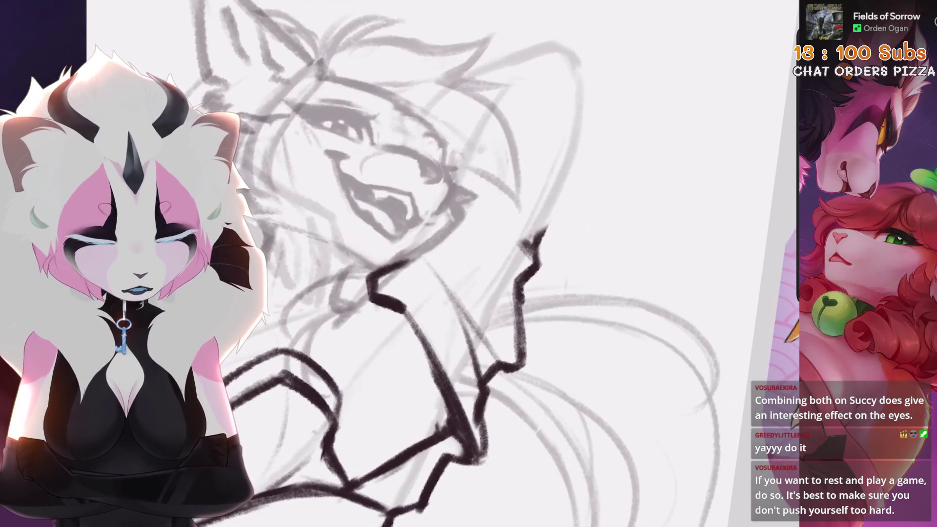
pyautogui.hotkey('ctrl', 'z')
pyautogui.moveTo(461, 207)
pyautogui.mouseDown()
pyautogui.moveTo(483, 268)
pyautogui.moveTo(519, 234)
pyautogui.mouseUp()
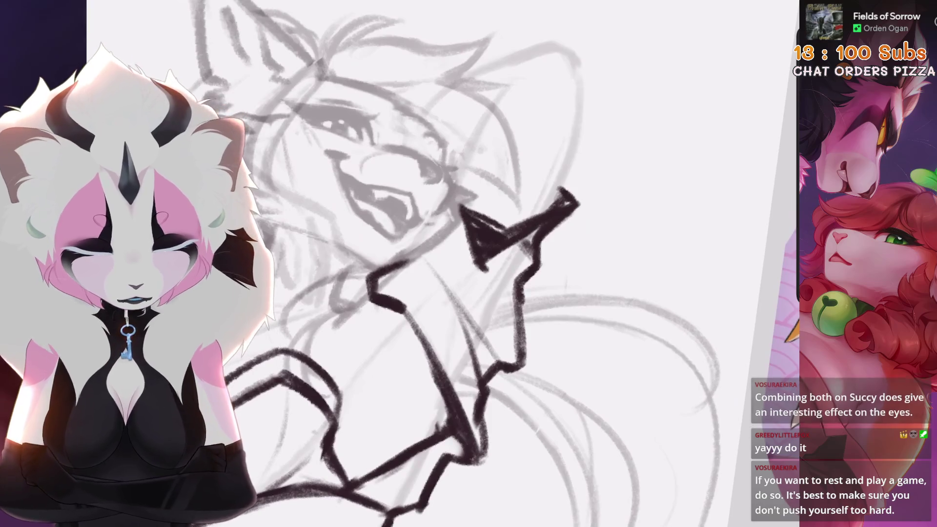
# Step: Rotate and zoom the view in on the face and shoulder
pyautogui.press('6')
pyautogui.press('4')
pyautogui.press('4')
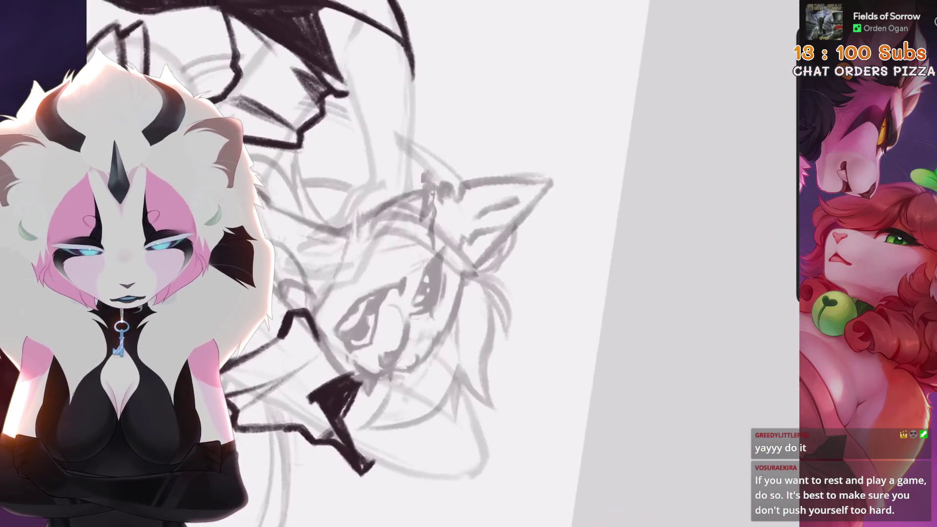
pyautogui.press('6')
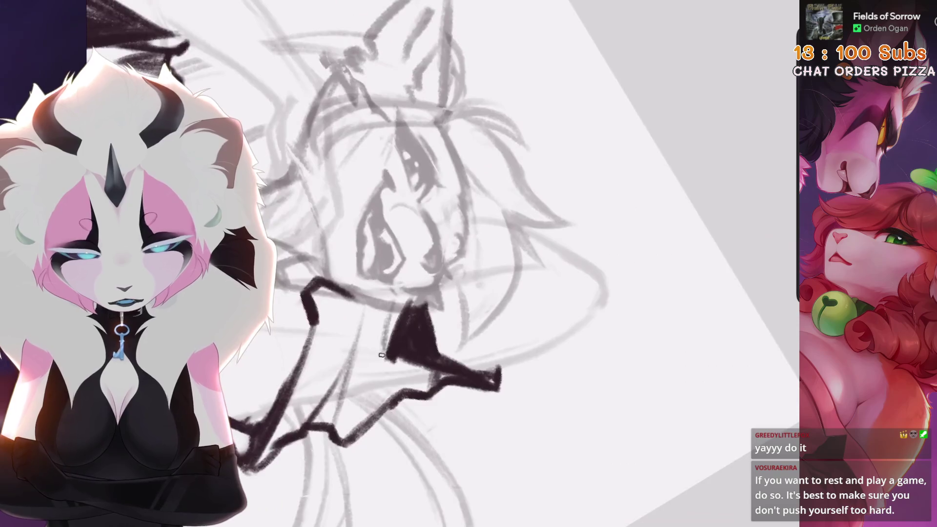
pyautogui.press('-')
pyautogui.press('4')
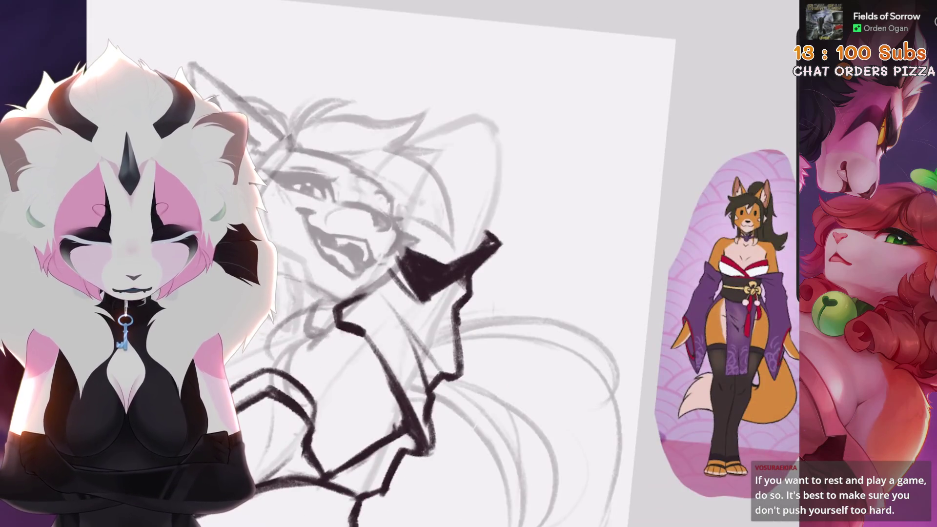
pyautogui.press('6')
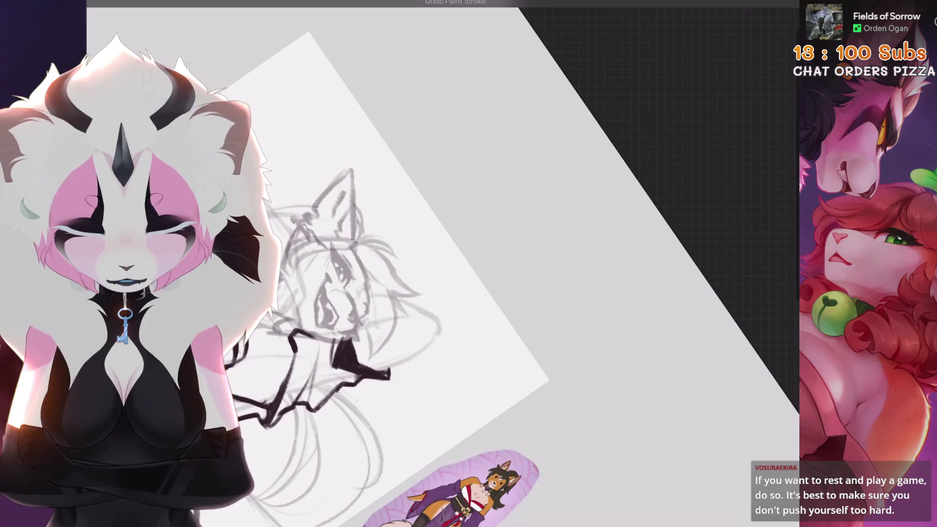
pyautogui.press('5')
pyautogui.press('+')
# Step: Erase the profile stroke near the collar point and draw the collar edge down from its tip
pyautogui.moveTo(547, 175); pyautogui.dragTo(537, 273)
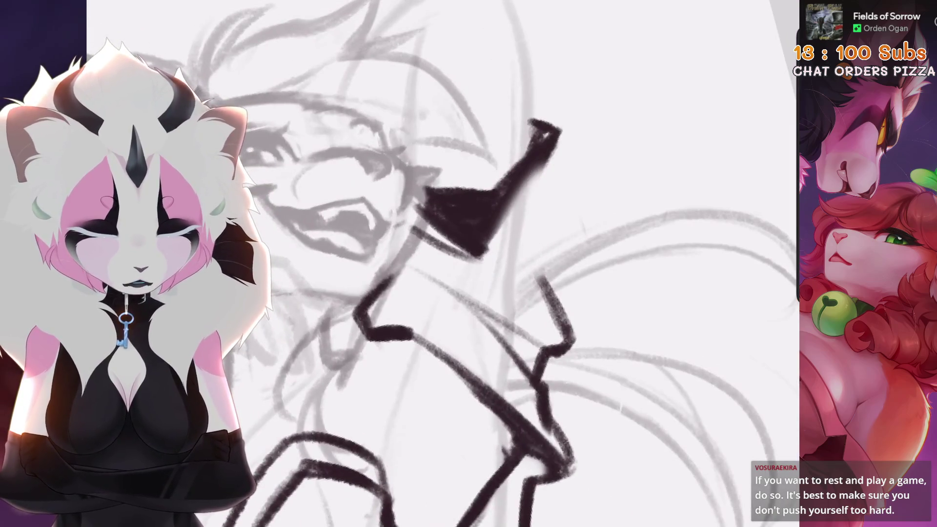
pyautogui.press('-')
pyautogui.hotkey('ctrl', 'z')
pyautogui.moveTo(495, 247)
pyautogui.mouseDown()
pyautogui.moveTo(505, 392)
pyautogui.moveTo(443, 347)
pyautogui.mouseUp()
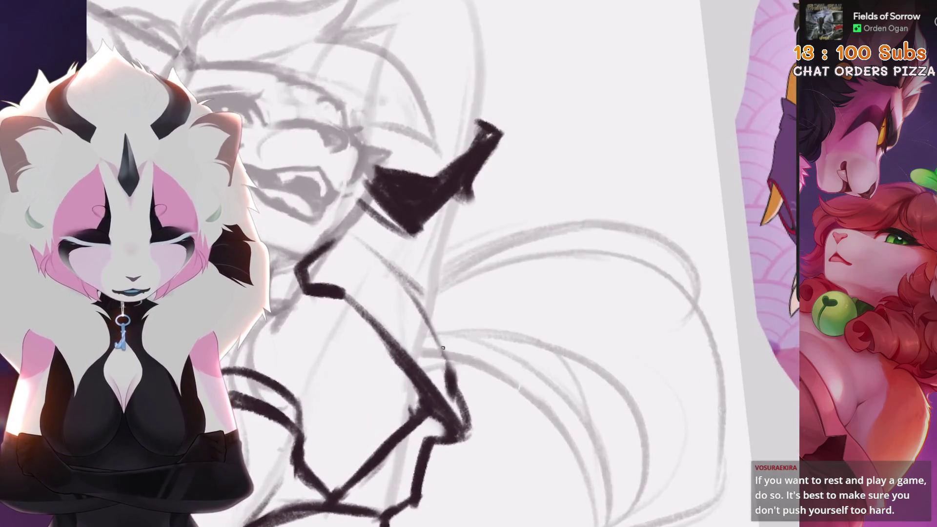
pyautogui.hotkey('ctrl', 'z')
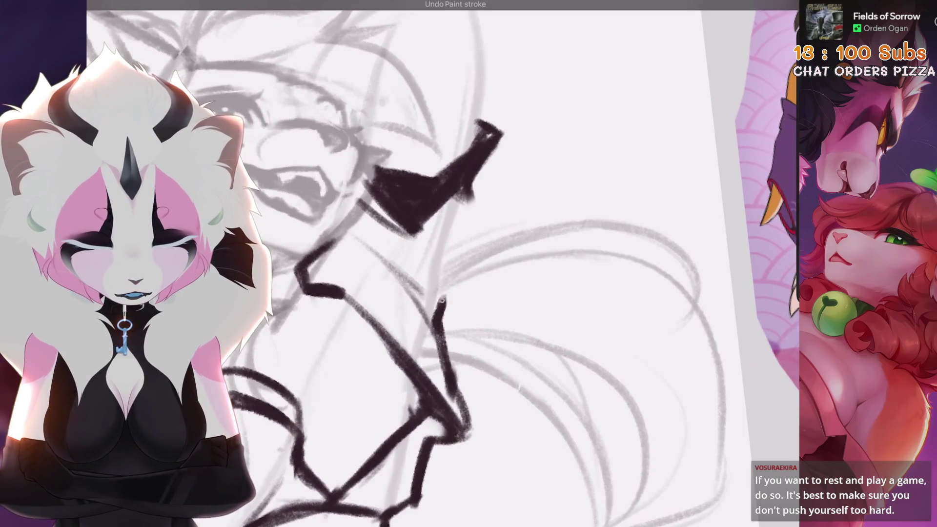
pyautogui.moveTo(464, 252); pyautogui.dragTo(464, 233)
pyautogui.hotkey('ctrl', 'z')
pyautogui.moveTo(488, 147)
pyautogui.mouseDown()
pyautogui.moveTo(516, 194)
pyautogui.moveTo(464, 238)
pyautogui.mouseUp()
# Step: Add a small stroke below the collar point and trim part of the large black fill
pyautogui.scroll(-3, 453, 263)
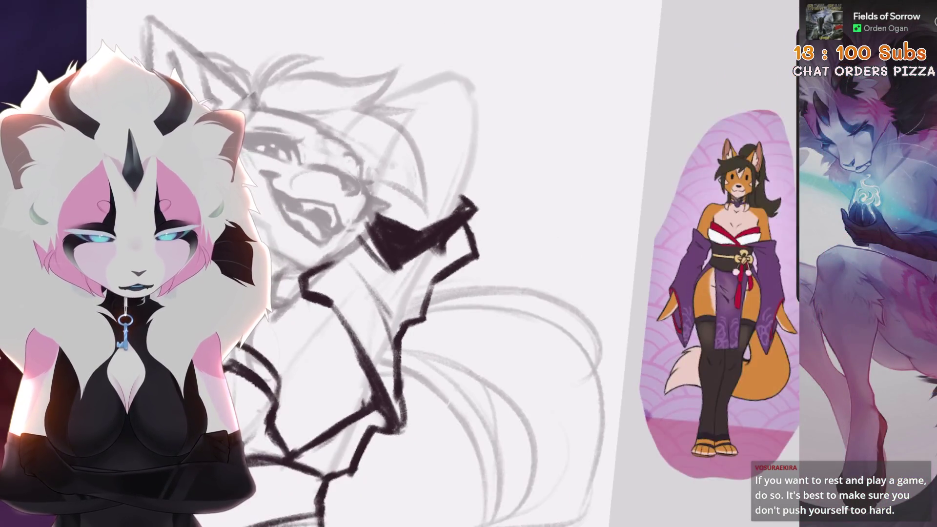
pyautogui.scroll(4, 453, 263)
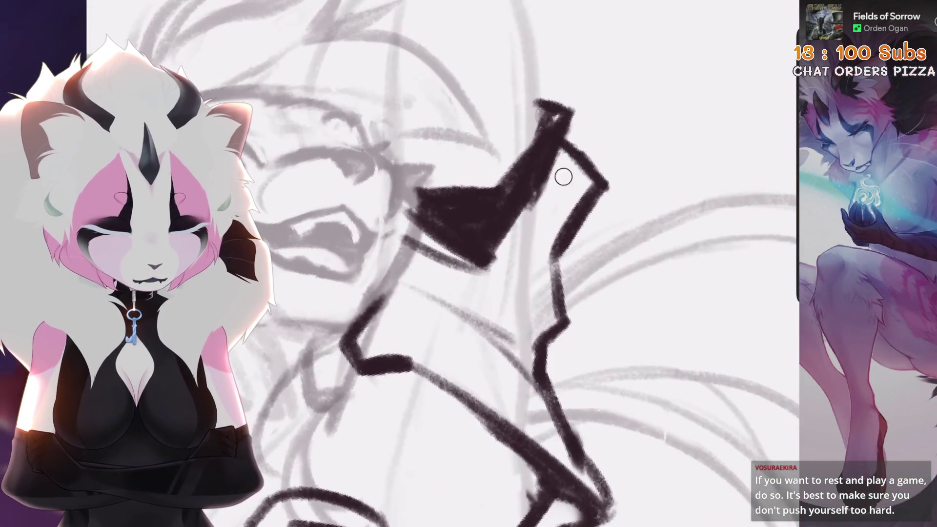
pyautogui.hotkey('ctrl', 'z')
pyautogui.moveTo(590, 180); pyautogui.dragTo(502, 276)
pyautogui.hotkey('ctrl', 'z')
pyautogui.moveTo(550, 258)
pyautogui.mouseDown()
pyautogui.moveTo(536, 391)
pyautogui.moveTo(439, 415)
pyautogui.moveTo(341, 366)
pyautogui.moveTo(317, 269)
pyautogui.mouseUp()
pyautogui.moveTo(561, 185)
pyautogui.mouseDown()
pyautogui.moveTo(488, 283)
pyautogui.moveTo(439, 317)
pyautogui.mouseUp()
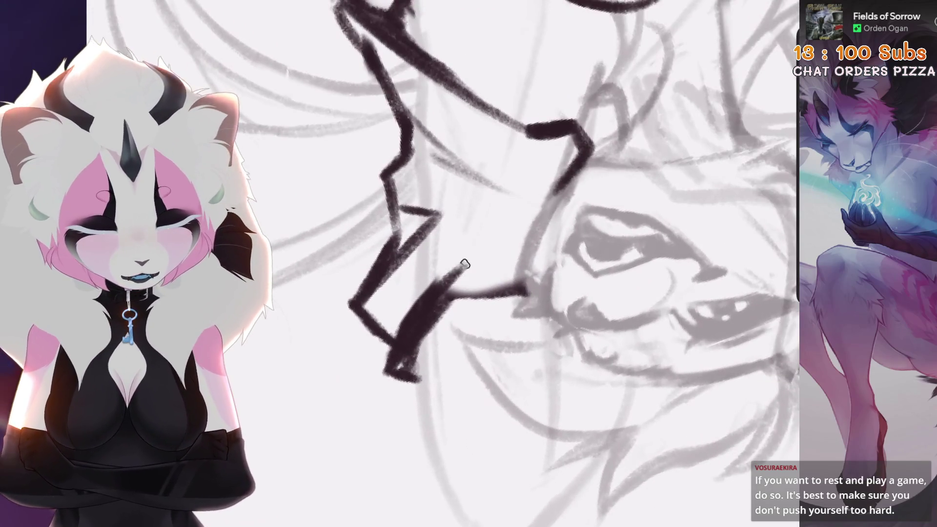
pyautogui.hotkey('ctrl', 'z')
# Step: Hatch vertical black shading into the kimono fold and extend the fill down-left
pyautogui.moveTo(488, 239); pyautogui.dragTo(395, 337)
pyautogui.moveTo(488, 292)
pyautogui.mouseDown()
pyautogui.moveTo(439, 342)
pyautogui.moveTo(390, 365)
pyautogui.mouseUp()
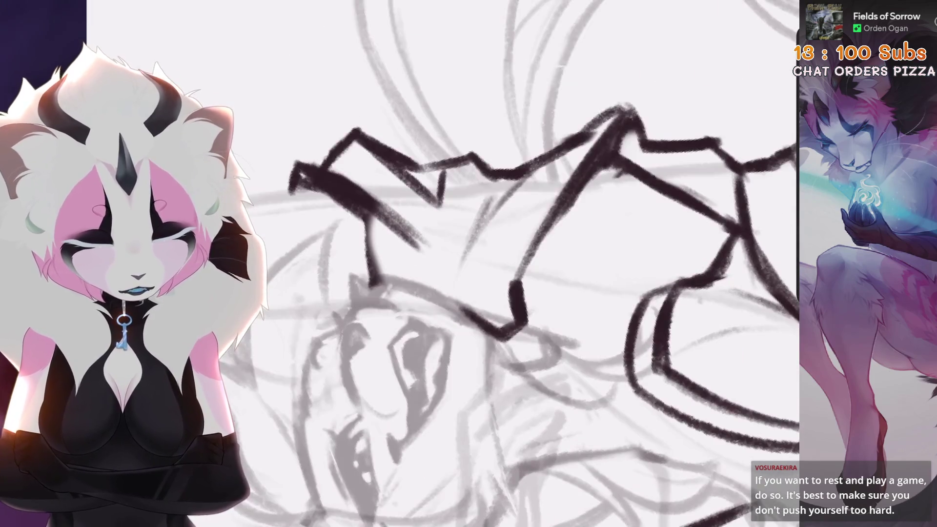
pyautogui.moveTo(384, 217)
pyautogui.mouseDown()
pyautogui.moveTo(398, 293)
pyautogui.moveTo(409, 295)
pyautogui.mouseUp()
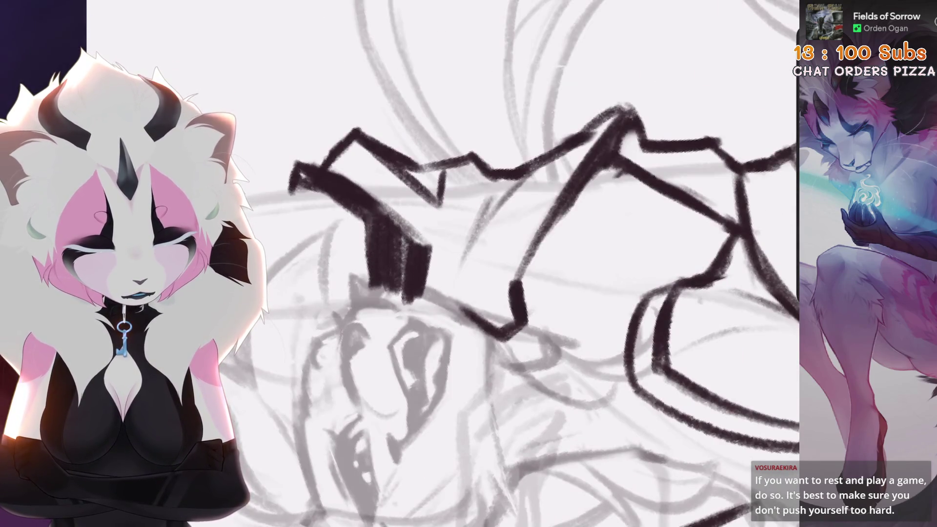
pyautogui.moveTo(370, 218); pyautogui.dragTo(369, 288)
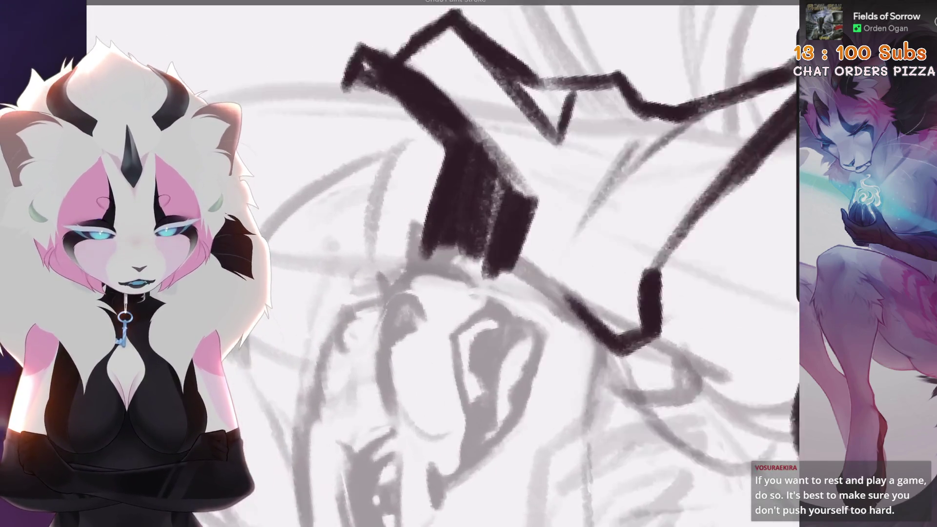
pyautogui.press('[')
pyautogui.scroll(-2, 532, 226)
pyautogui.moveTo(439, 273)
pyautogui.mouseDown()
pyautogui.moveTo(371, 344)
pyautogui.moveTo(398, 330)
pyautogui.mouseUp()
pyautogui.scroll(-2, 507, 263)
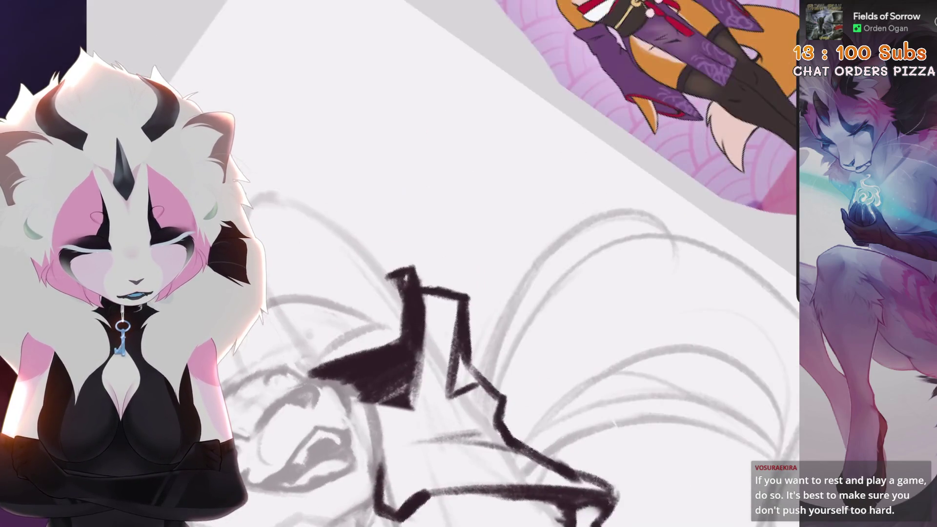
pyautogui.scroll(3, 487, 263)
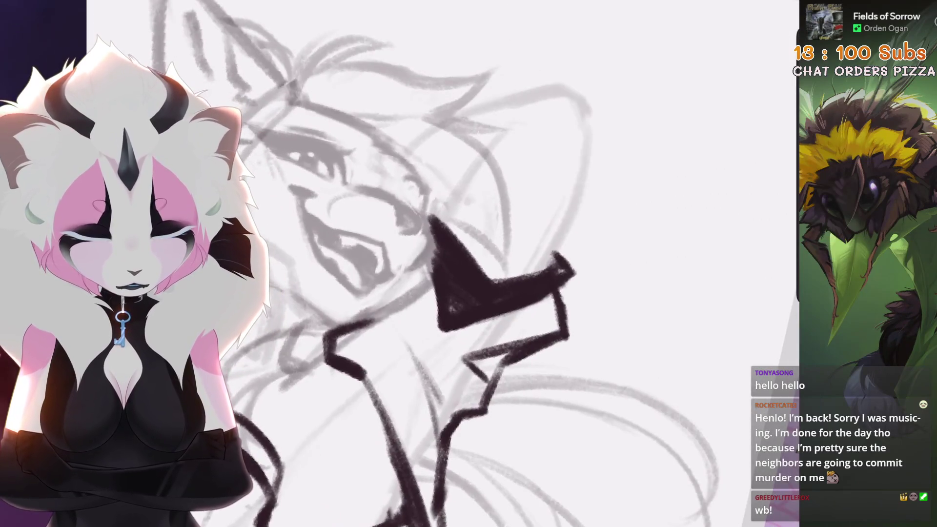
# Step: Trim the black stroke, extend it to the right, and undo the stray vertical stroke
pyautogui.moveTo(439, 229)
pyautogui.mouseDown()
pyautogui.moveTo(512, 240)
pyautogui.moveTo(466, 308)
pyautogui.mouseUp()
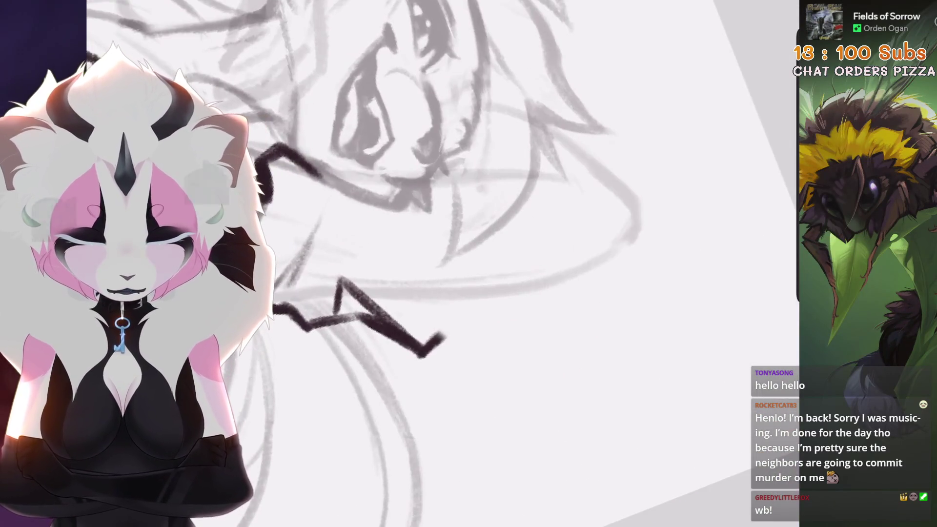
pyautogui.moveTo(438, 340)
pyautogui.mouseDown()
pyautogui.moveTo(475, 335)
pyautogui.moveTo(477, 240)
pyautogui.mouseUp()
pyautogui.hotkey('ctrl', 'z')
# Step: Draw angular black diagonal strokes beside the head and fill between them with dense hatching
pyautogui.moveTo(475, 158); pyautogui.dragTo(414, 256)
pyautogui.moveTo(424, 298); pyautogui.dragTo(463, 321)
pyautogui.moveTo(476, 161); pyautogui.dragTo(407, 276)
pyautogui.moveTo(487, 215)
pyautogui.mouseDown()
pyautogui.moveTo(415, 287)
pyautogui.moveTo(451, 312)
pyautogui.mouseUp()
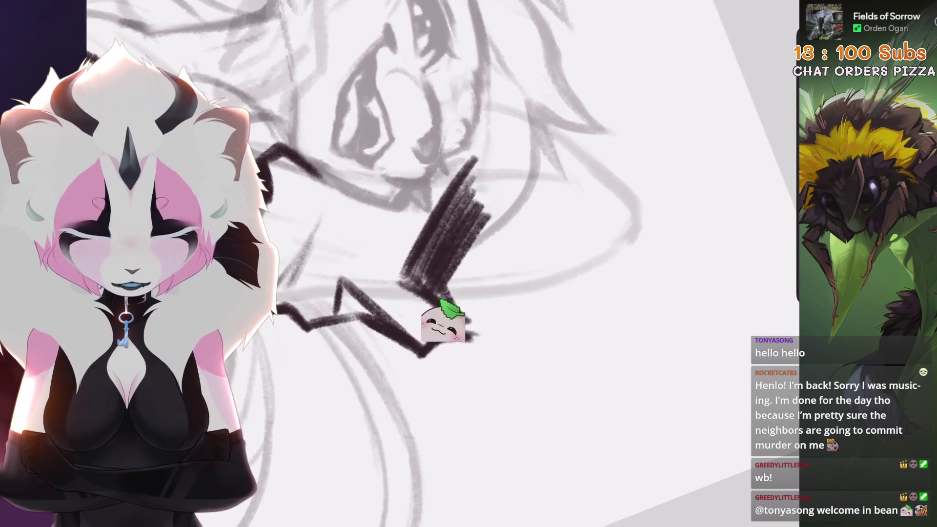
pyautogui.moveTo(430, 281); pyautogui.dragTo(490, 312)
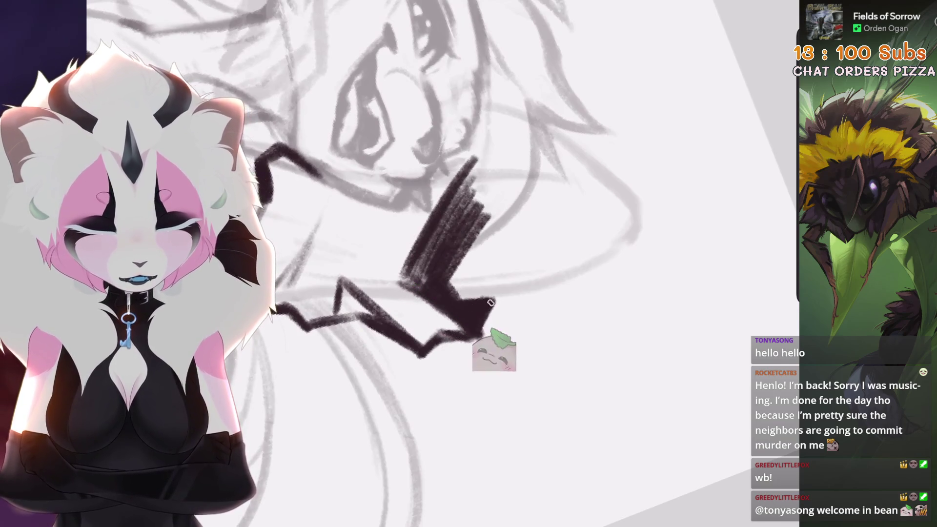
# Step: Turn the canvas upside down to check the drawing, then undo the last dark stroke
pyautogui.press('4')
pyautogui.scroll(5, 488, 219)
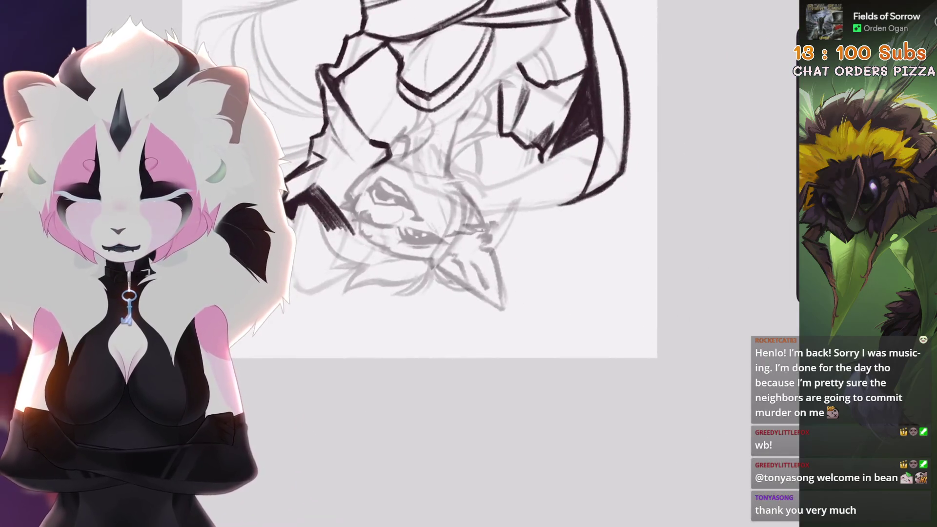
pyautogui.scroll(3, 461, 264)
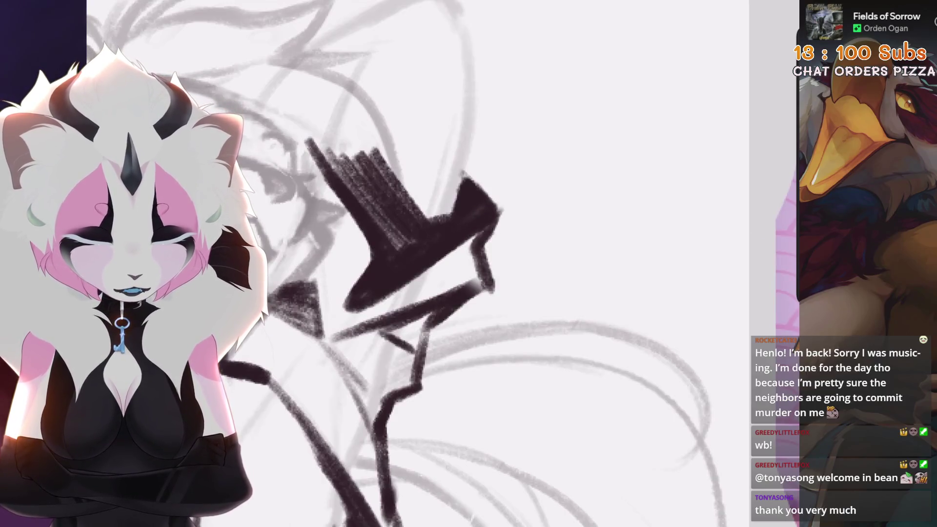
pyautogui.hotkey('ctrl', 'z')
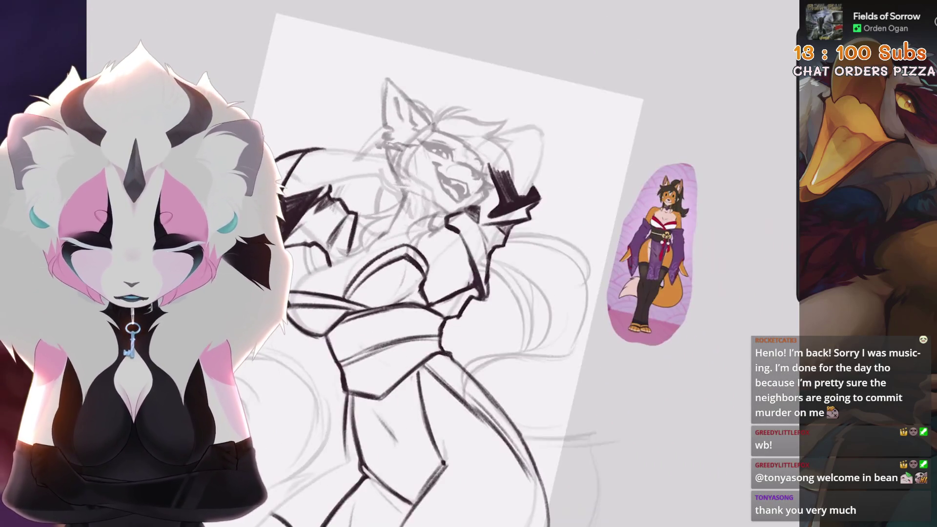
# Step: Rotate and zoom around the sketch, then draw a dark angular ink stroke on the hat
pyautogui.press('4')
pyautogui.press('4')
pyautogui.press('4')
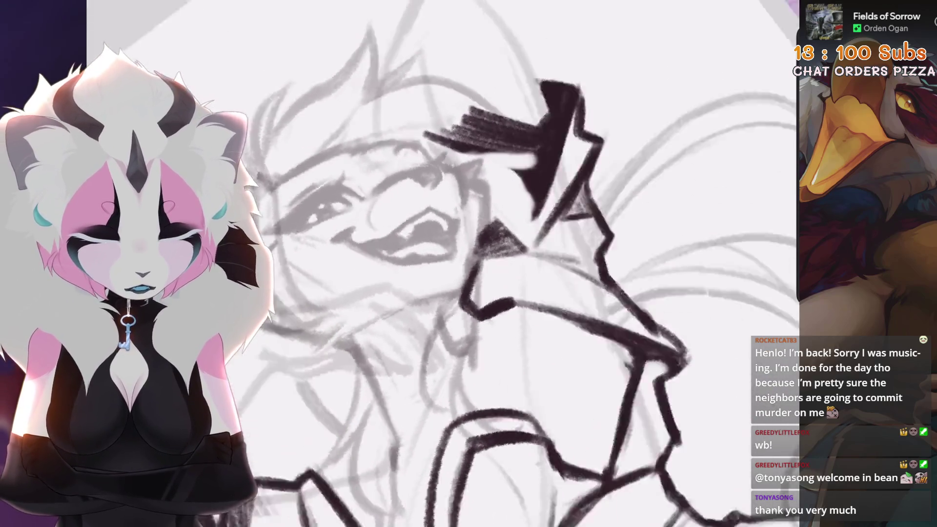
pyautogui.press('4')
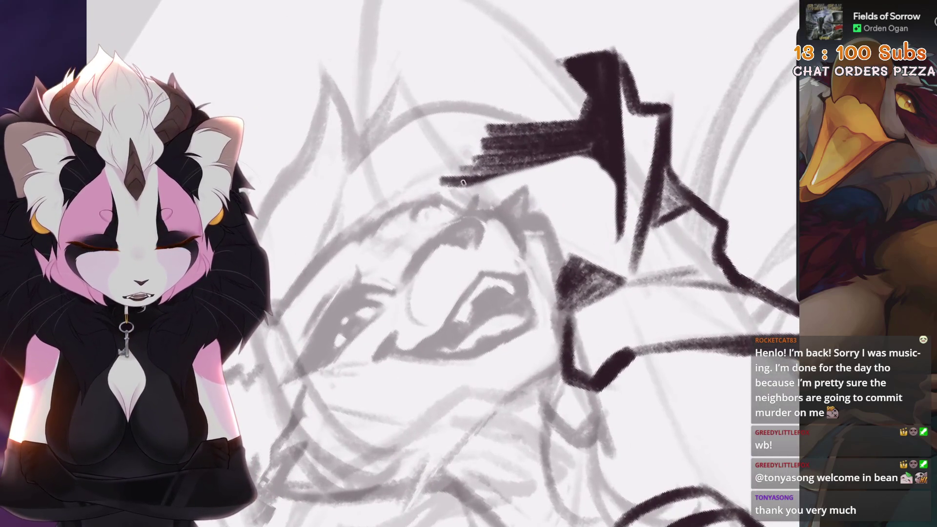
pyautogui.press('4')
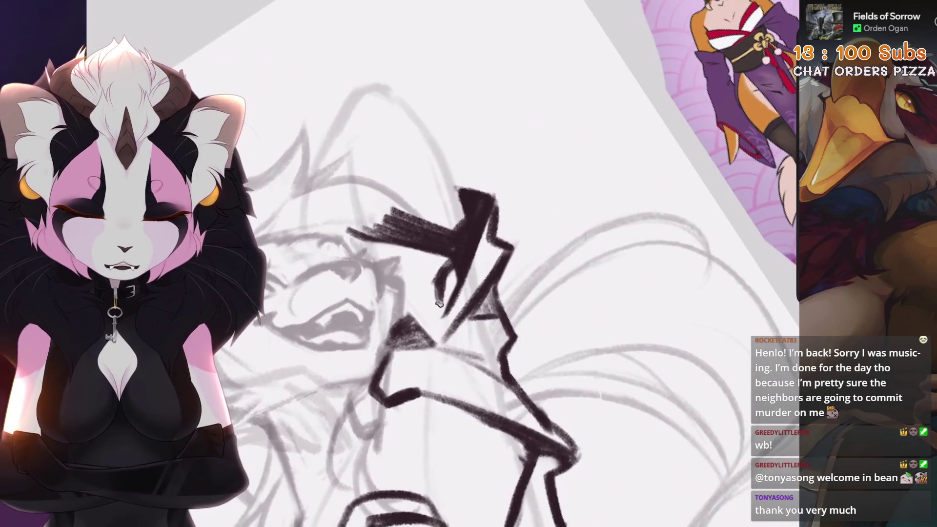
pyautogui.press('4')
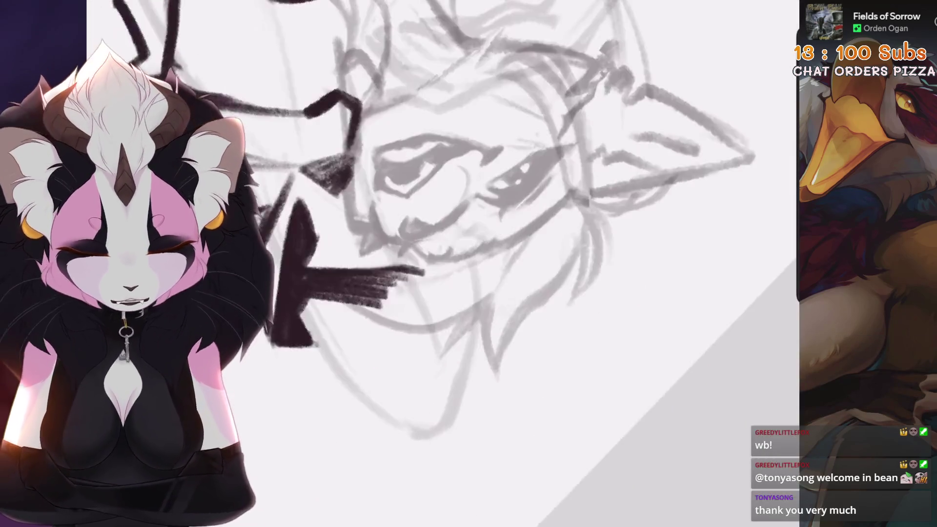
pyautogui.press('4')
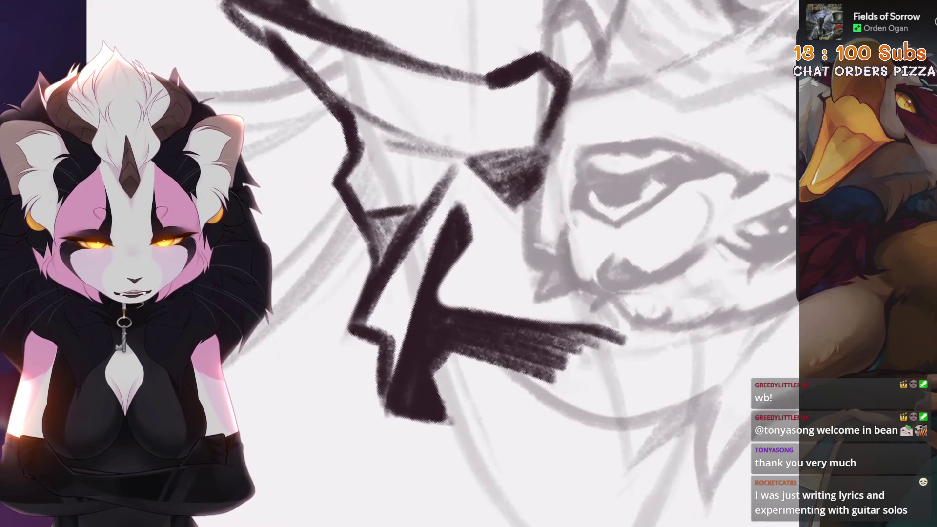
pyautogui.press('4')
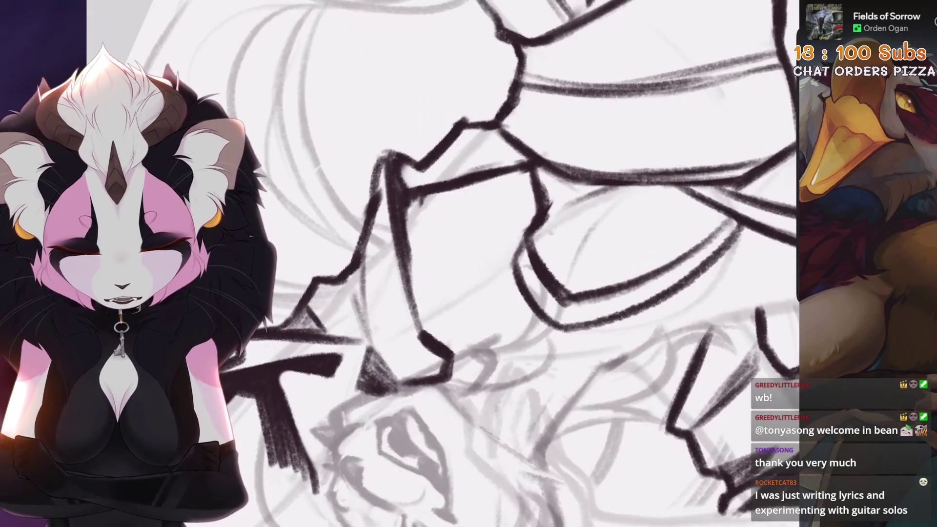
pyautogui.press('4')
pyautogui.press('4')
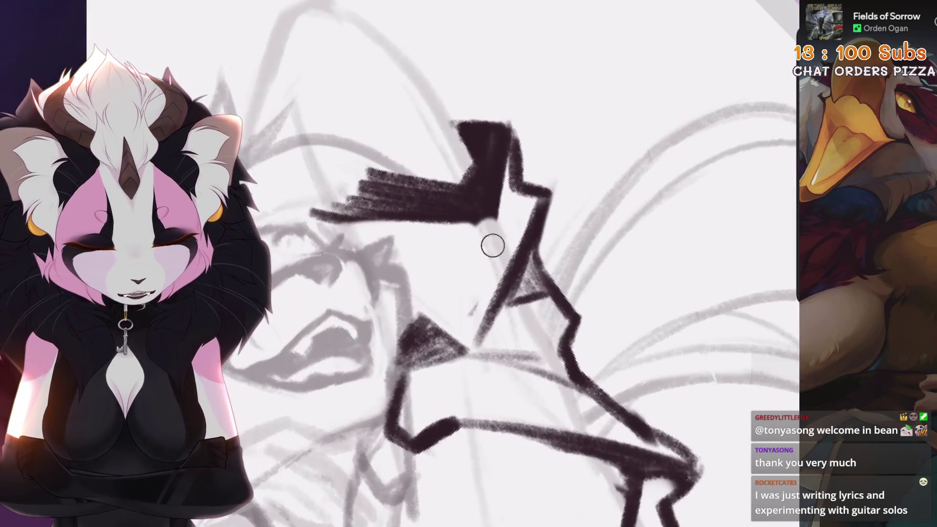
pyautogui.press('4')
pyautogui.press('4')
pyautogui.moveTo(488, 251)
pyautogui.mouseDown()
pyautogui.moveTo(463, 259)
pyautogui.moveTo(485, 307)
pyautogui.mouseUp()
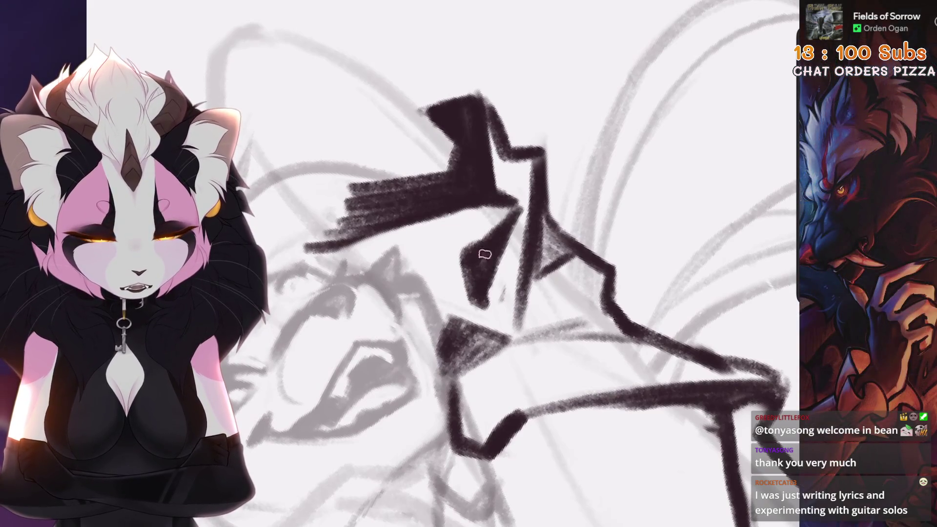
# Step: Paint a dark fill below the hat brim after checking the fox reference
pyautogui.press('4')
pyautogui.press('4')
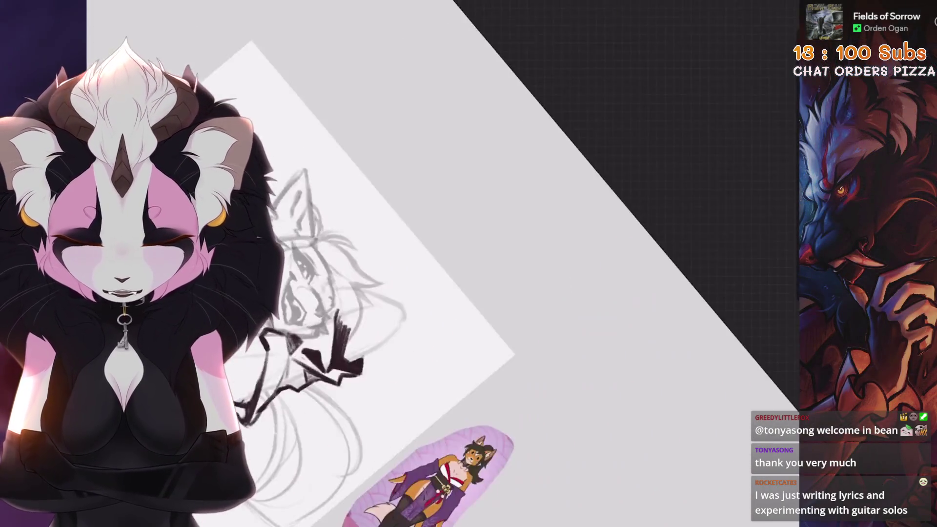
pyautogui.press('4')
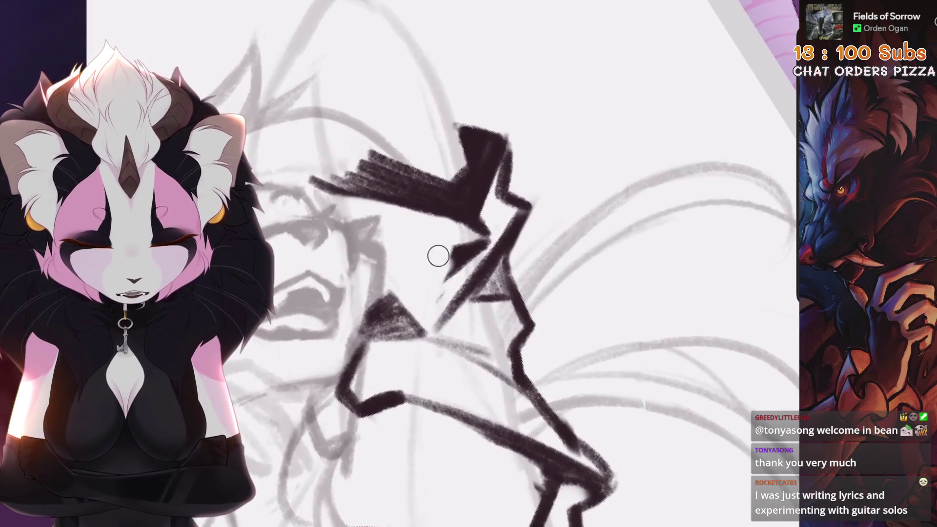
pyautogui.moveTo(432, 259)
pyautogui.mouseDown()
pyautogui.moveTo(429, 307)
pyautogui.moveTo(486, 244)
pyautogui.mouseUp()
# Step: Set a smaller brush size and zoom in close on the dark hat strokes
pyautogui.press('4')
pyautogui.press('4')
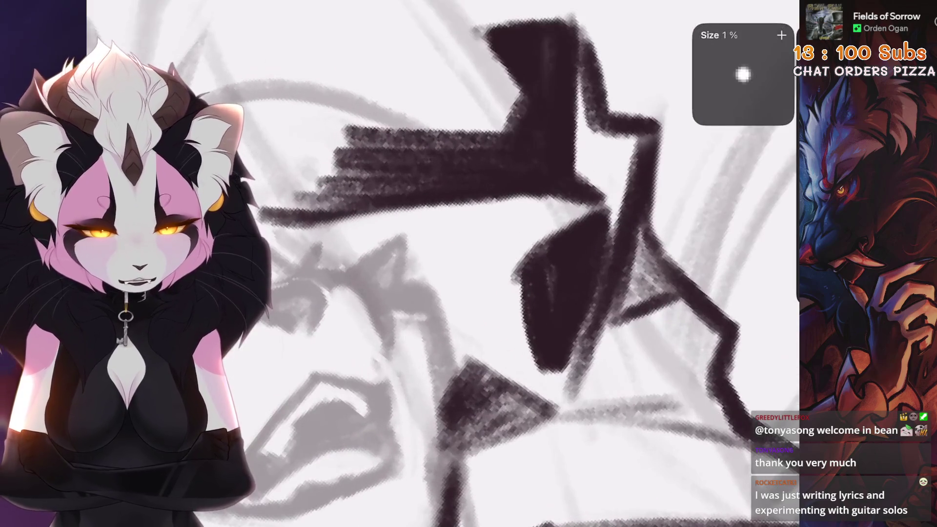
pyautogui.press('4')
pyautogui.press('4')
pyautogui.press('4')
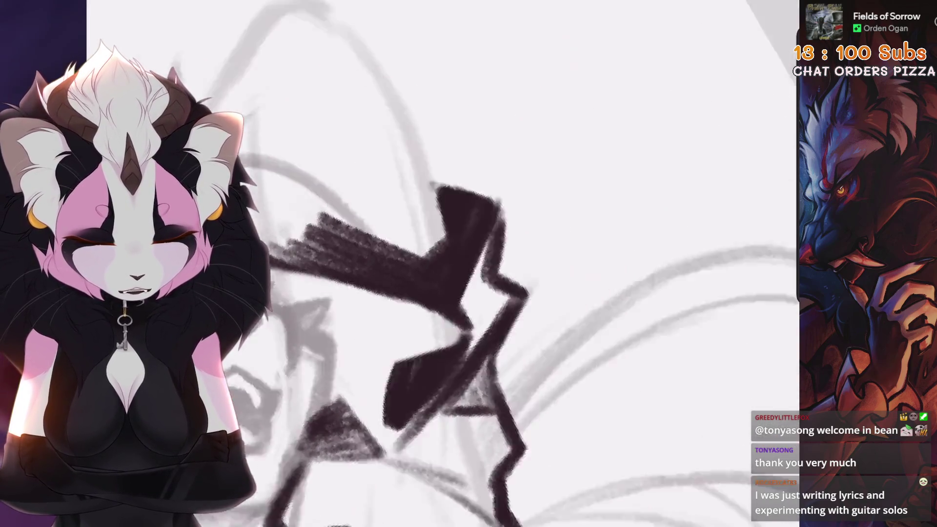
pyautogui.press('4')
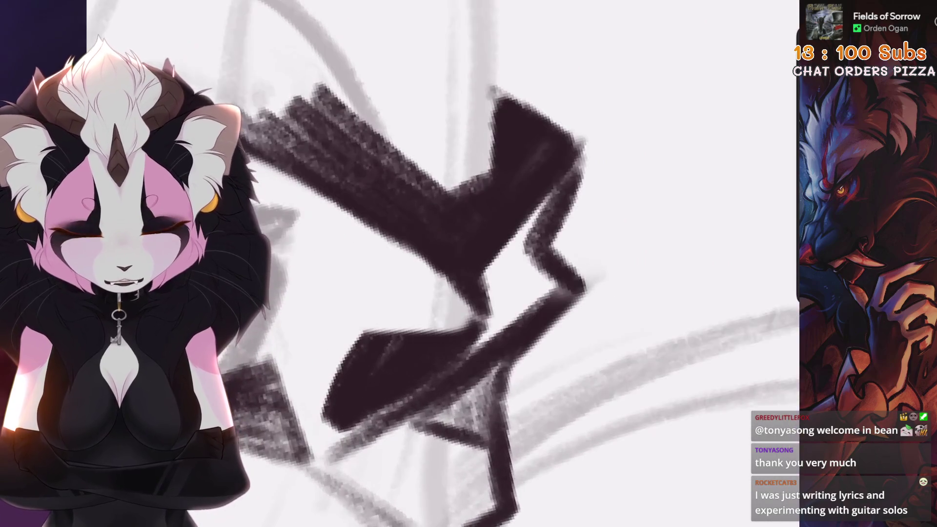
pyautogui.press('4')
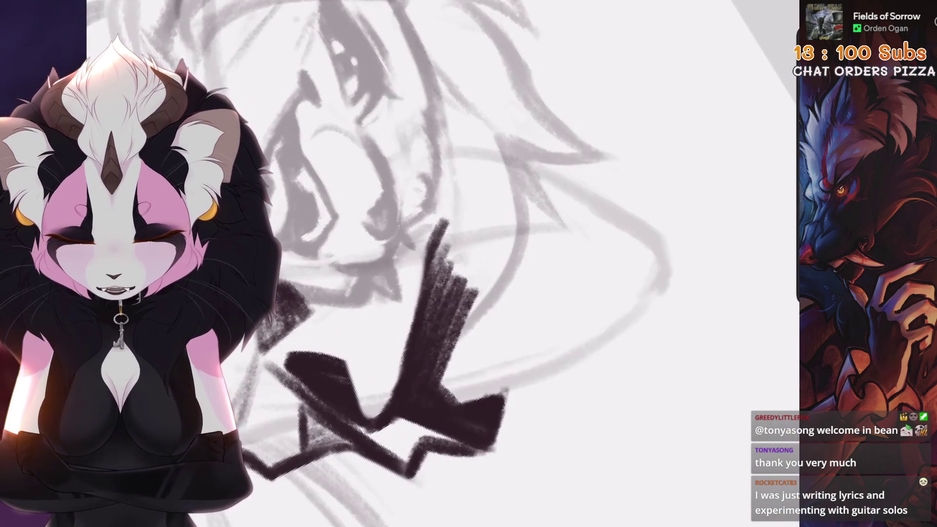
pyautogui.press('4')
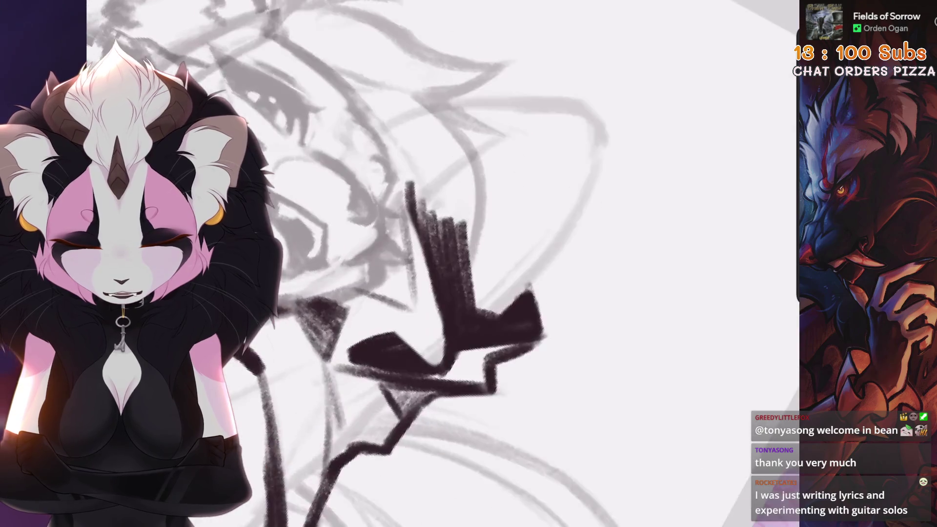
pyautogui.press('4')
pyautogui.scroll(3, 498, 194)
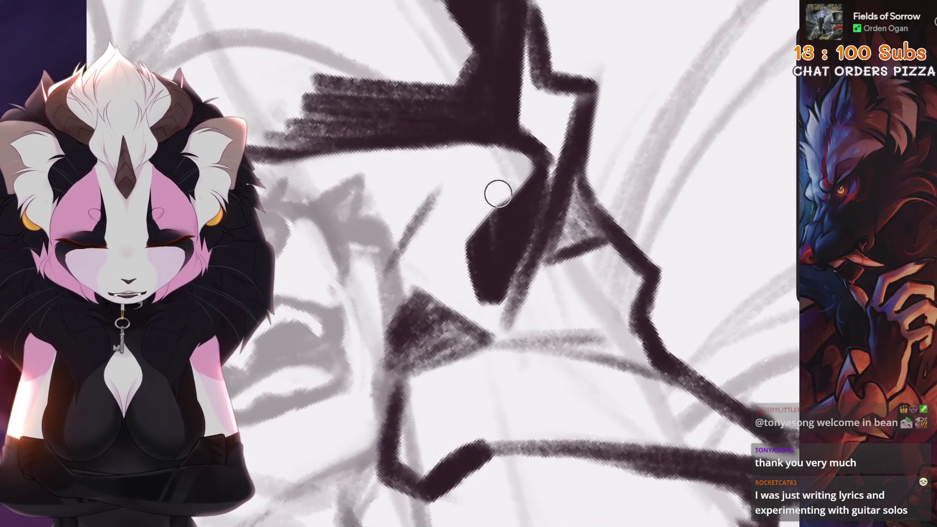
# Step: Erase the lower left of the hat stroke and draw a new dark stroke down its edge
pyautogui.moveTo(498, 193); pyautogui.dragTo(463, 252)
pyautogui.moveTo(545, 172); pyautogui.dragTo(487, 311)
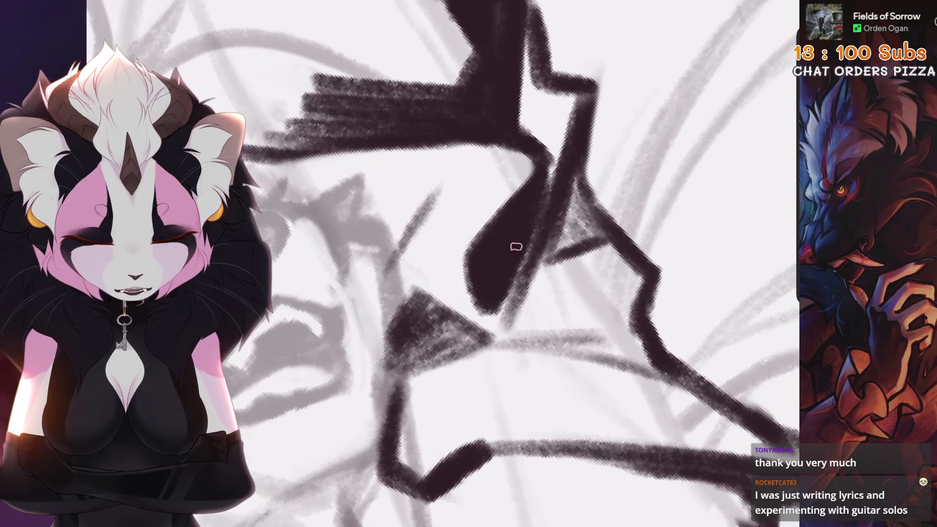
pyautogui.scroll(-2, 516, 246)
pyautogui.scroll(-5, 376, 250)
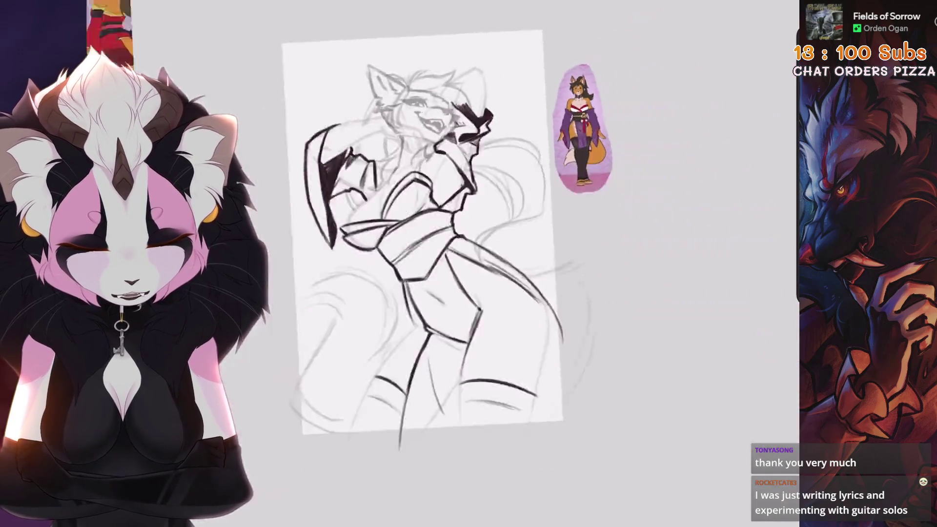
pyautogui.scroll(4, 375, 251)
pyautogui.scroll(2, 370, 195)
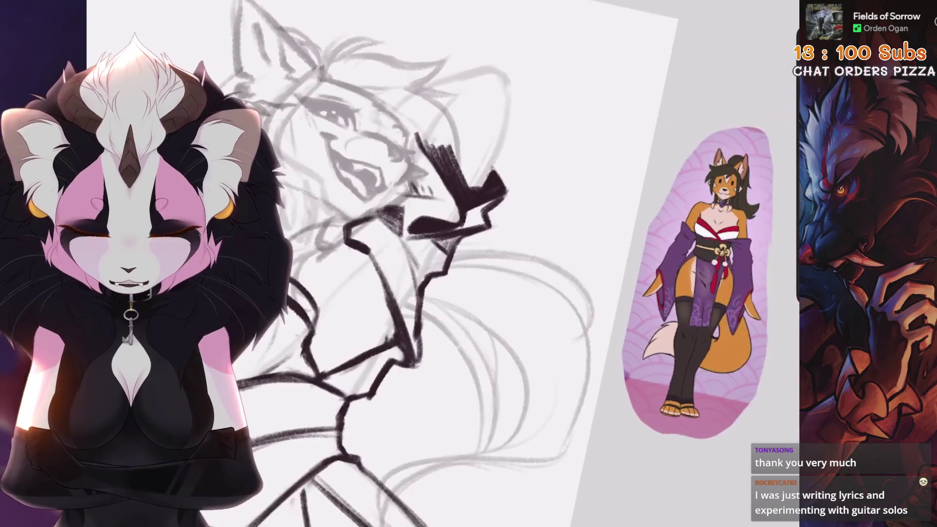
pyautogui.scroll(4, 536, 151)
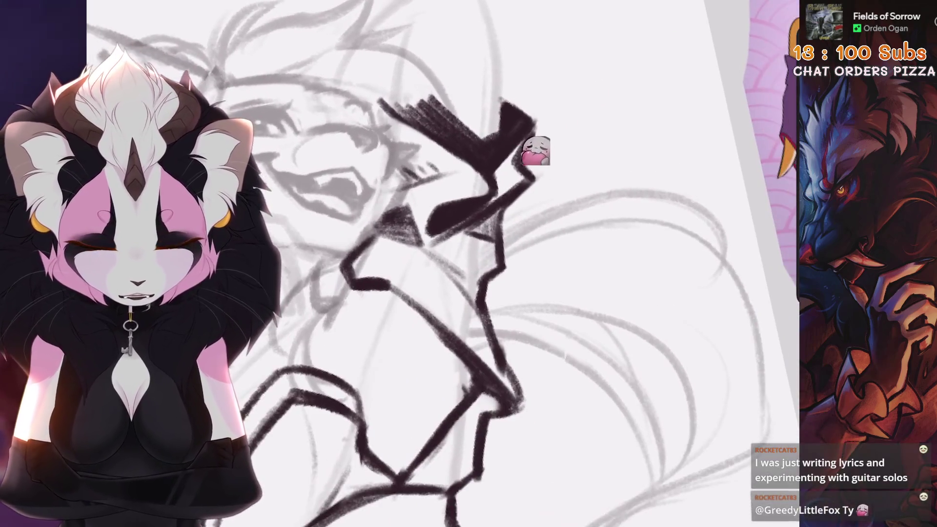
# Step: Lasso the hat with Freehand Selection, then move and resize it with Uniform Transform
pyautogui.press('s')
pyautogui.moveTo(415, 121); pyautogui.dragTo(551, 210)
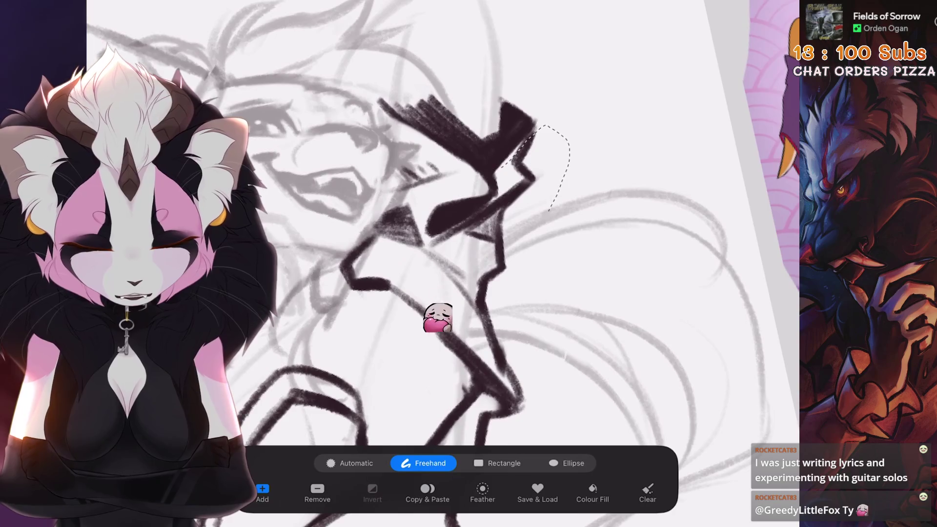
pyautogui.moveTo(555, 92)
pyautogui.mouseDown()
pyautogui.moveTo(429, 77)
pyautogui.moveTo(381, 88)
pyautogui.moveTo(483, 224)
pyautogui.mouseUp()
pyautogui.scroll(-3, 439, 220)
pyautogui.press('v')
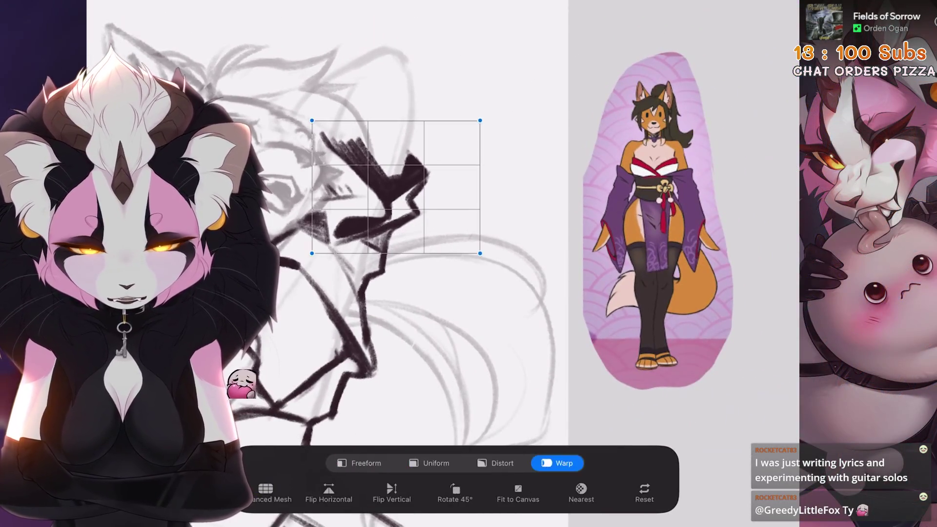
pyautogui.click(429, 463)
pyautogui.moveTo(396, 186)
pyautogui.mouseDown()
pyautogui.moveTo(385, 147)
pyautogui.moveTo(396, 204)
pyautogui.mouseUp()
pyautogui.press('Return')
# Step: Rework the hat brim strokes and extend the black collar shape down-left
pyautogui.scroll(5, 439, 244)
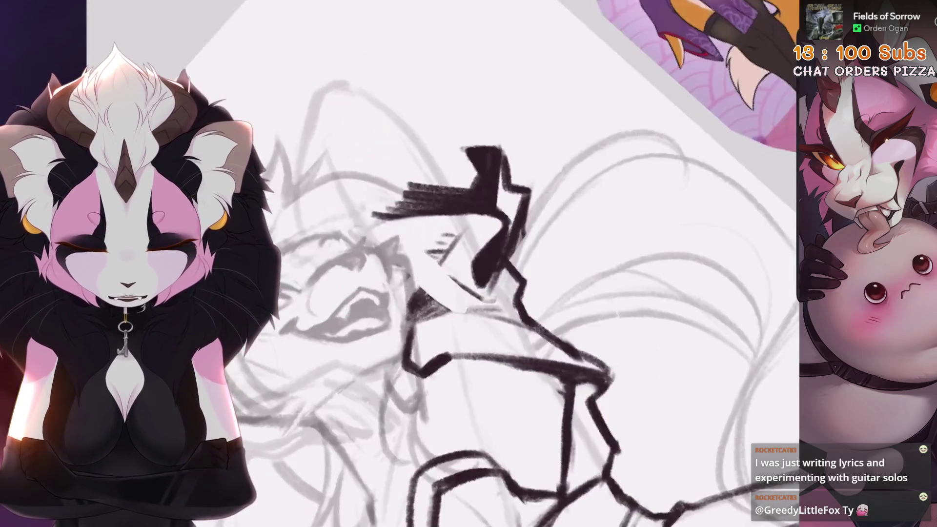
pyautogui.scroll(-2, 488, 244)
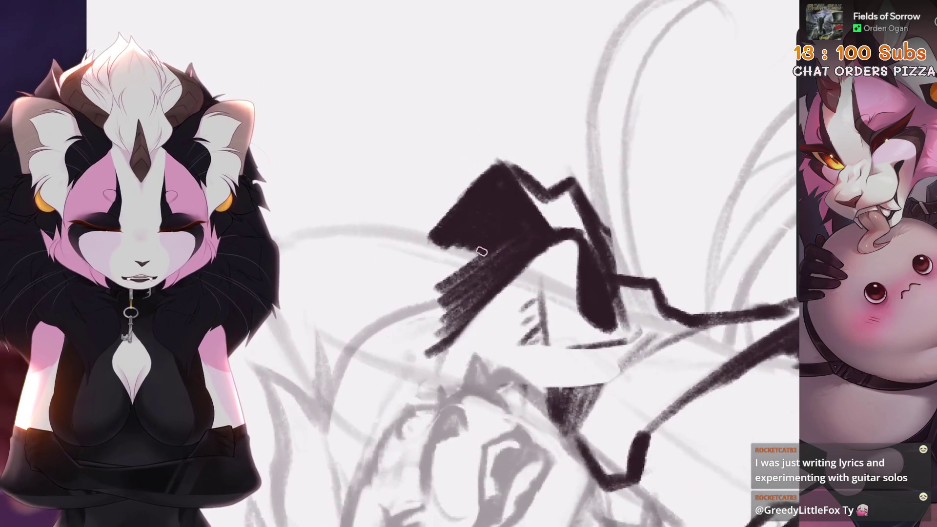
pyautogui.moveTo(488, 244); pyautogui.dragTo(468, 273)
pyautogui.moveTo(456, 219)
pyautogui.mouseDown()
pyautogui.moveTo(429, 223)
pyautogui.moveTo(468, 229)
pyautogui.mouseUp()
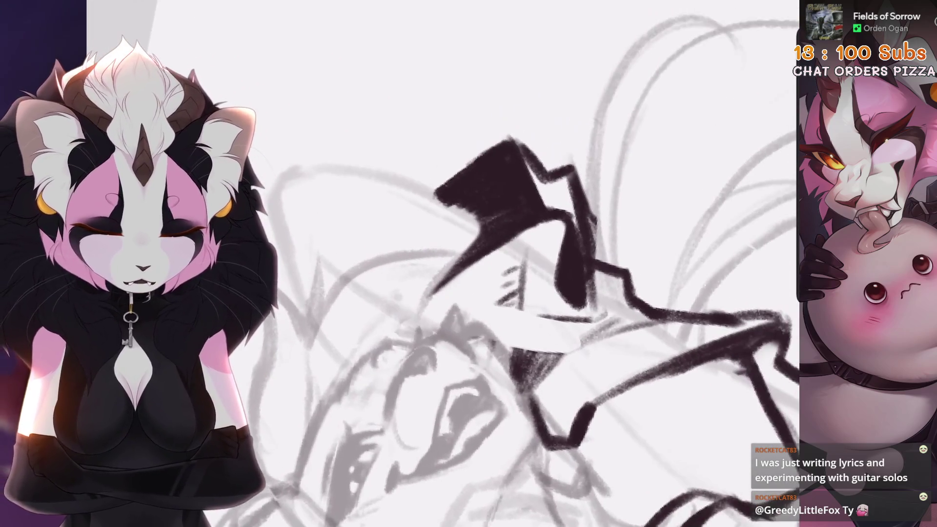
pyautogui.moveTo(446, 258); pyautogui.dragTo(405, 315)
# Step: Select the small stroke under the collar and rotate it to a new angle
pyautogui.scroll(-3, 495, 247)
pyautogui.scroll(-3, 385, 354)
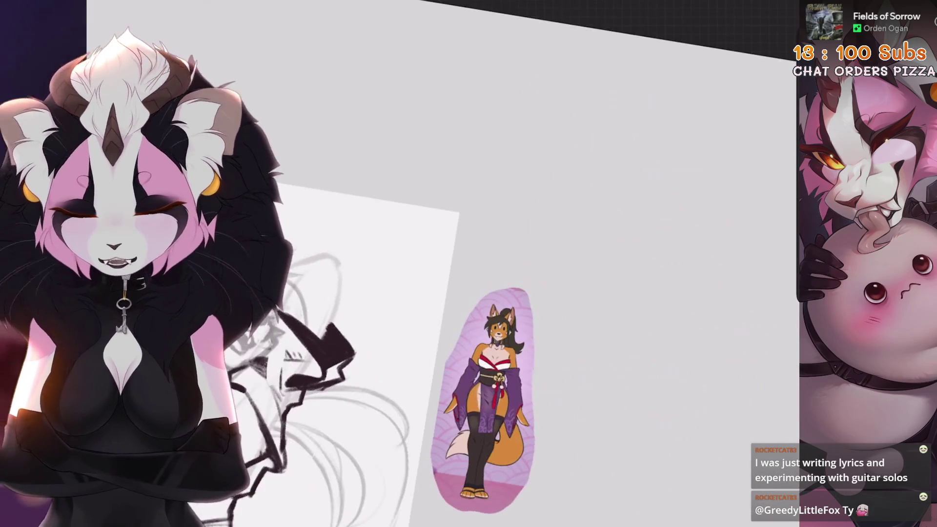
pyautogui.scroll(3, 390, 341)
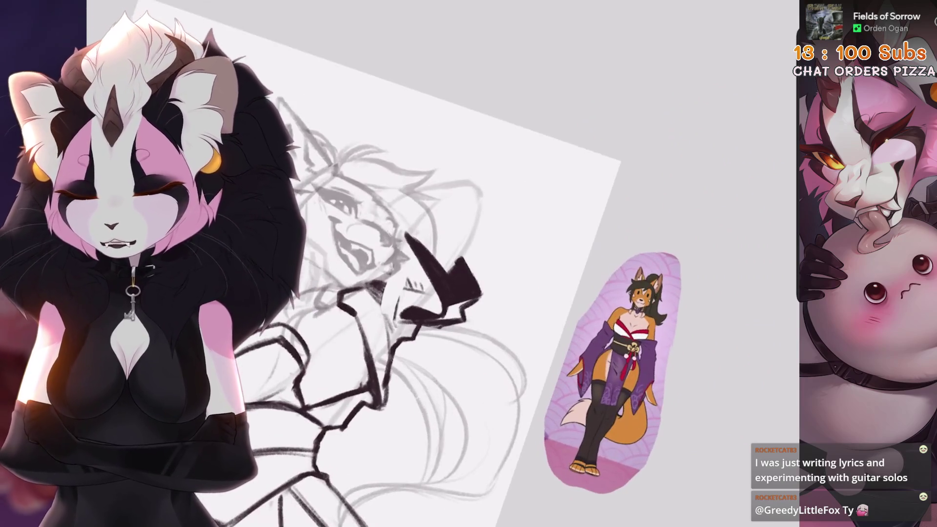
pyautogui.scroll(3, 439, 244)
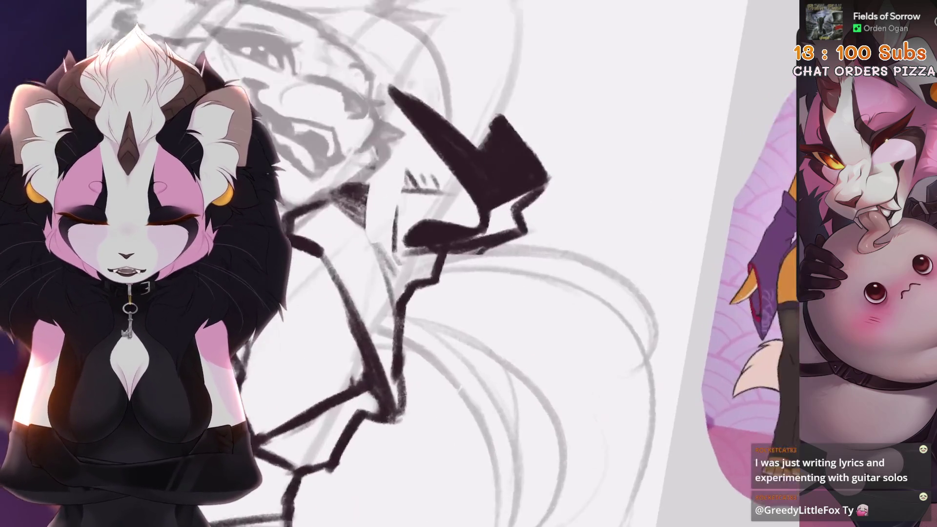
pyautogui.press('s')
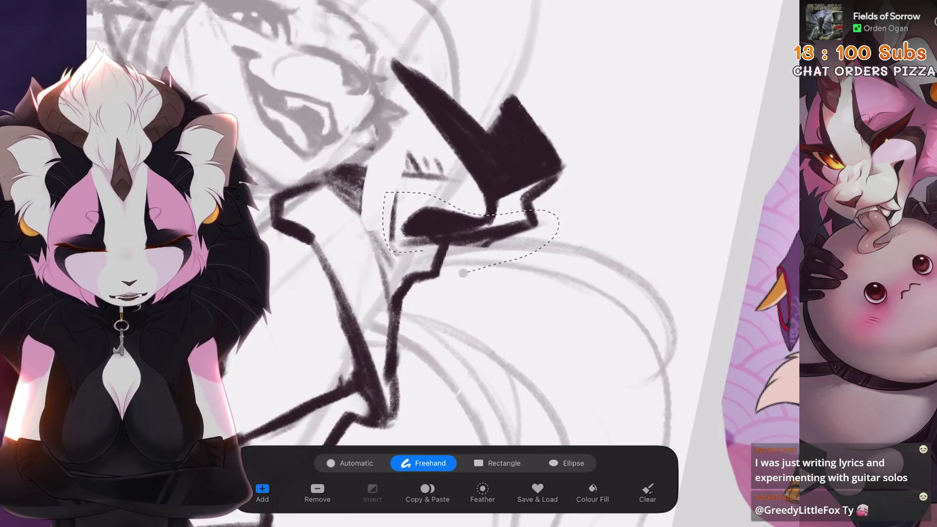
pyautogui.press('v')
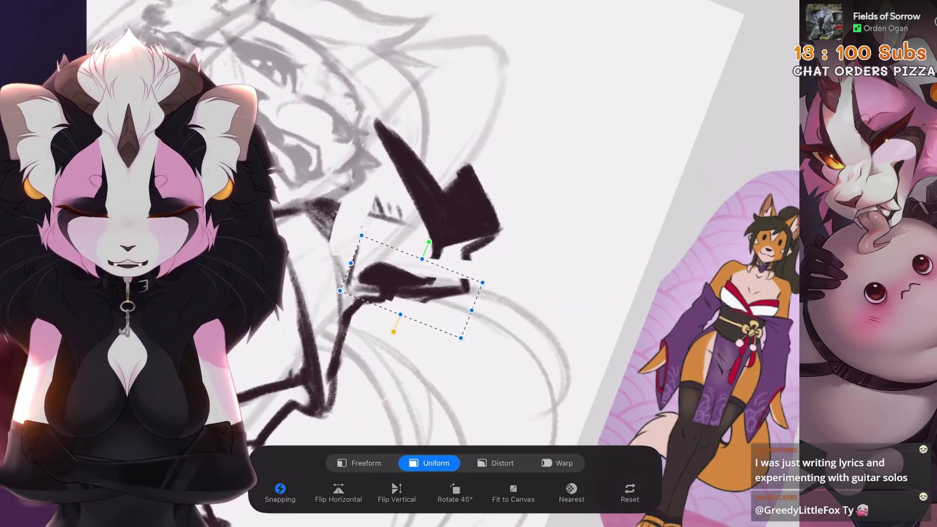
pyautogui.press('b')
pyautogui.scroll(3, 448, 256)
# Step: Return to the inking brush and paint a dark stroke along the collar
pyautogui.press('b')
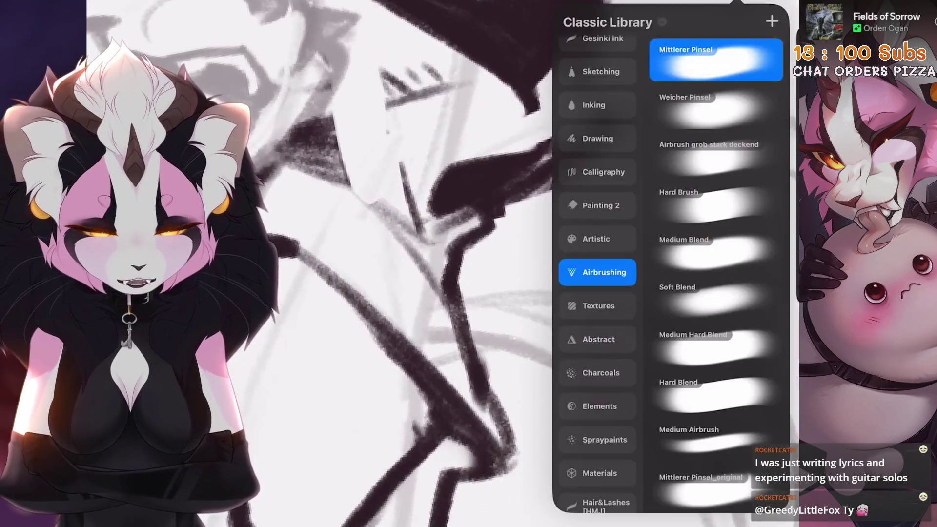
pyautogui.press('Escape')
pyautogui.scroll(-2, 448, 256)
pyautogui.moveTo(500, 224)
pyautogui.mouseDown()
pyautogui.moveTo(447, 276)
pyautogui.moveTo(451, 317)
pyautogui.mouseUp()
pyautogui.scroll(-3, 448, 256)
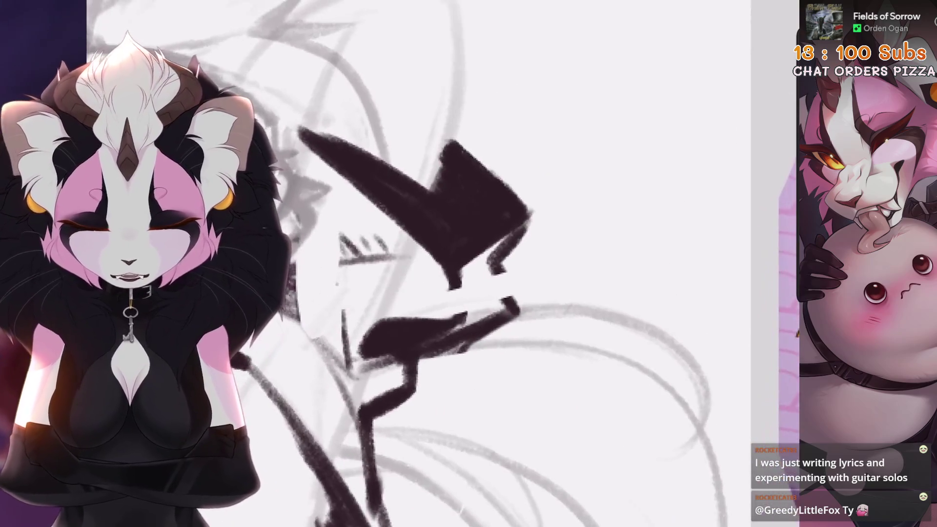
pyautogui.scroll(2, 453, 292)
# Step: Add a dark zigzag stroke to the collar, browse the Brush Library, then undo the last stroke
pyautogui.moveTo(511, 252); pyautogui.dragTo(547, 306)
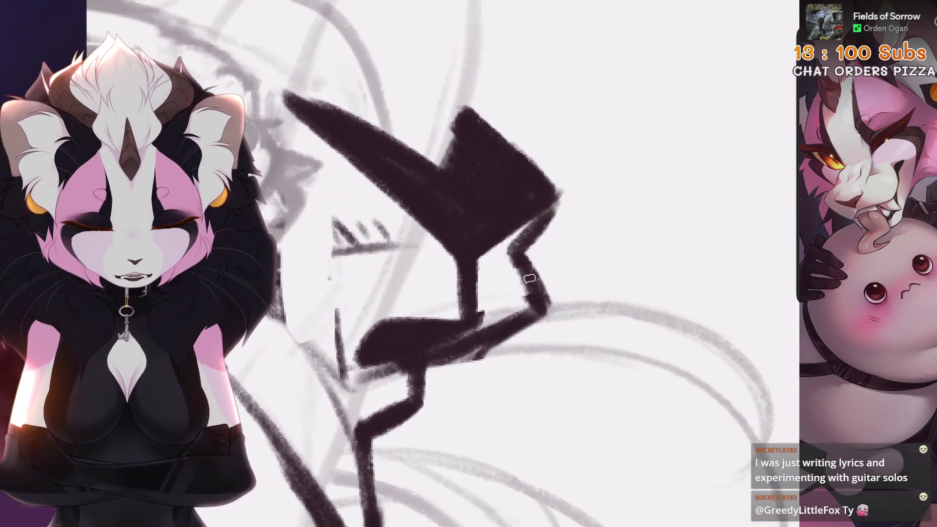
pyautogui.scroll(-2, 448, 256)
pyautogui.scroll(-2, 448, 256)
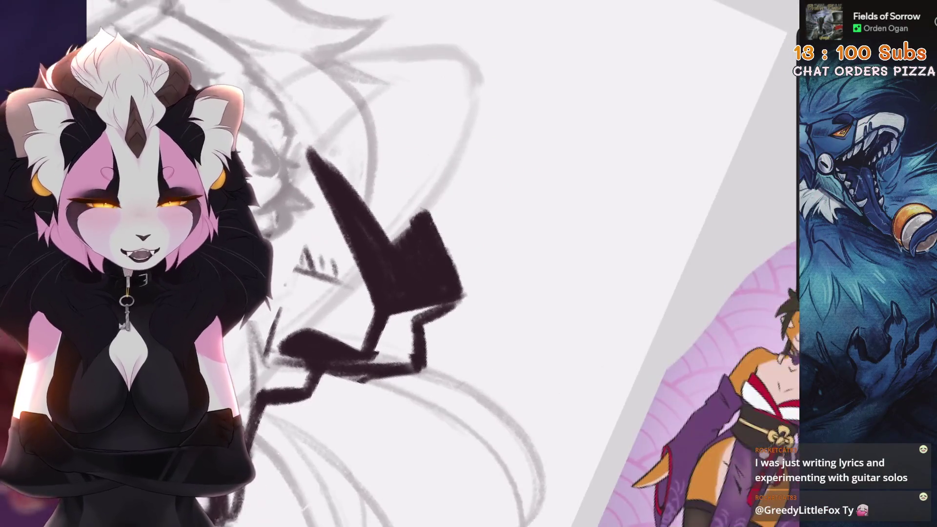
pyautogui.scroll(1, 447, 256)
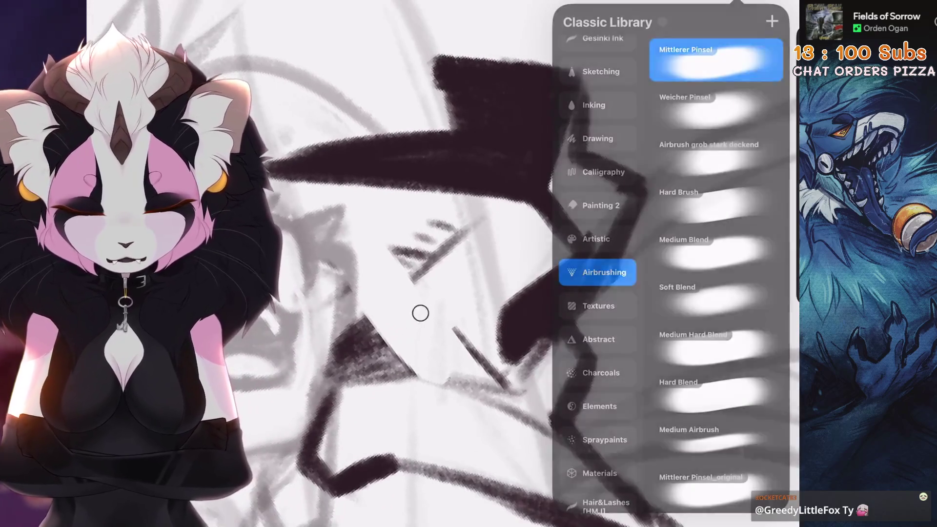
pyautogui.click(418, 314)
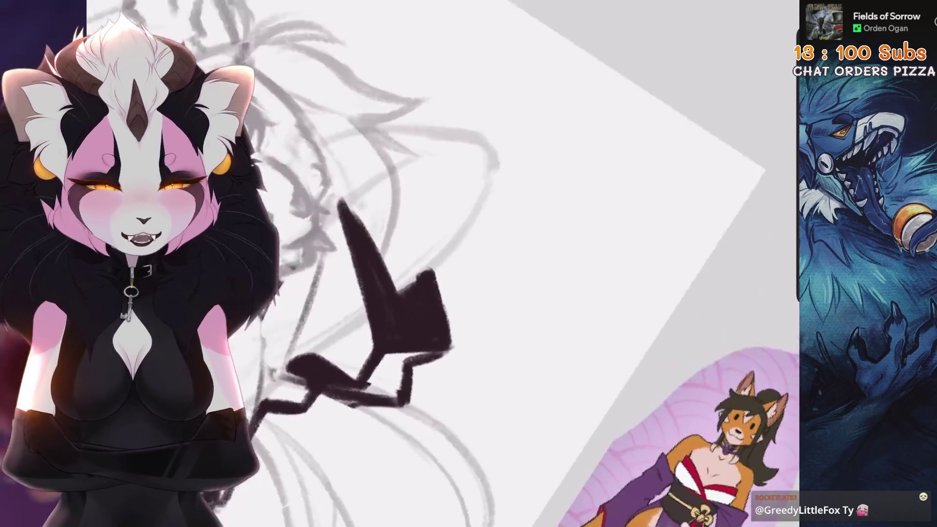
pyautogui.hotkey('ctrl', 'z')
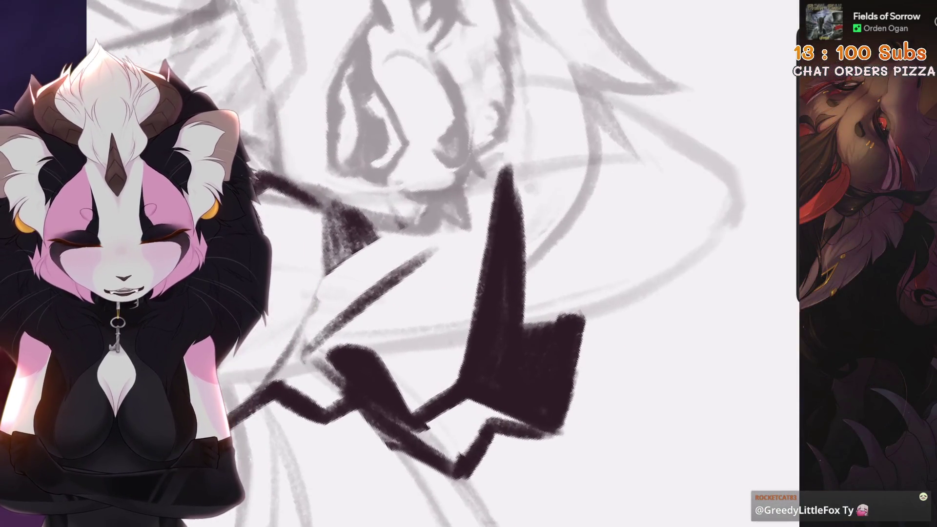
# Step: Erase the triangular patch and right-edge strip, and fill the notch in the black collar stroke
pyautogui.moveTo(351, 220)
pyautogui.mouseDown()
pyautogui.moveTo(324, 236)
pyautogui.moveTo(395, 215)
pyautogui.mouseUp()
pyautogui.moveTo(352, 306)
pyautogui.mouseDown()
pyautogui.moveTo(402, 246)
pyautogui.moveTo(414, 273)
pyautogui.mouseUp()
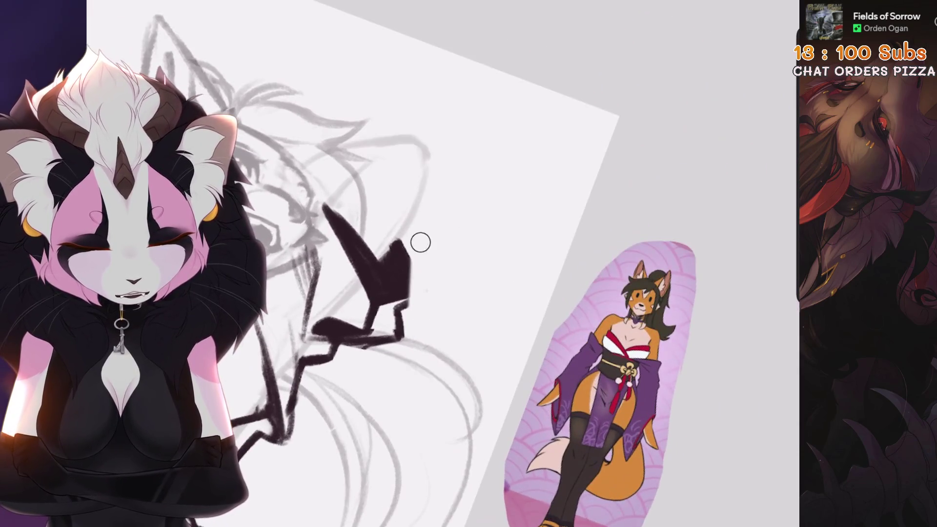
pyautogui.moveTo(421, 242); pyautogui.dragTo(413, 343)
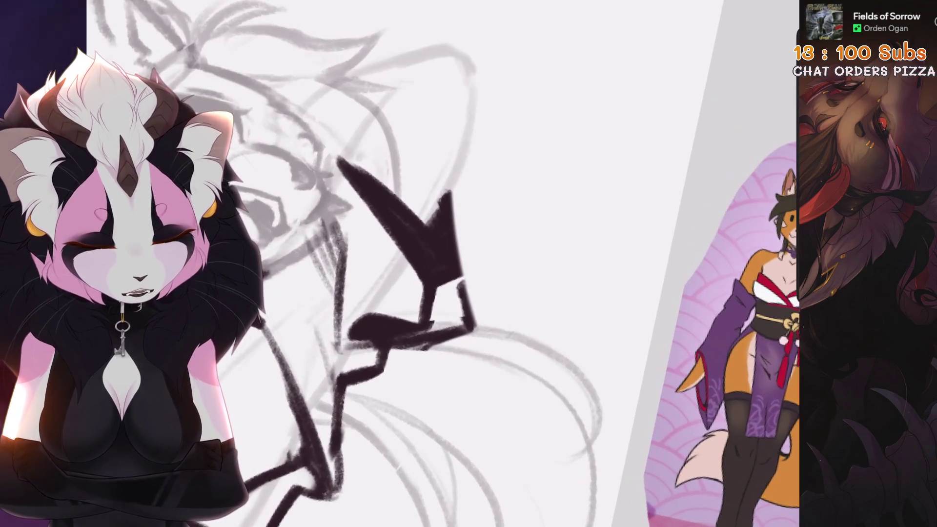
pyautogui.moveTo(461, 171)
pyautogui.mouseDown()
pyautogui.moveTo(461, 280)
pyautogui.moveTo(461, 239)
pyautogui.mouseUp()
pyautogui.hotkey('ctrl', 'z')
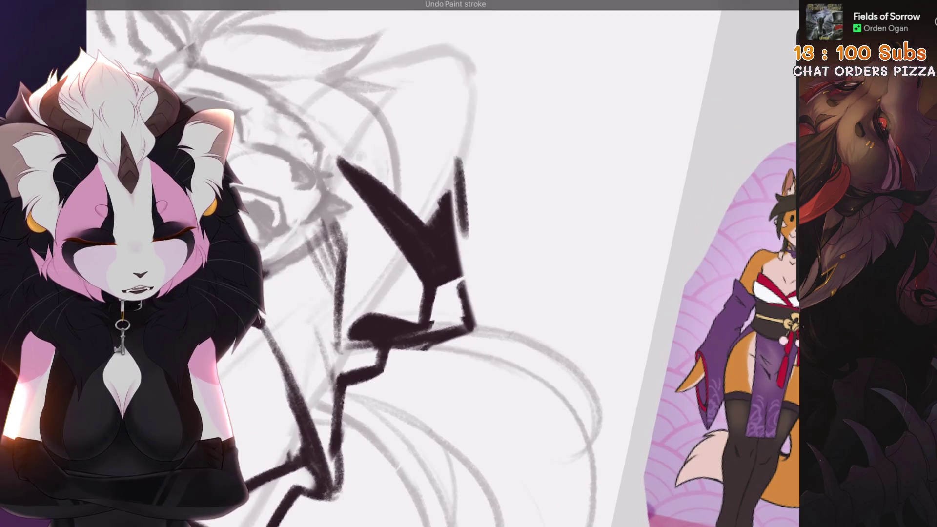
pyautogui.moveTo(452, 196); pyautogui.dragTo(454, 226)
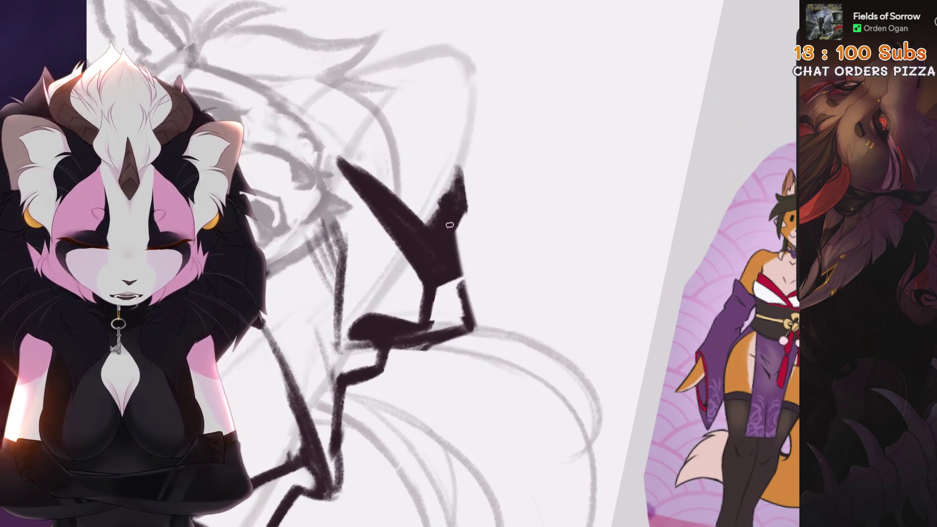
pyautogui.scroll(3, 469, 263)
# Step: Erase a light strip down the shape's edge and add dark paint along the collar
pyautogui.moveTo(502, 203)
pyautogui.mouseDown()
pyautogui.moveTo(488, 261)
pyautogui.moveTo(517, 312)
pyautogui.moveTo(468, 371)
pyautogui.moveTo(429, 342)
pyautogui.mouseUp()
pyautogui.moveTo(430, 180)
pyautogui.mouseDown()
pyautogui.moveTo(395, 293)
pyautogui.moveTo(439, 178)
pyautogui.mouseUp()
pyautogui.moveTo(388, 203); pyautogui.dragTo(383, 300)
pyautogui.moveTo(439, 244); pyautogui.dragTo(488, 341)
pyautogui.moveTo(468, 263); pyautogui.dragTo(517, 371)
pyautogui.scroll(3, 517, 371)
# Step: Try several diagonal eraser cuts through the black shape, keep the last, and add a dark stroke
pyautogui.moveTo(485, 257); pyautogui.dragTo(424, 293)
pyautogui.hotkey('ctrl', 'z')
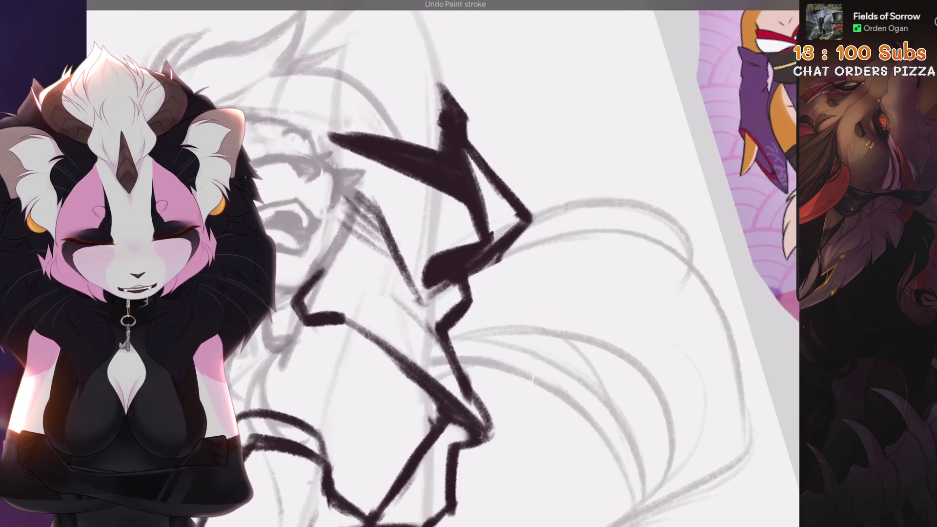
pyautogui.moveTo(524, 217); pyautogui.dragTo(425, 293)
pyautogui.hotkey('ctrl', 'z')
pyautogui.moveTo(500, 234); pyautogui.dragTo(427, 290)
pyautogui.hotkey('ctrl', 'z')
pyautogui.hotkey('ctrl', 'shift', 'z')
pyautogui.moveTo(468, 264)
pyautogui.mouseDown()
pyautogui.moveTo(439, 302)
pyautogui.moveTo(488, 293)
pyautogui.moveTo(507, 322)
pyautogui.mouseUp()
pyautogui.moveTo(498, 189)
pyautogui.mouseDown()
pyautogui.moveTo(437, 293)
pyautogui.moveTo(396, 320)
pyautogui.mouseUp()
pyautogui.moveTo(468, 263); pyautogui.dragTo(527, 322)
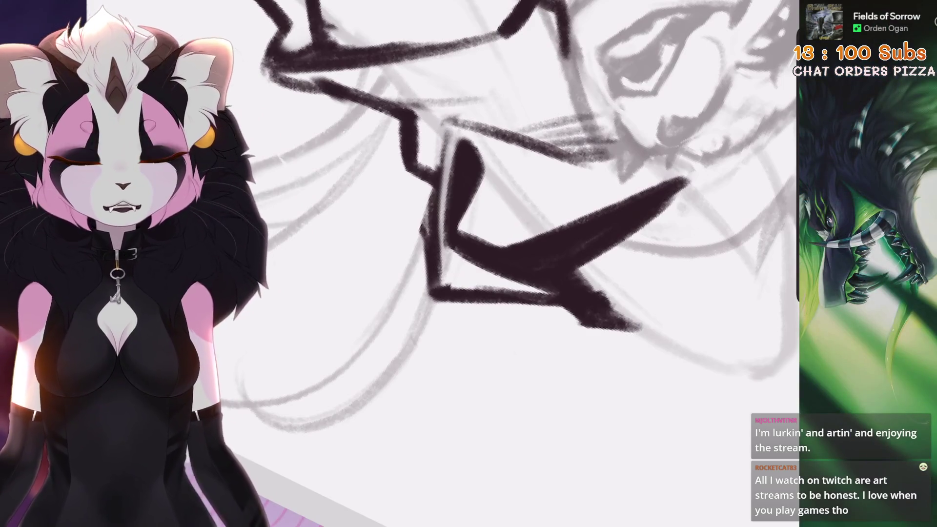
pyautogui.scroll(-5, 526, 264)
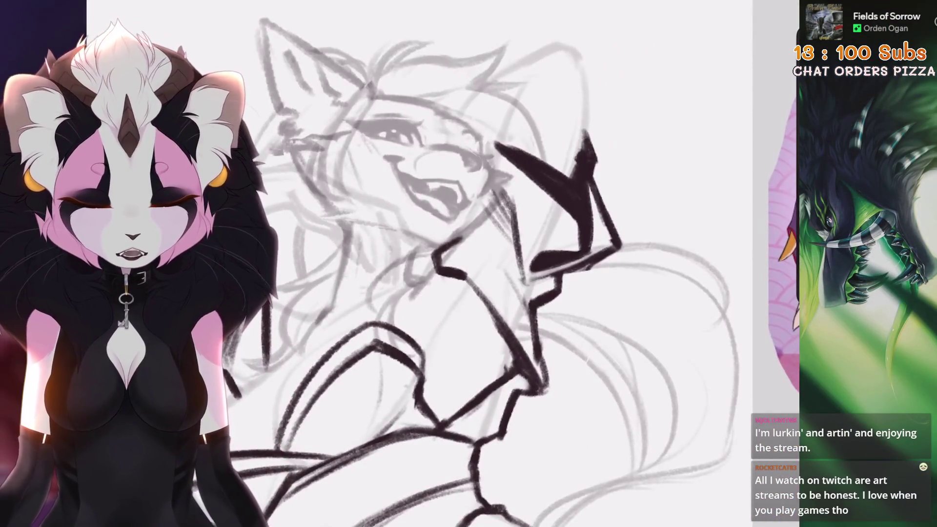
pyautogui.scroll(1, 488, 264)
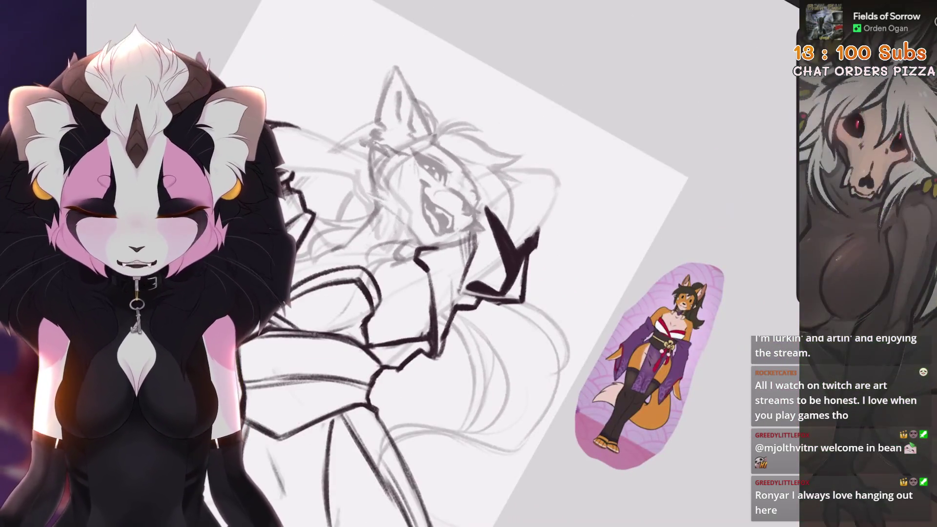
# Step: Redraw a line running down across the collar and paint a dark stroke on it
pyautogui.scroll(5, 488, 263)
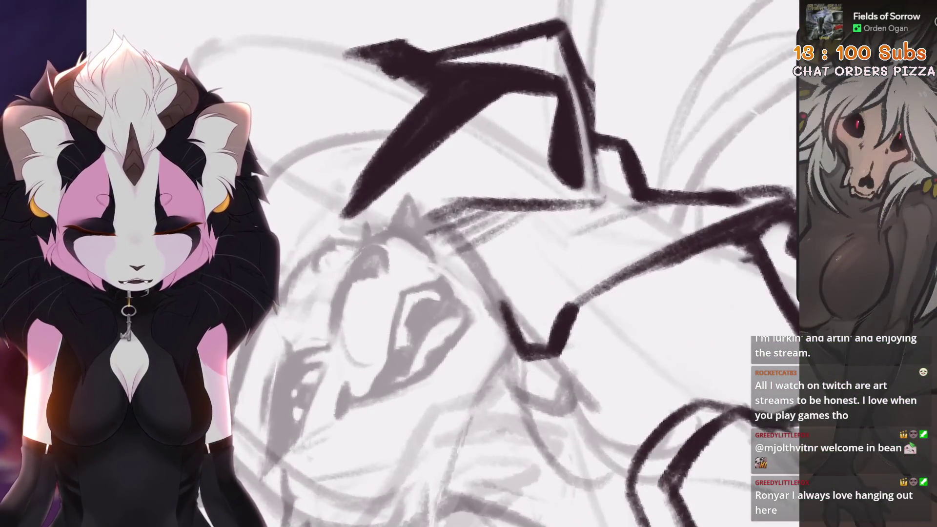
pyautogui.scroll(-3, 495, 213)
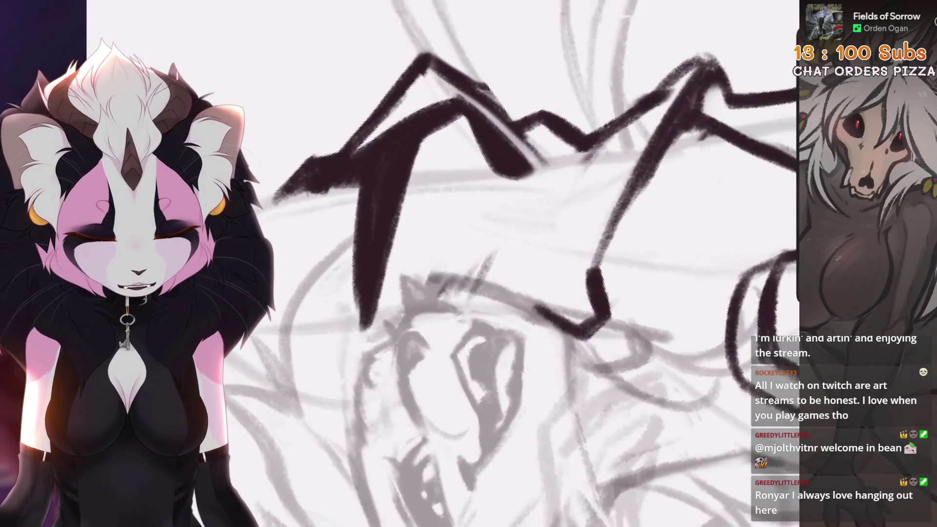
pyautogui.moveTo(529, 173); pyautogui.dragTo(432, 300)
pyautogui.hotkey('ctrl', 'z')
pyautogui.moveTo(529, 174); pyautogui.dragTo(432, 300)
pyautogui.scroll(-3, 359, 317)
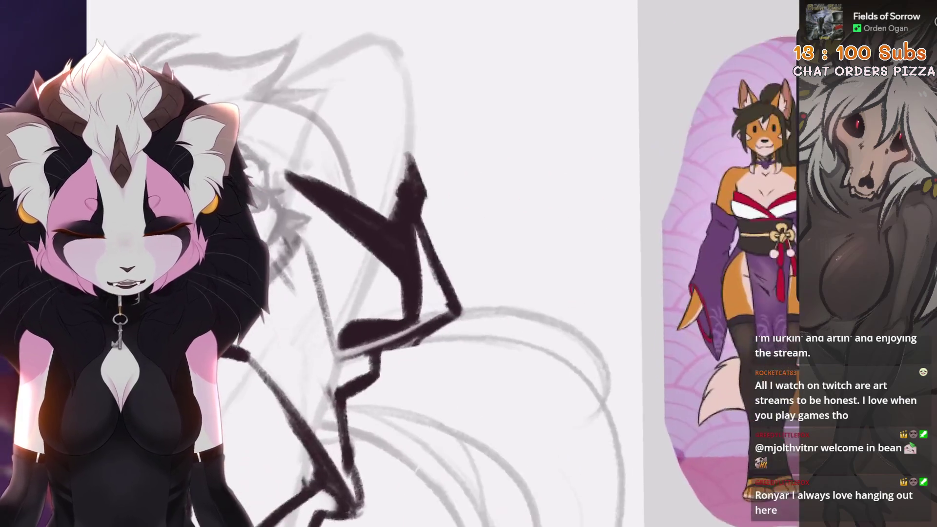
pyautogui.moveTo(359, 316)
pyautogui.mouseDown()
pyautogui.moveTo(403, 293)
pyautogui.moveTo(407, 307)
pyautogui.mouseUp()
# Step: Try filling the dark collar area more solidly, then undo that fill stroke
pyautogui.scroll(-3, 408, 307)
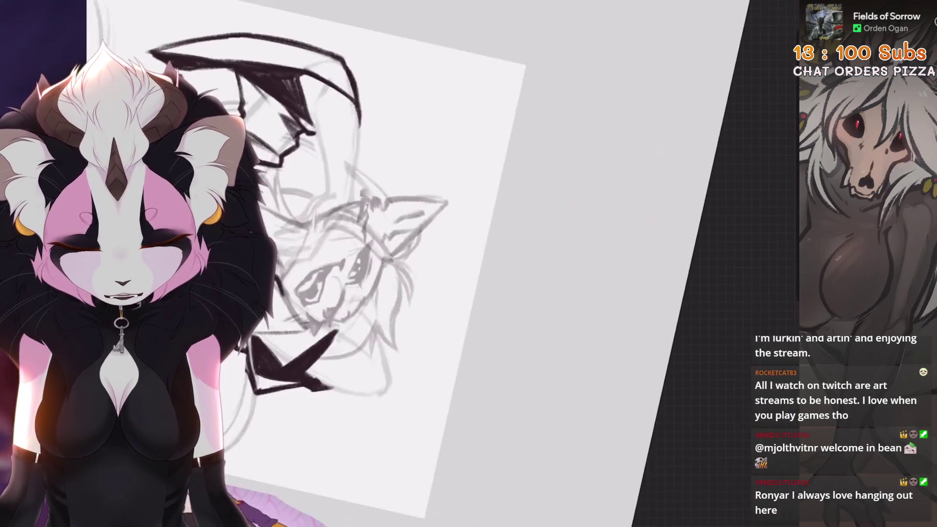
pyautogui.scroll(-2, 342, 244)
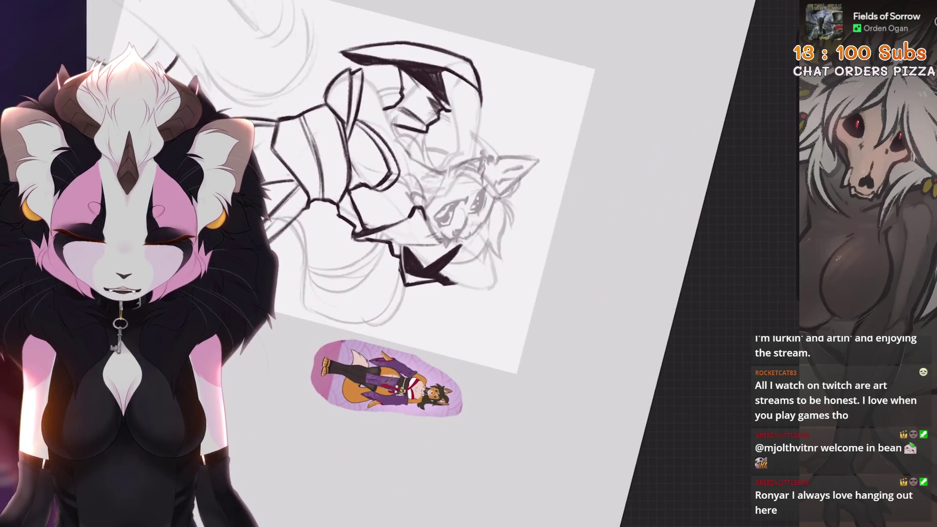
pyautogui.scroll(-2, 439, 244)
pyautogui.scroll(5, 439, 243)
pyautogui.moveTo(501, 185)
pyautogui.mouseDown()
pyautogui.moveTo(466, 228)
pyautogui.moveTo(439, 175)
pyautogui.mouseUp()
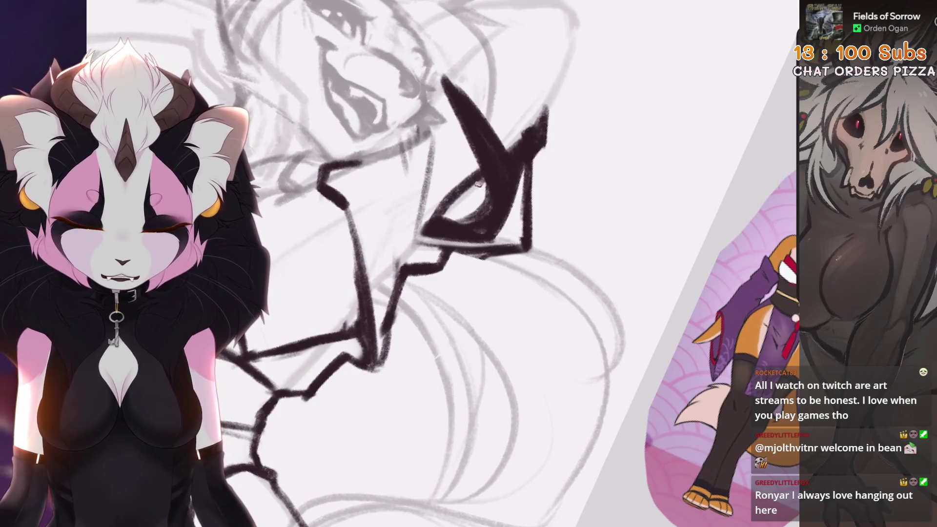
pyautogui.scroll(-2, 440, 205)
pyautogui.hotkey('ctrl', 'z')
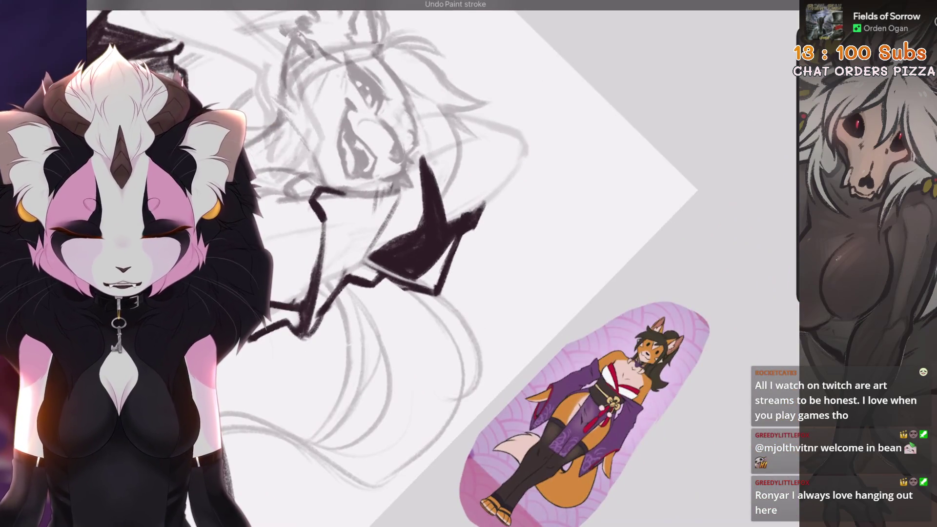
pyautogui.scroll(5, 409, 269)
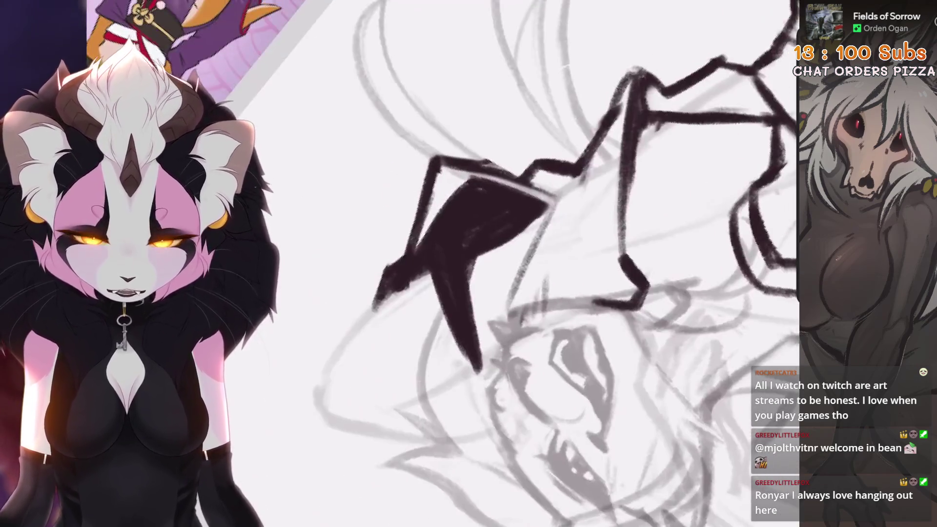
pyautogui.scroll(3, 439, 220)
# Step: Erase the dark fill's upper edge and undo a trial thickening stroke
pyautogui.moveTo(463, 188)
pyautogui.mouseDown()
pyautogui.moveTo(532, 202)
pyautogui.moveTo(559, 176)
pyautogui.moveTo(454, 271)
pyautogui.mouseUp()
pyautogui.moveTo(592, 173)
pyautogui.mouseDown()
pyautogui.moveTo(446, 287)
pyautogui.moveTo(444, 326)
pyautogui.mouseUp()
pyautogui.scroll(-3, 527, 263)
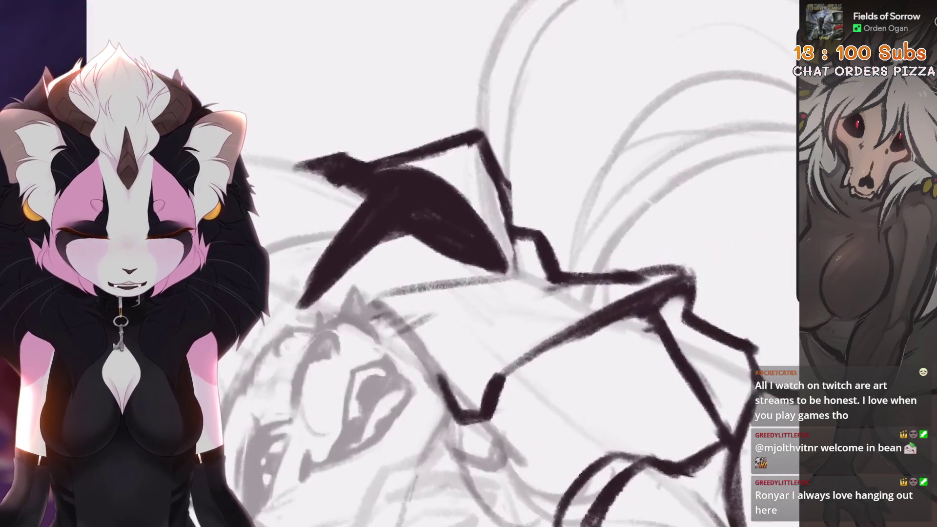
pyautogui.scroll(3, 488, 263)
pyautogui.hotkey('ctrl', 'z')
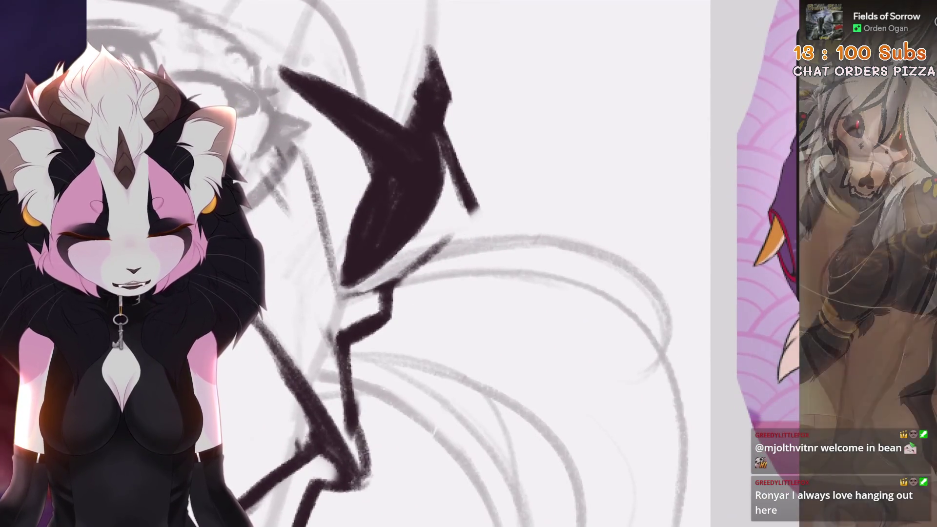
# Step: Extend the thin line's tip with a short dab of dark ink
pyautogui.moveTo(464, 221); pyautogui.dragTo(467, 220)
pyautogui.scroll(-3, 395, 283)
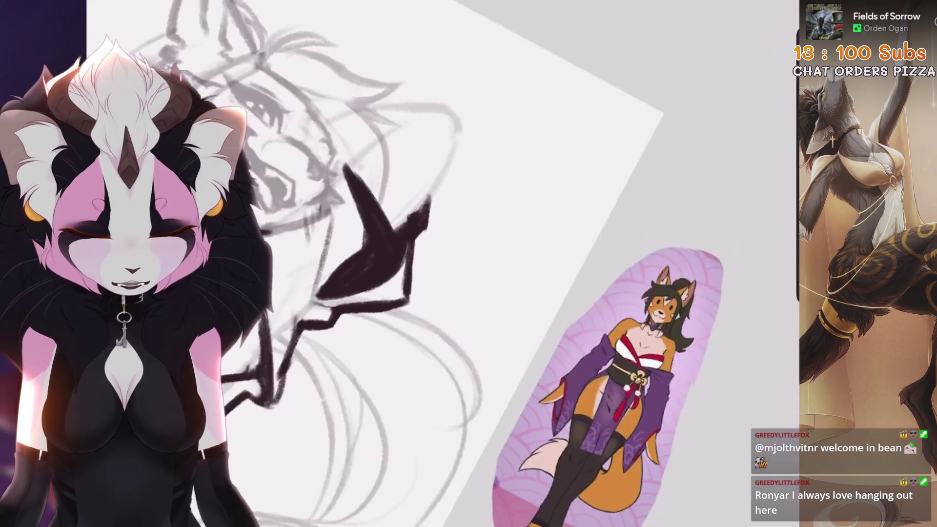
pyautogui.scroll(3, 439, 263)
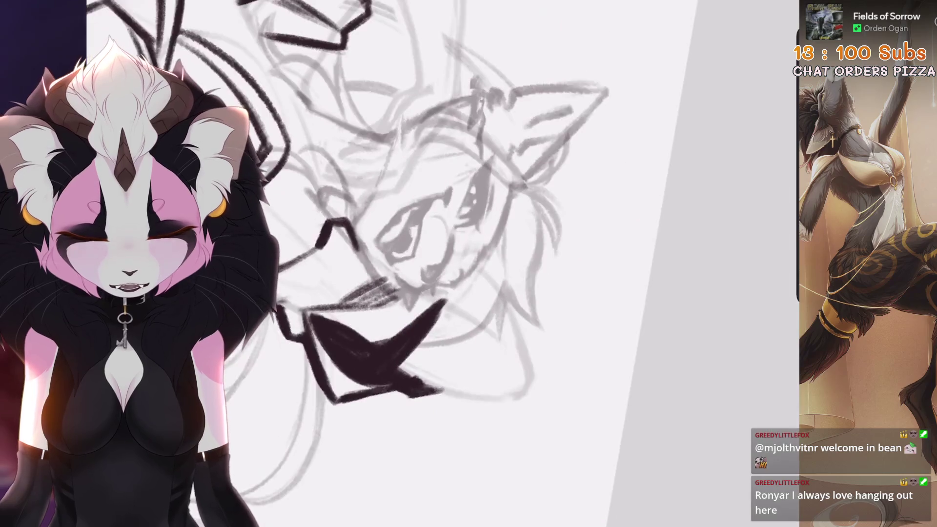
pyautogui.scroll(-2, 458, 220)
pyautogui.scroll(-2, 458, 220)
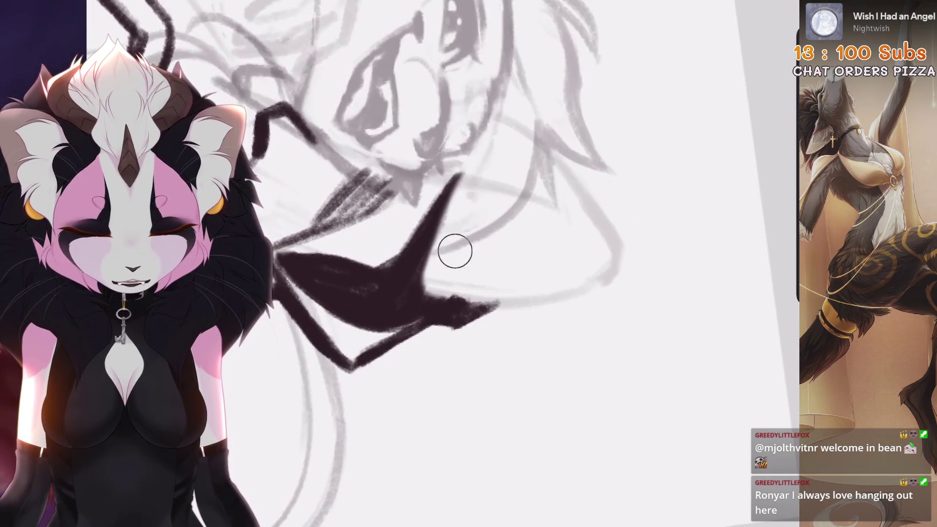
pyautogui.scroll(3, 456, 251)
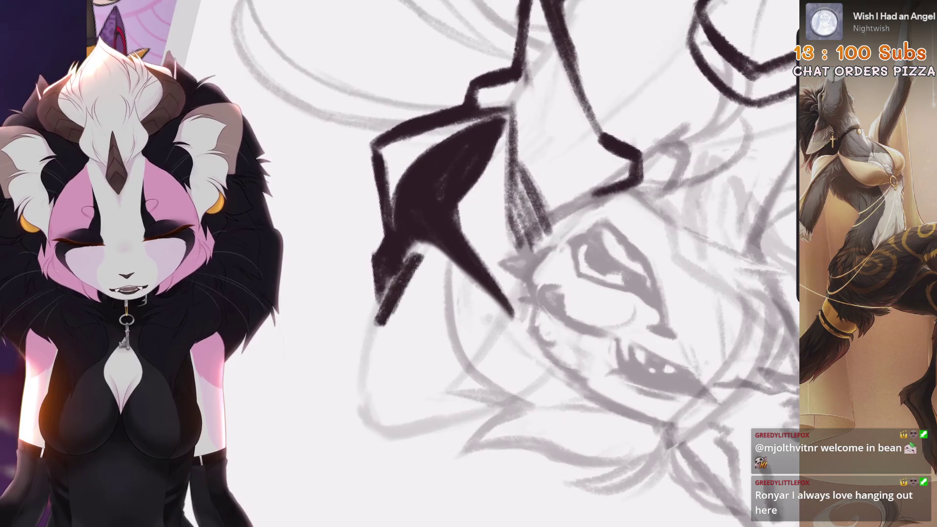
pyautogui.scroll(2, 422, 259)
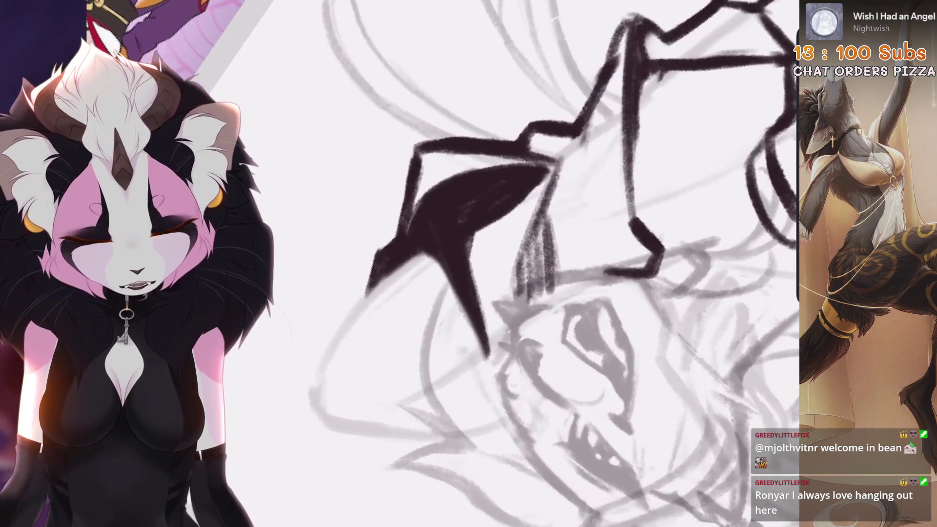
pyautogui.scroll(-2, 537, 263)
pyautogui.scroll(4, 537, 263)
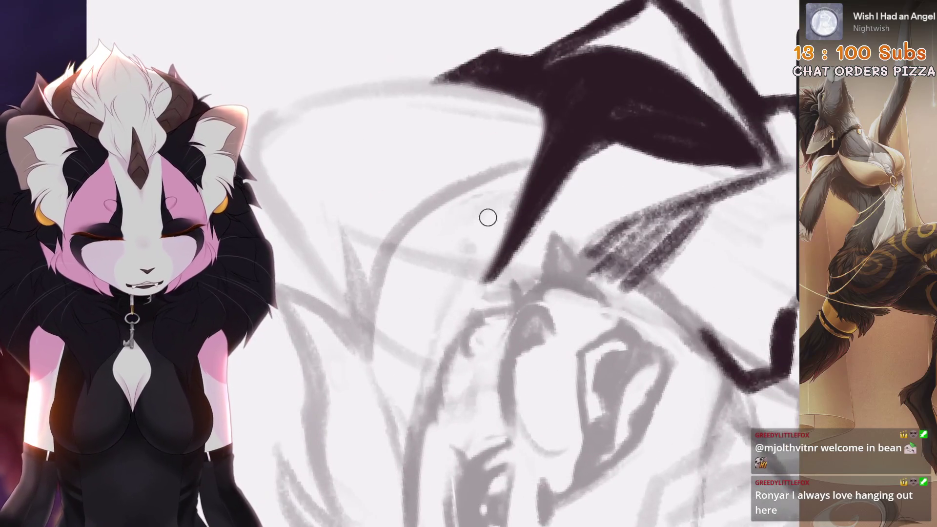
# Step: Erase the black shape's lower tip, undoing the second, deeper trim
pyautogui.moveTo(487, 215)
pyautogui.mouseDown()
pyautogui.moveTo(500, 207)
pyautogui.moveTo(527, 229)
pyautogui.moveTo(565, 171)
pyautogui.mouseUp()
pyautogui.moveTo(517, 234); pyautogui.dragTo(600, 156)
pyautogui.scroll(-2, 536, 264)
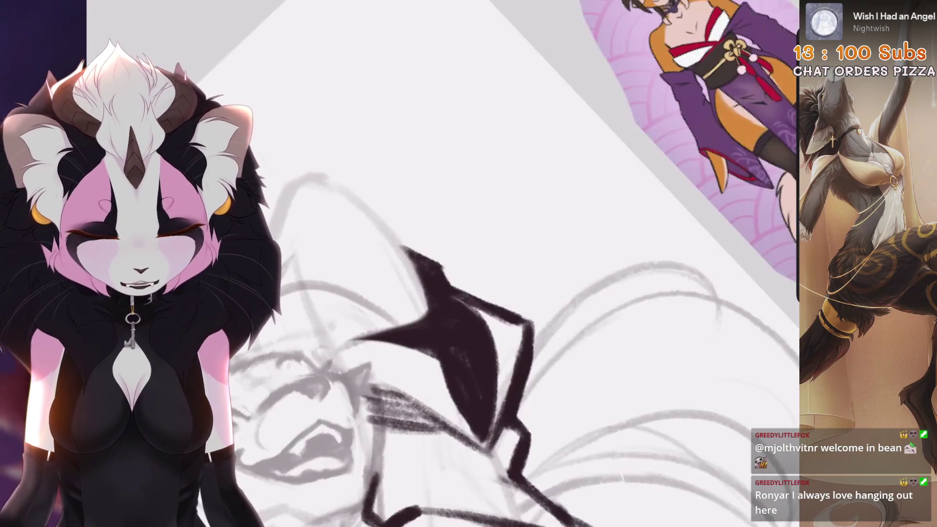
pyautogui.hotkey('ctrl', 'z')
pyautogui.scroll(3, 537, 264)
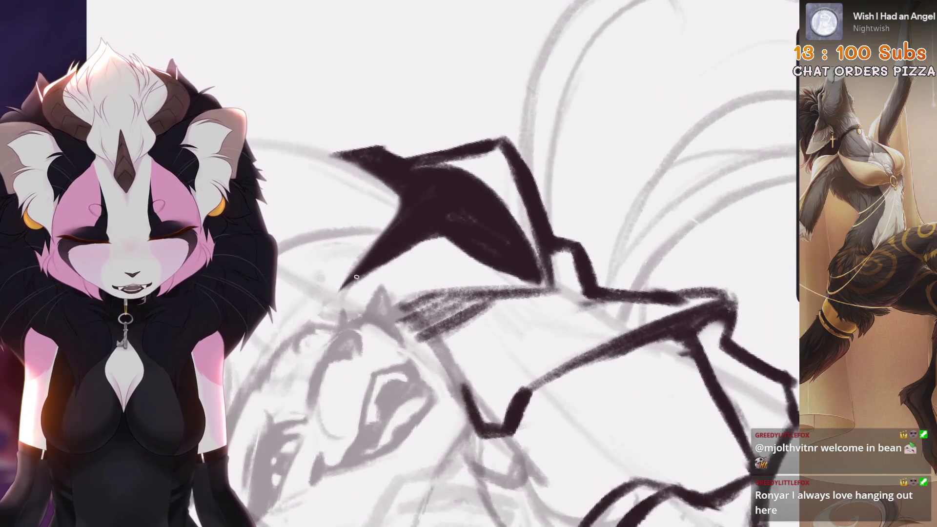
pyautogui.scroll(-3, 488, 263)
pyautogui.scroll(5, 487, 263)
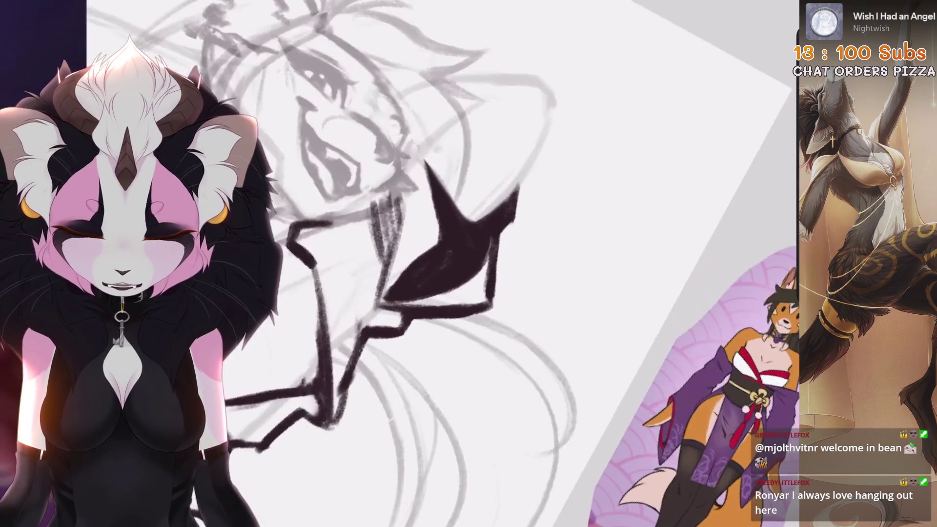
pyautogui.scroll(-1, 487, 263)
# Step: Switch to a different brush, draw a test oval around the shape, and undo it
pyautogui.click(670, 345)
pyautogui.moveTo(405, 146); pyautogui.dragTo(439, 151)
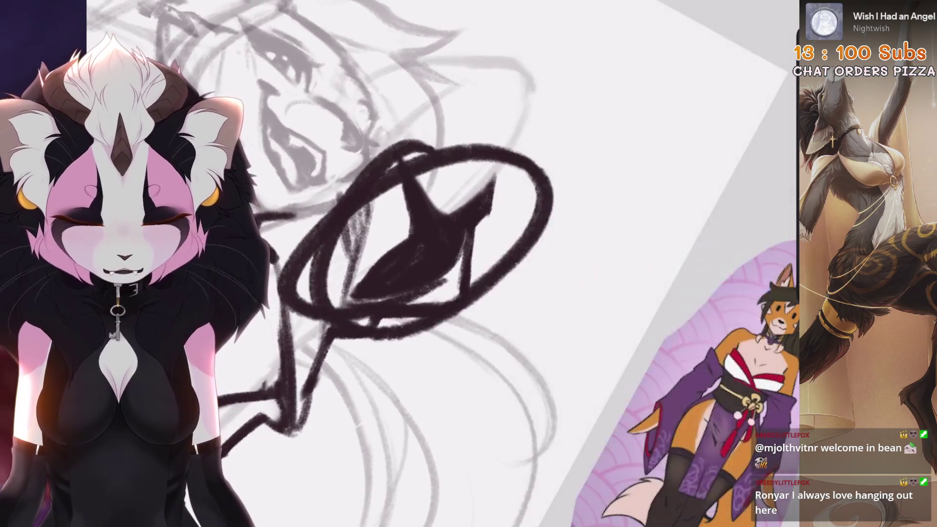
pyautogui.hotkey('ctrl', 'z')
pyautogui.scroll(-5, 468, 264)
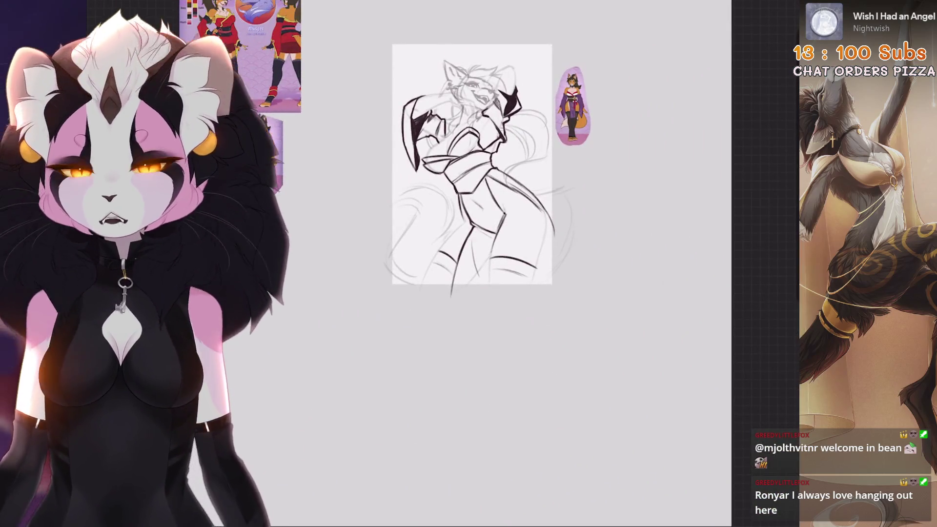
# Step: Zoom around the collar wedge and undo the last paint stroke
pyautogui.scroll(5, 488, 147)
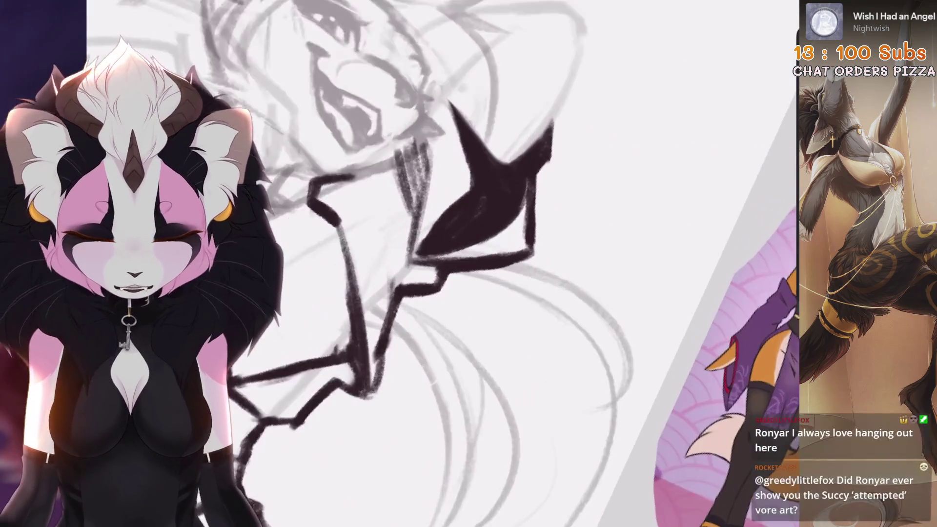
pyautogui.scroll(5, 468, 263)
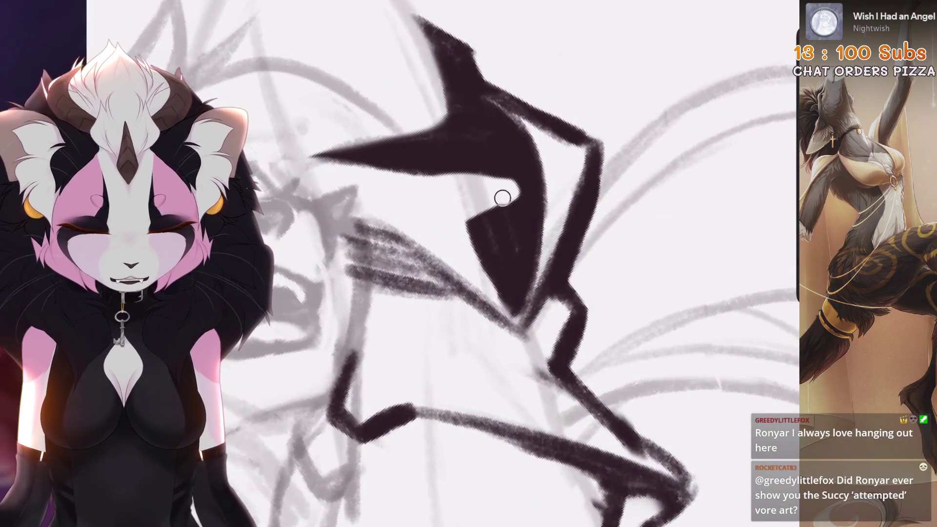
pyautogui.scroll(-2, 469, 263)
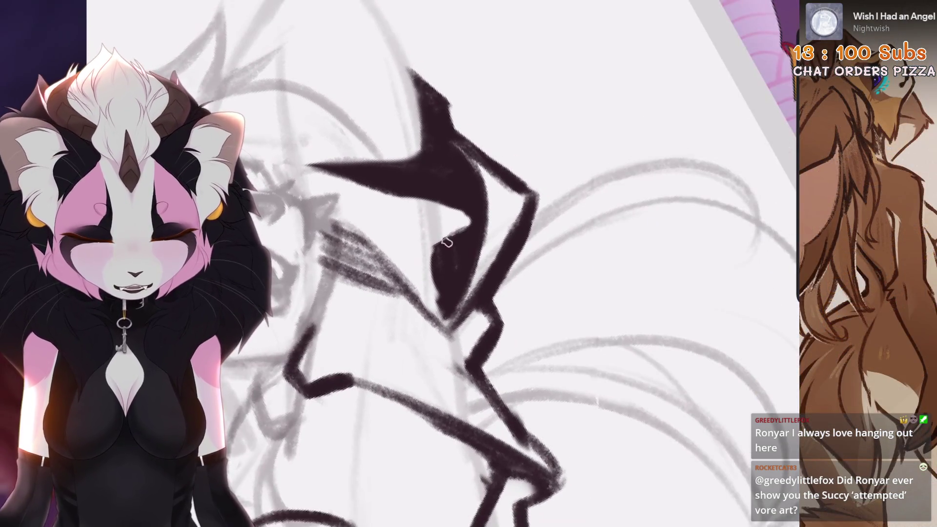
pyautogui.scroll(-3, 468, 264)
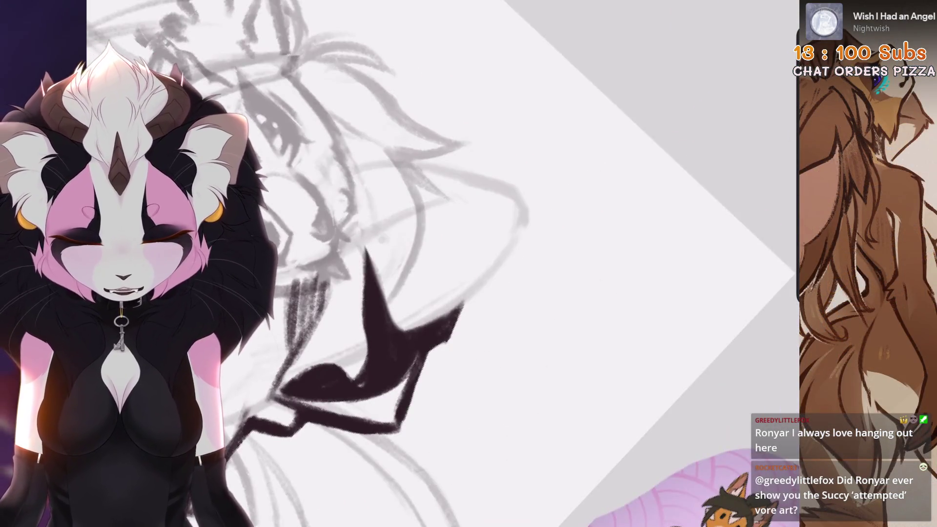
pyautogui.scroll(2, 388, 295)
pyautogui.scroll(2, 374, 315)
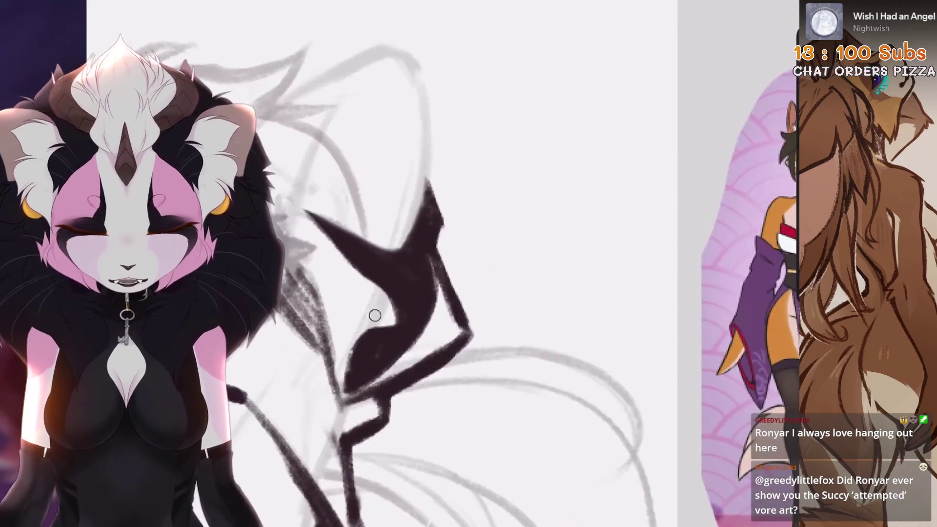
pyautogui.scroll(2, 390, 292)
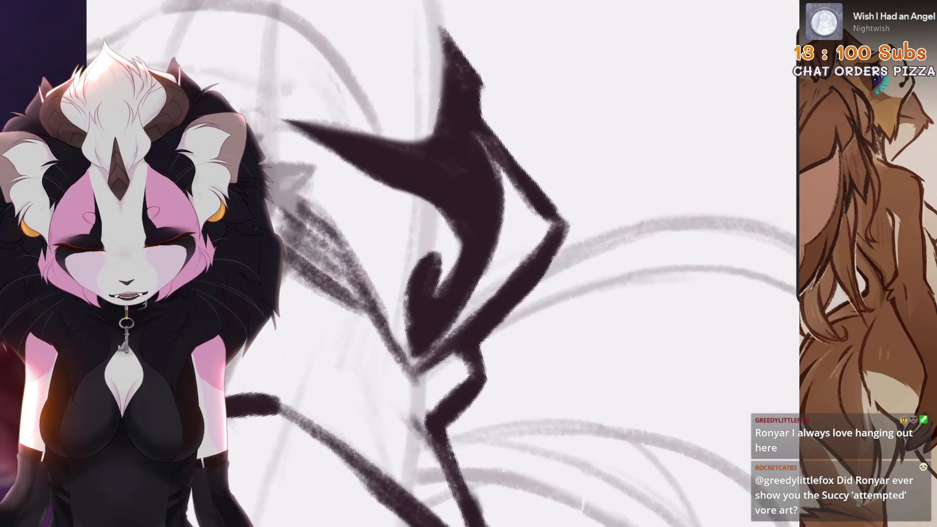
pyautogui.scroll(-3, 460, 161)
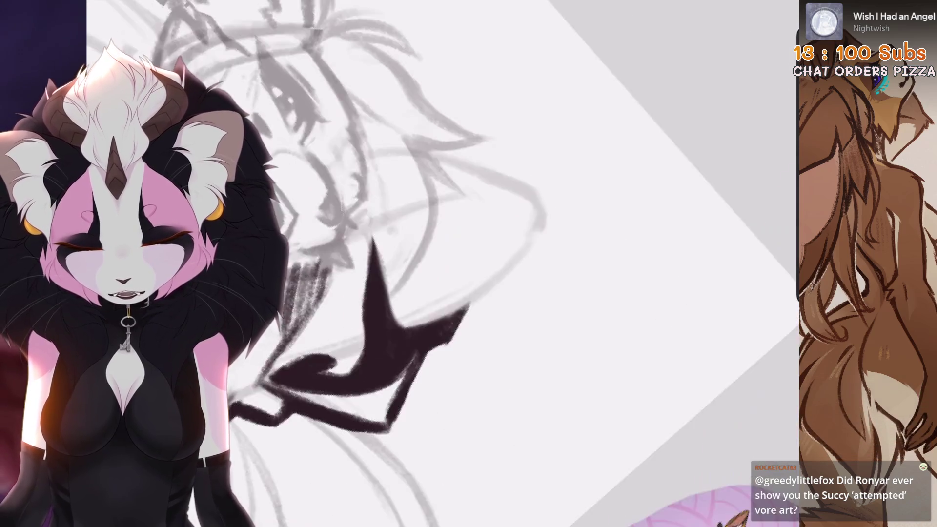
pyautogui.scroll(3, 488, 263)
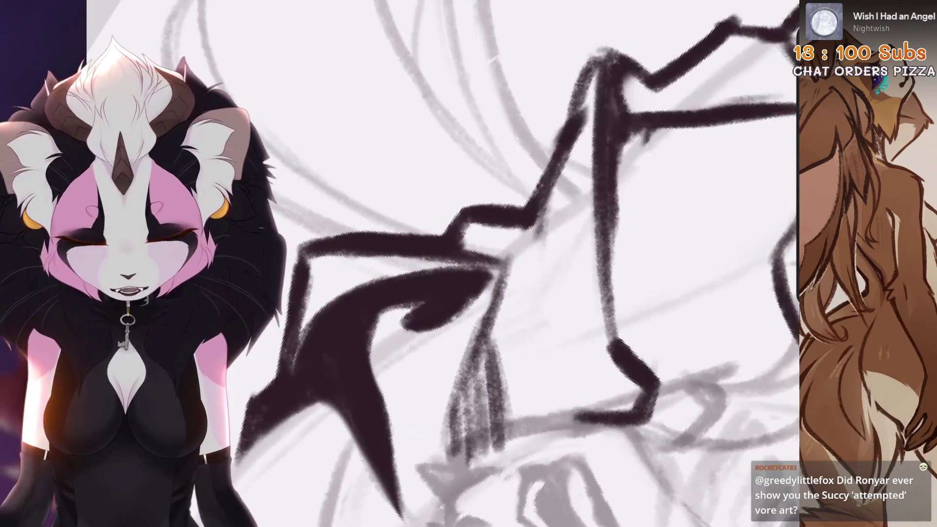
pyautogui.scroll(1, 418, 317)
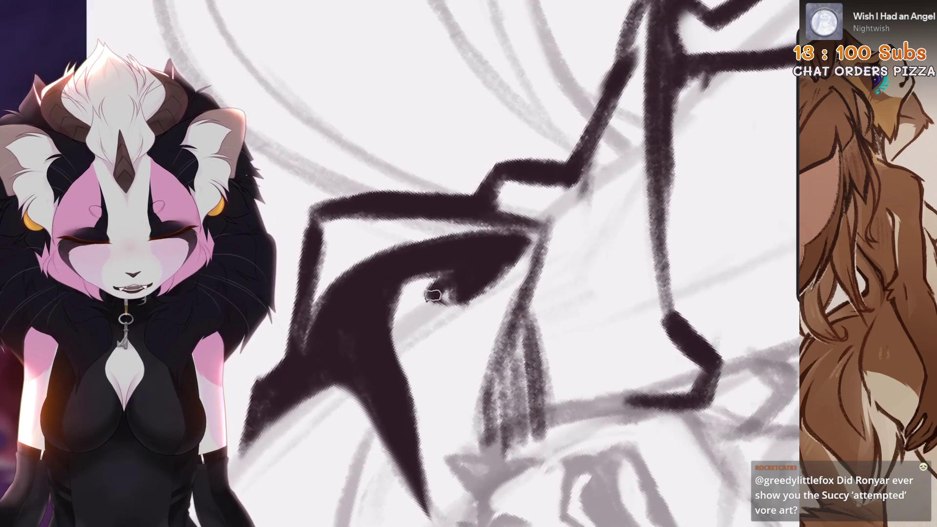
pyautogui.scroll(-5, 439, 264)
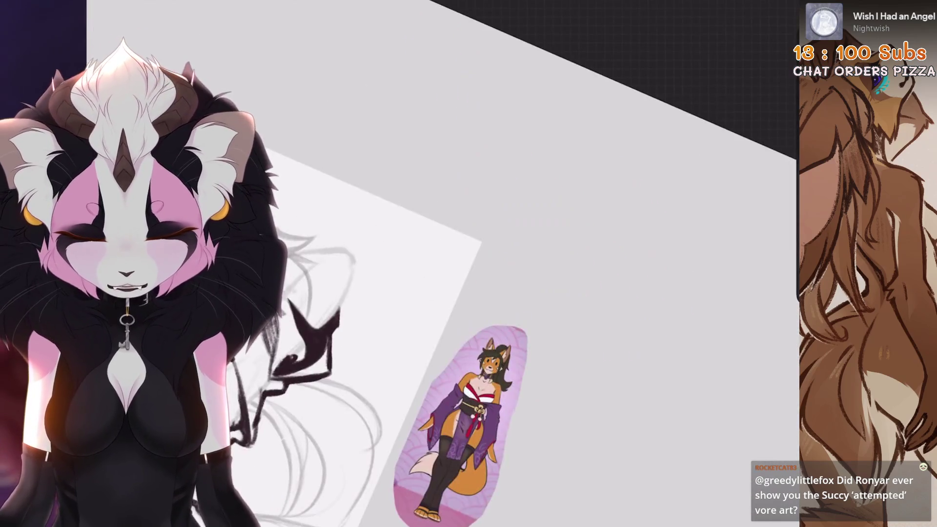
pyautogui.scroll(4, 439, 263)
pyautogui.hotkey('ctrl', 'z')
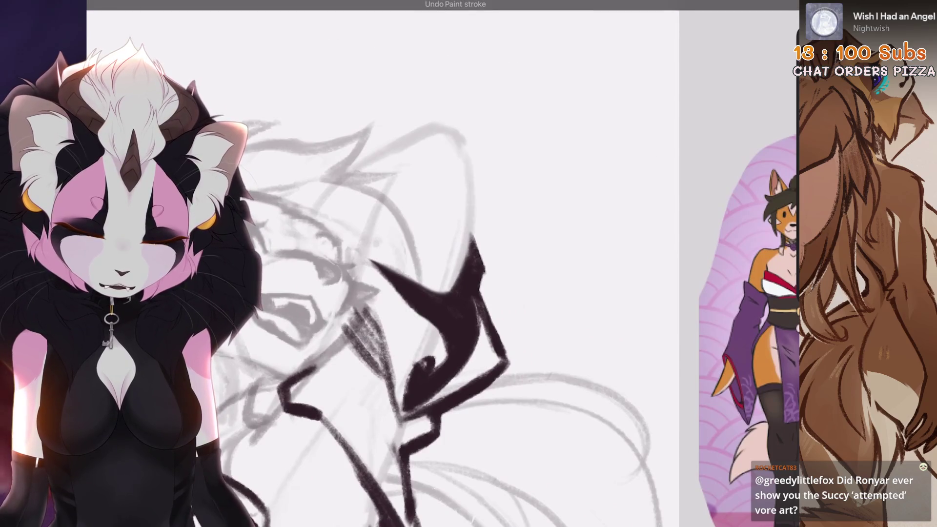
# Step: Thin the wedge's right side and fill the dark shape, including the eye area and right edge
pyautogui.scroll(3, 439, 263)
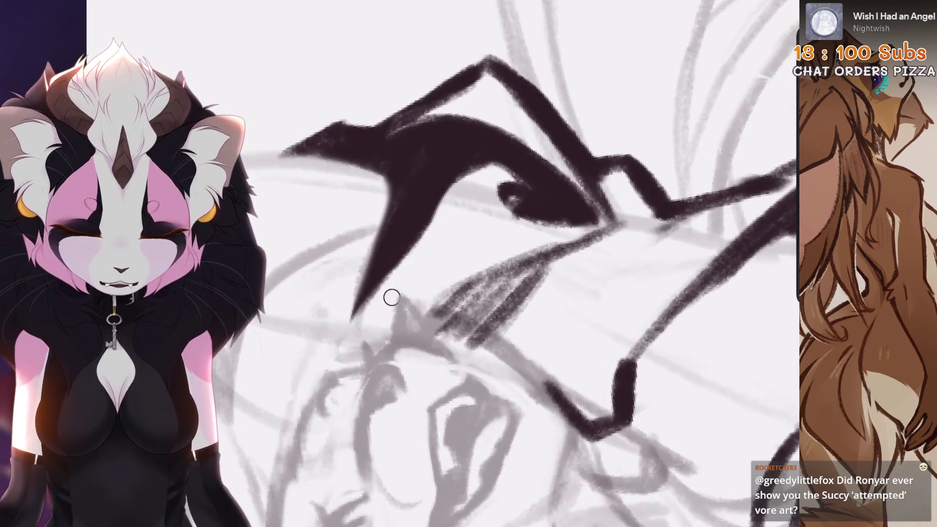
pyautogui.moveTo(391, 296); pyautogui.dragTo(363, 320)
pyautogui.scroll(1, 487, 264)
pyautogui.moveTo(414, 243)
pyautogui.mouseDown()
pyautogui.moveTo(520, 161)
pyautogui.moveTo(463, 205)
pyautogui.moveTo(488, 205)
pyautogui.mouseUp()
pyautogui.scroll(-3, 488, 205)
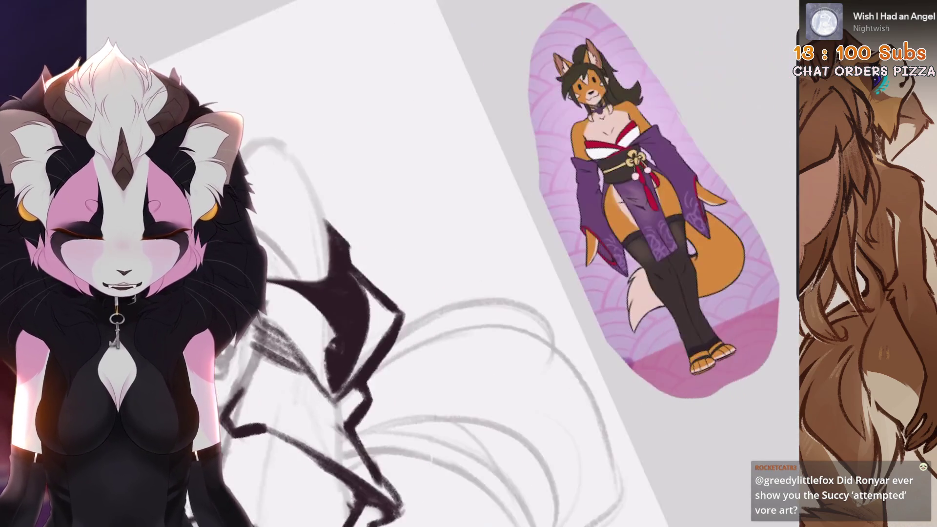
pyautogui.scroll(3, 342, 293)
pyautogui.scroll(-3, 439, 345)
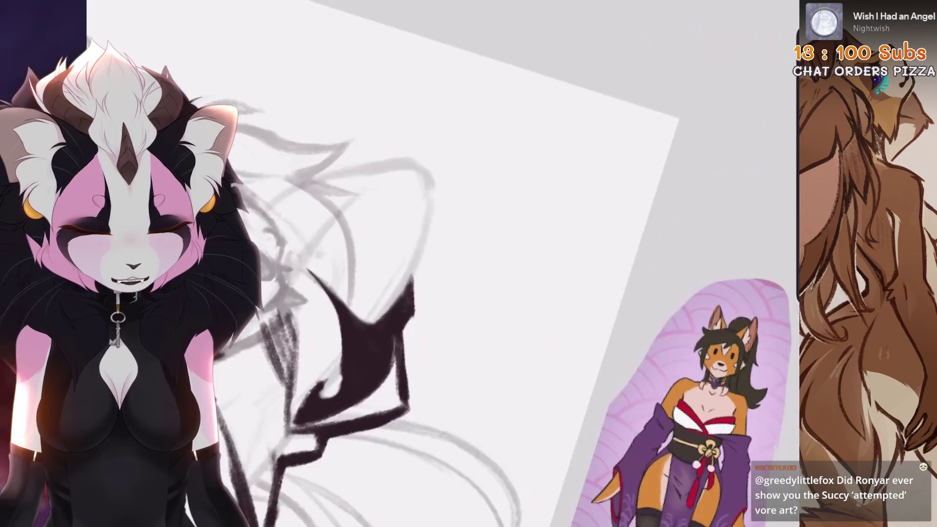
pyautogui.scroll(3, 439, 292)
pyautogui.moveTo(444, 209); pyautogui.dragTo(424, 244)
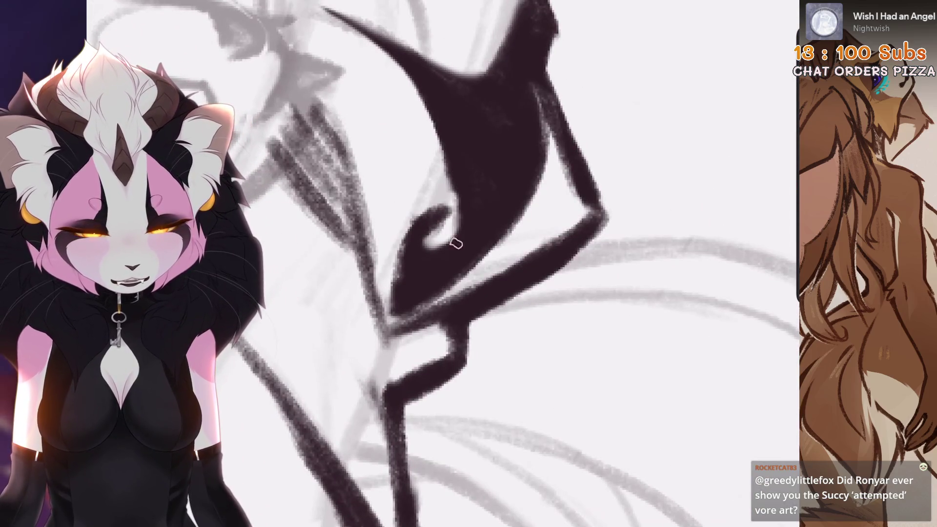
pyautogui.scroll(-3, 456, 243)
pyautogui.scroll(3, 457, 242)
pyautogui.scroll(-3, 456, 243)
pyautogui.scroll(2, 456, 243)
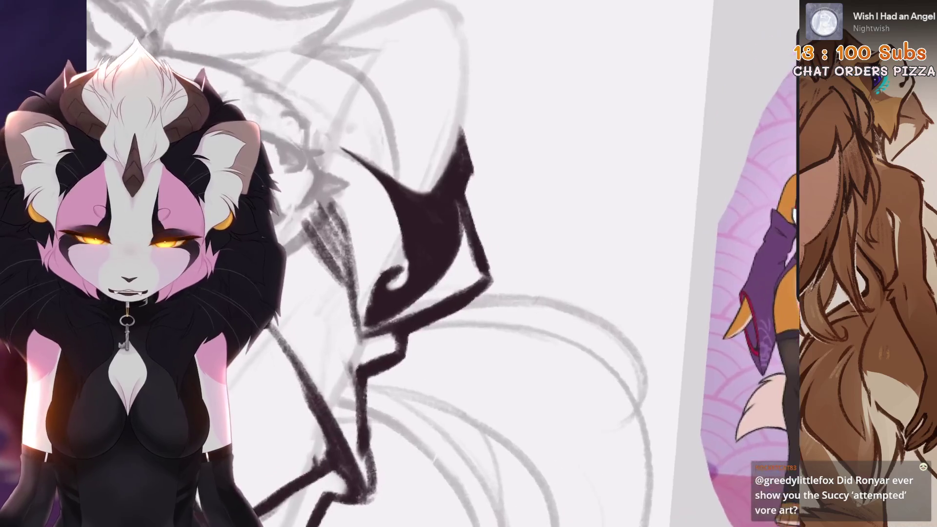
pyautogui.scroll(2, 457, 243)
pyautogui.moveTo(487, 190); pyautogui.dragTo(453, 273)
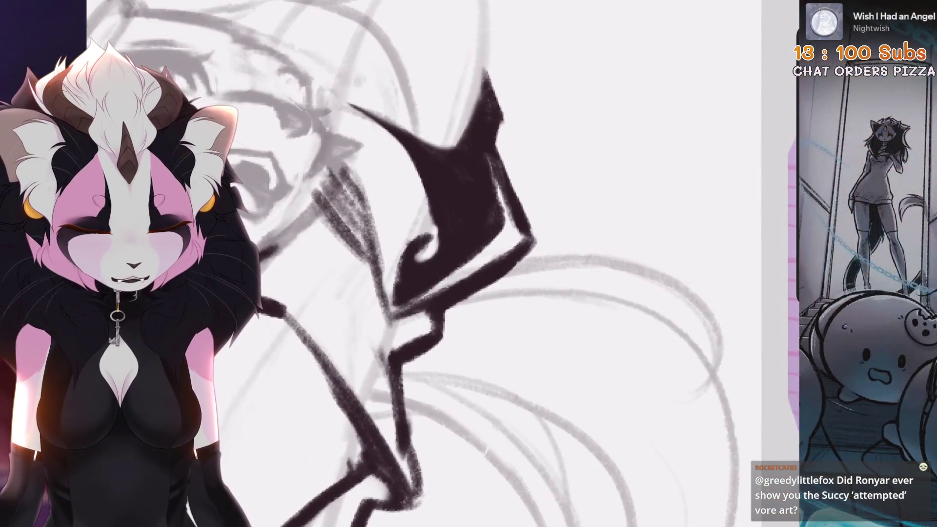
pyautogui.scroll(-3, 456, 243)
pyautogui.scroll(3, 456, 243)
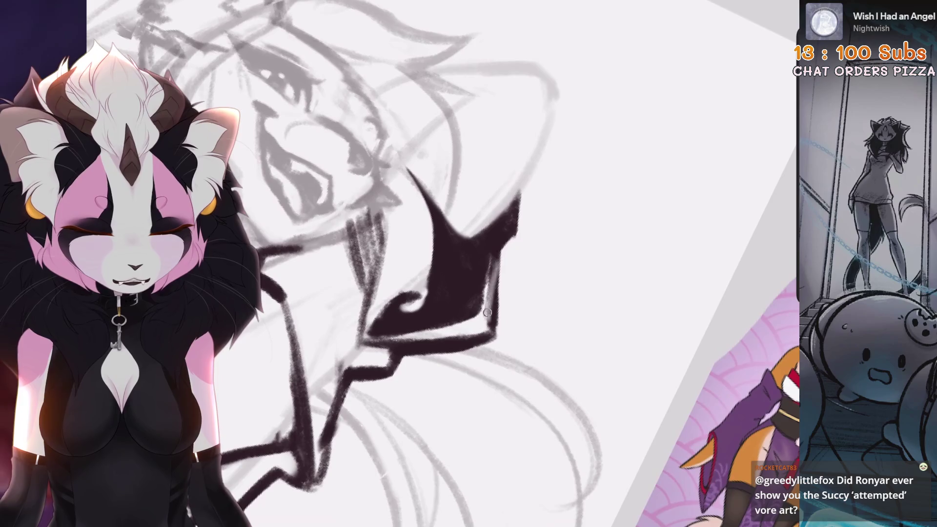
pyautogui.moveTo(515, 210); pyautogui.dragTo(498, 236)
pyautogui.moveTo(483, 322); pyautogui.dragTo(496, 244)
# Step: Turn the canvas upright, undo the collar erase, and fit the whole canvas on screen
pyautogui.press('5')
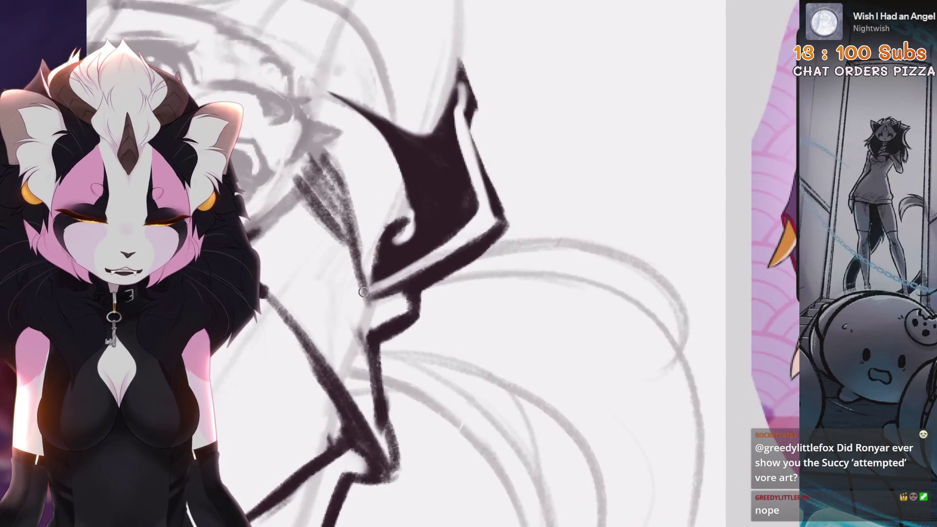
pyautogui.scroll(-2, 362, 291)
pyautogui.hotkey('ctrl', 'z')
pyautogui.scroll(-3, 362, 291)
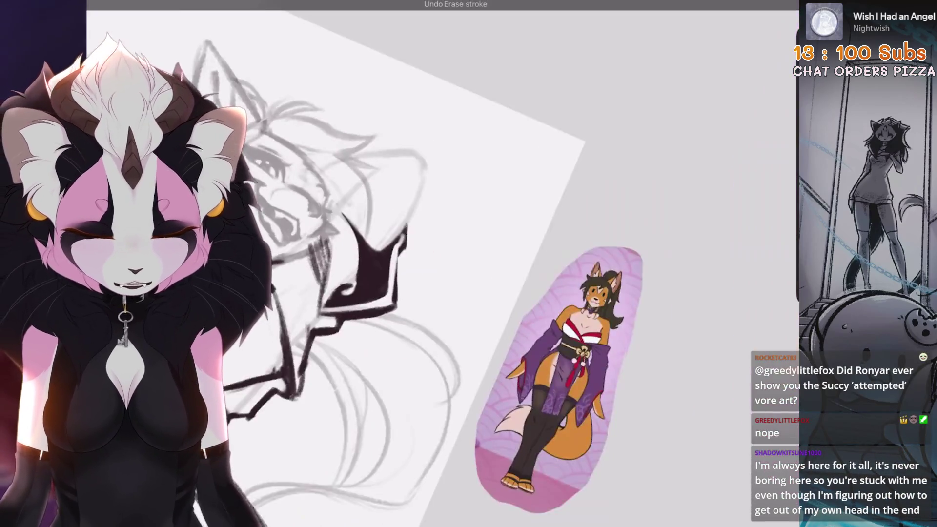
pyautogui.scroll(3, 390, 263)
pyautogui.scroll(1, 390, 264)
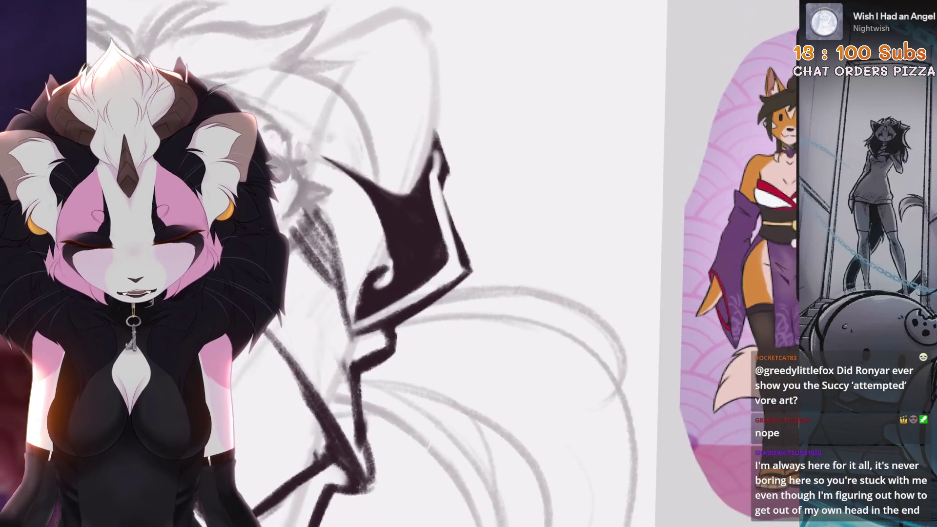
pyautogui.scroll(-5, 390, 263)
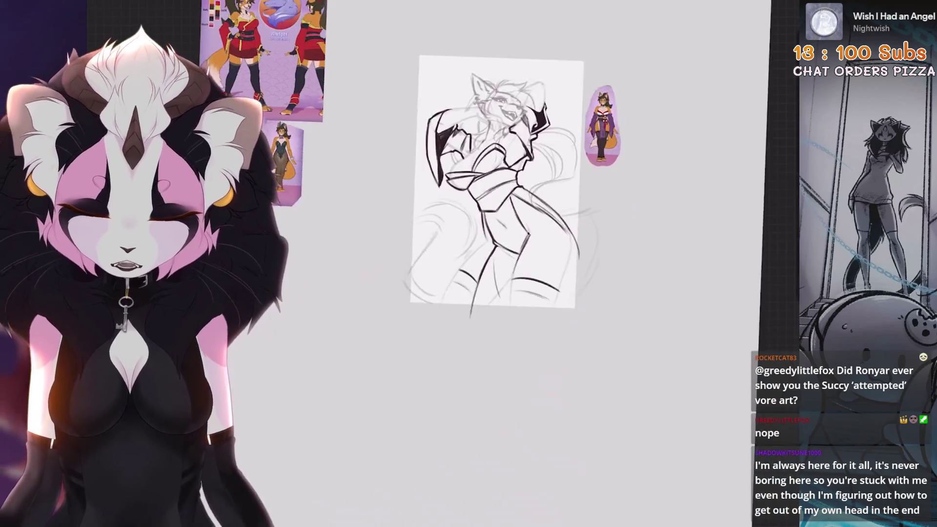
pyautogui.scroll(5, 488, 161)
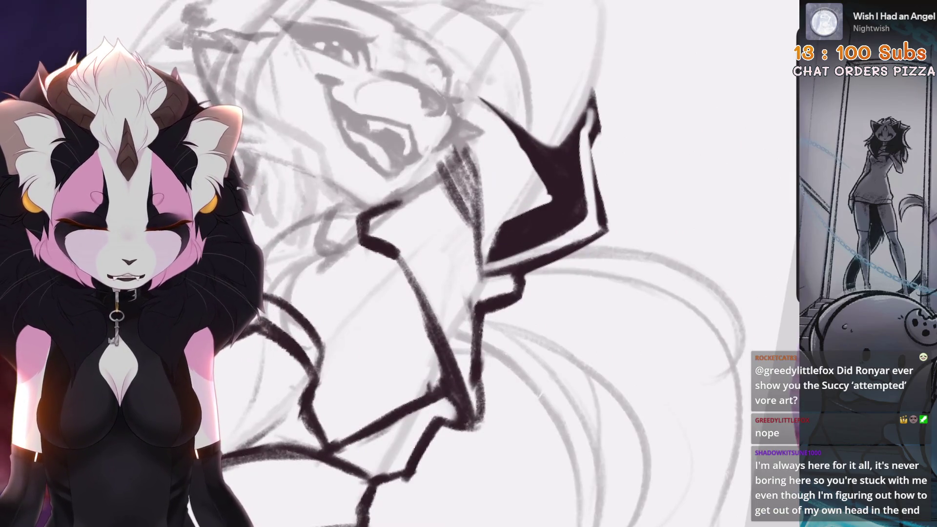
pyautogui.scroll(1, 488, 195)
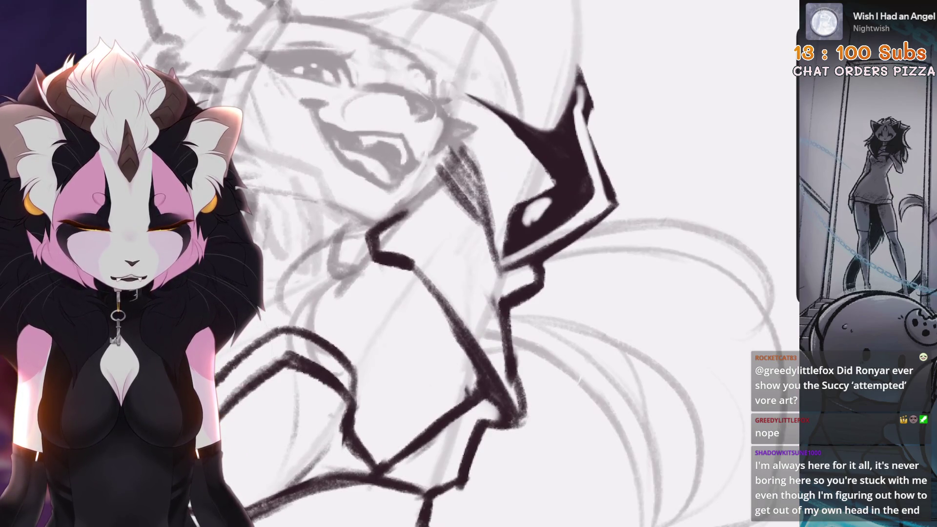
pyautogui.hotkey('ctrl', '0')
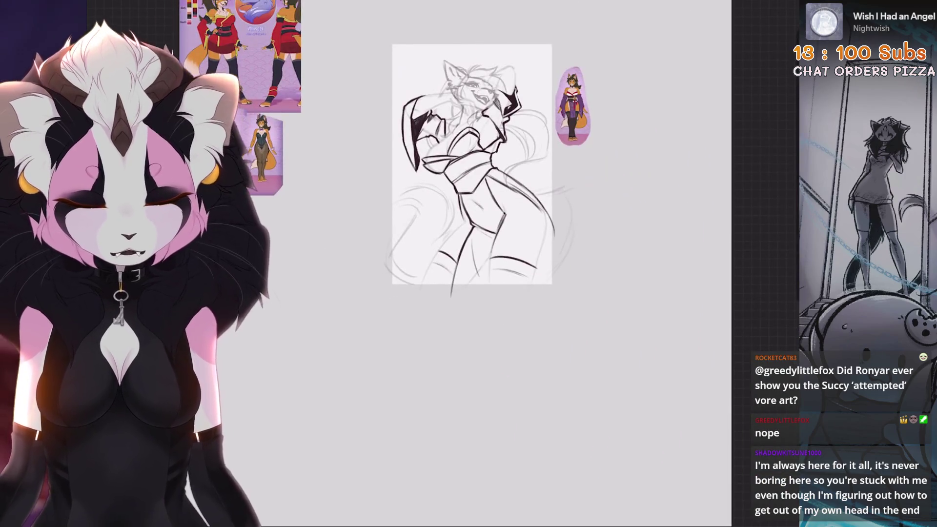
# Step: Remove the stray grey hatching and a trial stroke near the muzzle
pyautogui.scroll(5, 468, 264)
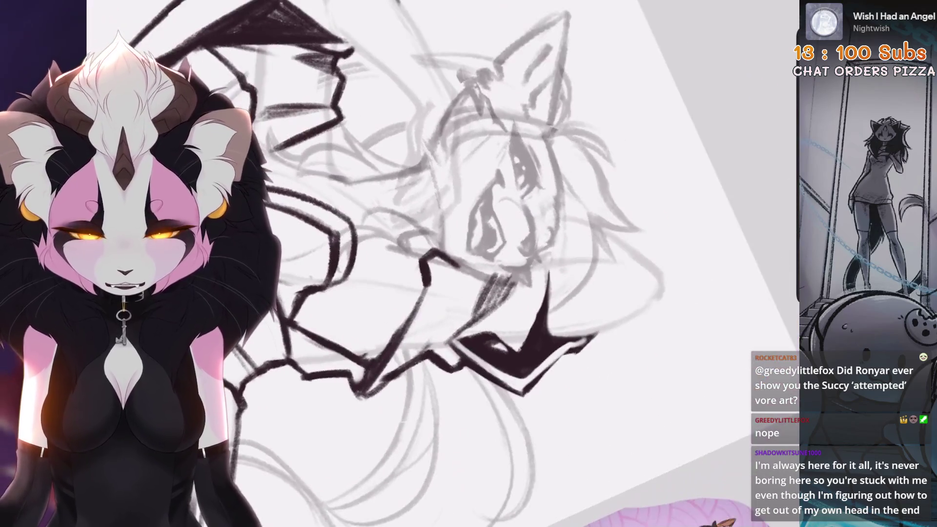
pyautogui.hotkey('ctrl', 'z')
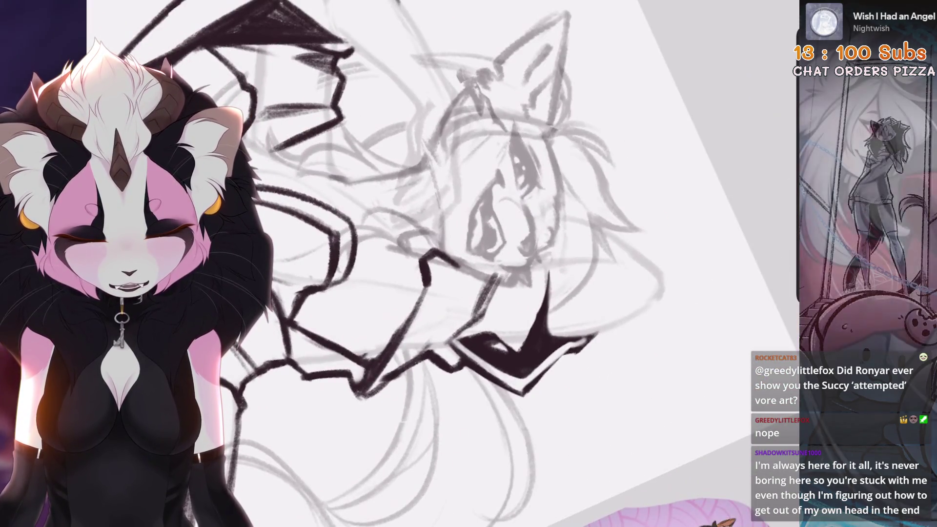
pyautogui.moveTo(475, 319); pyautogui.dragTo(512, 274)
pyautogui.hotkey('ctrl', 'z')
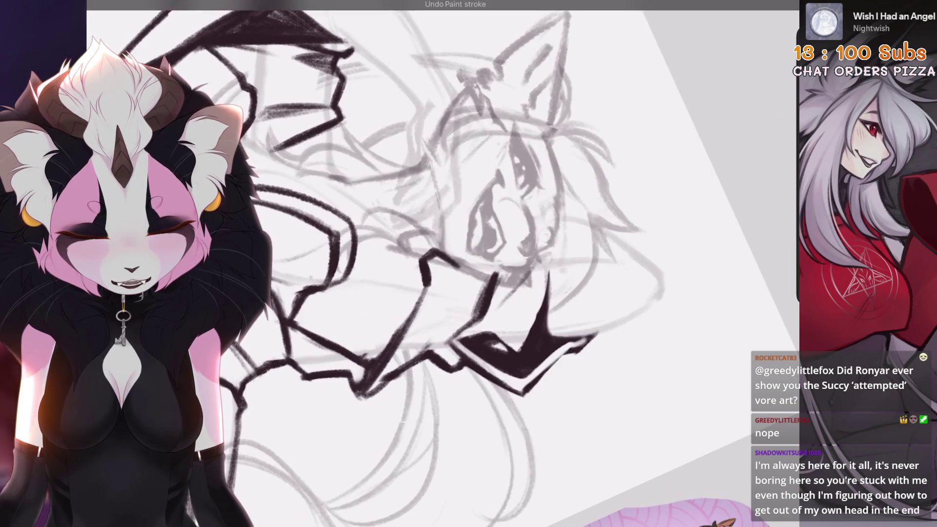
pyautogui.scroll(-2, 476, 319)
# Step: Freehand-select the lower muzzle and rotate it up and to the right
pyautogui.press('s')
pyautogui.moveTo(535, 239); pyautogui.dragTo(575, 333)
pyautogui.press('v')
pyautogui.moveTo(432, 195)
pyautogui.mouseDown()
pyautogui.moveTo(451, 189)
pyautogui.moveTo(443, 182)
pyautogui.mouseUp()
pyautogui.moveTo(488, 244)
pyautogui.mouseDown()
pyautogui.moveTo(517, 209)
pyautogui.moveTo(555, 191)
pyautogui.mouseUp()
pyautogui.press('v')
# Step: Zoom in on the muzzle and ink a dark line below the collar shape
pyautogui.moveTo(488, 244); pyautogui.dragTo(463, 224)
pyautogui.scroll(-2, 487, 264)
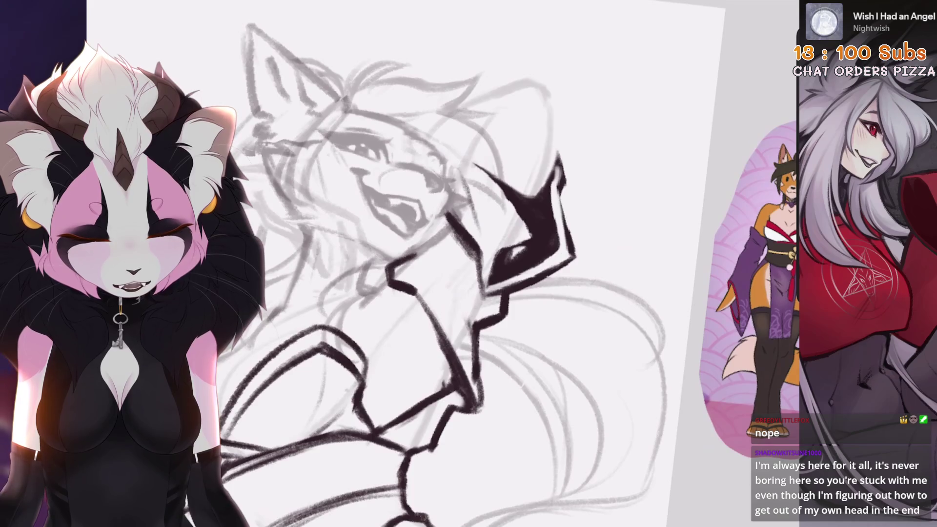
pyautogui.moveTo(488, 244); pyautogui.dragTo(468, 219)
pyautogui.scroll(1, 487, 257)
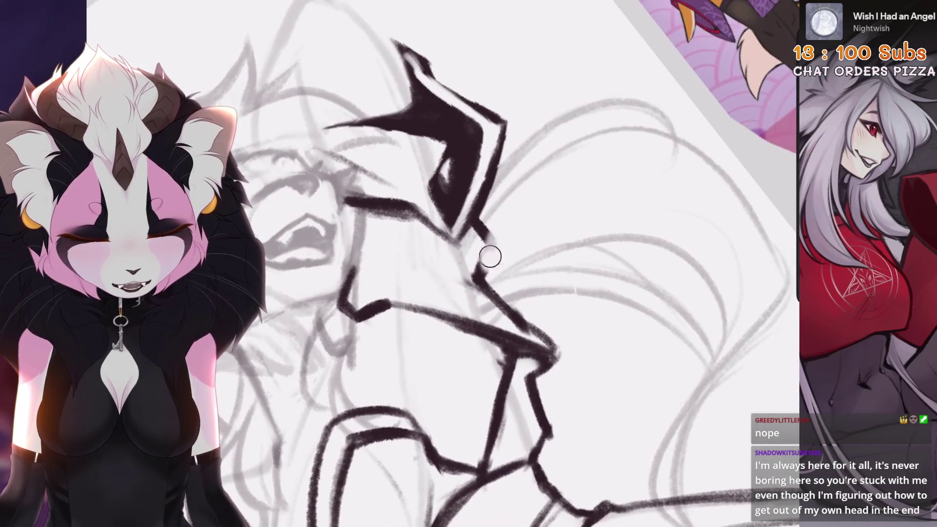
pyautogui.scroll(1, 475, 265)
pyautogui.moveTo(547, 200)
pyautogui.mouseDown()
pyautogui.moveTo(561, 220)
pyautogui.moveTo(537, 280)
pyautogui.mouseUp()
pyautogui.scroll(-3, 536, 342)
pyautogui.hotkey('ctrl', 'z')
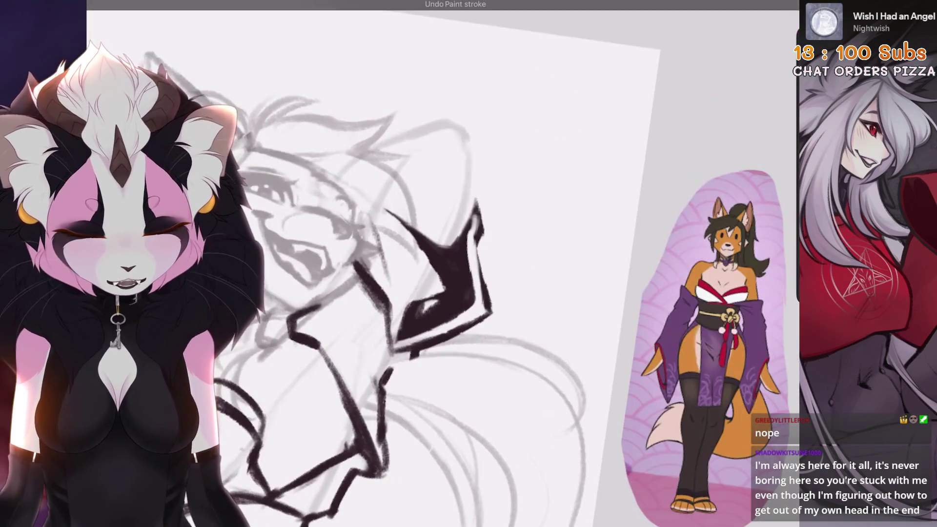
pyautogui.scroll(3, 535, 343)
pyautogui.hotkey('ctrl', 'shift', 'z')
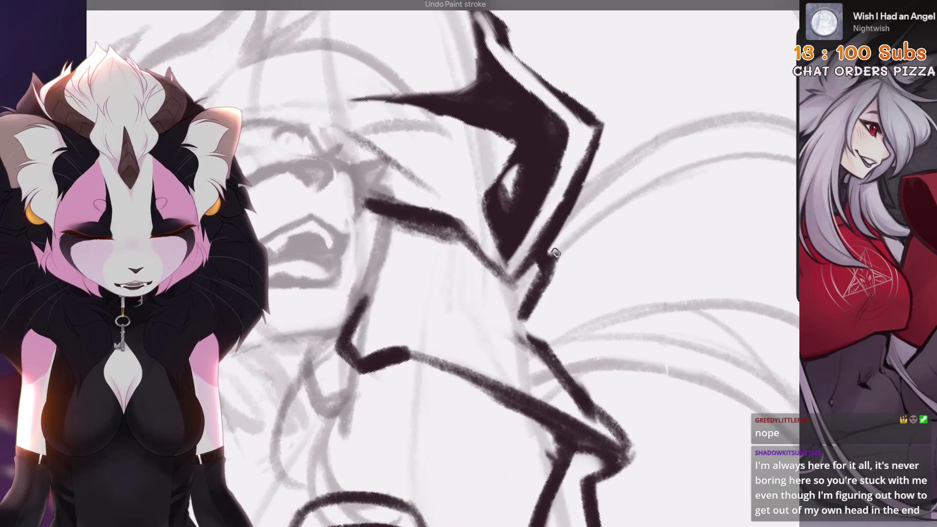
pyautogui.scroll(-3, 533, 344)
pyautogui.scroll(3, 532, 343)
# Step: Try neck and under-jaw strokes, ending with the short hook stroke removed
pyautogui.moveTo(480, 244); pyautogui.dragTo(409, 332)
pyautogui.hotkey('ctrl', 'z')
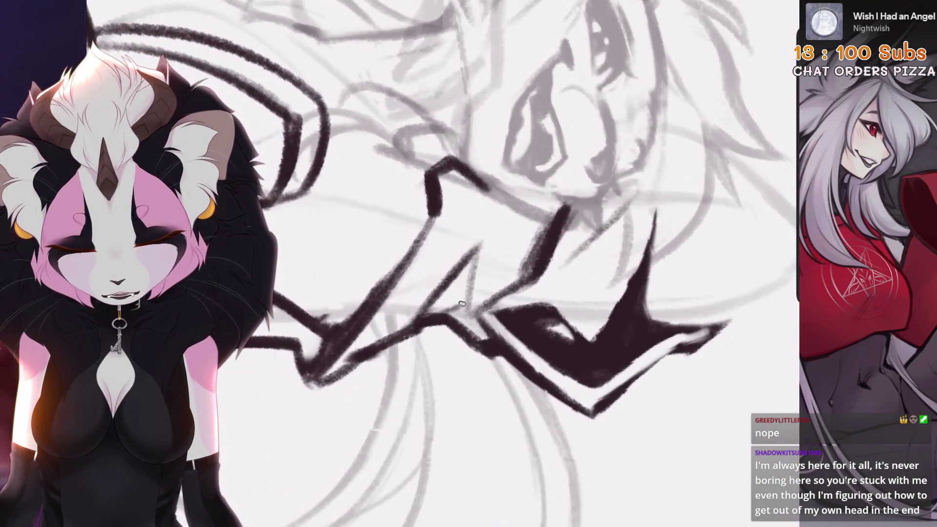
pyautogui.press('4')
pyautogui.press('4')
pyautogui.press('4')
pyautogui.press('5')
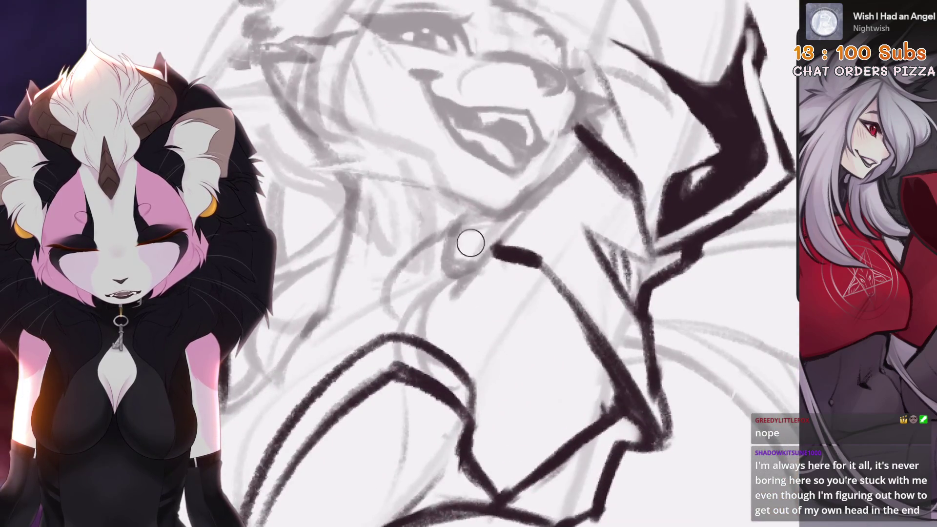
pyautogui.scroll(2, 470, 241)
pyautogui.moveTo(508, 188); pyautogui.dragTo(531, 235)
pyautogui.hotkey('ctrl', 'z')
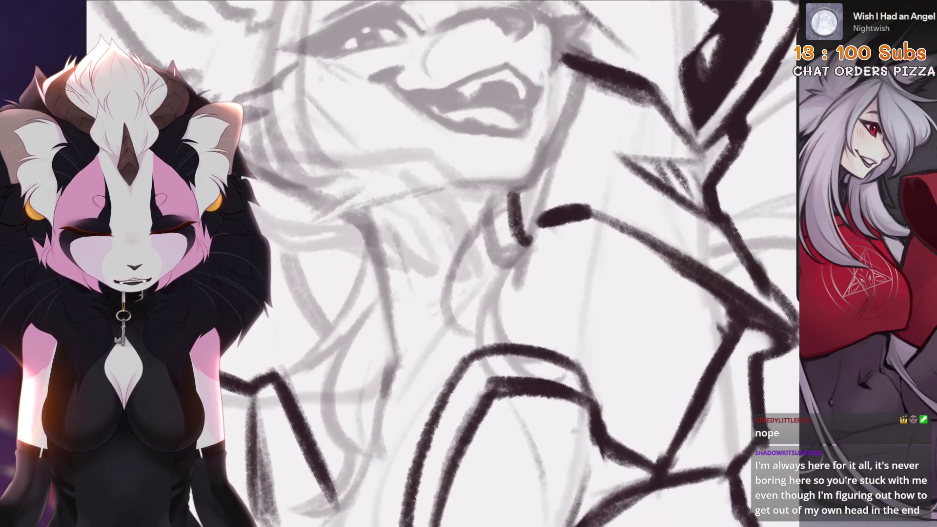
pyautogui.moveTo(508, 199); pyautogui.dragTo(532, 234)
pyautogui.scroll(-2, 532, 234)
pyautogui.hotkey('ctrl', 'z')
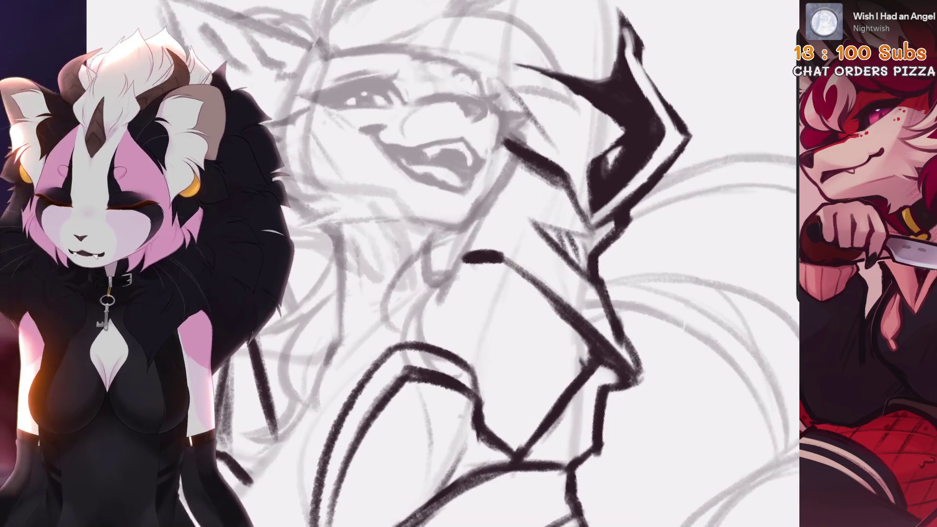
pyautogui.scroll(-10, 487, 244)
pyautogui.scroll(5, 480, 273)
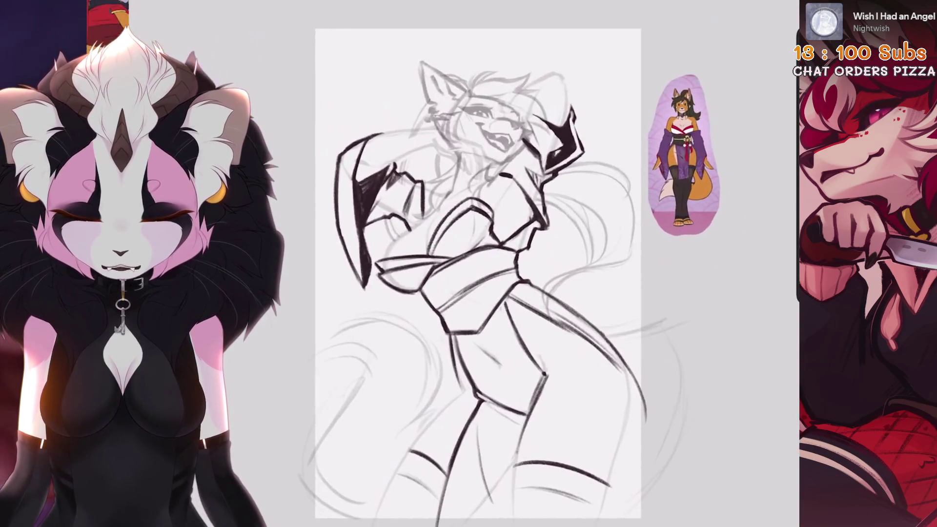
pyautogui.scroll(10, 536, 195)
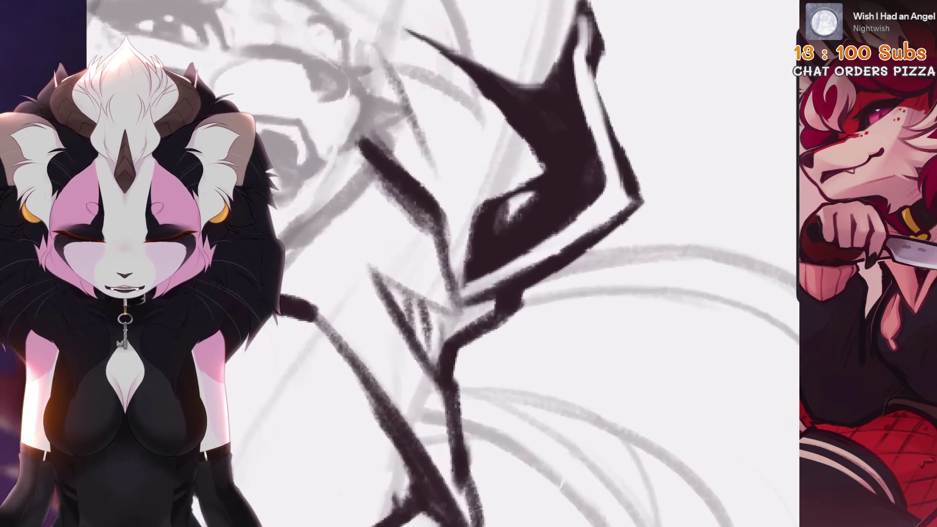
pyautogui.moveTo(460, 245)
pyautogui.mouseDown()
pyautogui.moveTo(484, 257)
pyautogui.moveTo(488, 317)
pyautogui.moveTo(481, 249)
pyautogui.moveTo(493, 332)
pyautogui.mouseUp()
pyautogui.moveTo(541, 245)
pyautogui.mouseDown()
pyautogui.moveTo(503, 274)
pyautogui.moveTo(503, 334)
pyautogui.mouseUp()
pyautogui.hotkey('ctrl', 'z')
pyautogui.moveTo(506, 263); pyautogui.dragTo(497, 335)
pyautogui.moveTo(435, 209); pyautogui.dragTo(451, 342)
pyautogui.moveTo(432, 271)
pyautogui.mouseDown()
pyautogui.moveTo(454, 366)
pyautogui.moveTo(502, 334)
pyautogui.mouseUp()
pyautogui.scroll(-5, 439, 264)
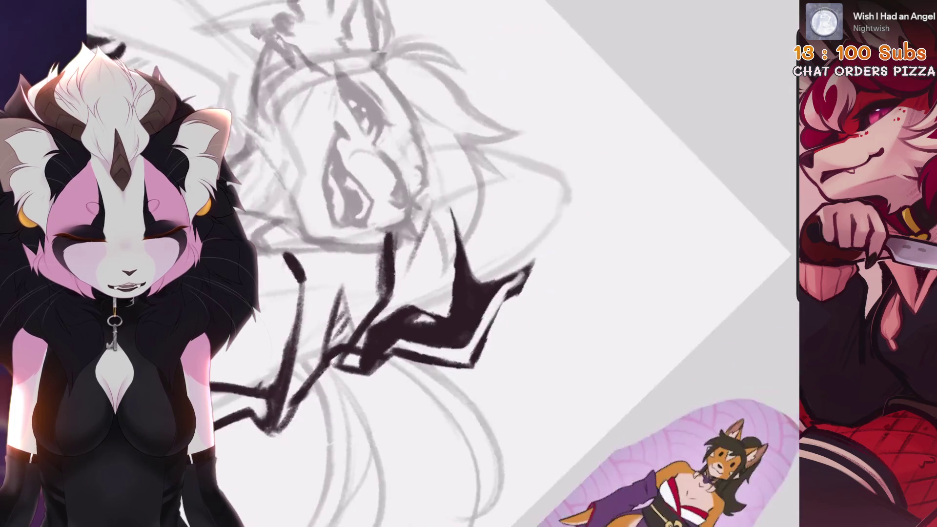
pyautogui.scroll(5, 439, 263)
pyautogui.moveTo(518, 200)
pyautogui.mouseDown()
pyautogui.moveTo(466, 246)
pyautogui.moveTo(488, 224)
pyautogui.moveTo(432, 371)
pyautogui.mouseUp()
pyautogui.scroll(3, 439, 263)
pyautogui.hotkey('ctrl', 'z')
pyautogui.moveTo(480, 251); pyautogui.dragTo(432, 373)
pyautogui.moveTo(435, 249); pyautogui.dragTo(399, 352)
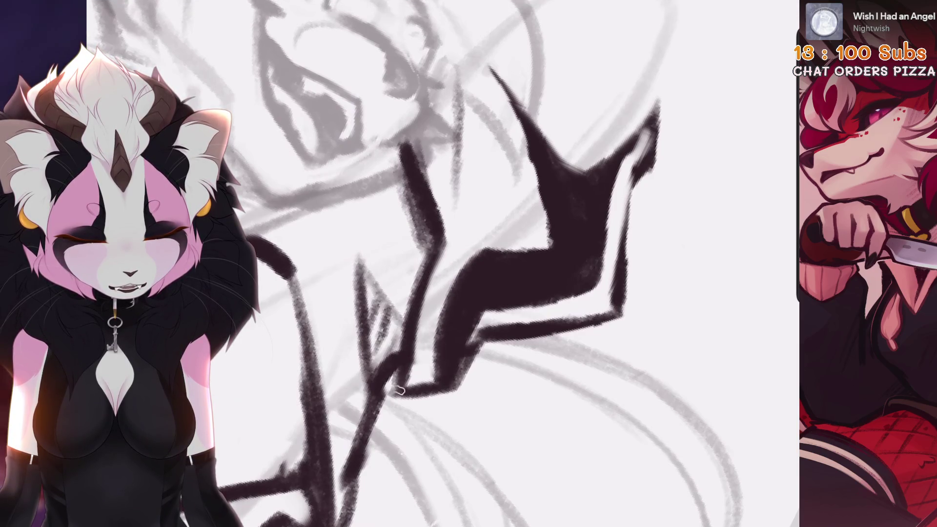
pyautogui.moveTo(427, 280); pyautogui.dragTo(392, 394)
pyautogui.scroll(-5, 439, 264)
pyautogui.scroll(-3, 439, 263)
pyautogui.scroll(6, 439, 264)
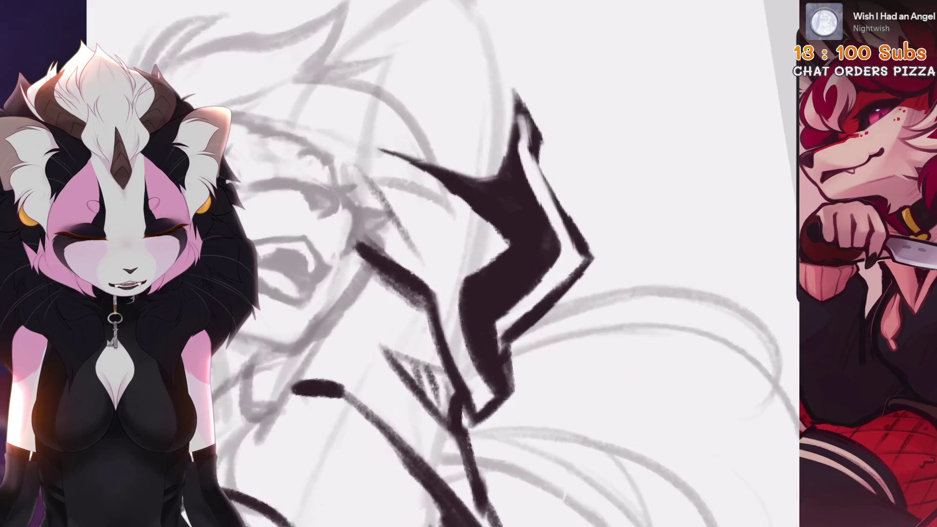
pyautogui.scroll(-3, 439, 264)
pyautogui.moveTo(445, 340)
pyautogui.mouseDown()
pyautogui.moveTo(432, 405)
pyautogui.moveTo(445, 342)
pyautogui.mouseUp()
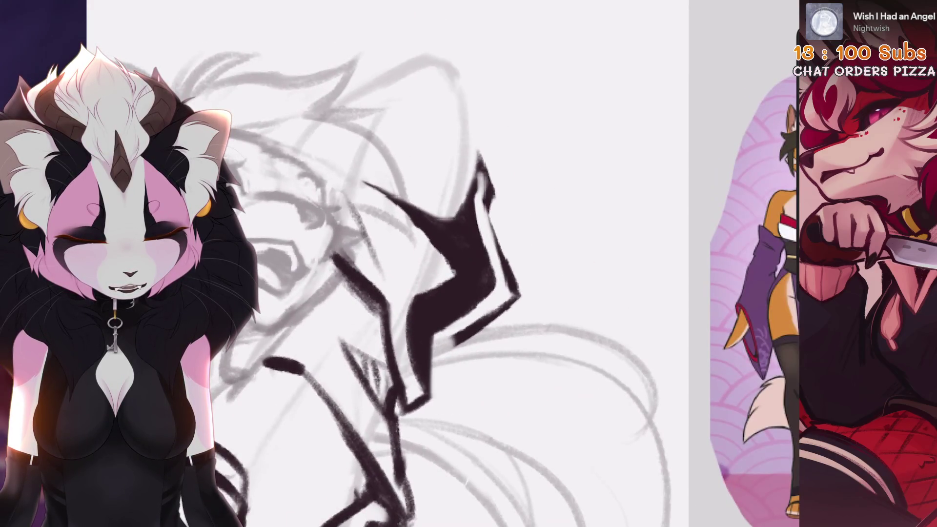
pyautogui.hotkey('ctrl', 'z')
pyautogui.scroll(3, 439, 263)
pyautogui.hotkey('ctrl', 'z')
pyautogui.moveTo(556, 229); pyautogui.dragTo(478, 298)
pyautogui.hotkey('ctrl', 'z')
pyautogui.moveTo(556, 226); pyautogui.dragTo(478, 300)
pyautogui.scroll(-4, 439, 264)
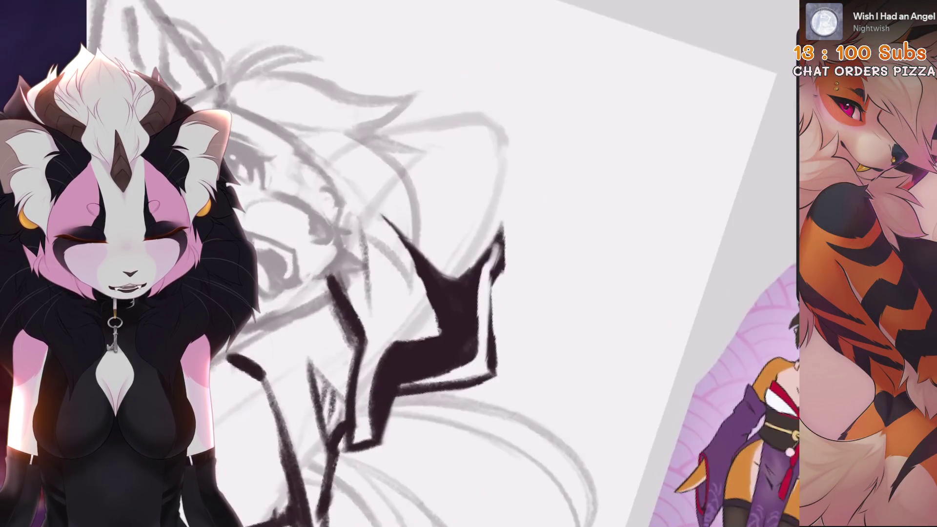
pyautogui.scroll(-3, 439, 263)
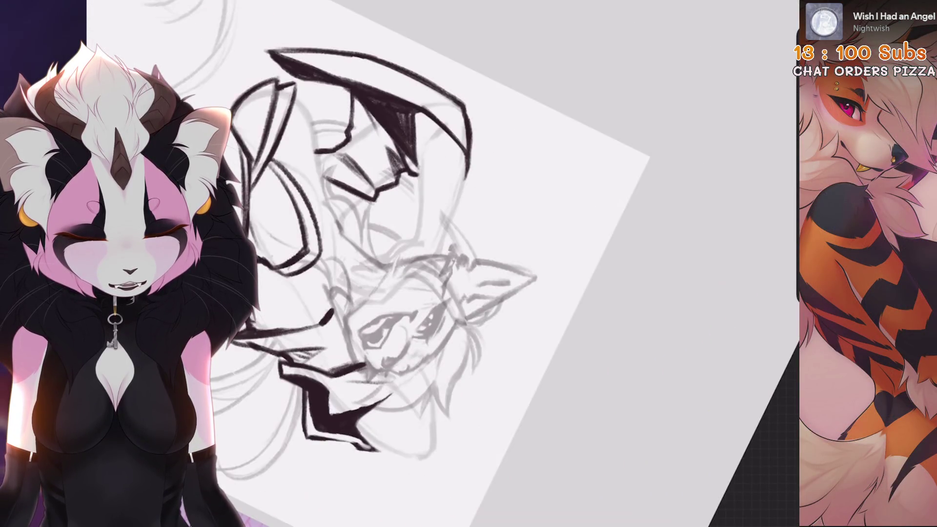
pyautogui.scroll(1, 439, 263)
pyautogui.scroll(5, 449, 337)
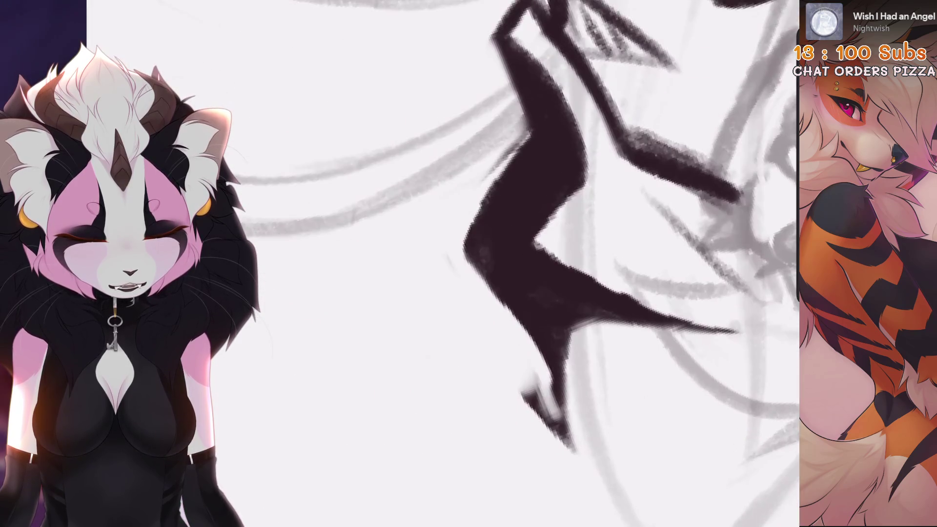
pyautogui.hotkey('ctrl', 'z')
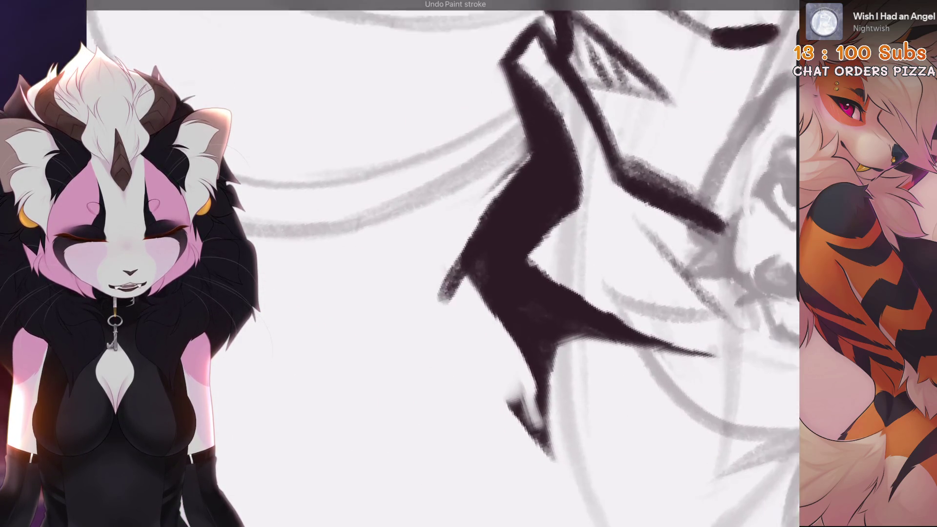
pyautogui.scroll(-3, 439, 263)
pyautogui.moveTo(459, 278)
pyautogui.mouseDown()
pyautogui.moveTo(395, 332)
pyautogui.moveTo(439, 426)
pyautogui.mouseUp()
pyautogui.hotkey('ctrl', 'z')
pyautogui.moveTo(425, 308)
pyautogui.mouseDown()
pyautogui.moveTo(398, 337)
pyautogui.moveTo(439, 427)
pyautogui.moveTo(445, 471)
pyautogui.mouseUp()
pyautogui.scroll(-5, 439, 264)
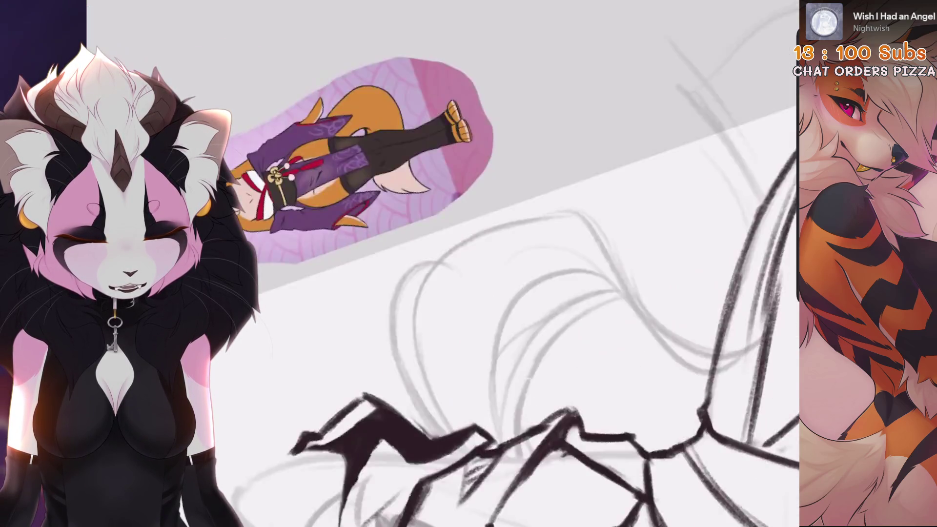
pyautogui.scroll(5, 439, 264)
pyautogui.moveTo(536, 225)
pyautogui.mouseDown()
pyautogui.moveTo(537, 259)
pyautogui.moveTo(506, 335)
pyautogui.mouseUp()
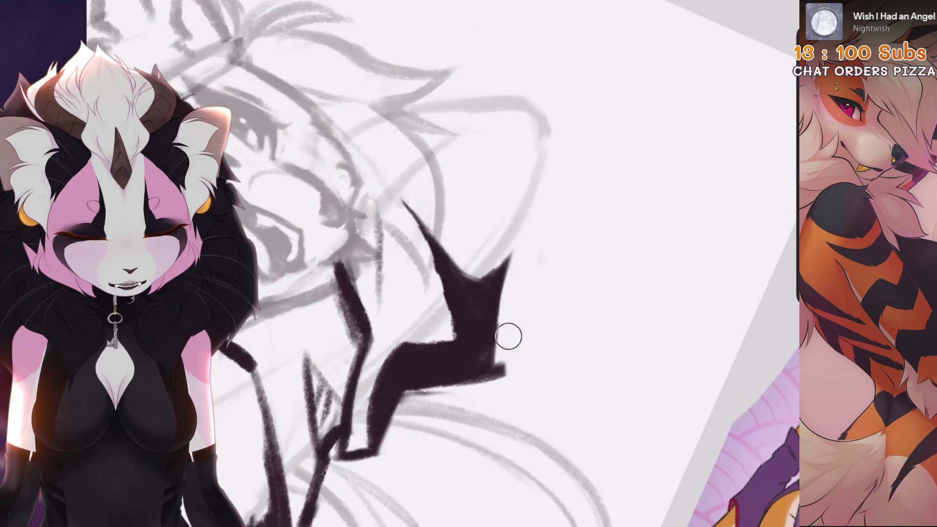
pyautogui.scroll(1, 506, 334)
pyautogui.moveTo(534, 179)
pyautogui.mouseDown()
pyautogui.moveTo(544, 244)
pyautogui.moveTo(548, 225)
pyautogui.moveTo(519, 259)
pyautogui.moveTo(527, 361)
pyautogui.mouseUp()
pyautogui.hotkey('ctrl', 'z')
pyautogui.scroll(-5, 439, 264)
pyautogui.scroll(5, 439, 263)
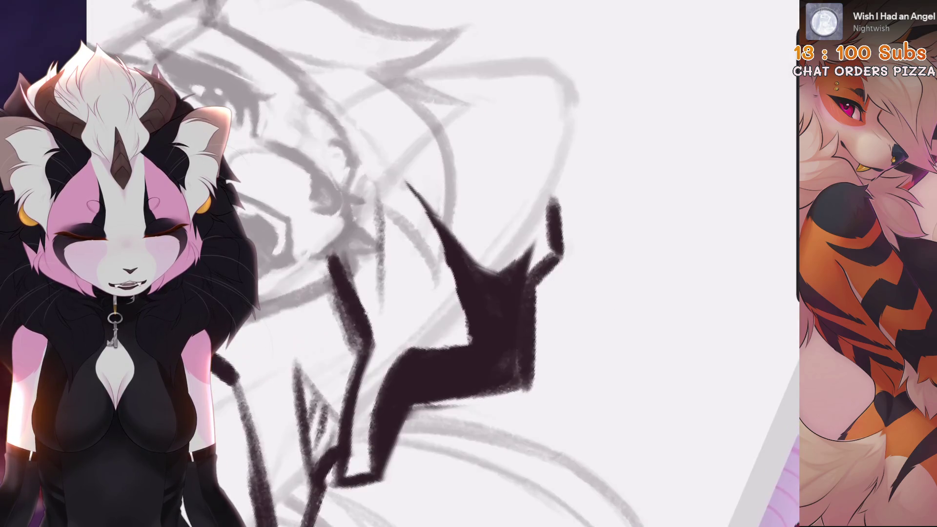
pyautogui.scroll(1, 531, 247)
pyautogui.moveTo(505, 156); pyautogui.dragTo(470, 222)
pyautogui.hotkey('ctrl', 'z')
pyautogui.scroll(1, 469, 199)
pyautogui.moveTo(542, 159); pyautogui.dragTo(507, 222)
pyautogui.hotkey('ctrl', 'z')
pyautogui.scroll(-5, 468, 264)
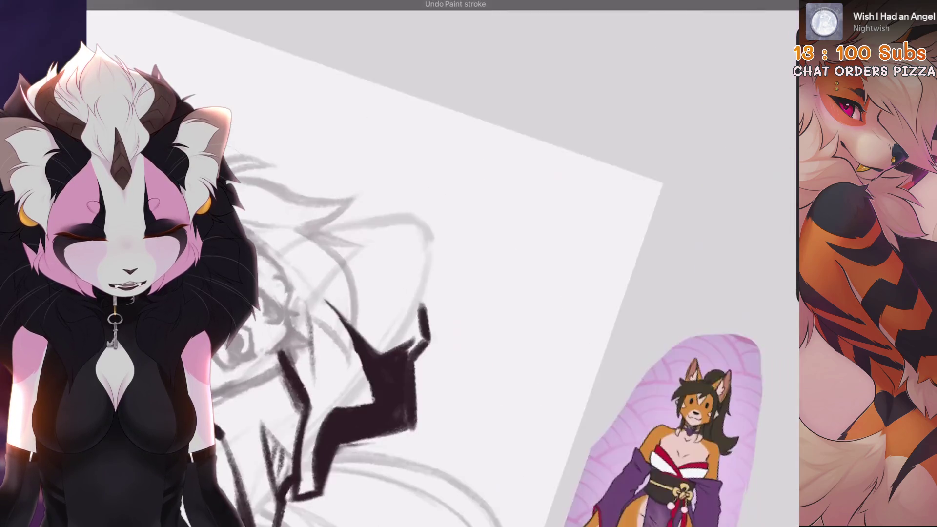
pyautogui.scroll(5, 484, 229)
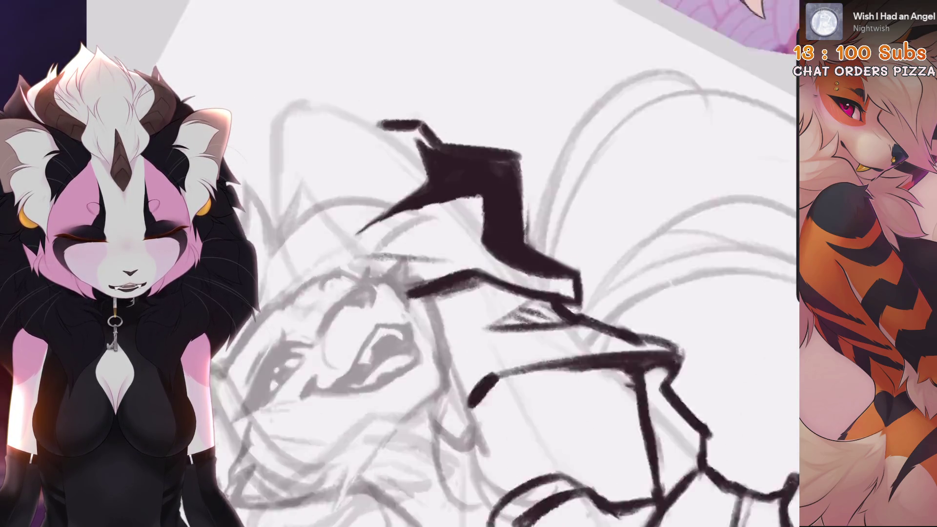
pyautogui.scroll(-5, 484, 230)
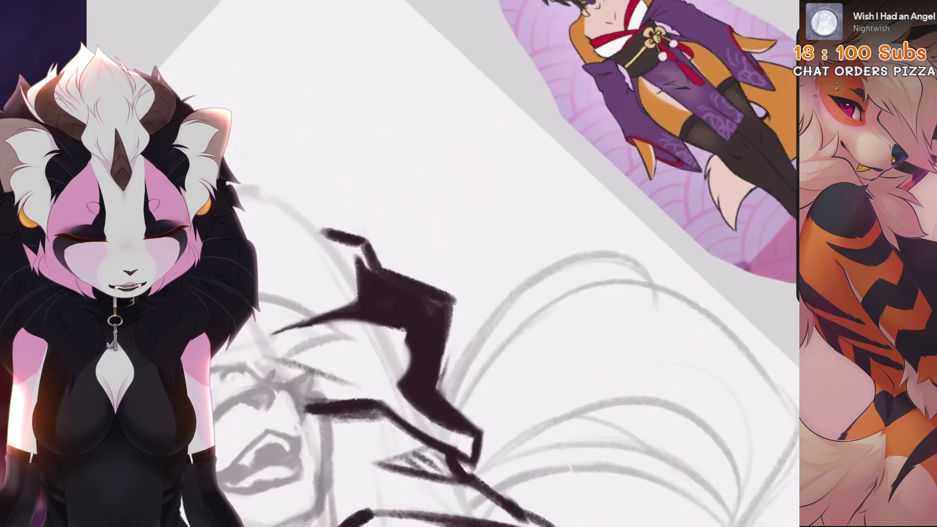
pyautogui.scroll(5, 434, 377)
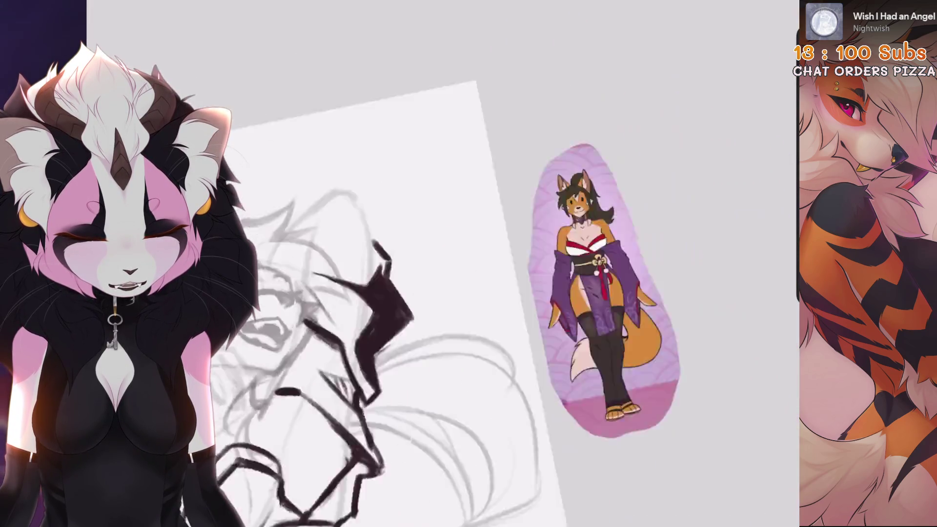
pyautogui.scroll(2, 434, 377)
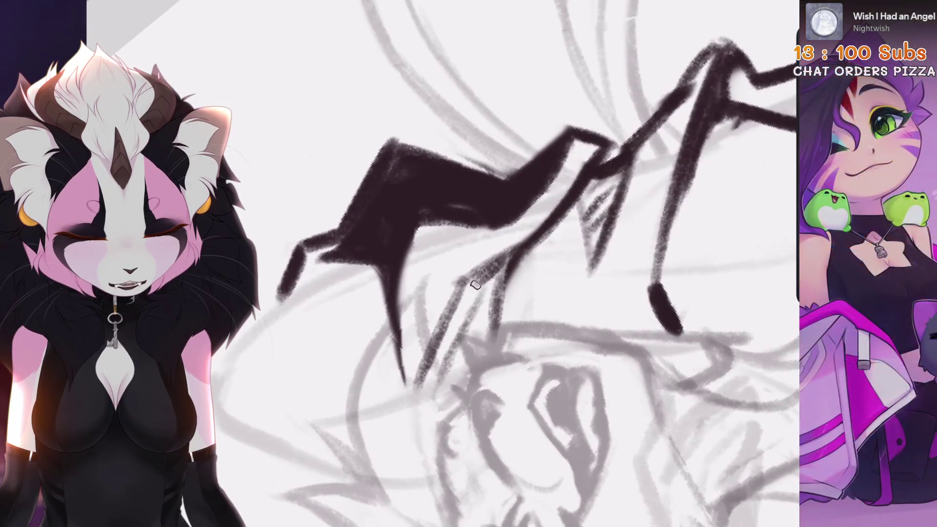
pyautogui.scroll(-5, 496, 289)
pyautogui.scroll(-1, 439, 207)
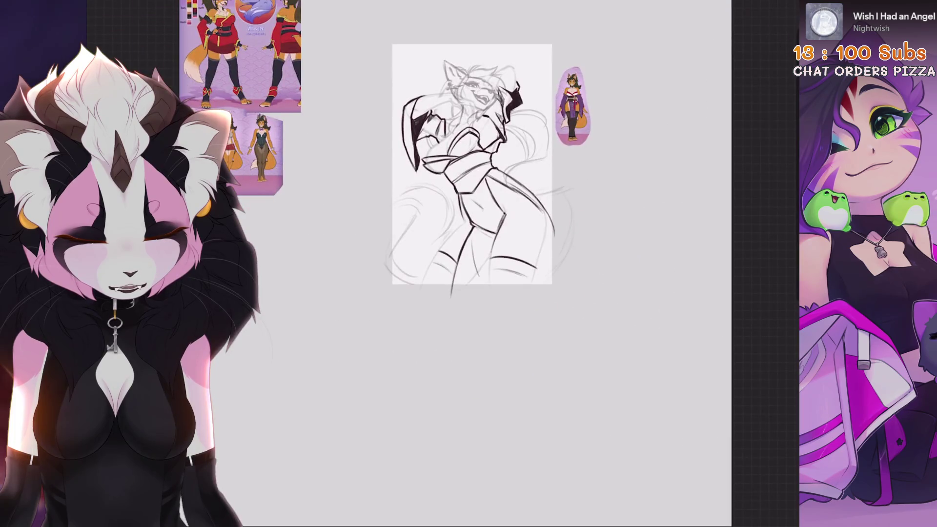
# Step: Undo the last paint stroke and the erasing to restore the black ink
pyautogui.scroll(3, 488, 146)
pyautogui.hotkey('ctrl', 'z')
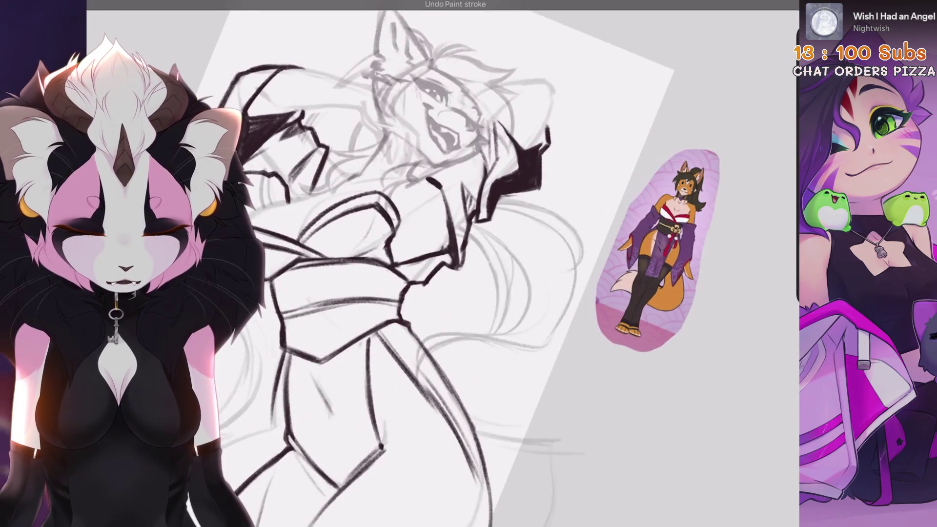
pyautogui.hotkey('ctrl', 'z')
pyautogui.hotkey('ctrl', 'z')
pyautogui.hotkey('ctrl', 'z')
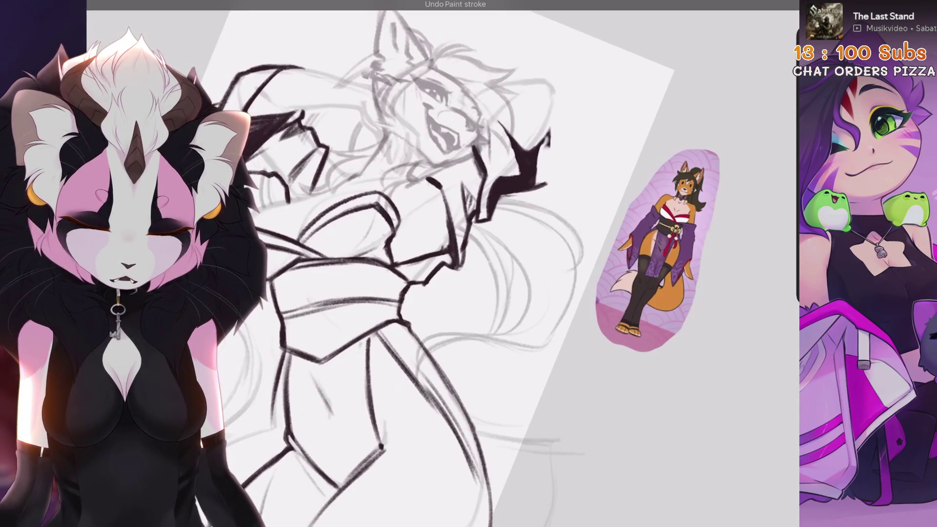
pyautogui.hotkey('ctrl', 'z')
pyautogui.hotkey('ctrl', 'z')
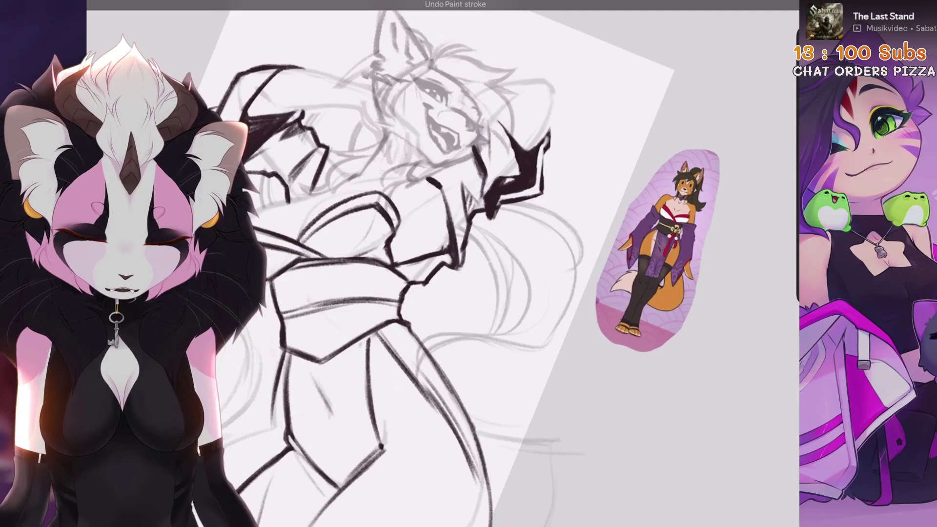
# Step: Paint dark ink into the pale gap below the black shape, undoing a fill stroke
pyautogui.scroll(5, 532, 166)
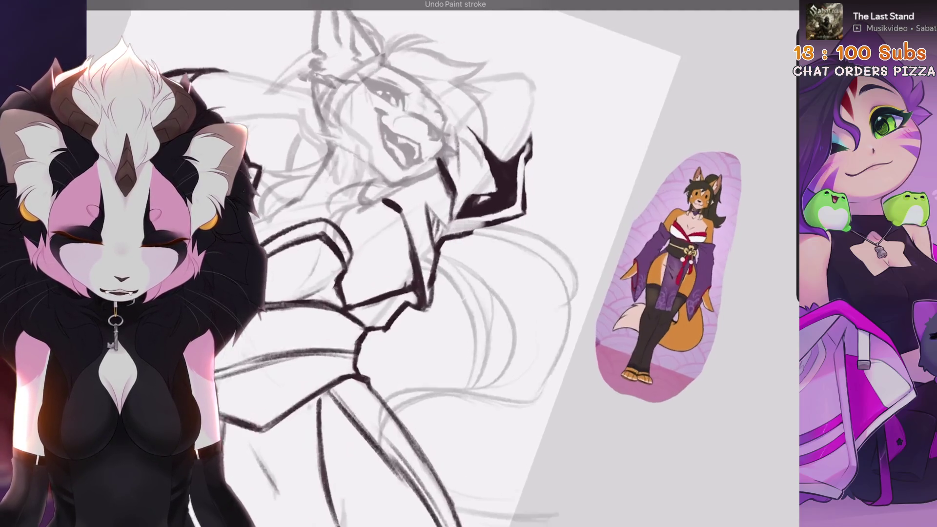
pyautogui.moveTo(495, 252)
pyautogui.mouseDown()
pyautogui.moveTo(454, 307)
pyautogui.moveTo(449, 336)
pyautogui.moveTo(527, 259)
pyautogui.moveTo(473, 317)
pyautogui.mouseUp()
pyautogui.hotkey('ctrl', 'z')
pyautogui.hotkey('ctrl', 'z')
pyautogui.moveTo(512, 283); pyautogui.dragTo(439, 342)
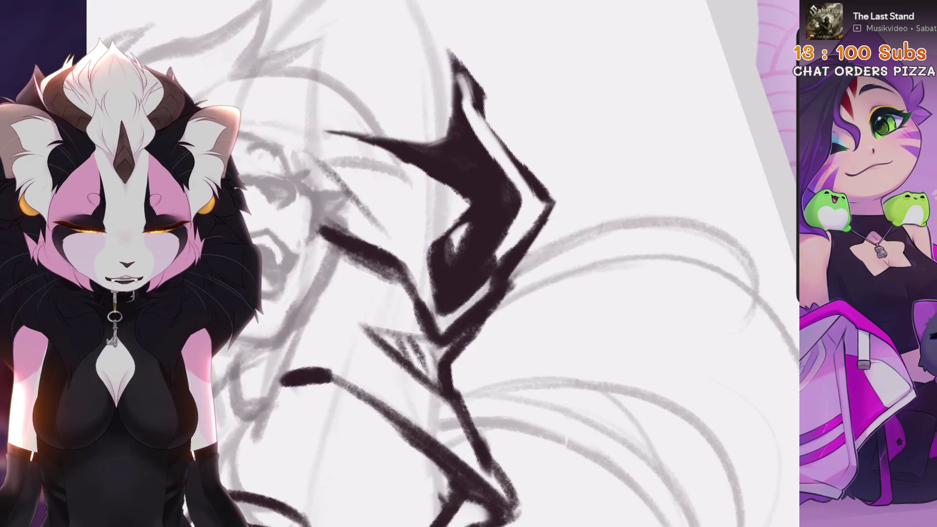
pyautogui.scroll(-5, 420, 309)
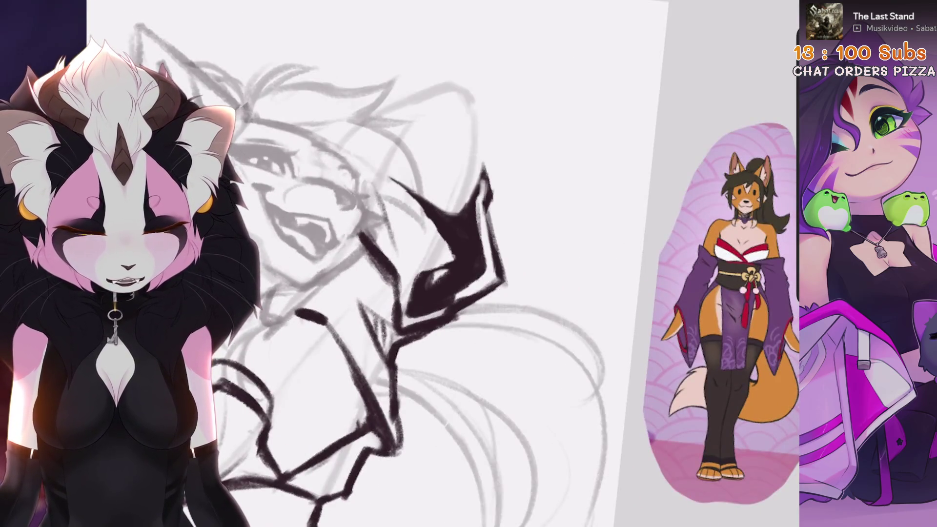
pyautogui.scroll(2, 533, 262)
pyautogui.moveTo(526, 171); pyautogui.dragTo(516, 272)
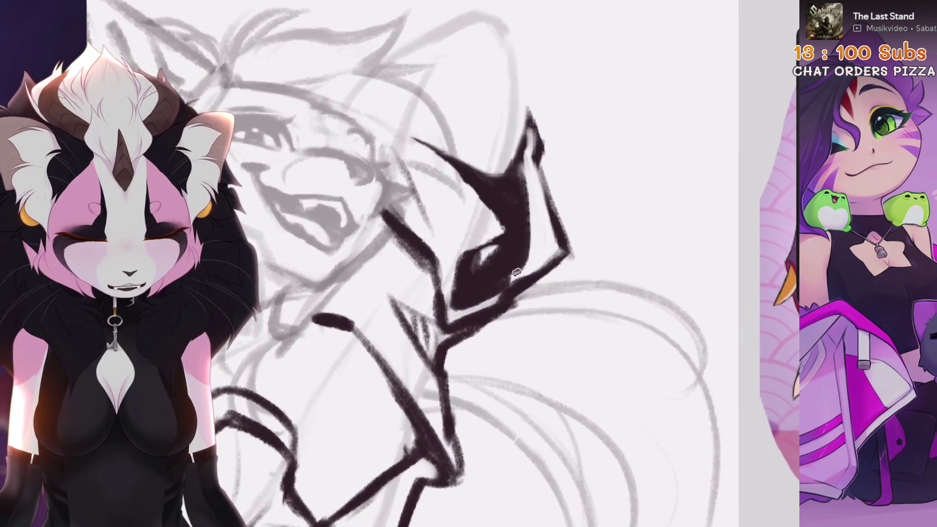
pyautogui.scroll(-3, 522, 264)
pyautogui.hotkey('ctrl', 'z')
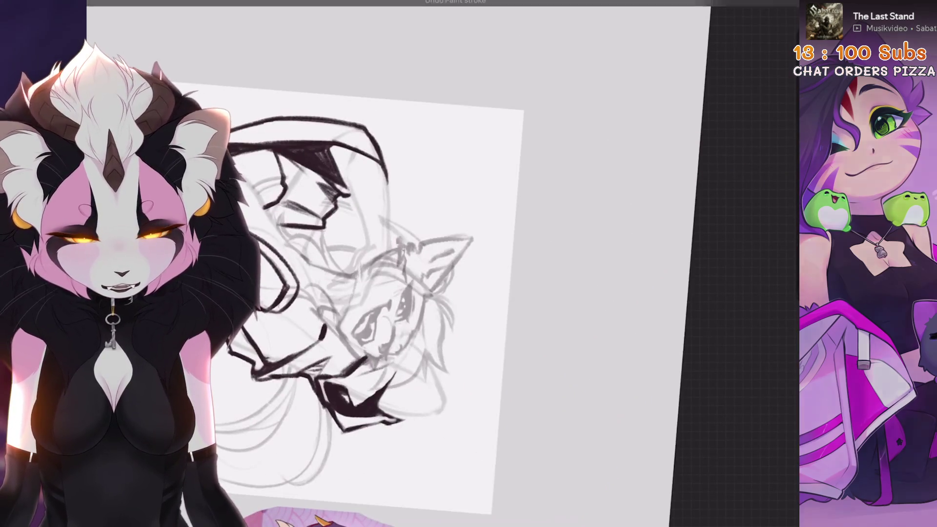
# Step: Try adding a short spike to the sleeve shape, undoing both attempts
pyautogui.scroll(3, 439, 264)
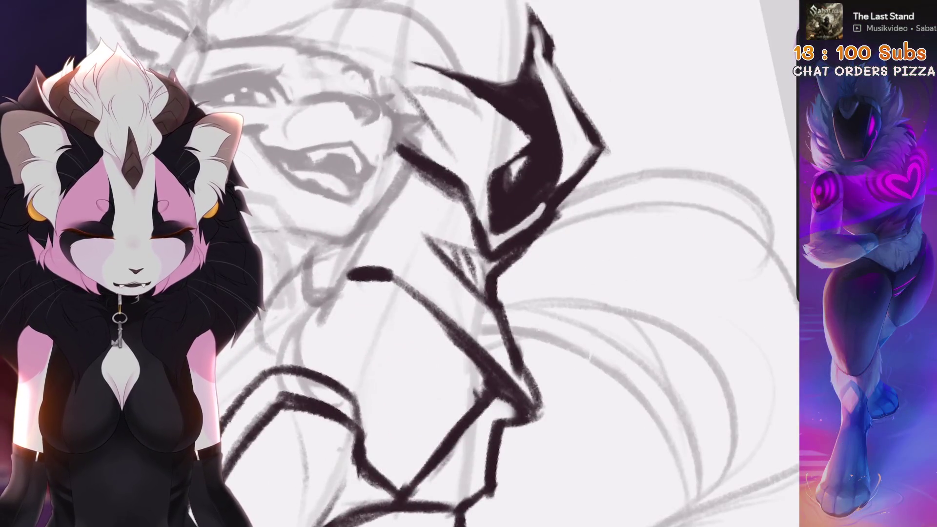
pyautogui.scroll(-3, 439, 264)
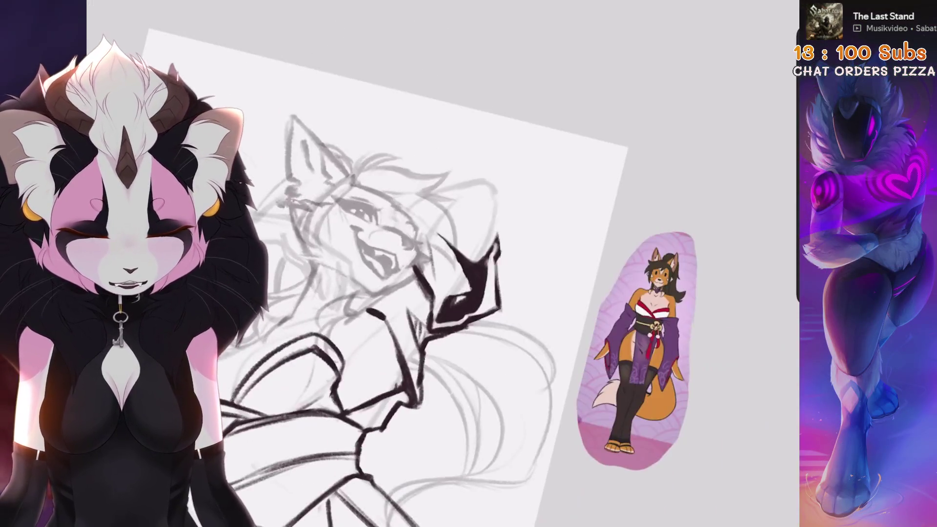
pyautogui.scroll(3, 439, 263)
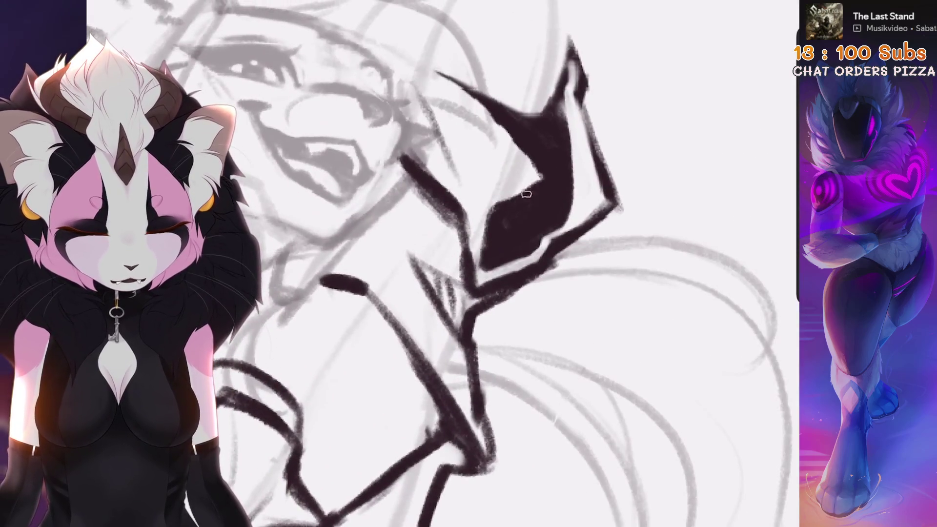
pyautogui.scroll(-3, 526, 194)
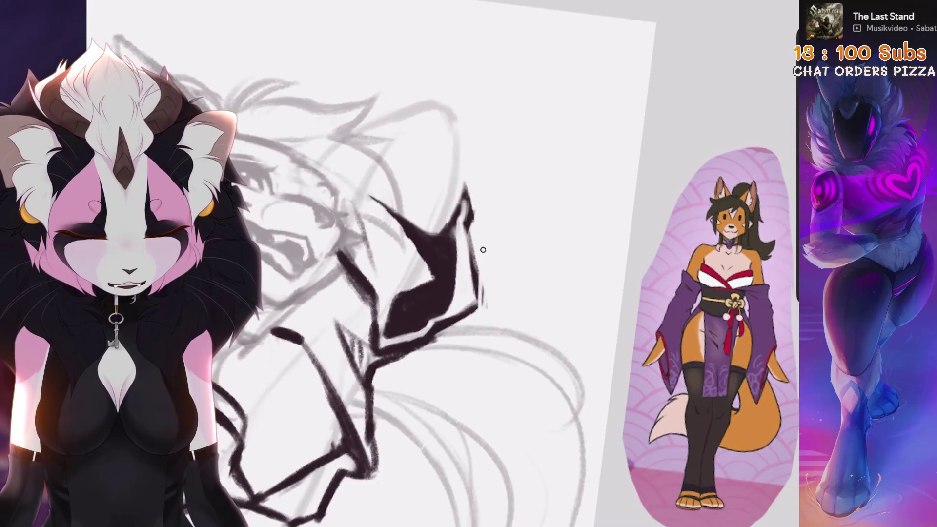
pyautogui.scroll(-4, 483, 249)
pyautogui.scroll(3, 483, 250)
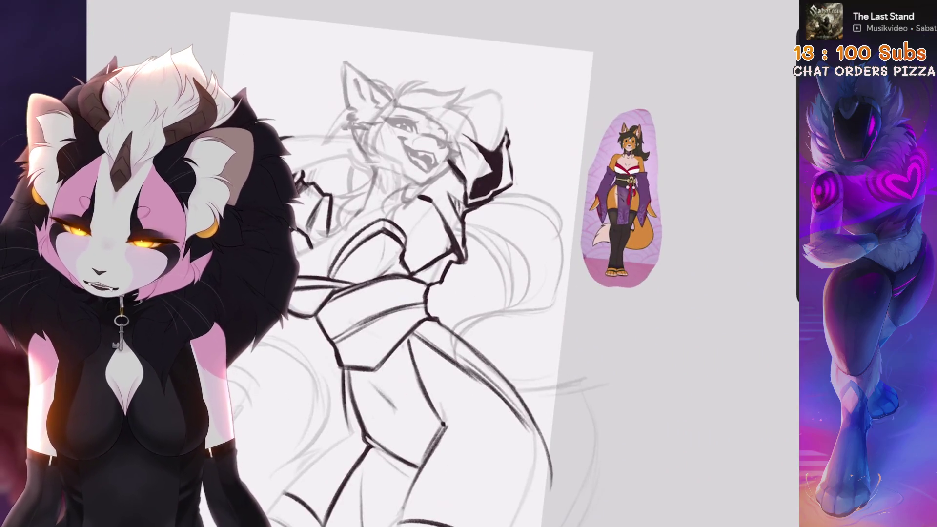
pyautogui.scroll(2, 398, 146)
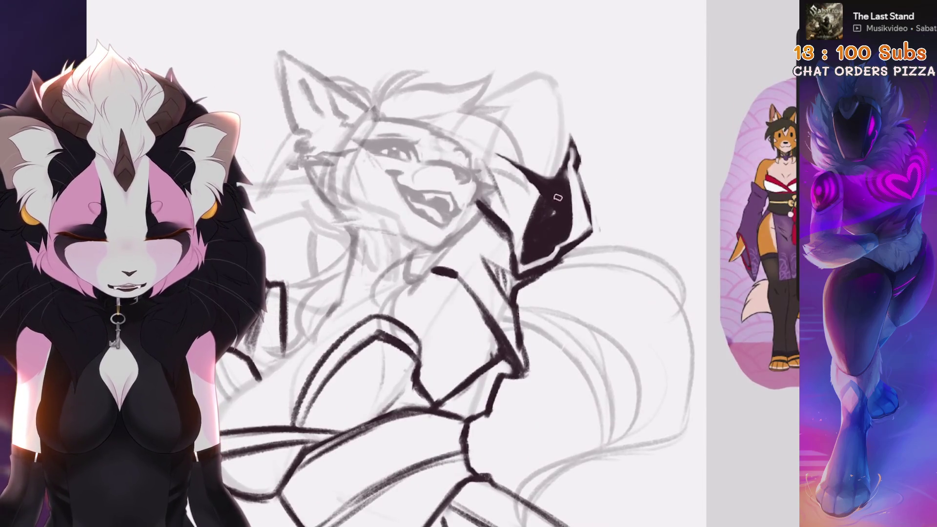
pyautogui.scroll(-3, 525, 258)
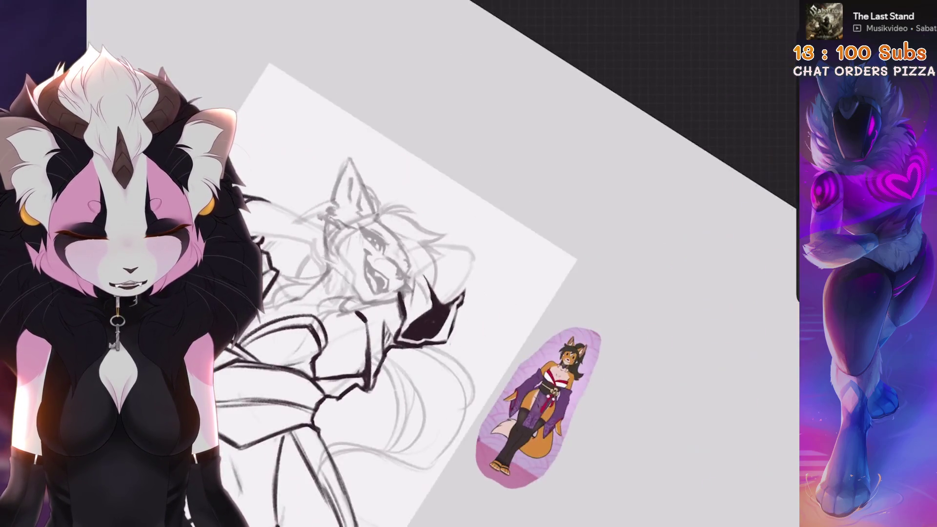
pyautogui.scroll(2, 309, 312)
pyautogui.scroll(3, 468, 263)
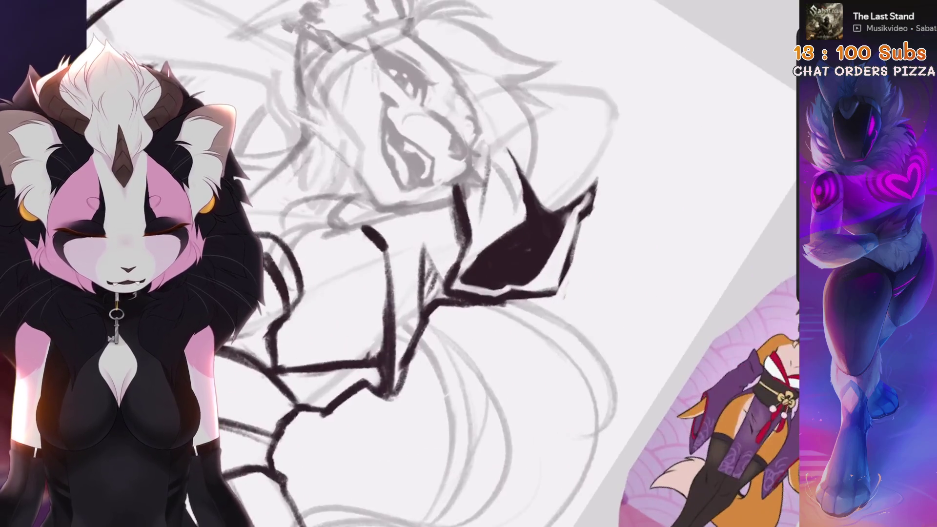
pyautogui.moveTo(483, 130); pyautogui.dragTo(497, 205)
pyautogui.hotkey('ctrl', 'z')
pyautogui.hotkey('ctrl', 'z')
pyautogui.moveTo(488, 120)
pyautogui.mouseDown()
pyautogui.moveTo(498, 237)
pyautogui.moveTo(507, 217)
pyautogui.moveTo(502, 182)
pyautogui.mouseUp()
pyautogui.hotkey('ctrl', 'z')
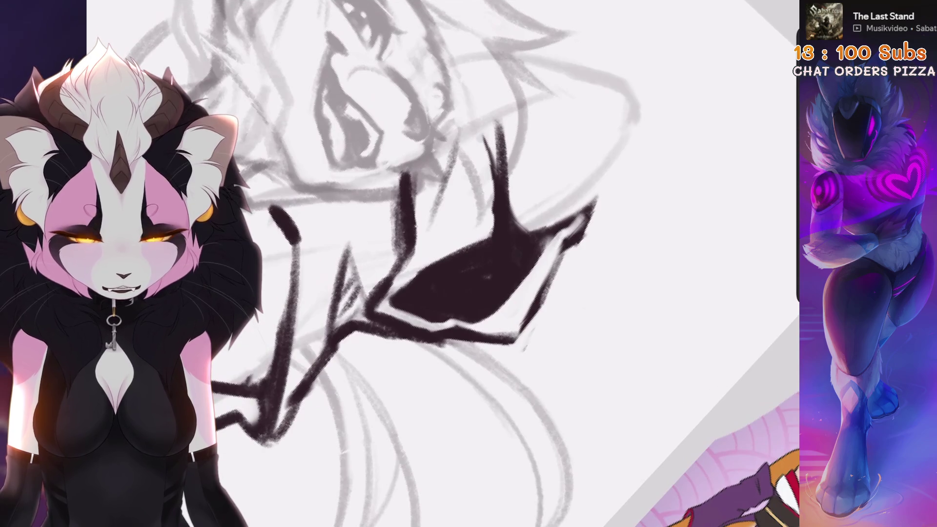
# Step: Choose a different brush from the Brush Library
pyautogui.scroll(-3, 468, 264)
pyautogui.scroll(4, 468, 263)
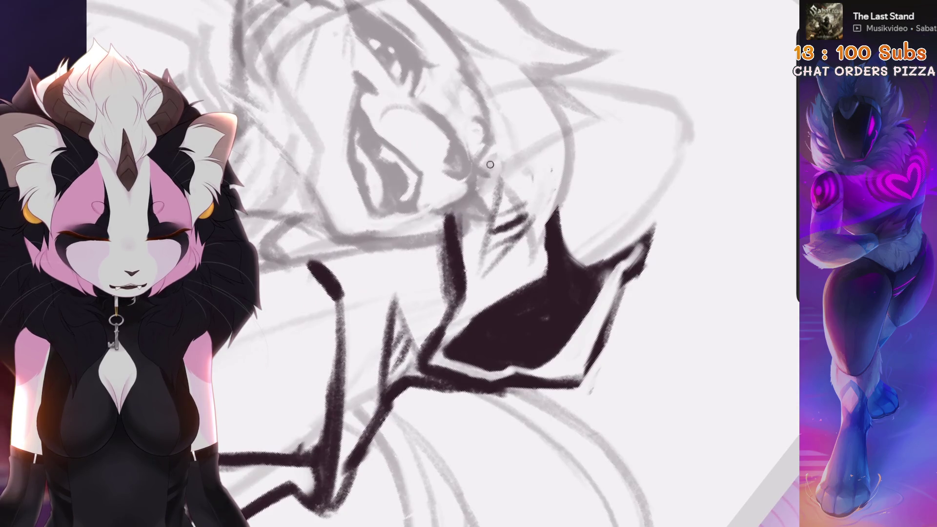
pyautogui.scroll(-4, 443, 195)
pyautogui.scroll(6, 390, 264)
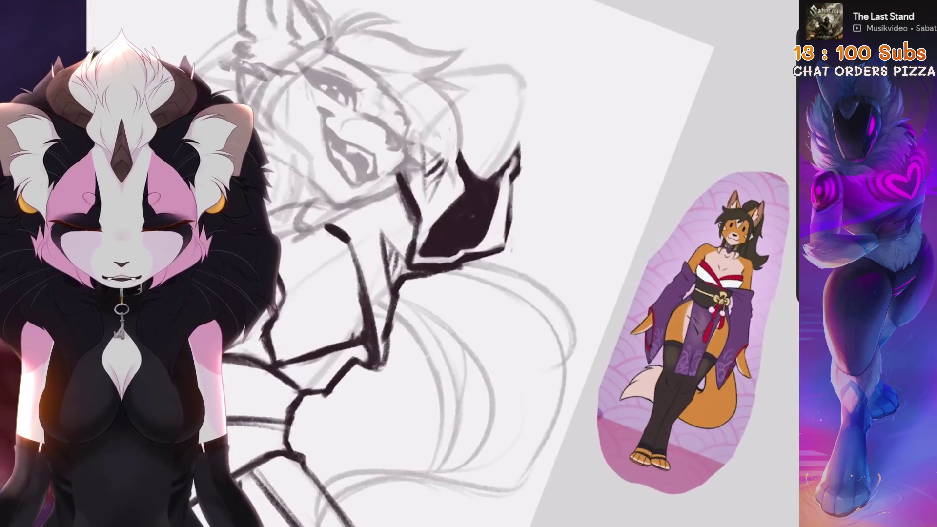
pyautogui.click(739, 1)
pyautogui.click(478, 236)
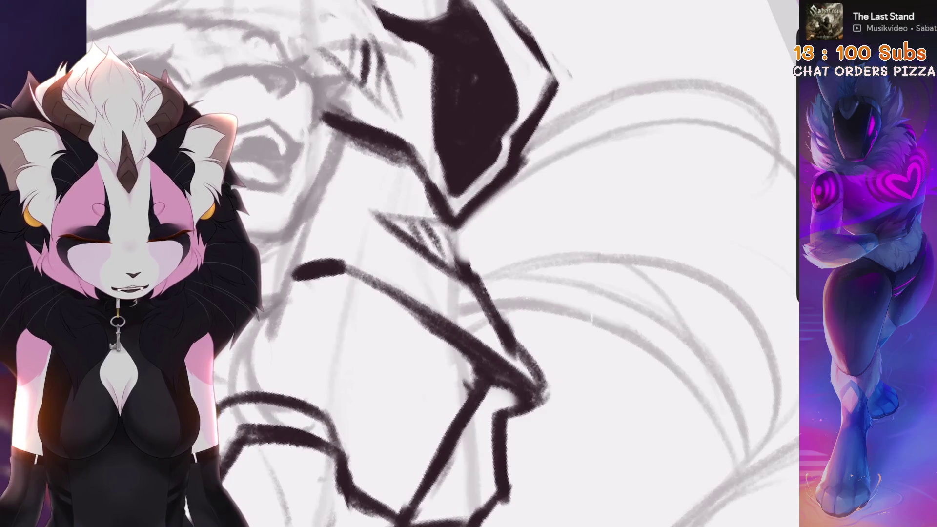
# Step: Undo and redo the last erase, then freehand-select the black sleeve shape
pyautogui.scroll(2, 469, 264)
pyautogui.scroll(-3, 468, 264)
pyautogui.hotkey('ctrl', 'z')
pyautogui.hotkey('ctrl', 'shift', 'z')
pyautogui.press('s')
pyautogui.moveTo(496, 83)
pyautogui.mouseDown()
pyautogui.moveTo(539, 218)
pyautogui.moveTo(567, 211)
pyautogui.moveTo(597, 165)
pyautogui.mouseUp()
# Step: Warp the selected sleeve shape to bend its corners and sides
pyautogui.press('v')
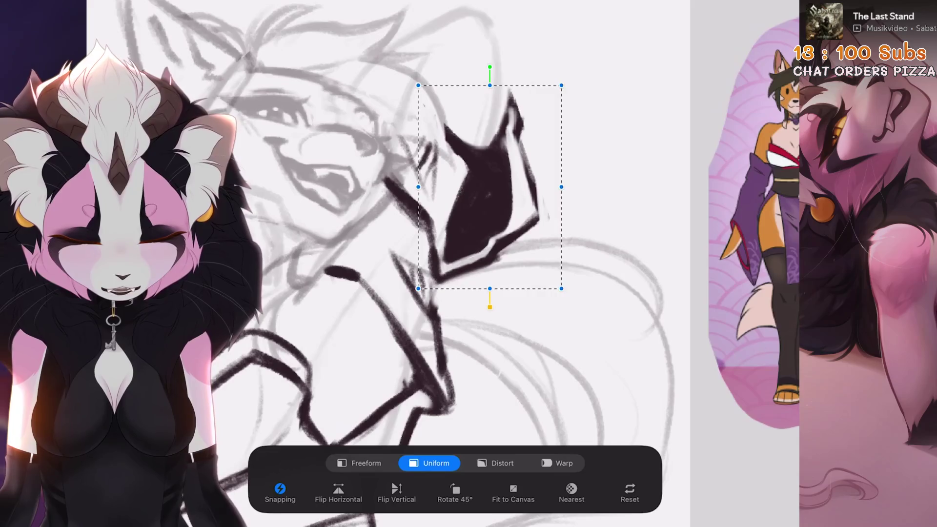
pyautogui.click(557, 463)
pyautogui.moveTo(468, 205)
pyautogui.mouseDown()
pyautogui.moveTo(451, 224)
pyautogui.moveTo(456, 193)
pyautogui.moveTo(441, 181)
pyautogui.mouseUp()
pyautogui.moveTo(439, 219); pyautogui.dragTo(434, 215)
pyautogui.moveTo(537, 113); pyautogui.dragTo(542, 124)
pyautogui.moveTo(468, 146); pyautogui.dragTo(464, 141)
pyautogui.moveTo(439, 244); pyautogui.dragTo(414, 293)
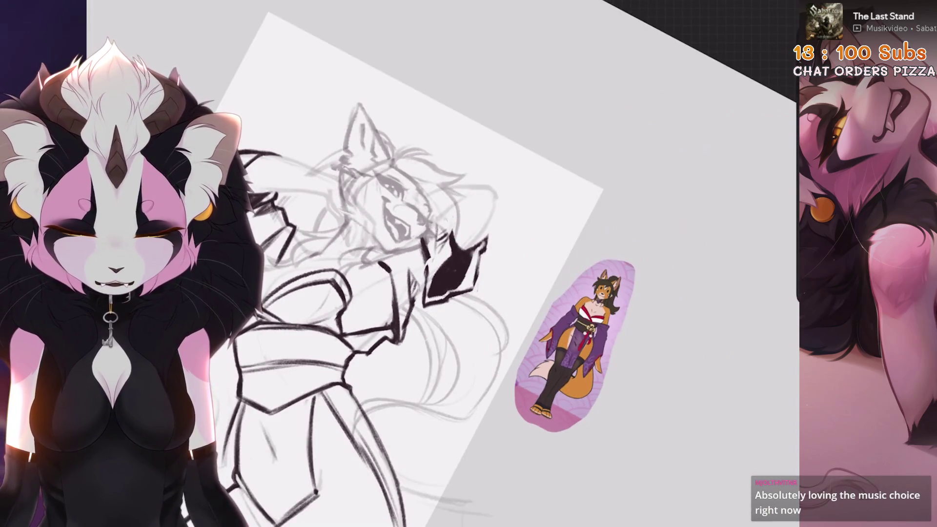
# Step: Ink an outline along the shape's right edge, rotating and reframing the canvas
pyautogui.scroll(5, 439, 263)
pyautogui.moveTo(464, 298); pyautogui.dragTo(536, 195)
pyautogui.moveTo(476, 269)
pyautogui.mouseDown()
pyautogui.moveTo(480, 188)
pyautogui.moveTo(463, 269)
pyautogui.mouseUp()
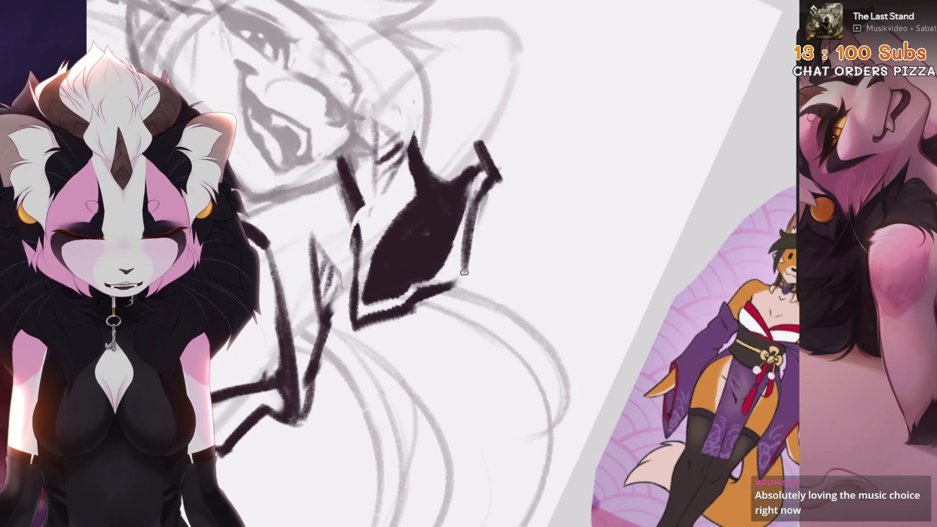
pyautogui.moveTo(481, 188); pyautogui.dragTo(464, 272)
pyautogui.moveTo(425, 234); pyautogui.dragTo(512, 317)
pyautogui.moveTo(447, 340)
pyautogui.mouseDown()
pyautogui.moveTo(463, 293)
pyautogui.moveTo(429, 336)
pyautogui.mouseUp()
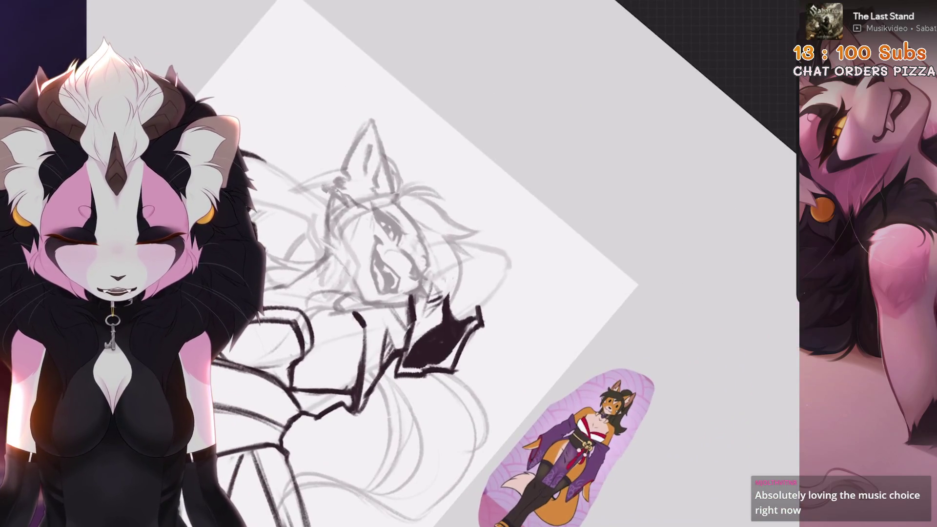
pyautogui.moveTo(464, 293); pyautogui.dragTo(419, 248)
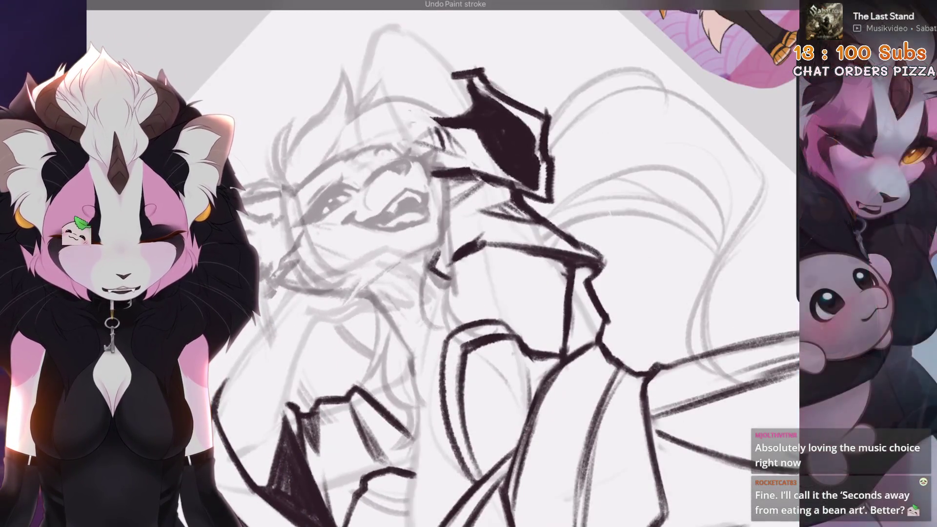
pyautogui.moveTo(446, 282)
pyautogui.mouseDown()
pyautogui.moveTo(429, 308)
pyautogui.moveTo(439, 293)
pyautogui.mouseUp()
# Step: Set the brush to 1 % and erase the stray diagonal dark stroke
pyautogui.moveTo(488, 264); pyautogui.dragTo(439, 312)
pyautogui.moveTo(429, 274)
pyautogui.mouseDown()
pyautogui.moveTo(527, 184)
pyautogui.moveTo(527, 195)
pyautogui.moveTo(561, 185)
pyautogui.mouseUp()
pyautogui.hotkey('ctrl', 'z')
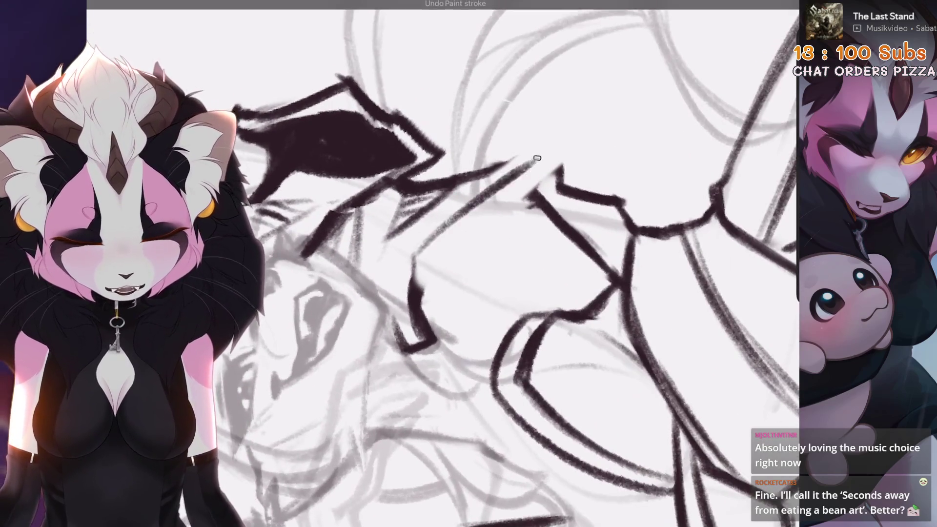
# Step: Ink dark lines along the collar edge, down the sleeve, and from the spike tip
pyautogui.moveTo(416, 287); pyautogui.dragTo(487, 208)
pyautogui.moveTo(436, 244); pyautogui.dragTo(553, 161)
pyautogui.moveTo(488, 264)
pyautogui.mouseDown()
pyautogui.moveTo(463, 293)
pyautogui.moveTo(456, 275)
pyautogui.moveTo(477, 247)
pyautogui.moveTo(481, 273)
pyautogui.mouseUp()
pyautogui.moveTo(455, 307); pyautogui.dragTo(468, 398)
pyautogui.moveTo(467, 342); pyautogui.dragTo(409, 268)
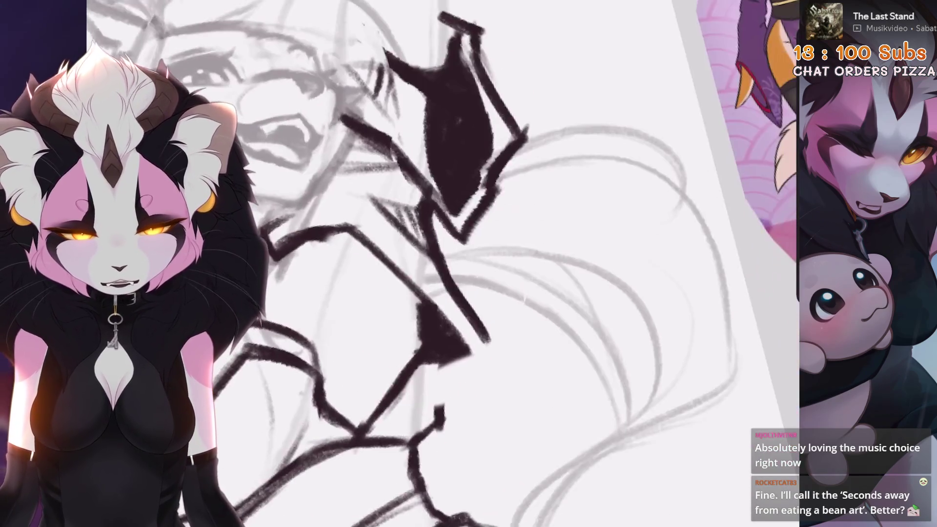
pyautogui.moveTo(488, 343)
pyautogui.mouseDown()
pyautogui.moveTo(461, 363)
pyautogui.moveTo(444, 429)
pyautogui.moveTo(526, 267)
pyautogui.moveTo(525, 286)
pyautogui.moveTo(503, 308)
pyautogui.mouseUp()
pyautogui.moveTo(494, 358)
pyautogui.mouseDown()
pyautogui.moveTo(532, 317)
pyautogui.moveTo(493, 214)
pyautogui.moveTo(630, 115)
pyautogui.moveTo(483, 266)
pyautogui.moveTo(429, 297)
pyautogui.mouseUp()
pyautogui.scroll(-5, 419, 270)
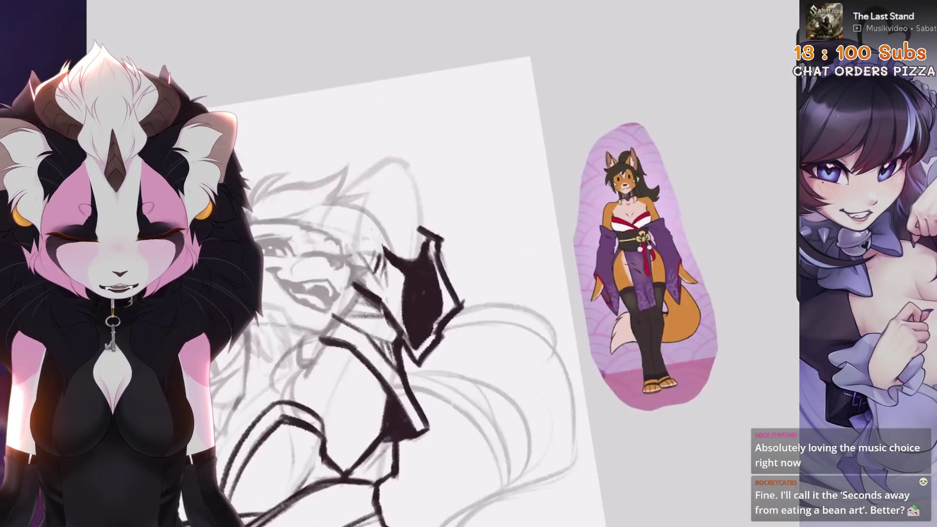
# Step: Undo the last stroke and redraw a dark line along the fox's neck
pyautogui.hotkey('ctrl', 'z')
pyautogui.scroll(5, 493, 263)
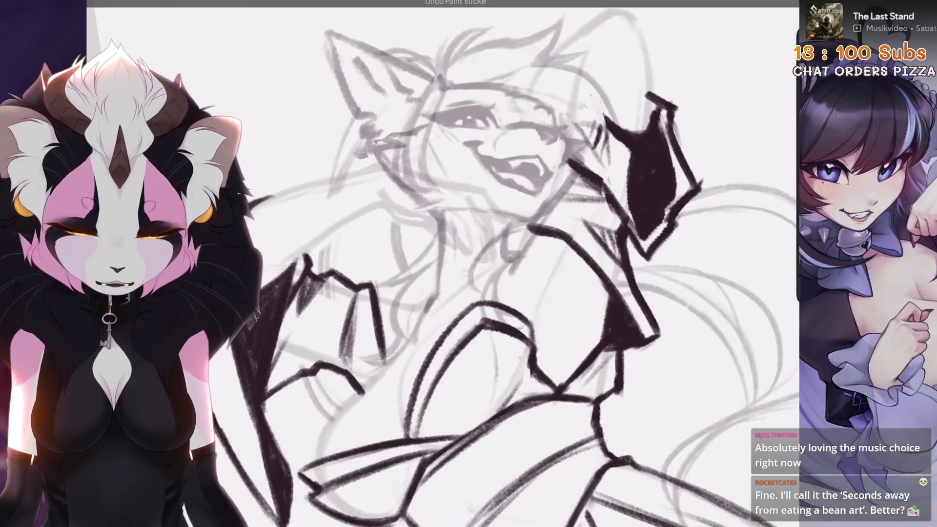
pyautogui.moveTo(510, 222); pyautogui.dragTo(525, 257)
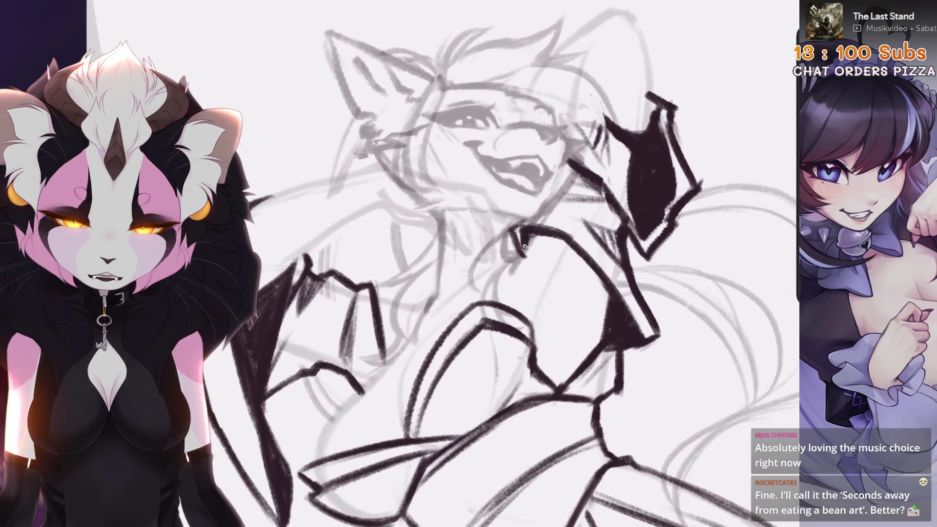
# Step: Zoom out to view the whole fox lineart page
pyautogui.scroll(-5, 525, 245)
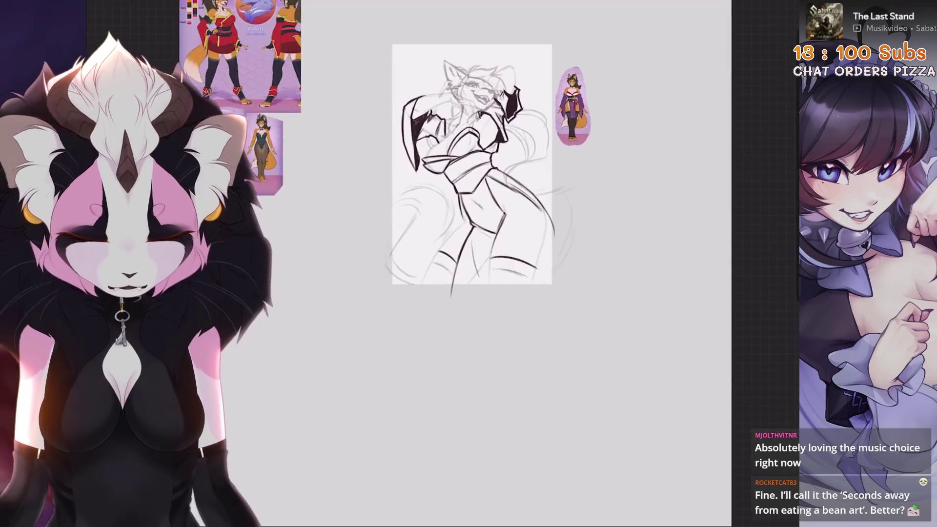
pyautogui.scroll(5, 488, 122)
pyautogui.scroll(-5, 488, 122)
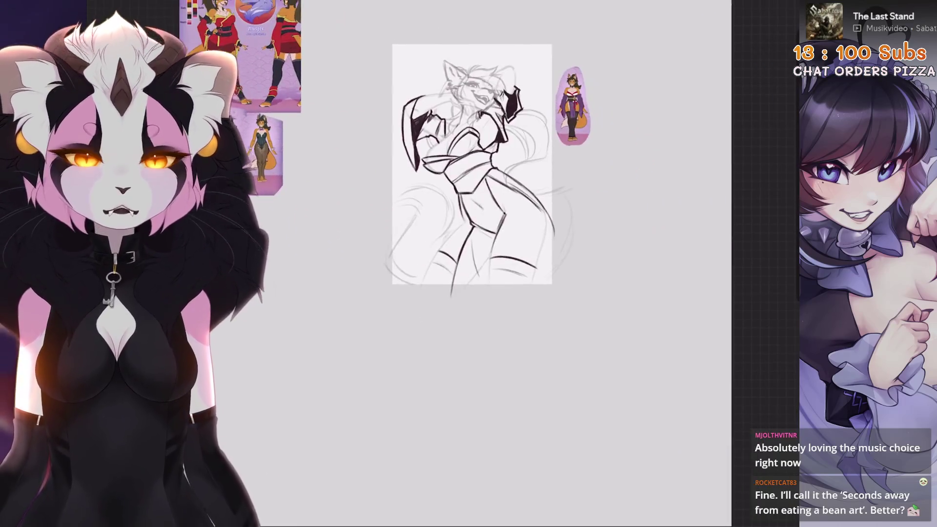
pyautogui.scroll(3, 488, 196)
pyautogui.scroll(-2, 537, 244)
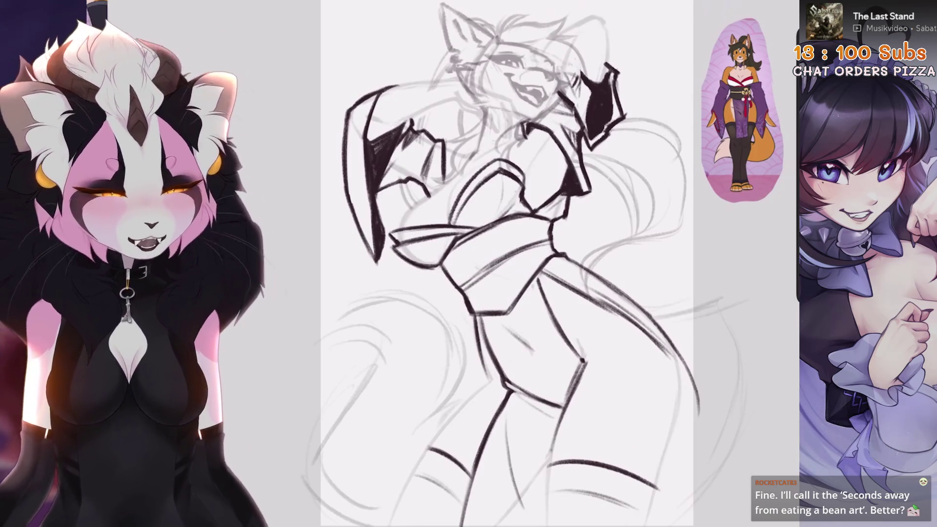
pyautogui.scroll(-5, 506, 264)
pyautogui.scroll(8, 507, 264)
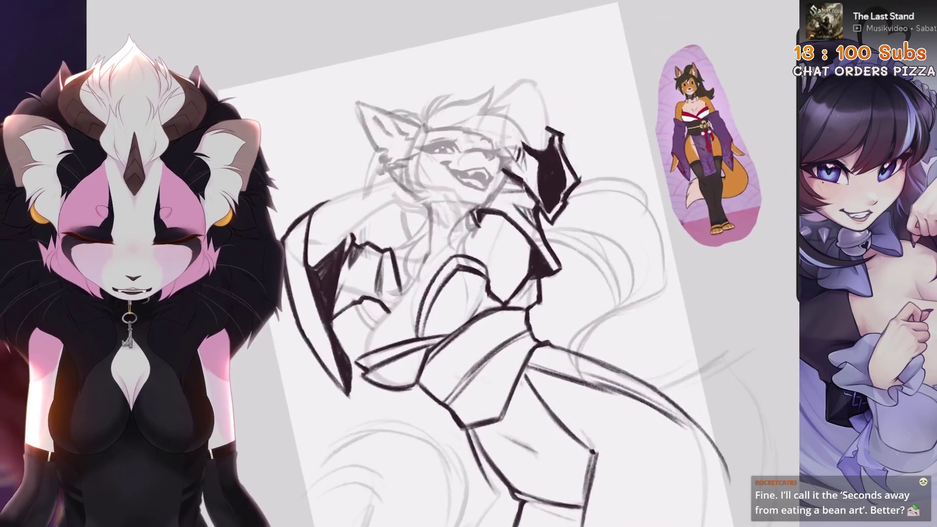
pyautogui.scroll(-5, 419, 273)
pyautogui.scroll(5, 419, 273)
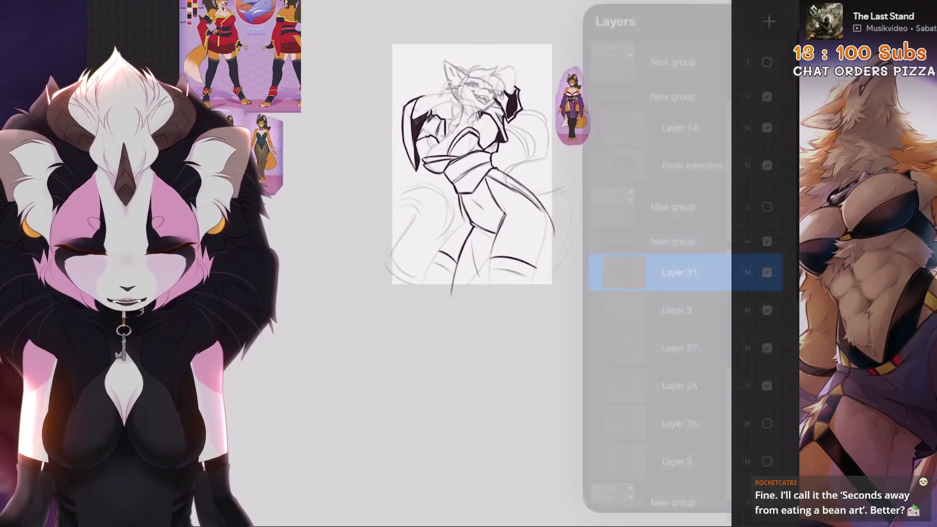
# Step: Turn the New group's visibility back on and toggle the From selection layer off and on
pyautogui.scroll(-3, 419, 264)
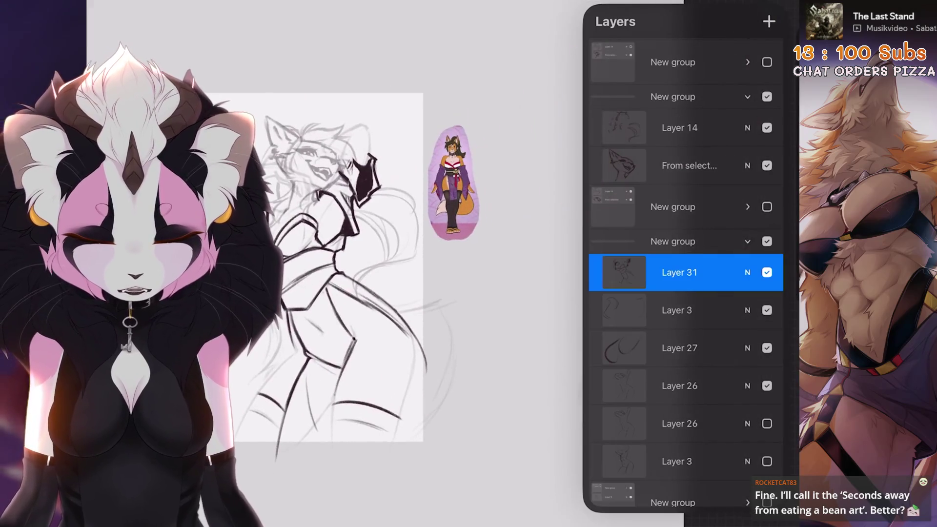
pyautogui.click(683, 251)
pyautogui.click(766, 251)
pyautogui.scroll(3, 419, 273)
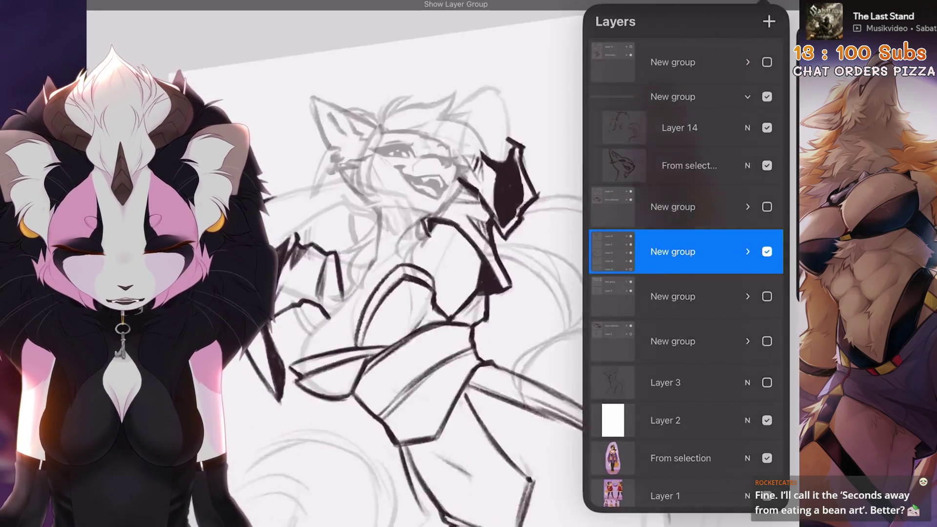
pyautogui.click(688, 165)
pyautogui.click(766, 165)
pyautogui.click(766, 165)
# Step: Expand the group and select Layer 31 to keep drawing on it
pyautogui.scroll(-1, 419, 273)
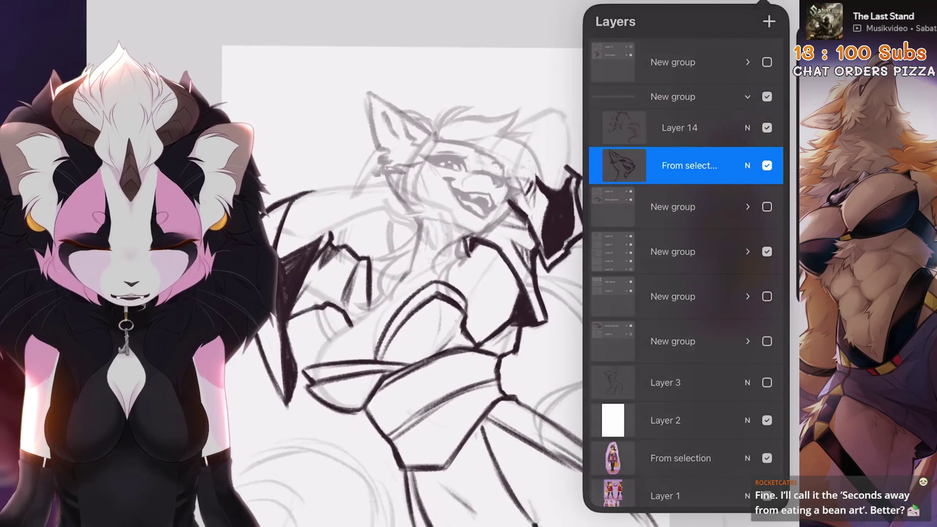
pyautogui.scroll(-1, 685, 273)
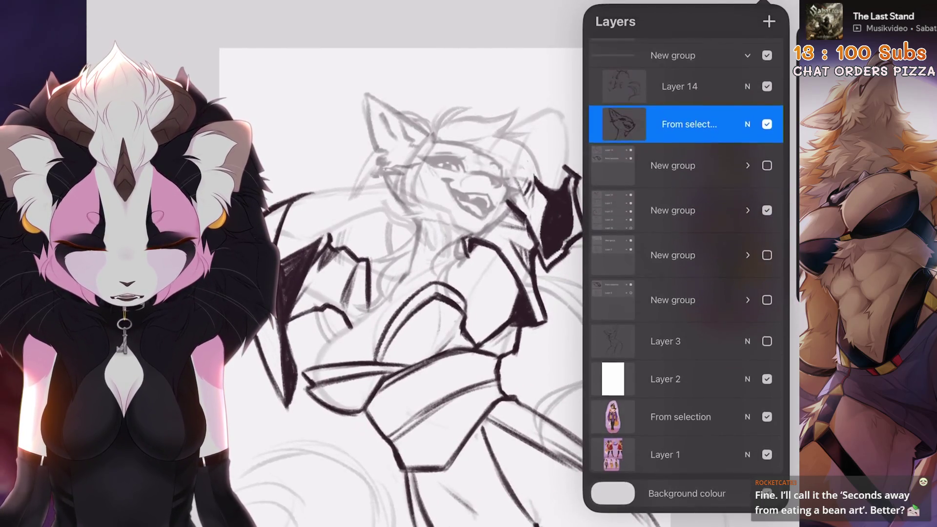
pyautogui.click(747, 212)
pyautogui.click(680, 234)
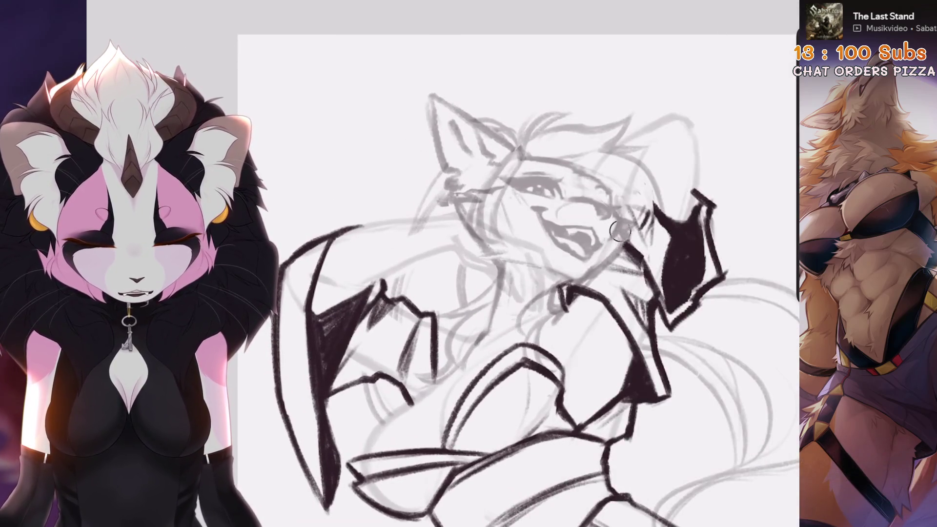
# Step: Undo the last erase and paint the black sleeve shape wider with the Airbrushing brush
pyautogui.scroll(-2, 469, 280)
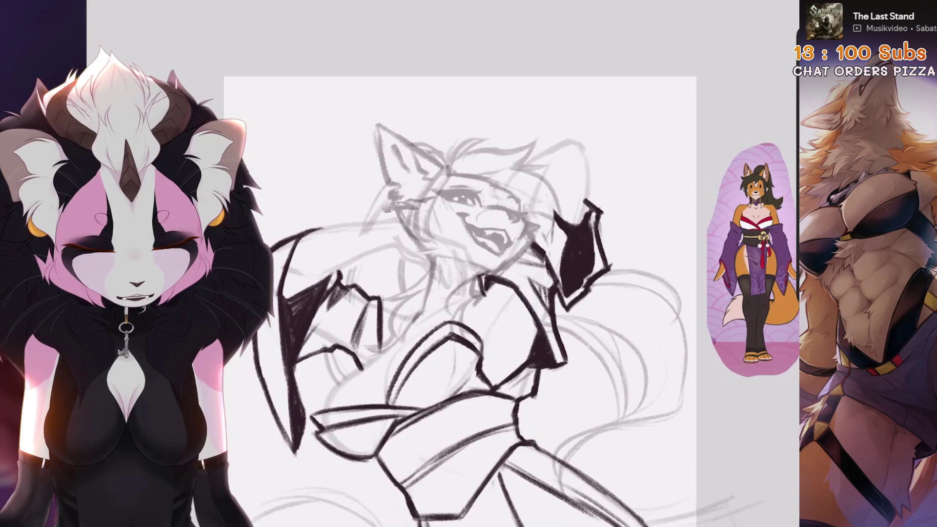
pyautogui.hotkey('ctrl', 'z')
pyautogui.scroll(-2, 567, 212)
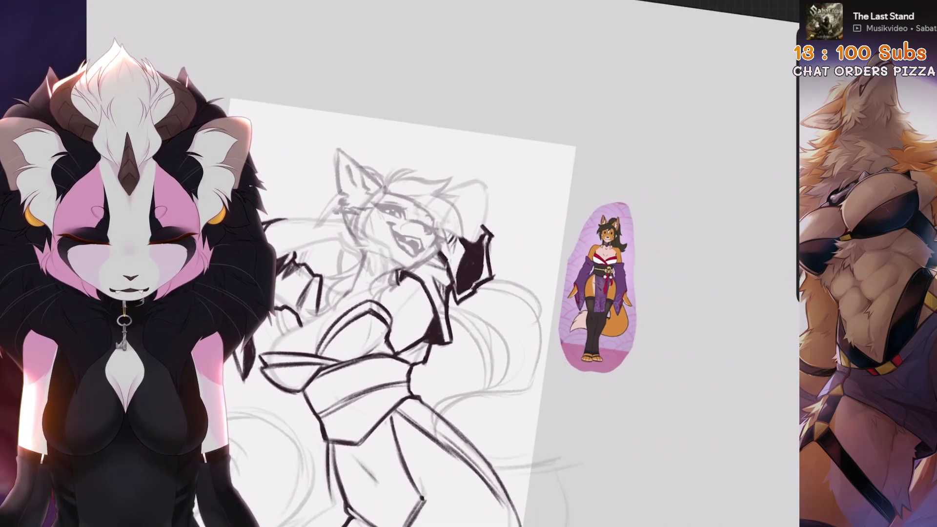
pyautogui.scroll(3, 439, 264)
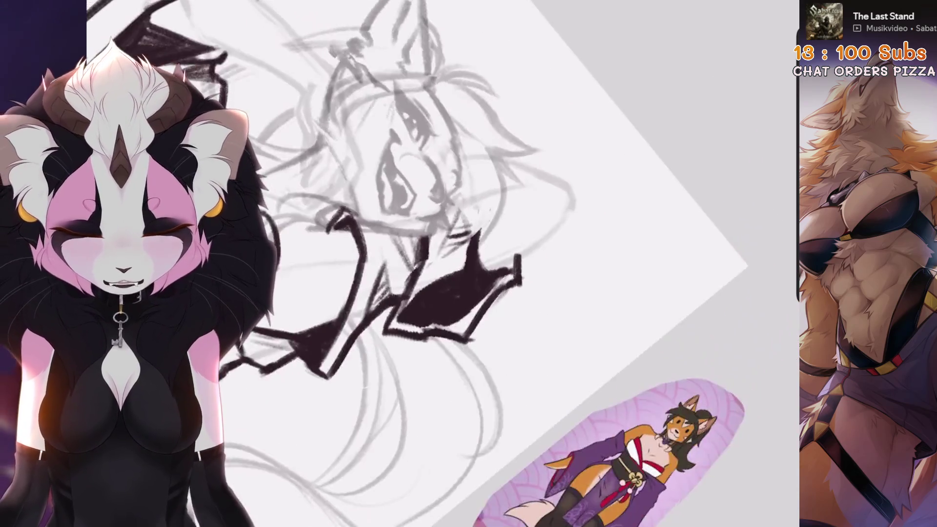
pyautogui.click(739, 2)
pyautogui.click(488, 244)
pyautogui.moveTo(536, 195); pyautogui.dragTo(457, 314)
# Step: Lasso the black sleeve shape with Freehand Selection and rotate it with Transform Uniform
pyautogui.scroll(-3, 439, 263)
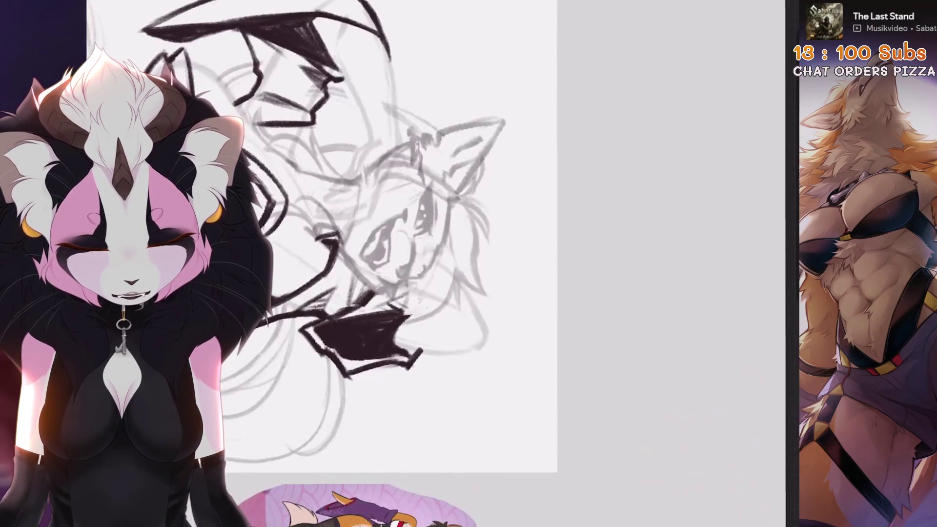
pyautogui.scroll(3, 439, 263)
pyautogui.press('s')
pyautogui.moveTo(475, 175)
pyautogui.mouseDown()
pyautogui.moveTo(508, 156)
pyautogui.moveTo(555, 265)
pyautogui.moveTo(596, 320)
pyautogui.mouseUp()
pyautogui.press('v')
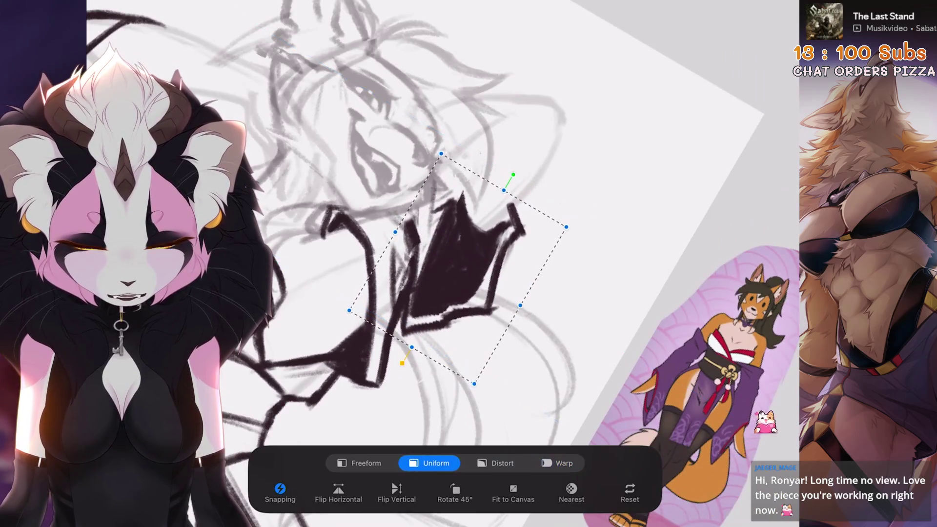
# Step: Commit the rotation and airbrush white over part of the black sleeve
pyautogui.press('b')
pyautogui.scroll(-2, 439, 263)
pyautogui.scroll(3, 420, 264)
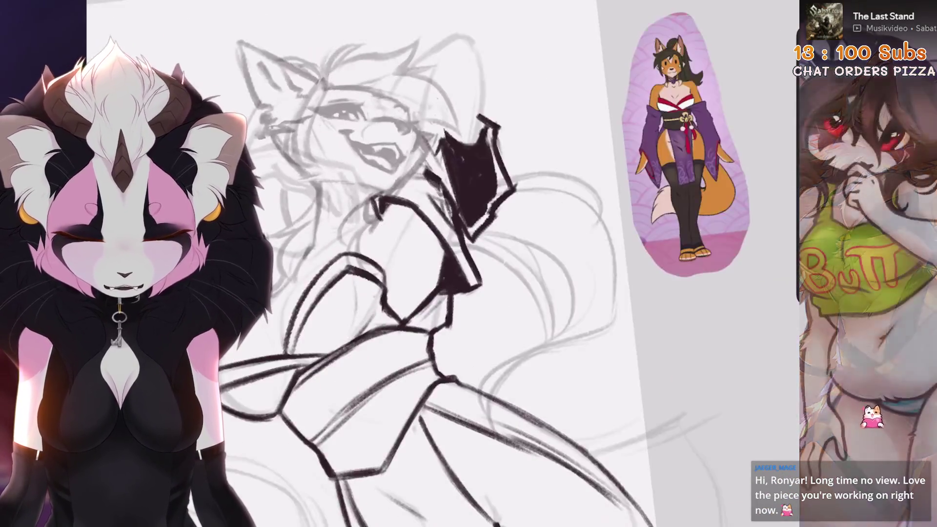
pyautogui.press('b')
pyautogui.click(525, 173)
pyautogui.moveTo(525, 173); pyautogui.dragTo(454, 303)
# Step: Add dark strokes along and beside the sleeve, undoing the one lower on the kimono
pyautogui.scroll(-1, 439, 263)
pyautogui.moveTo(489, 214)
pyautogui.mouseDown()
pyautogui.moveTo(506, 249)
pyautogui.moveTo(487, 319)
pyautogui.moveTo(498, 292)
pyautogui.moveTo(498, 322)
pyautogui.mouseUp()
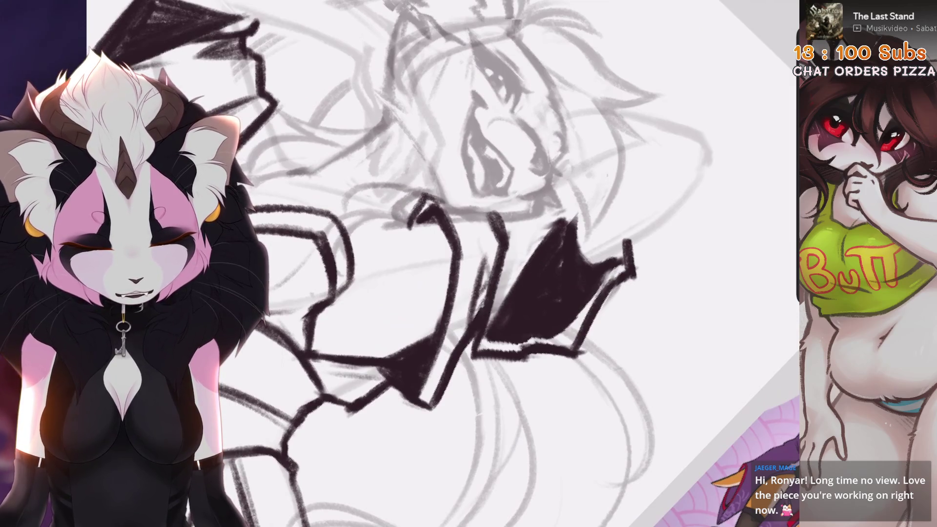
pyautogui.moveTo(563, 227); pyautogui.dragTo(561, 188)
pyautogui.moveTo(485, 278)
pyautogui.mouseDown()
pyautogui.moveTo(491, 317)
pyautogui.moveTo(478, 229)
pyautogui.mouseUp()
pyautogui.hotkey('ctrl', 'z')
# Step: Smooth the sleeve's jagged right edge and fill it solid black along that side
pyautogui.moveTo(530, 258)
pyautogui.mouseDown()
pyautogui.moveTo(537, 322)
pyautogui.moveTo(512, 347)
pyautogui.mouseUp()
pyautogui.moveTo(500, 293); pyautogui.dragTo(517, 359)
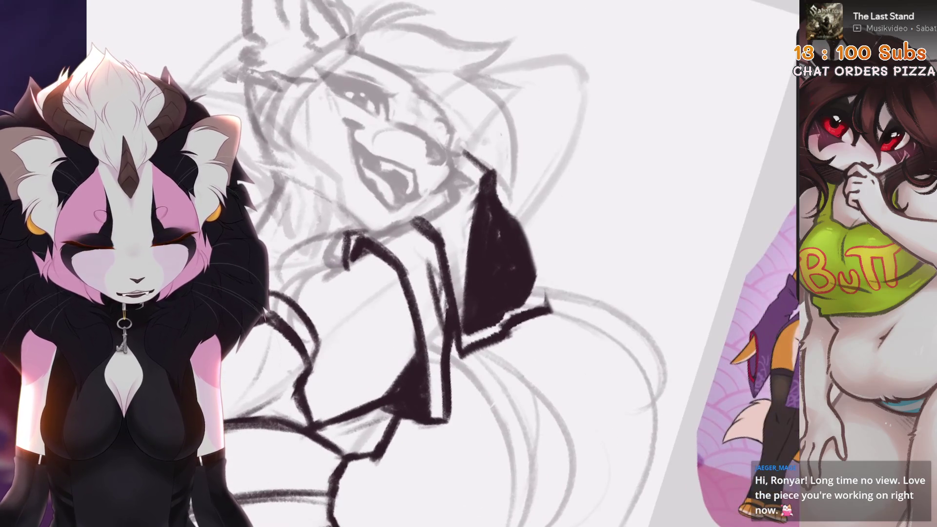
pyautogui.moveTo(542, 208); pyautogui.dragTo(551, 317)
pyautogui.hotkey('ctrl', 'z')
pyautogui.hotkey('ctrl', 'z')
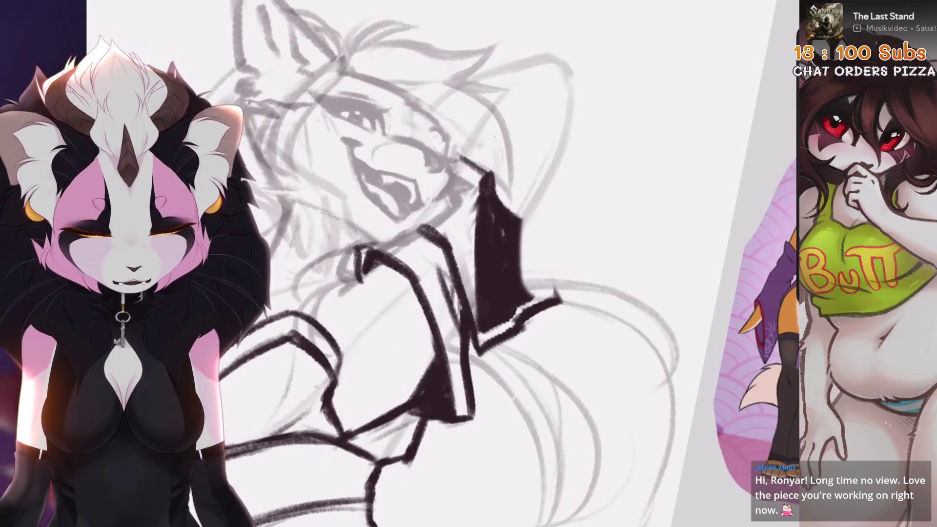
pyautogui.moveTo(533, 205)
pyautogui.mouseDown()
pyautogui.moveTo(556, 290)
pyautogui.moveTo(542, 288)
pyautogui.moveTo(518, 228)
pyautogui.mouseUp()
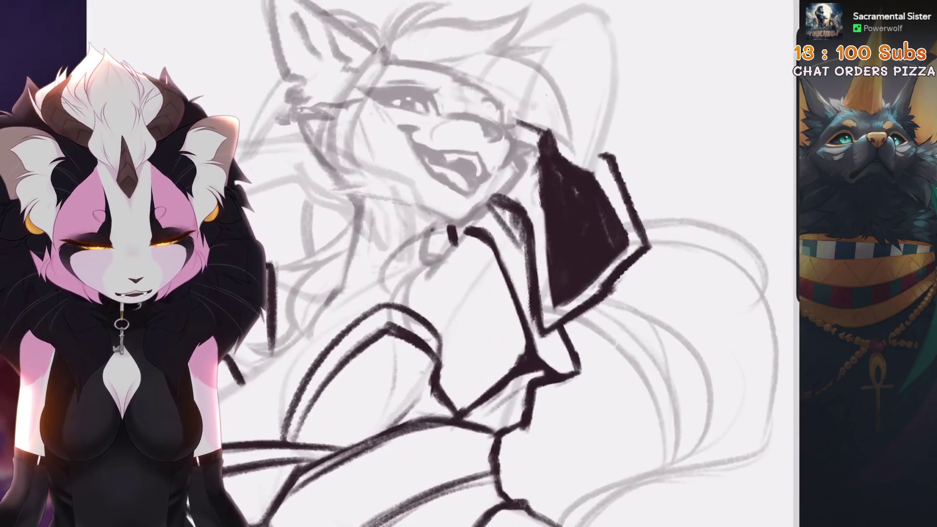
pyautogui.moveTo(556, 137)
pyautogui.mouseDown()
pyautogui.moveTo(561, 205)
pyautogui.moveTo(592, 161)
pyautogui.moveTo(561, 205)
pyautogui.moveTo(548, 118)
pyautogui.mouseUp()
pyautogui.moveTo(583, 199); pyautogui.dragTo(561, 210)
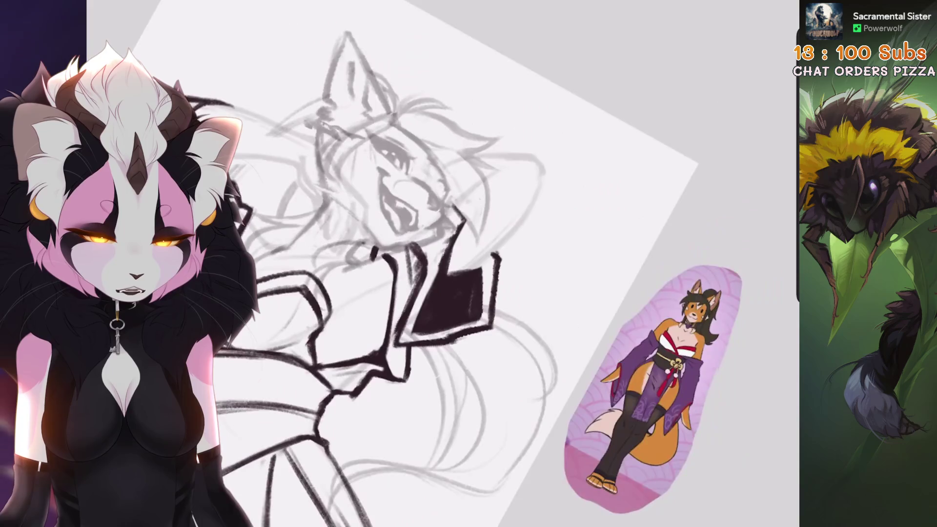